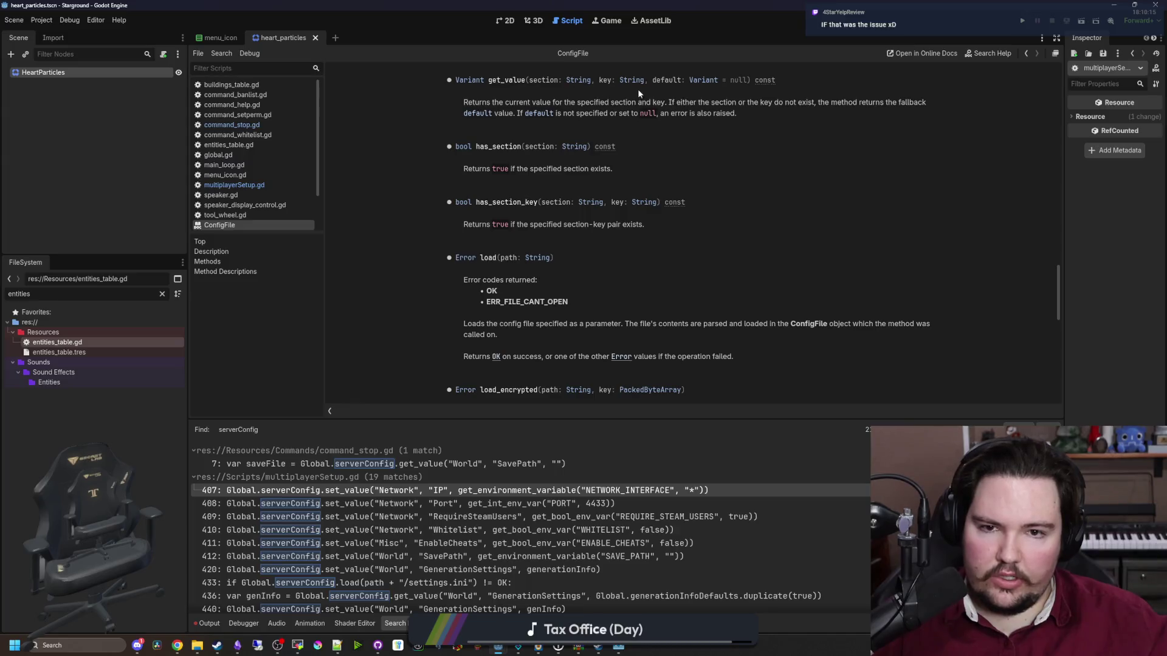
# Return to multiplayerSetup.gd and look over the tempseed empty check near line 441.
pyautogui.hotkey('alt', 'Left')
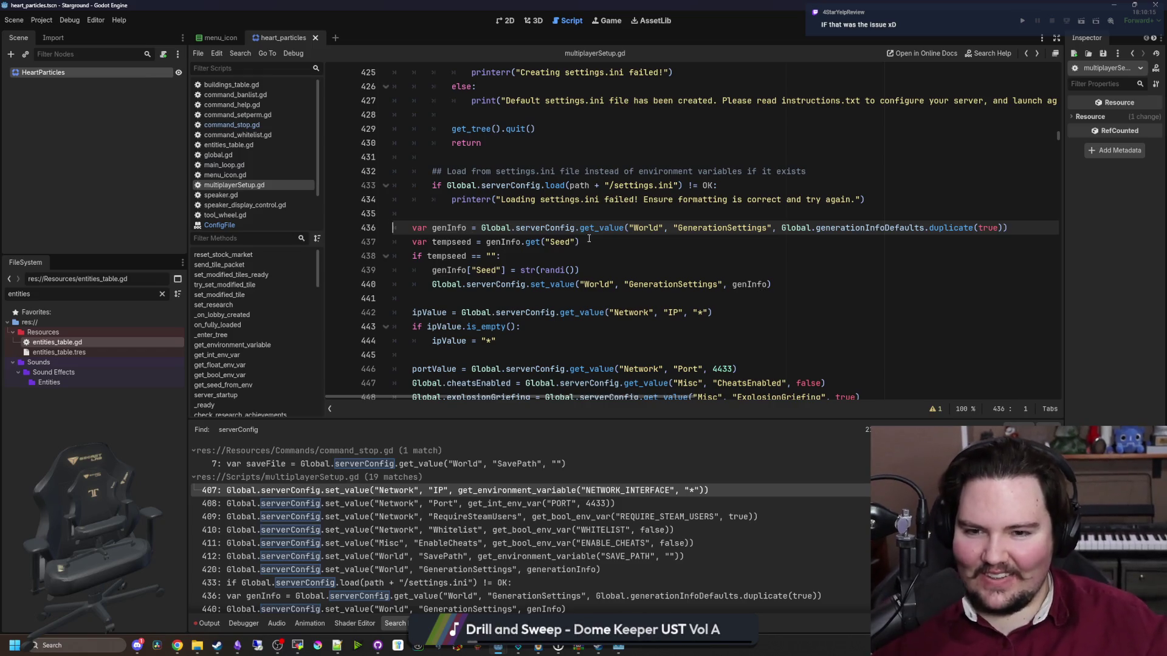
pyautogui.click(520, 254)
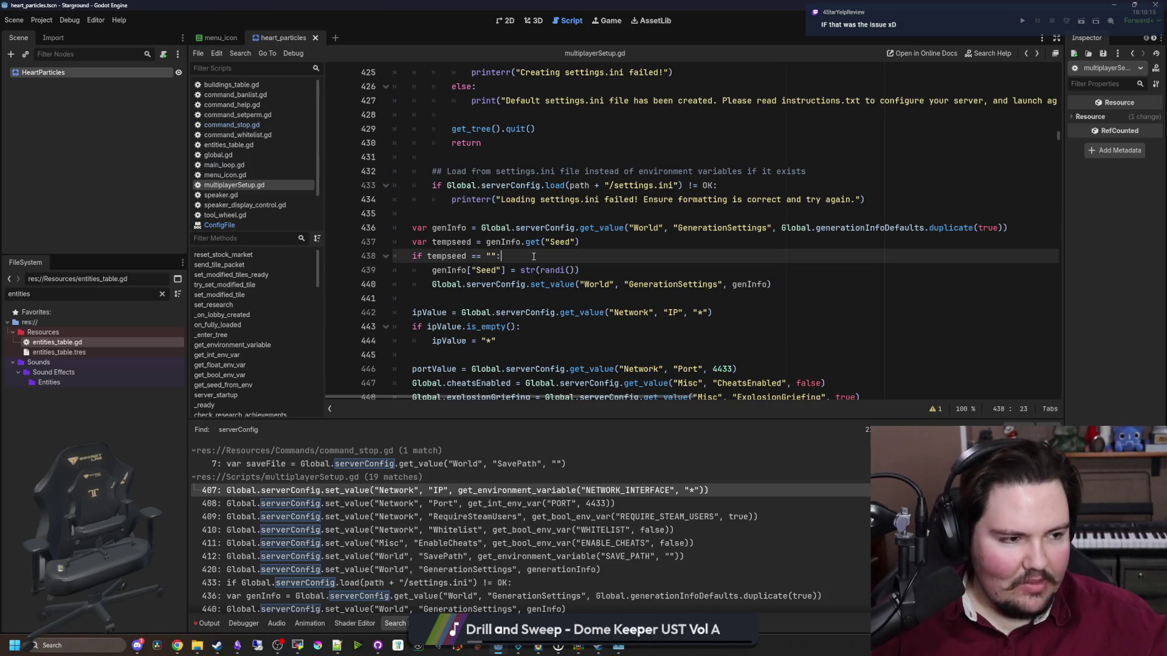
pyautogui.scroll(-1, 576, 226)
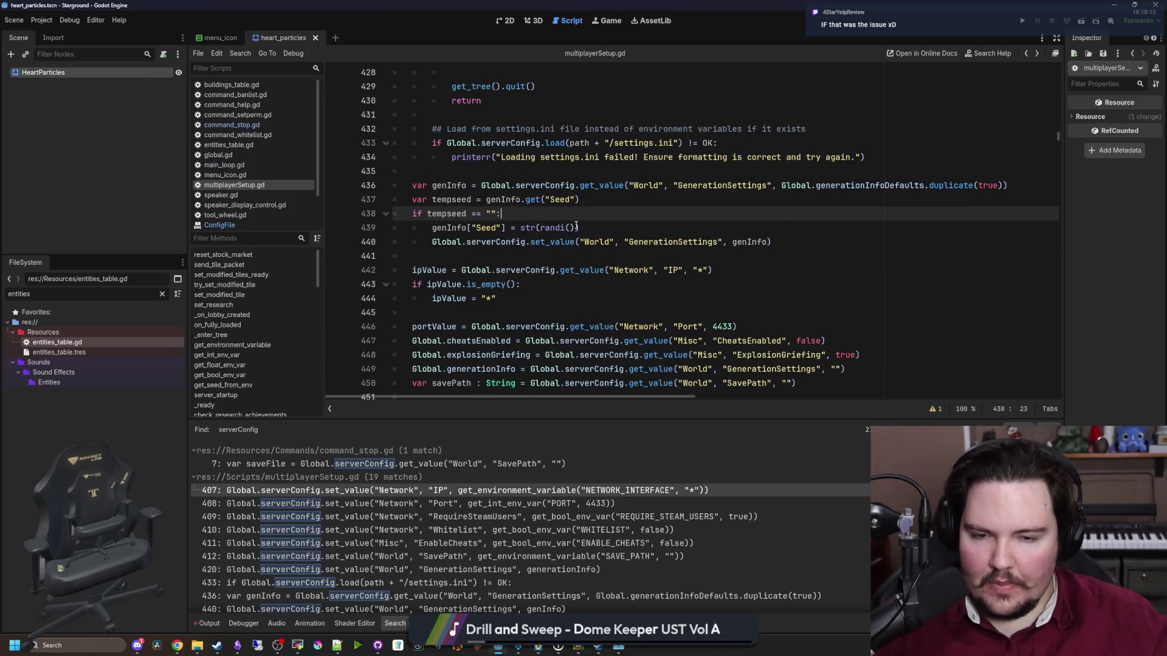
pyautogui.click(523, 254)
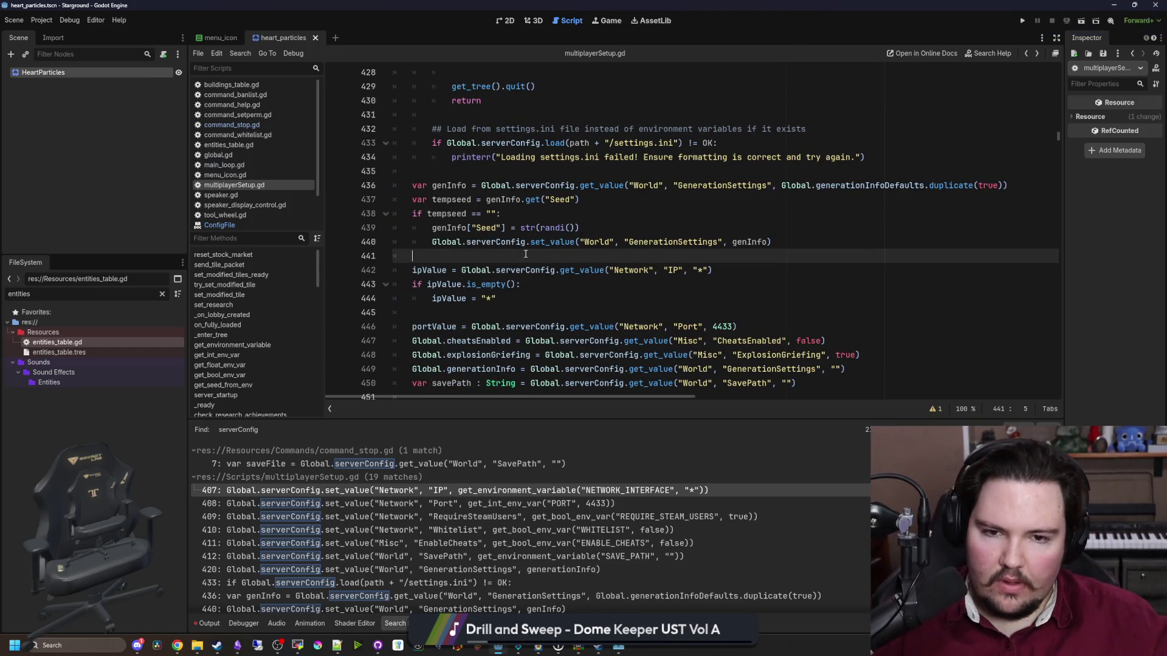
# Read the ConfigFile set_value docs, then bring up the server's nohup.out log in MobaXterm.
pyautogui.keyDown('ctrl'); pyautogui.click(542, 244); pyautogui.keyUp('ctrl')
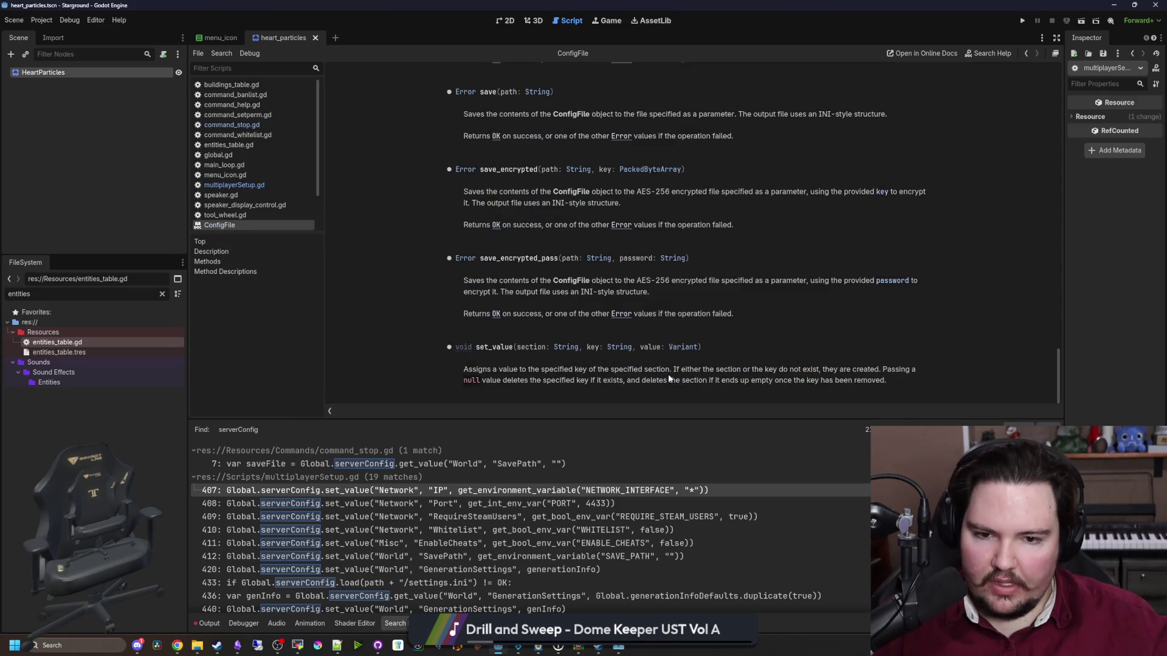
pyautogui.hotkey('alt', 'Left')
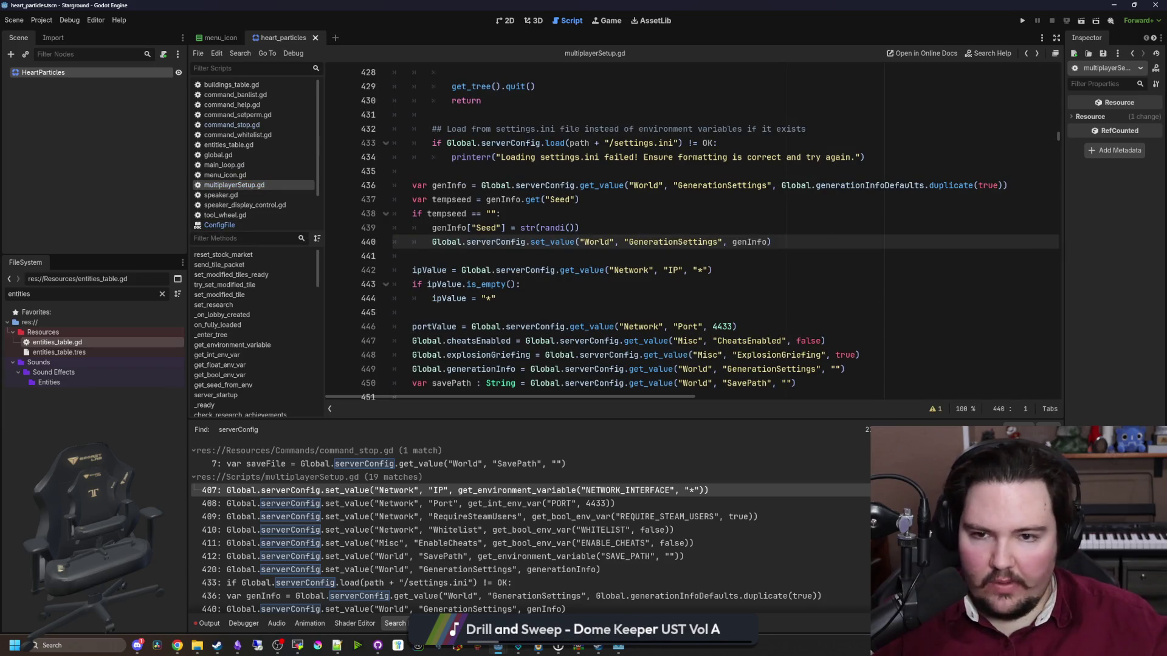
pyautogui.hotkey('alt', 'Tab')
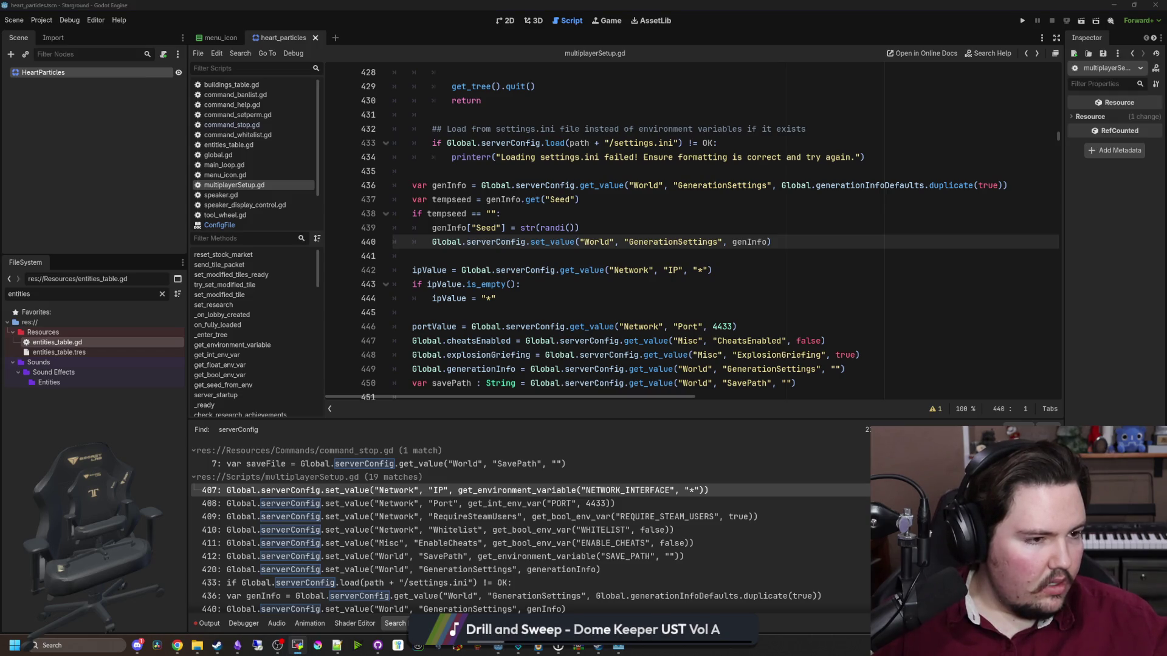
pyautogui.hotkey('alt', 'Tab')
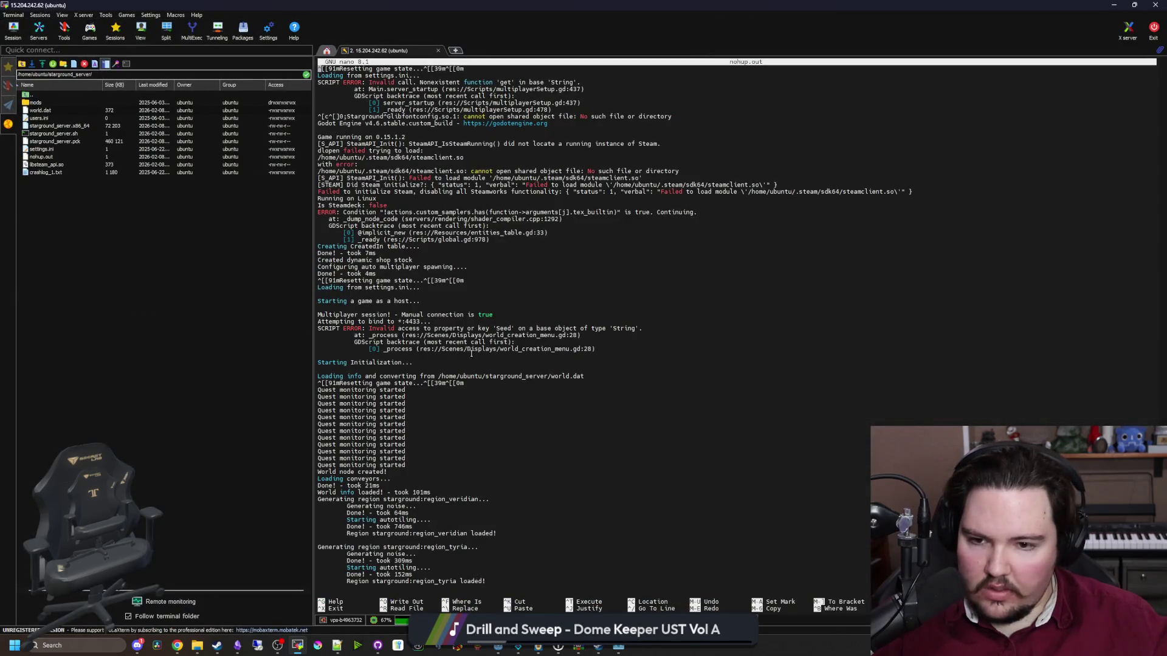
# Highlight the 'key Seed on a base object of type String' error, then return to Godot.
pyautogui.moveTo(477, 329); pyautogui.dragTo(648, 328)
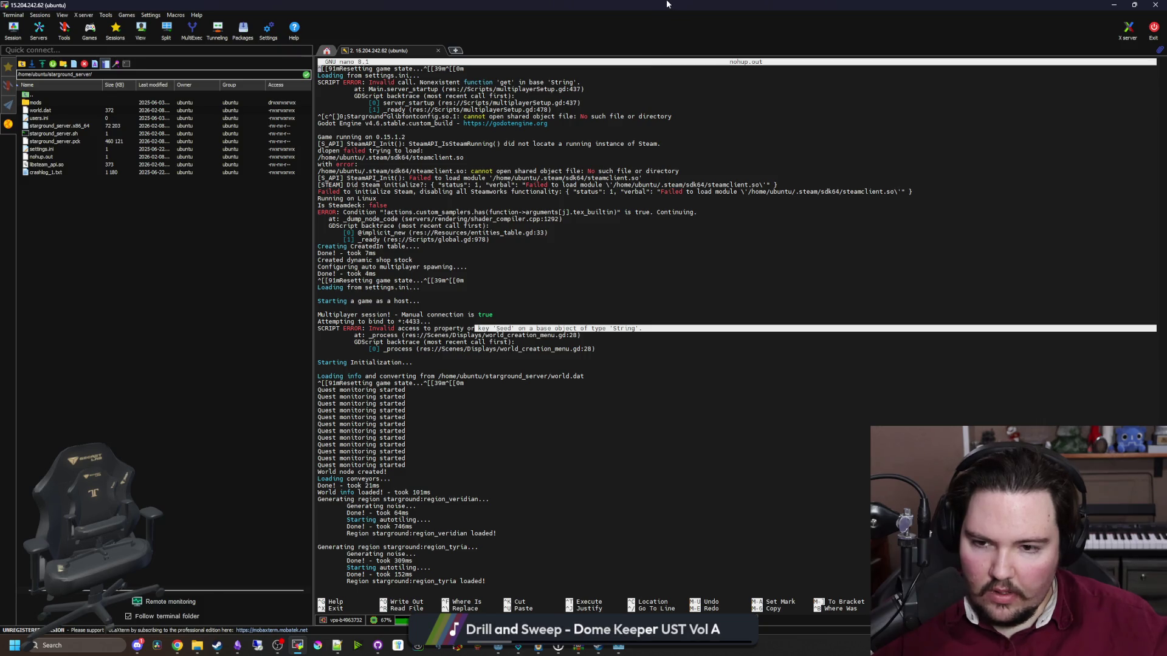
pyautogui.hotkey('alt', 'Tab')
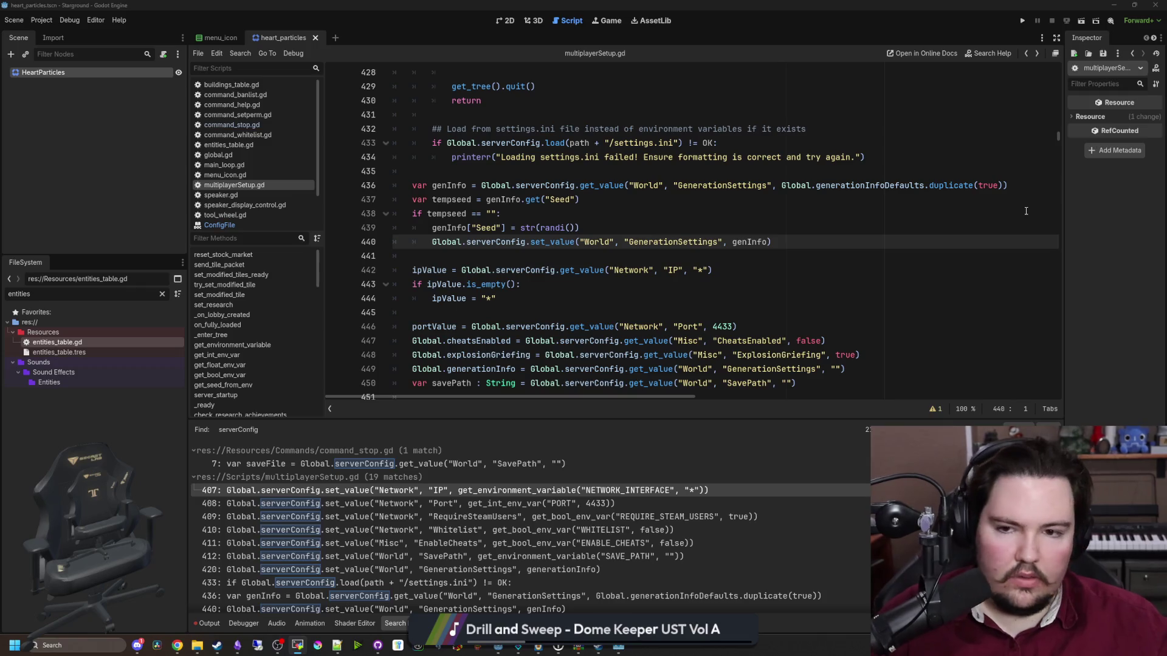
pyautogui.click(504, 257)
pyautogui.scroll(1, 504, 257)
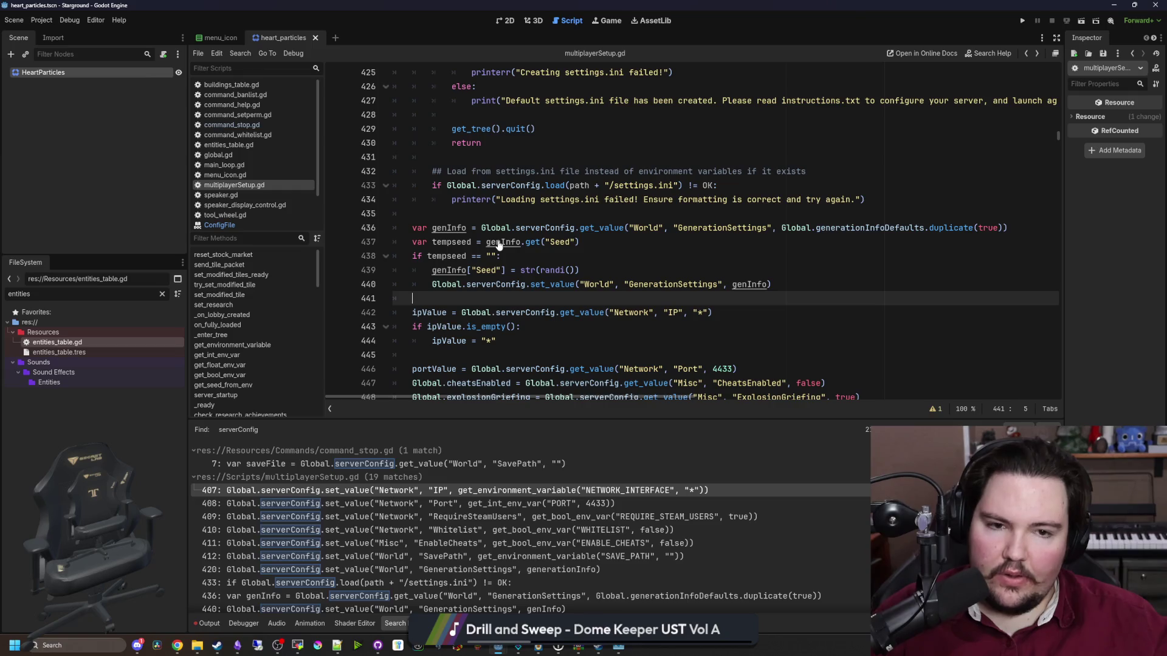
pyautogui.keyDown('ctrl'); pyautogui.click(880, 228); pyautogui.keyUp('ctrl')
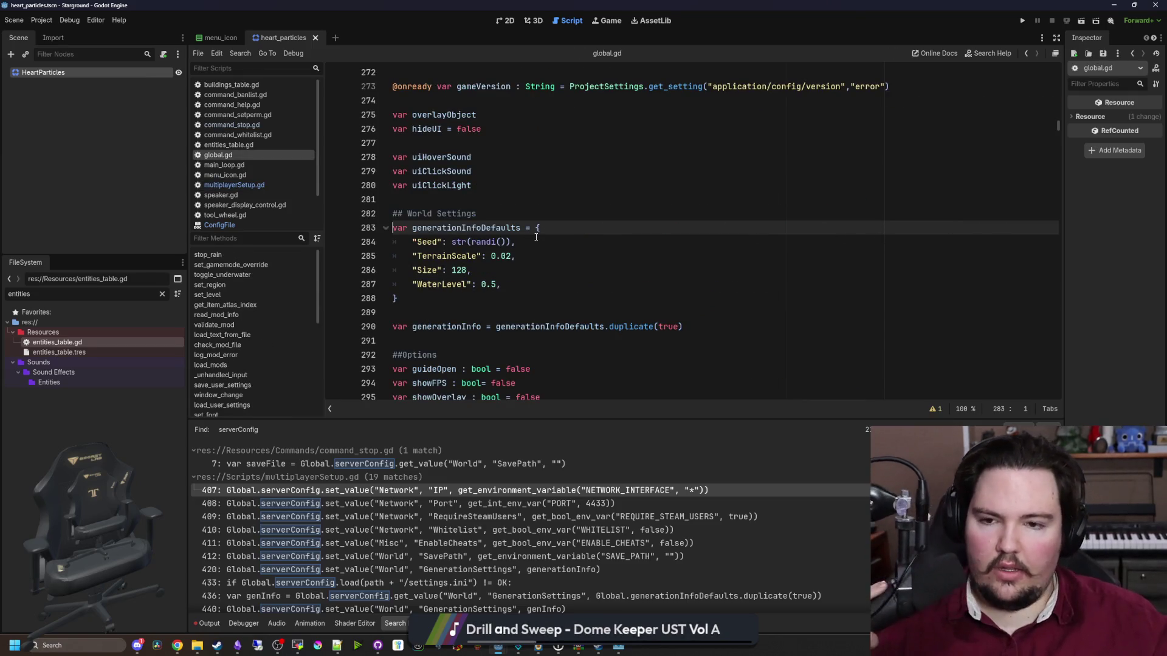
pyautogui.hotkey('alt', 'Left')
pyautogui.hotkey('alt', 'Left')
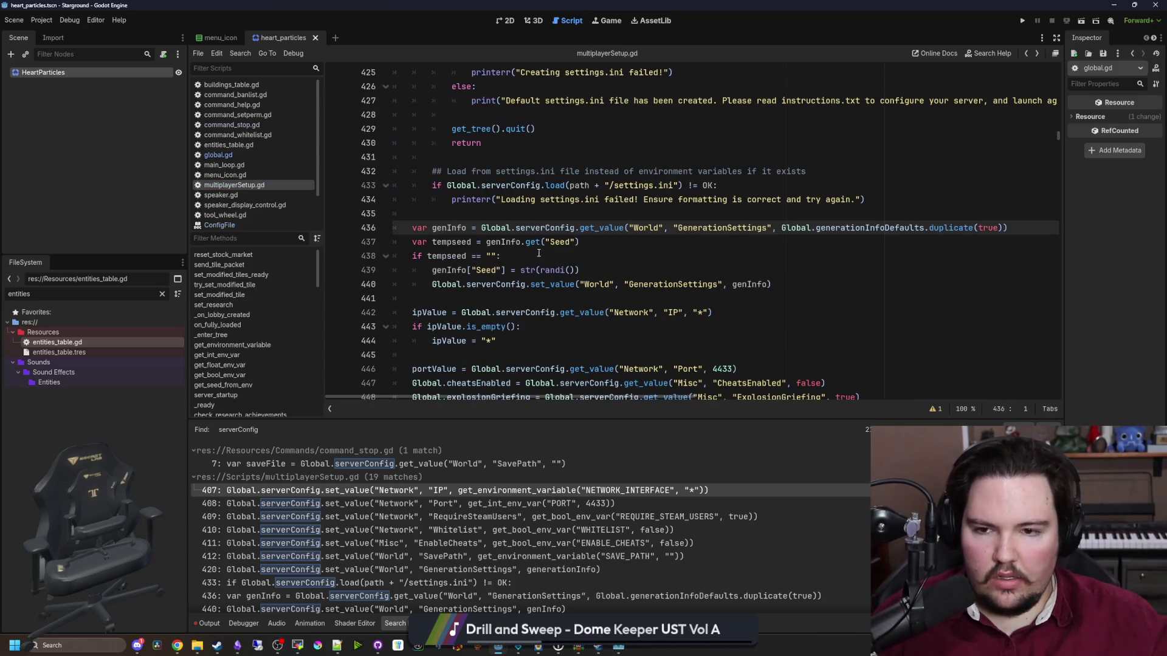
pyautogui.click(517, 257)
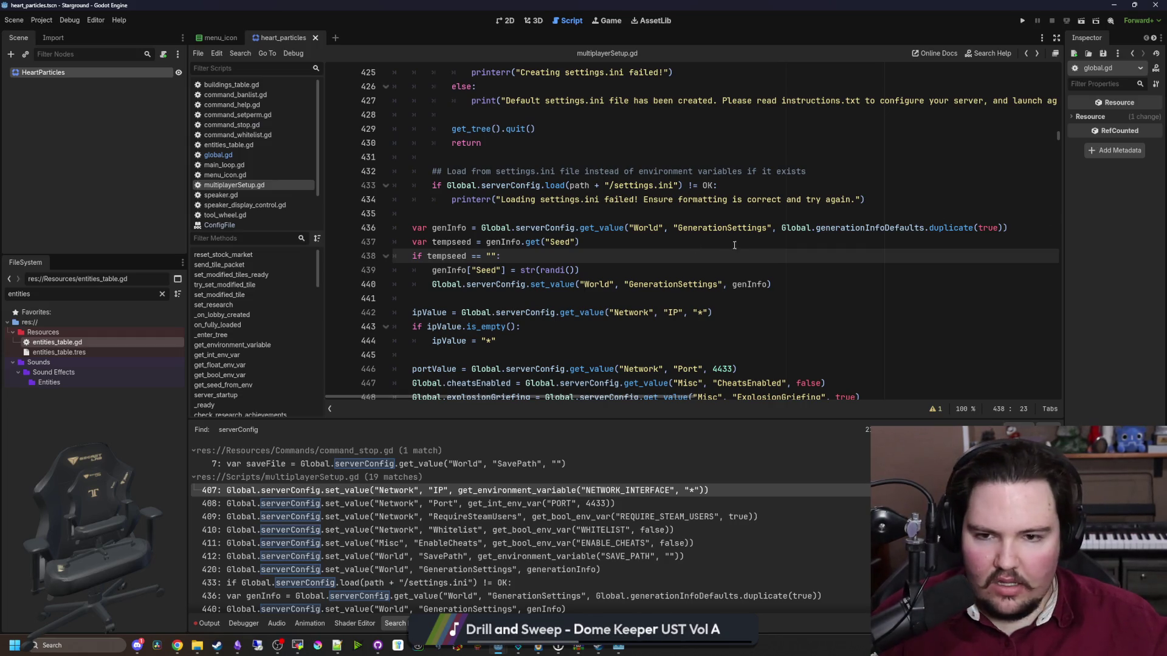
# Close the generationInfoDefaults documentation popup and save the project.
pyautogui.click(666, 241)
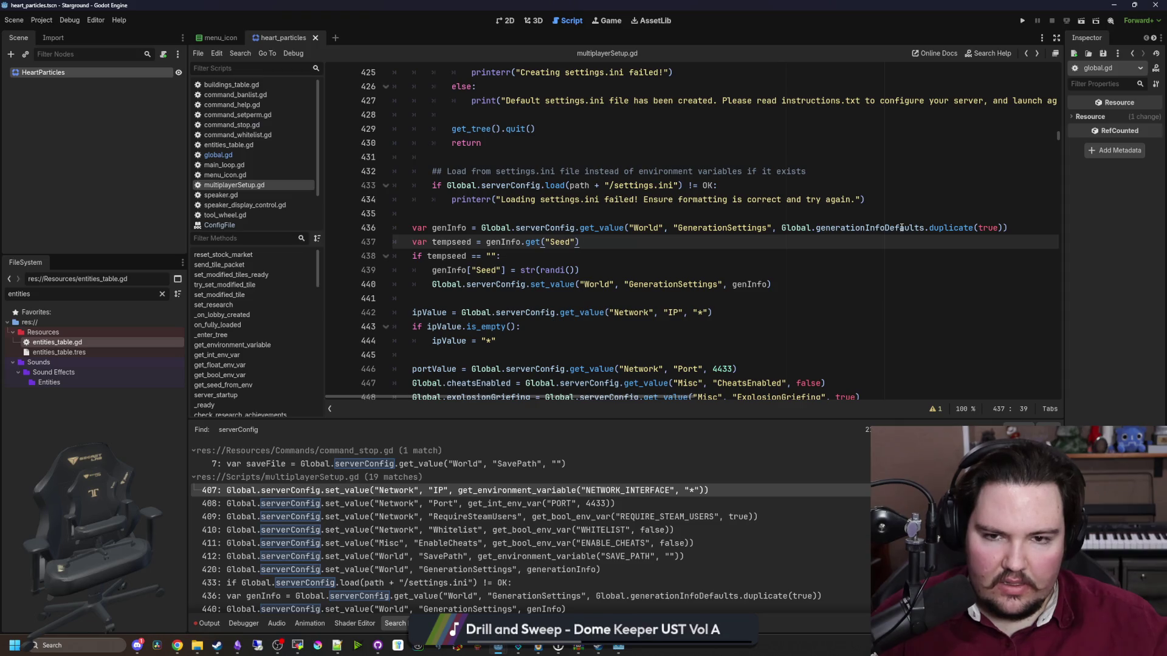
pyautogui.moveTo(901, 227)
pyautogui.click(582, 251)
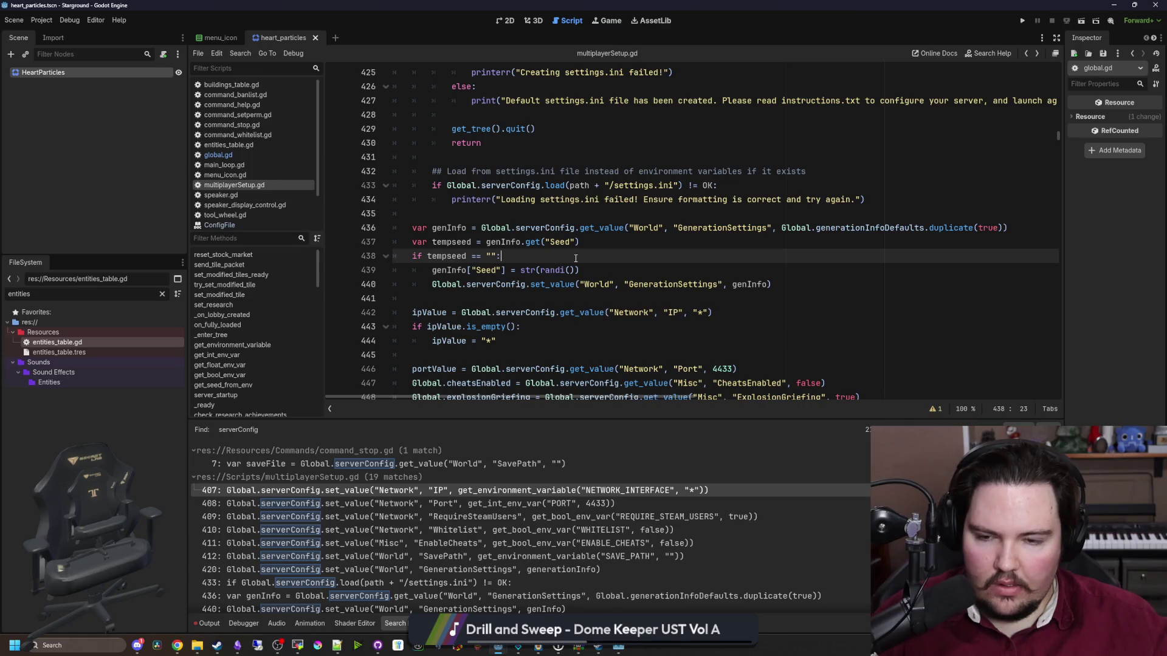
pyautogui.hotkey('ctrl', 's')
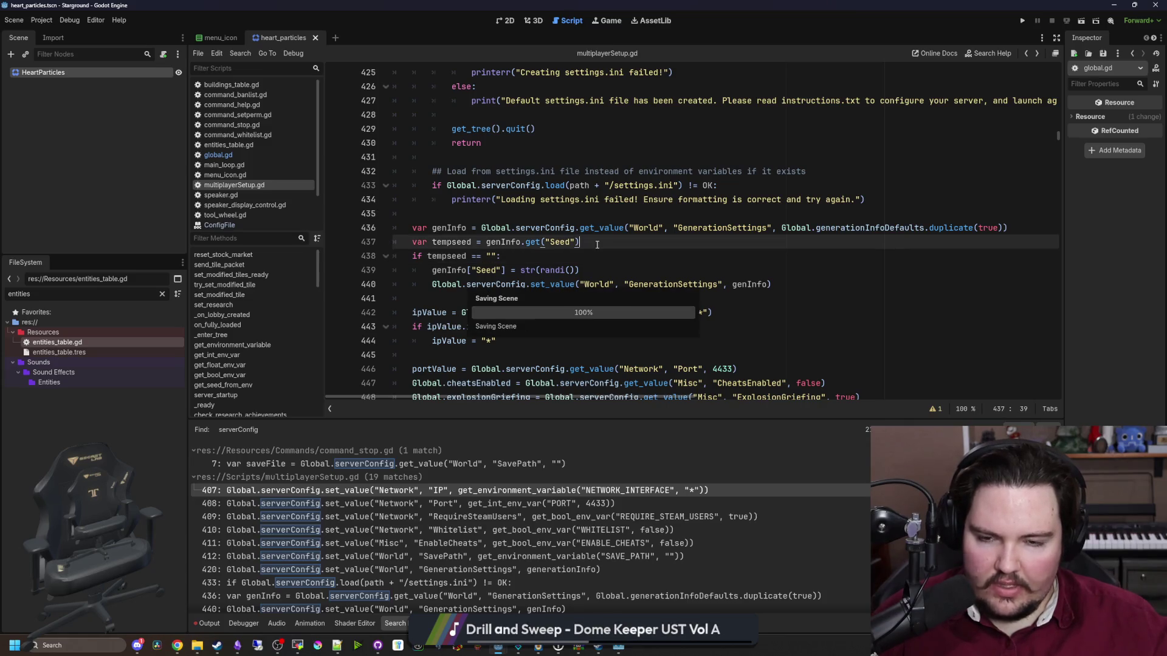
pyautogui.hotkey('ctrl', 's')
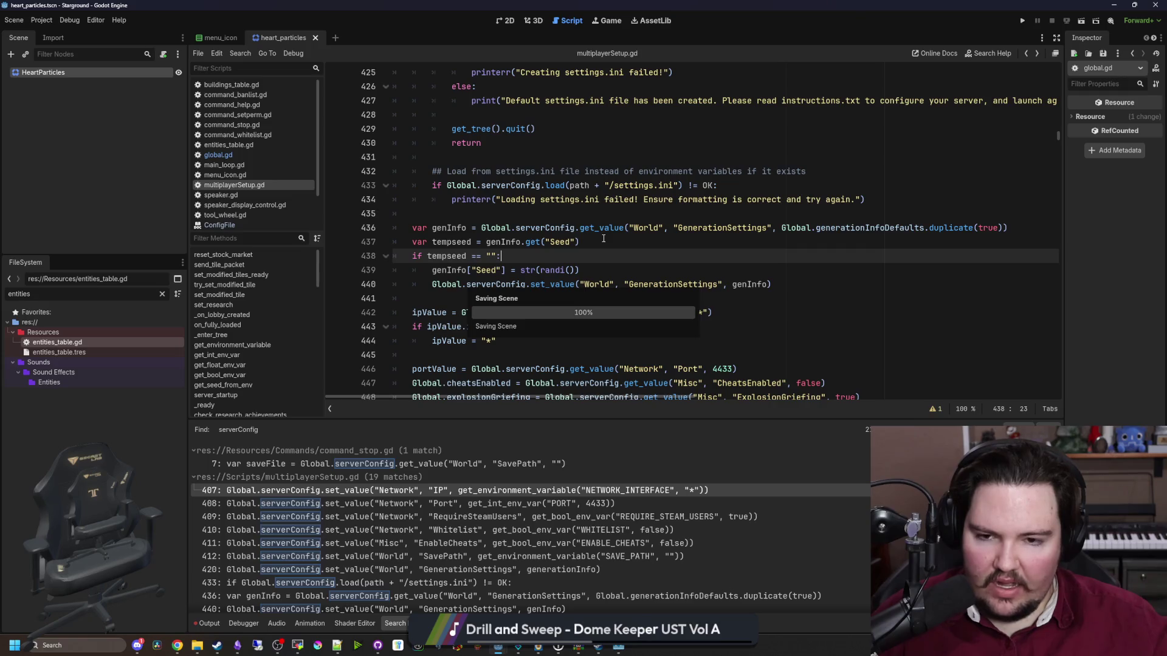
pyautogui.click(573, 241)
pyautogui.hotkey('ctrl', 's')
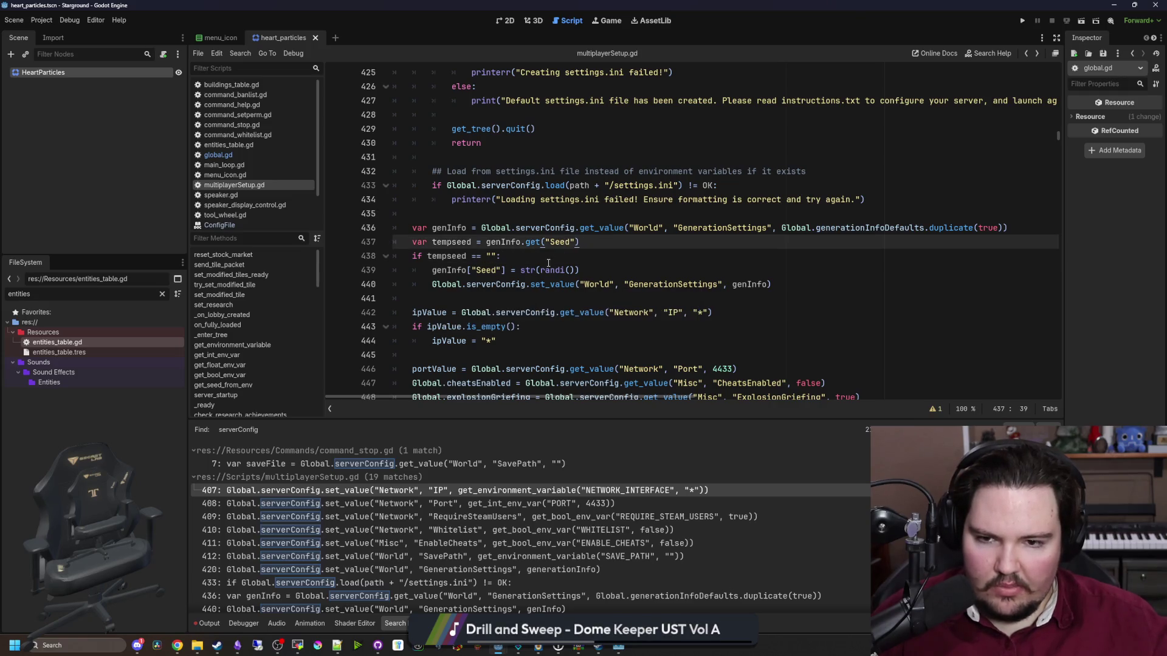
# Scroll multiplayerSetup.gd down past the serverConfig reads to the save path section.
pyautogui.click(541, 258)
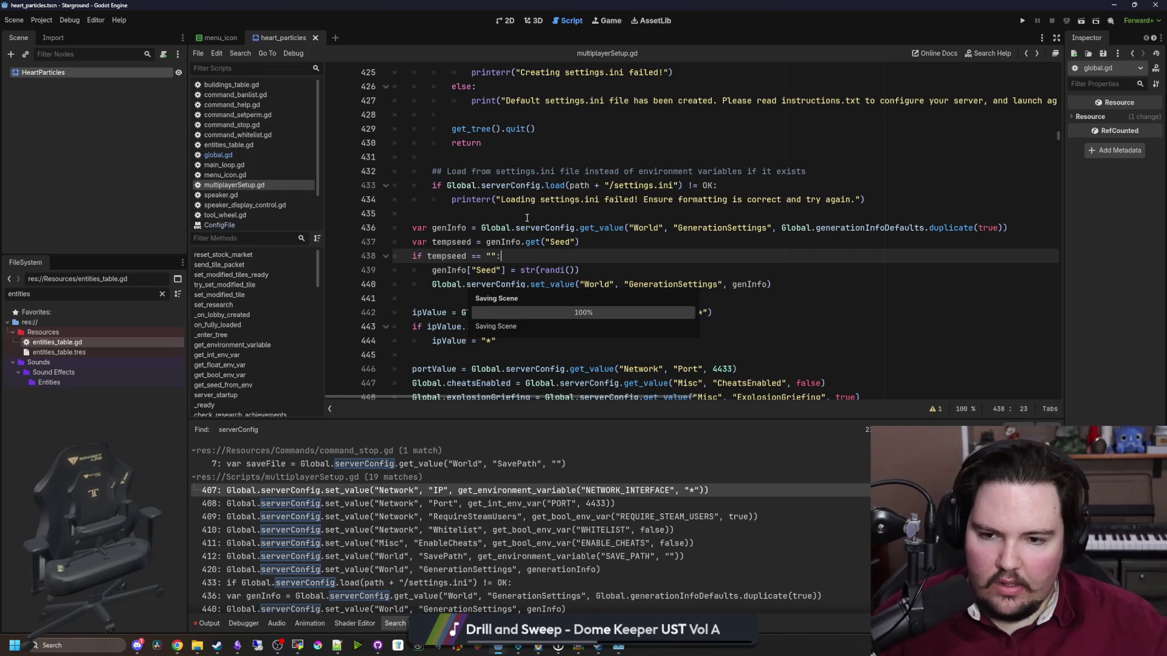
pyautogui.scroll(-3, 529, 237)
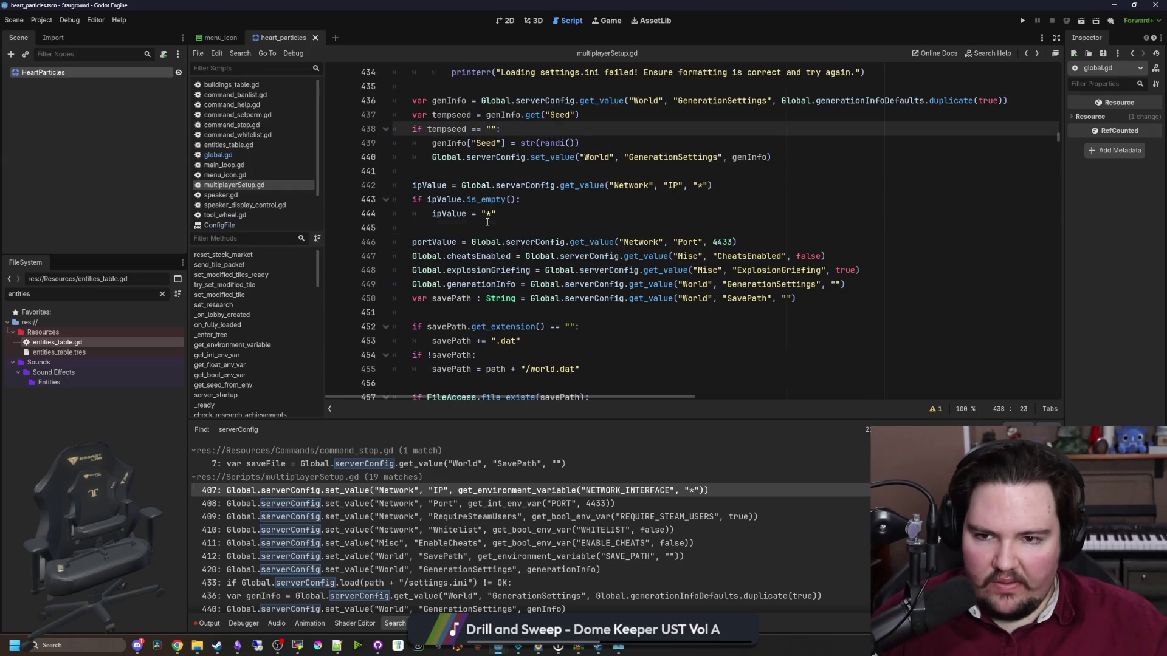
pyautogui.click(524, 227)
pyautogui.scroll(-3, 480, 234)
pyautogui.click(462, 185)
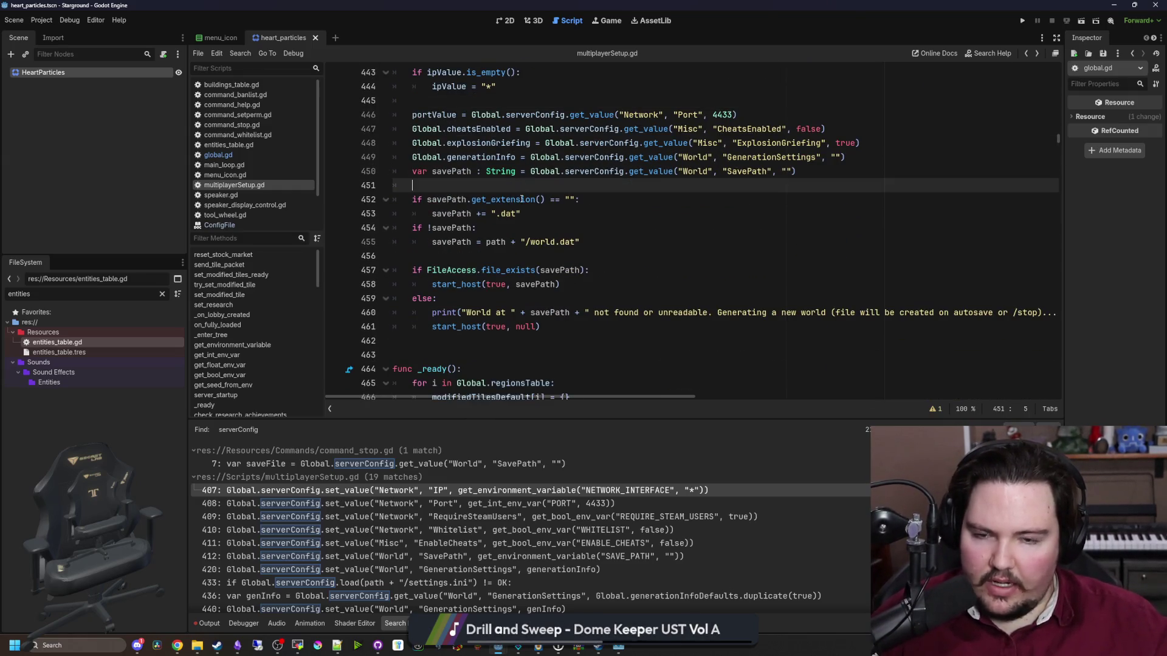
pyautogui.scroll(-2, 519, 564)
pyautogui.scroll(-3, 519, 564)
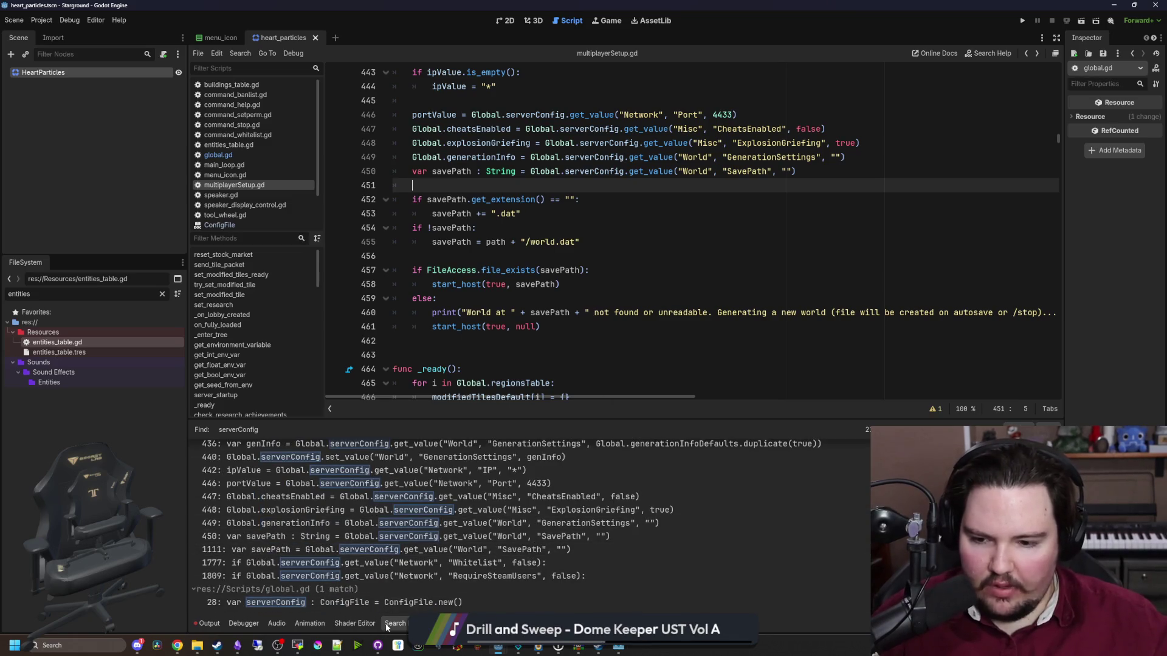
# Inspect the serverConfig search hits for RequireSteamUsers, Whitelist and SavePath at line 1111.
pyautogui.click(424, 575)
pyautogui.scroll(-4, 548, 336)
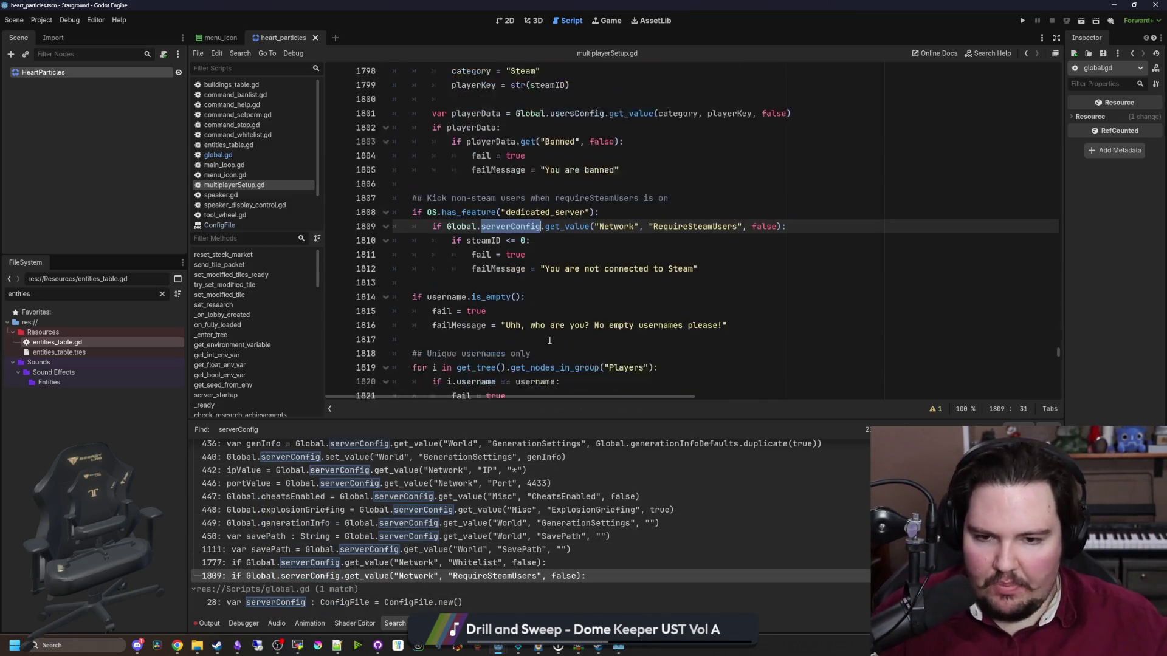
pyautogui.scroll(2, 548, 336)
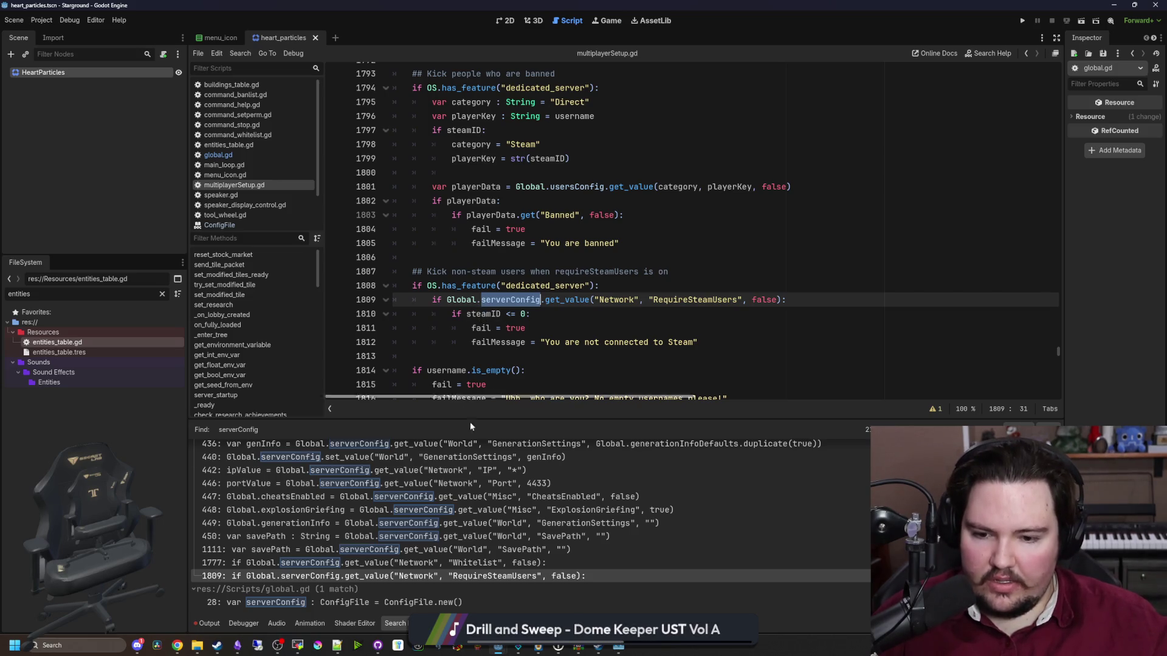
pyautogui.click(416, 565)
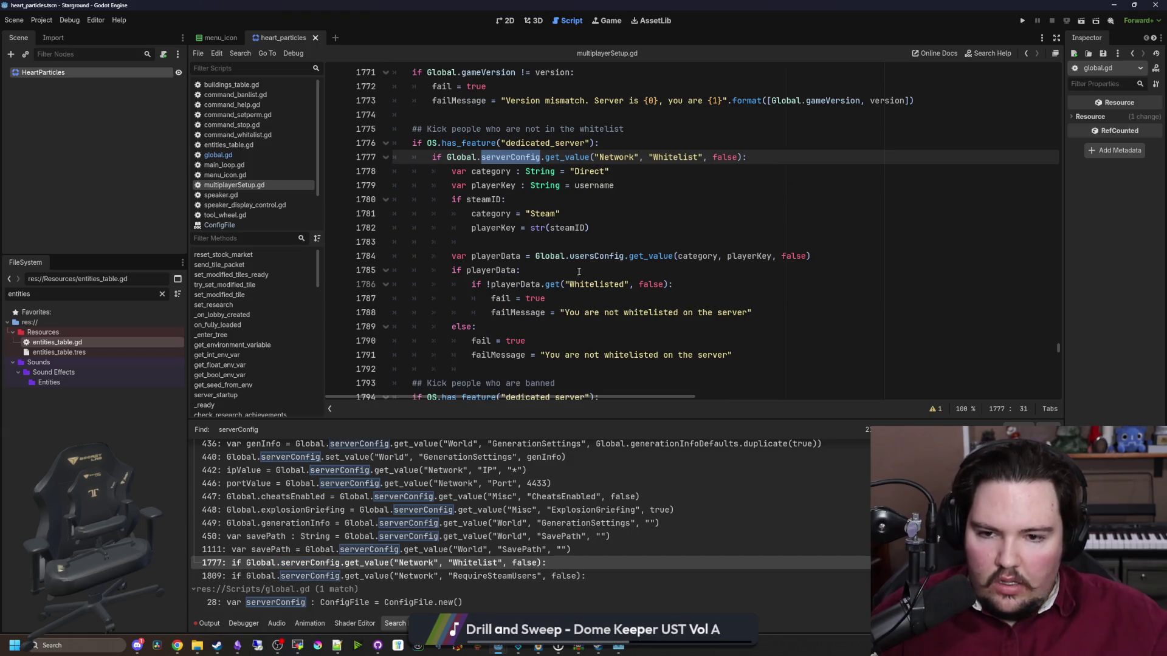
pyautogui.click(471, 550)
pyautogui.scroll(2, 629, 204)
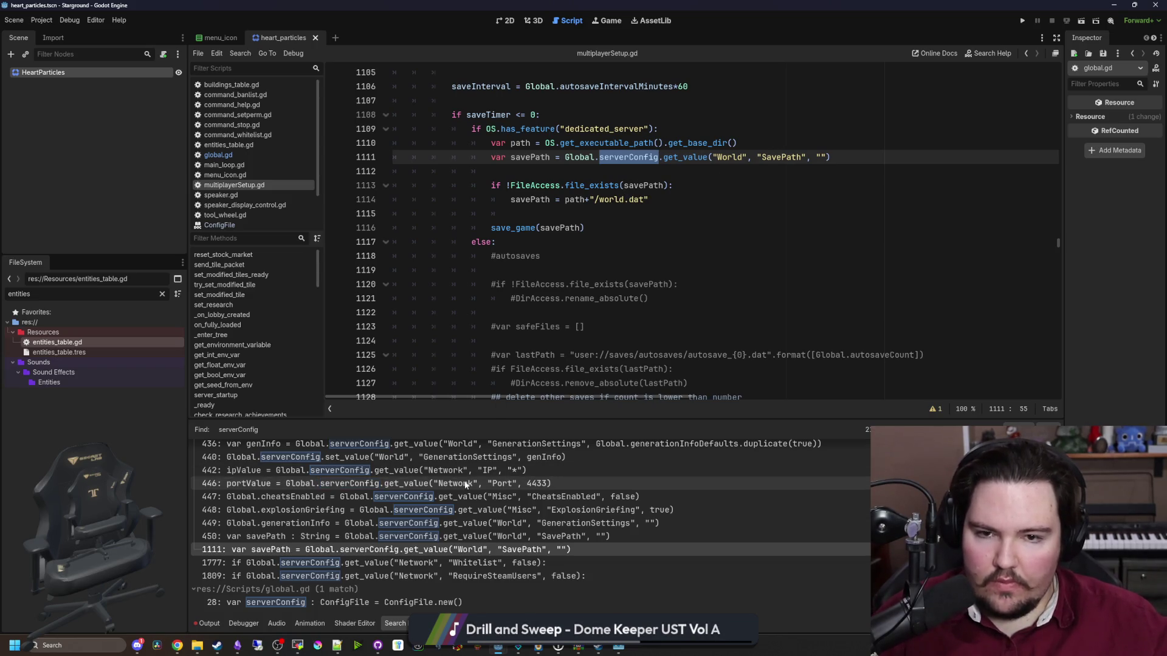
# Step through the SavePath, GenerationSettings, ExplosionGriefing, CheatsEnabled, Port and IP reads (lines 450–440).
pyautogui.click(483, 536)
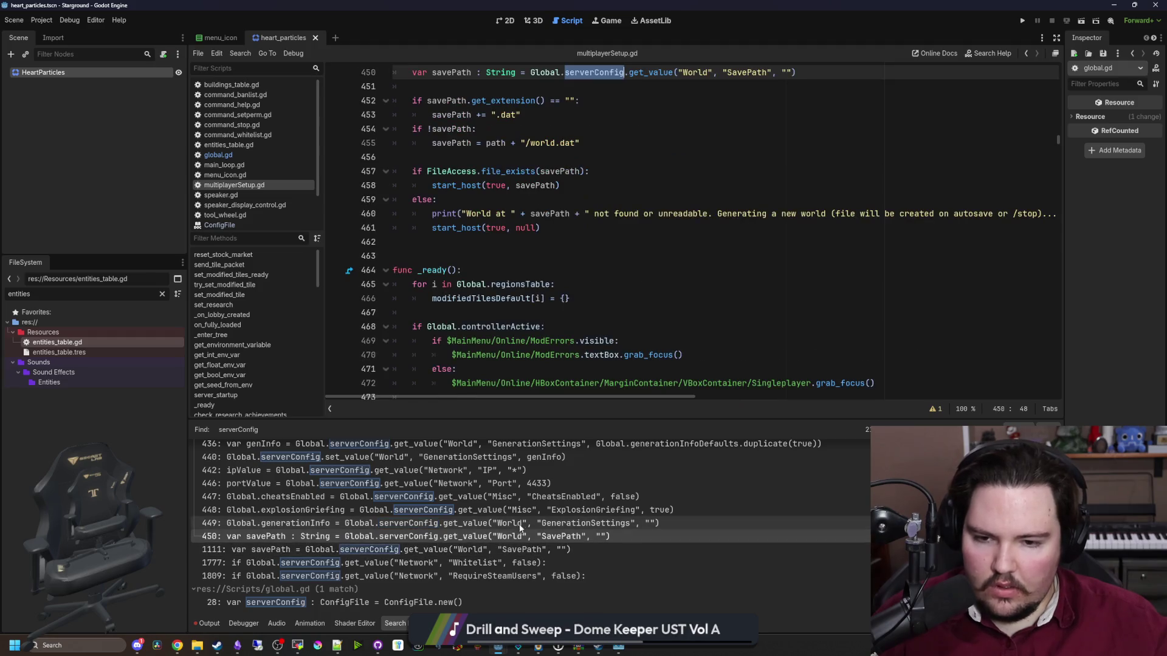
pyautogui.click(521, 524)
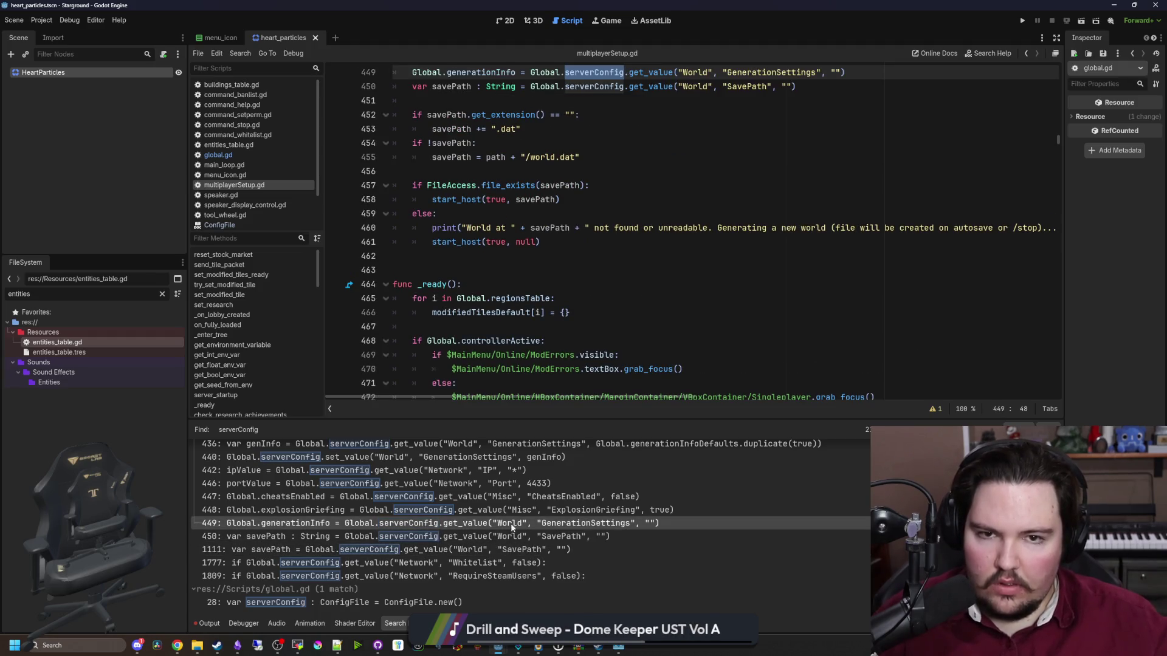
pyautogui.click(533, 509)
pyautogui.click(529, 497)
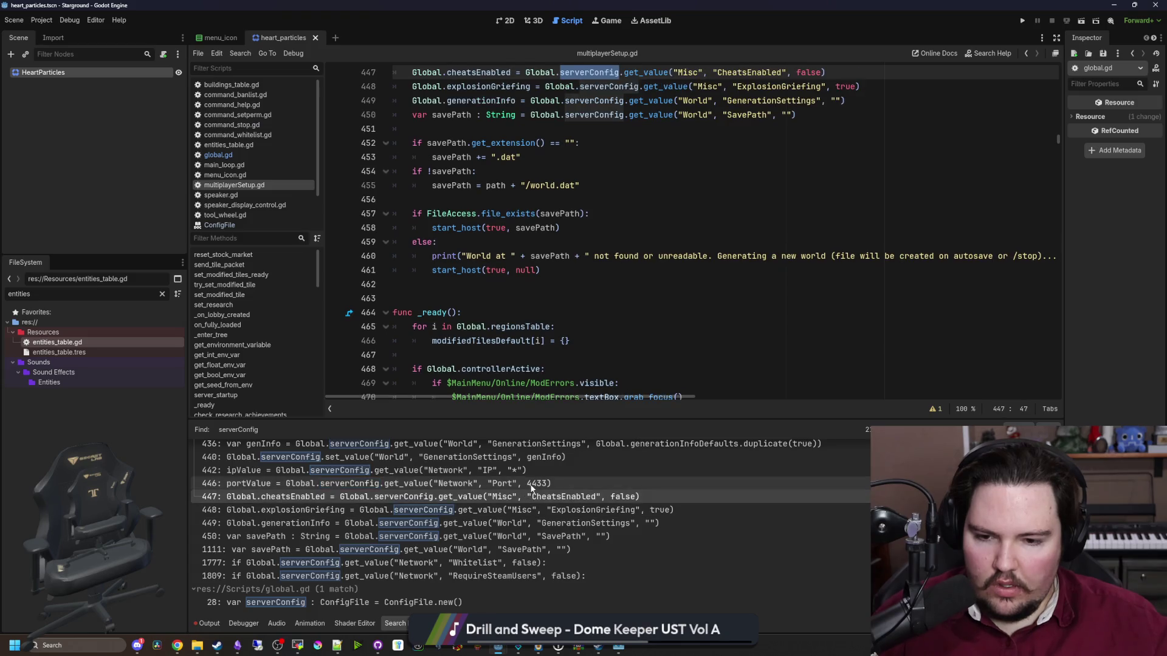
pyautogui.click(529, 484)
pyautogui.click(516, 470)
pyautogui.click(503, 458)
pyautogui.scroll(2, 600, 504)
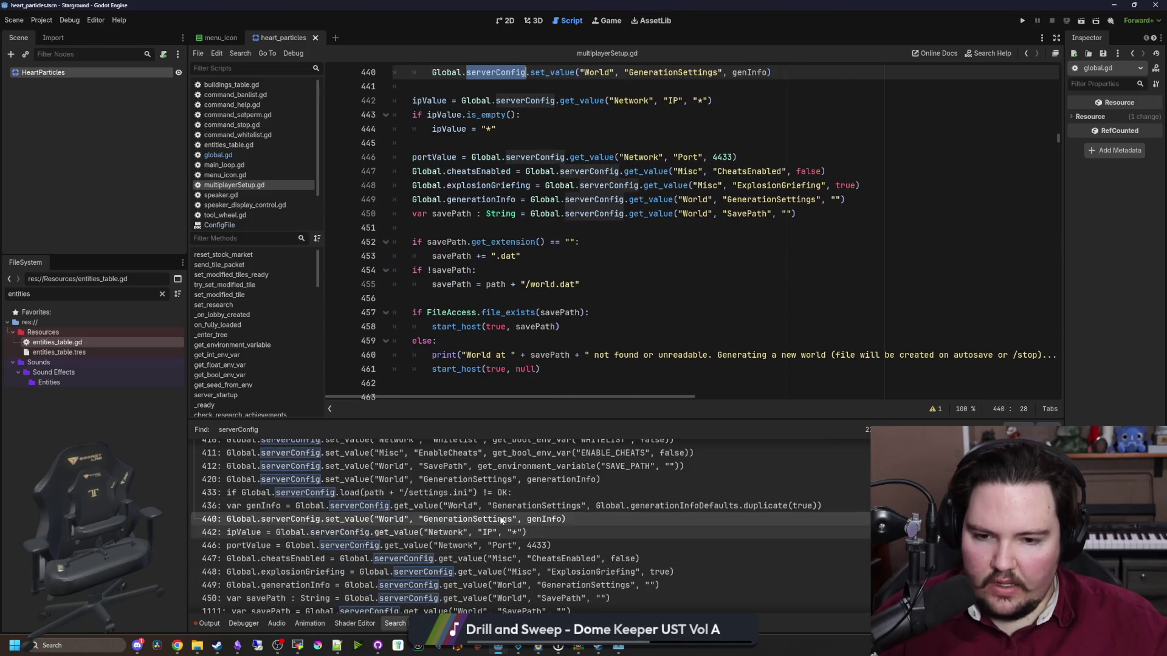
# Check the remaining serverConfig matches on lines 436, 433, 420 and 407.
pyautogui.click(600, 505)
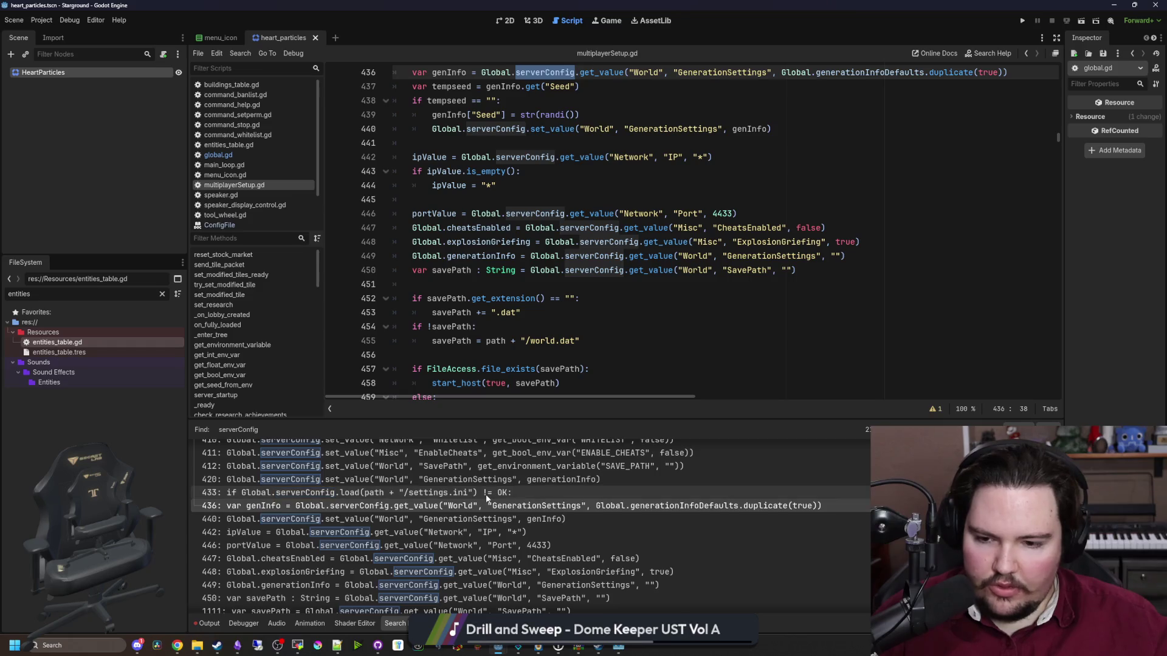
pyautogui.click(523, 493)
pyautogui.scroll(3, 516, 511)
pyautogui.click(513, 521)
pyautogui.scroll(1, 510, 547)
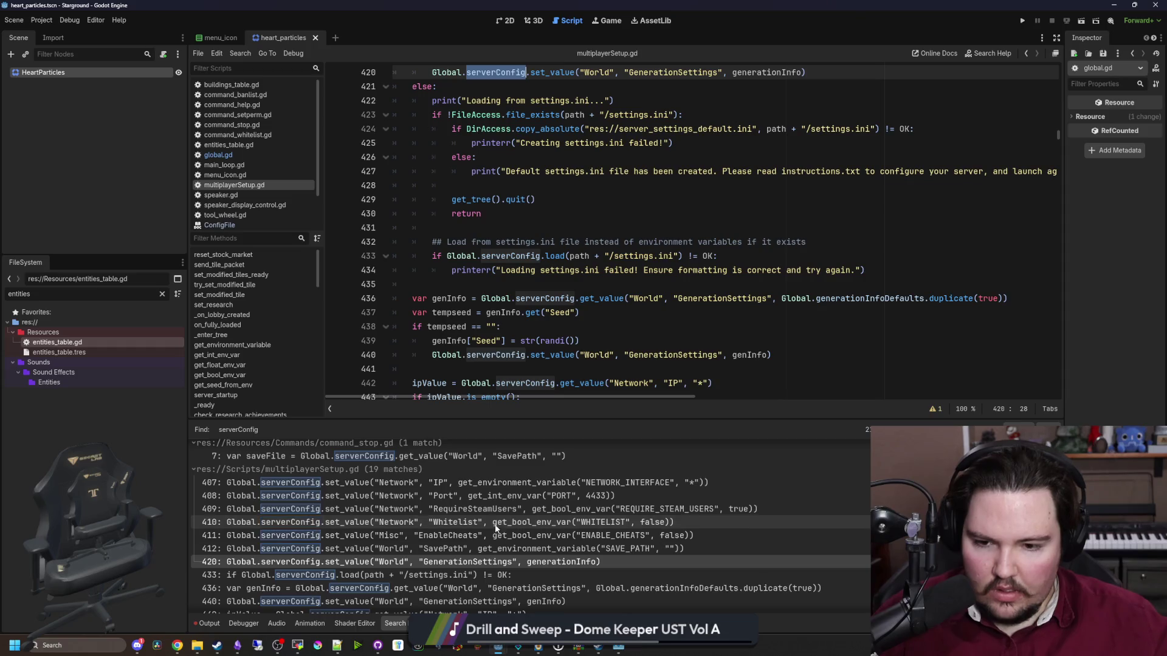
pyautogui.click(492, 485)
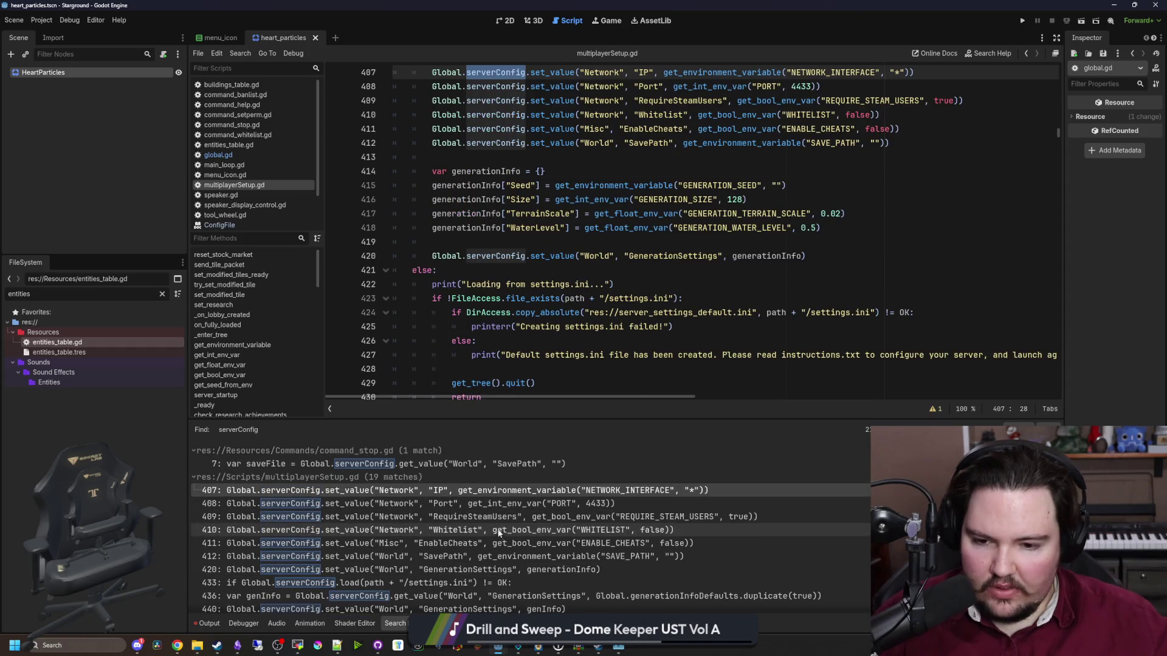
pyautogui.scroll(3, 590, 356)
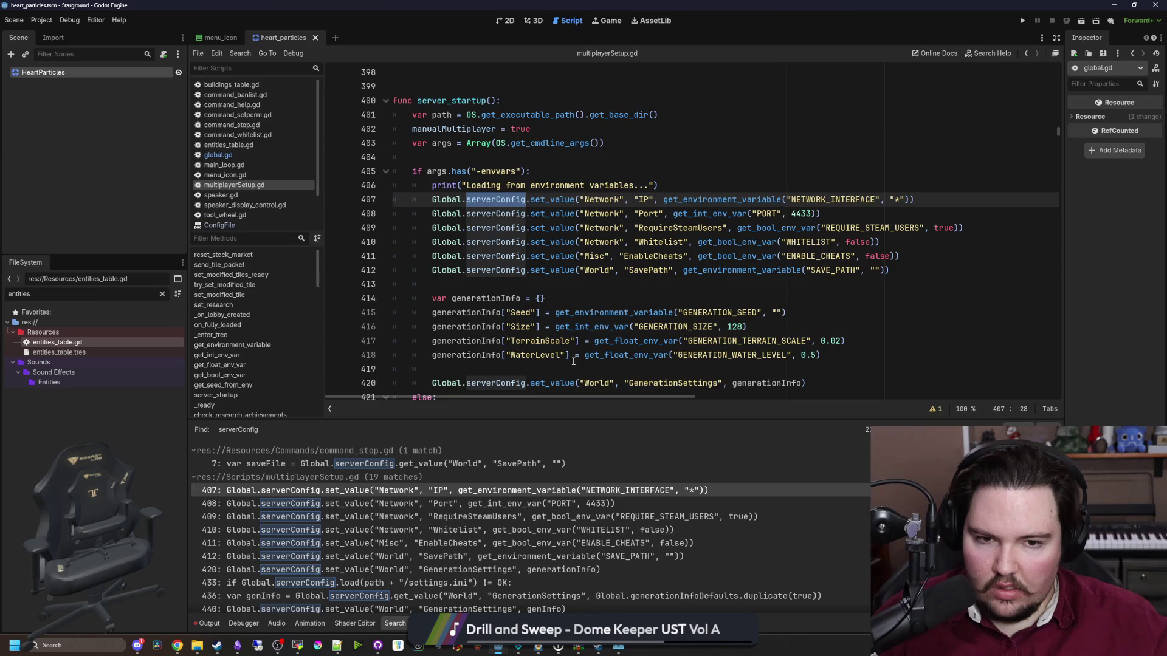
# Open command_stop.gd, jump to send_chatbox_message's definition, then bring the LinuxServer folder forward.
pyautogui.click(396, 471)
pyautogui.click(525, 298)
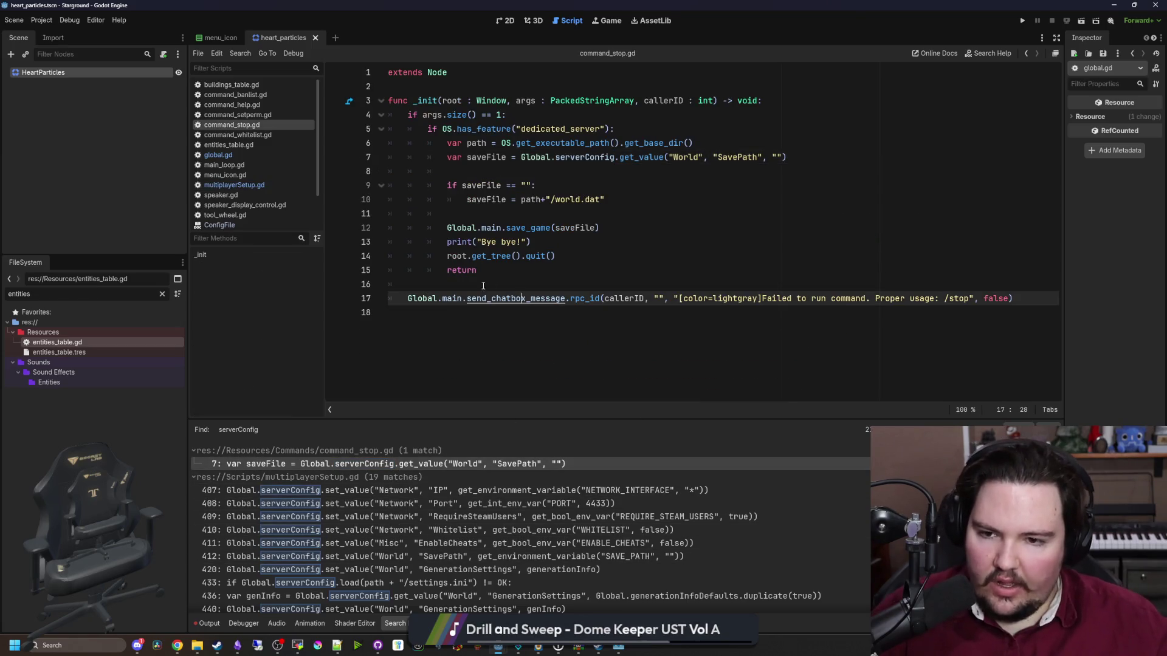
pyautogui.keyDown('ctrl'); pyautogui.click(483, 286); pyautogui.keyUp('ctrl')
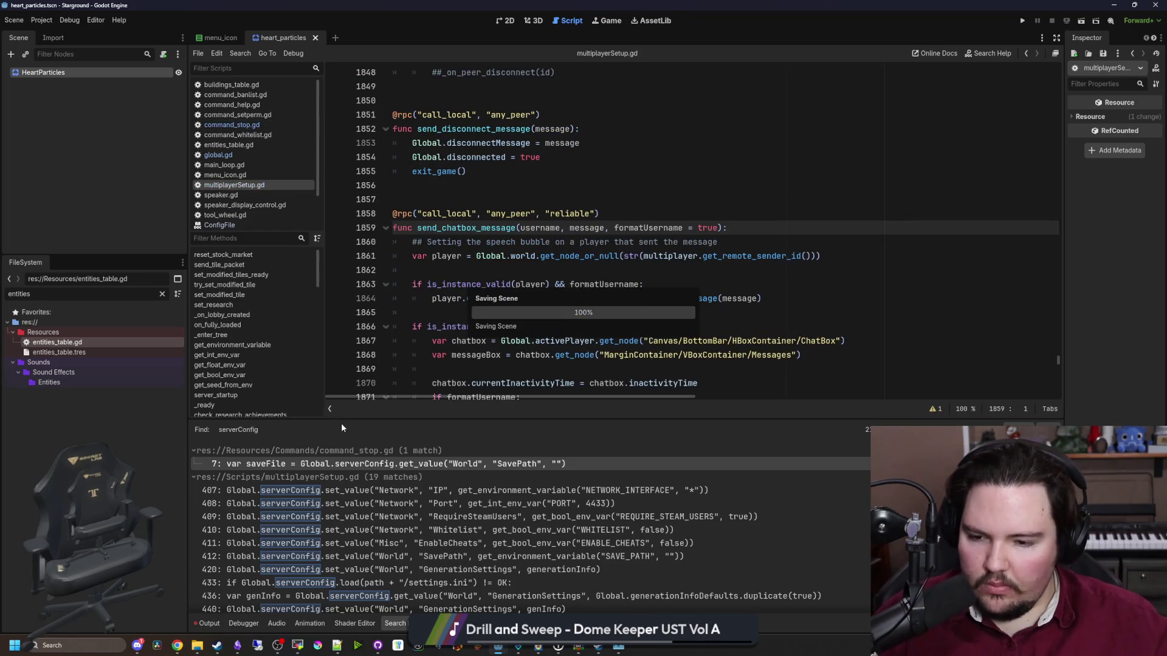
pyautogui.scroll(-3, 520, 348)
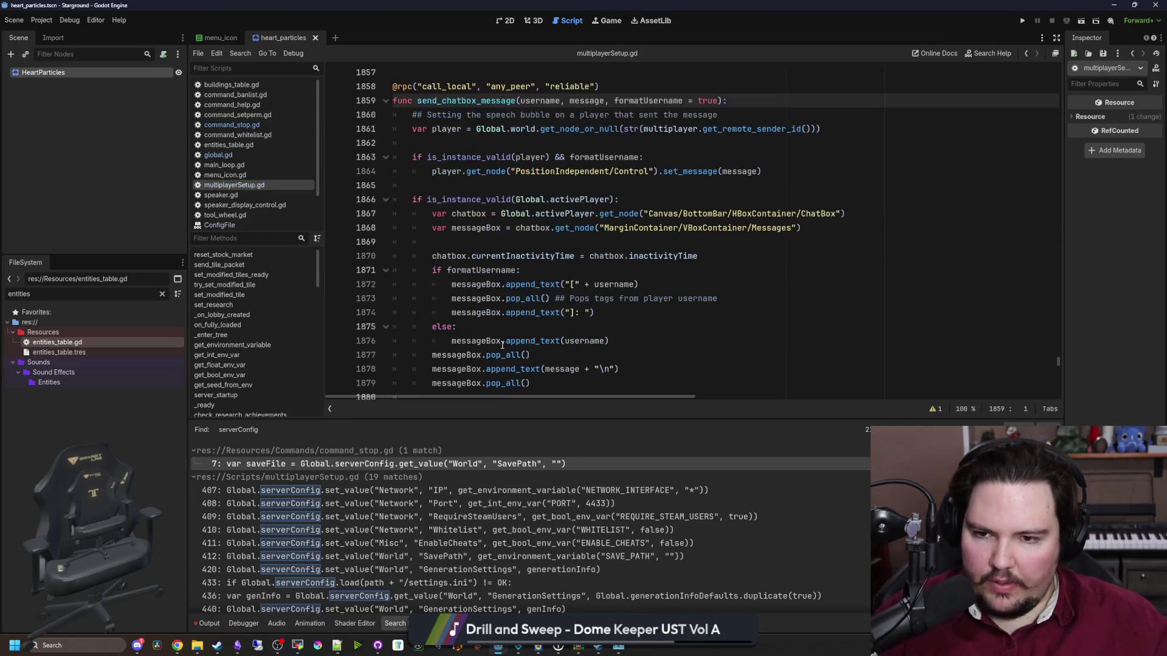
pyautogui.scroll(5, 504, 344)
pyautogui.moveTo(197, 645)
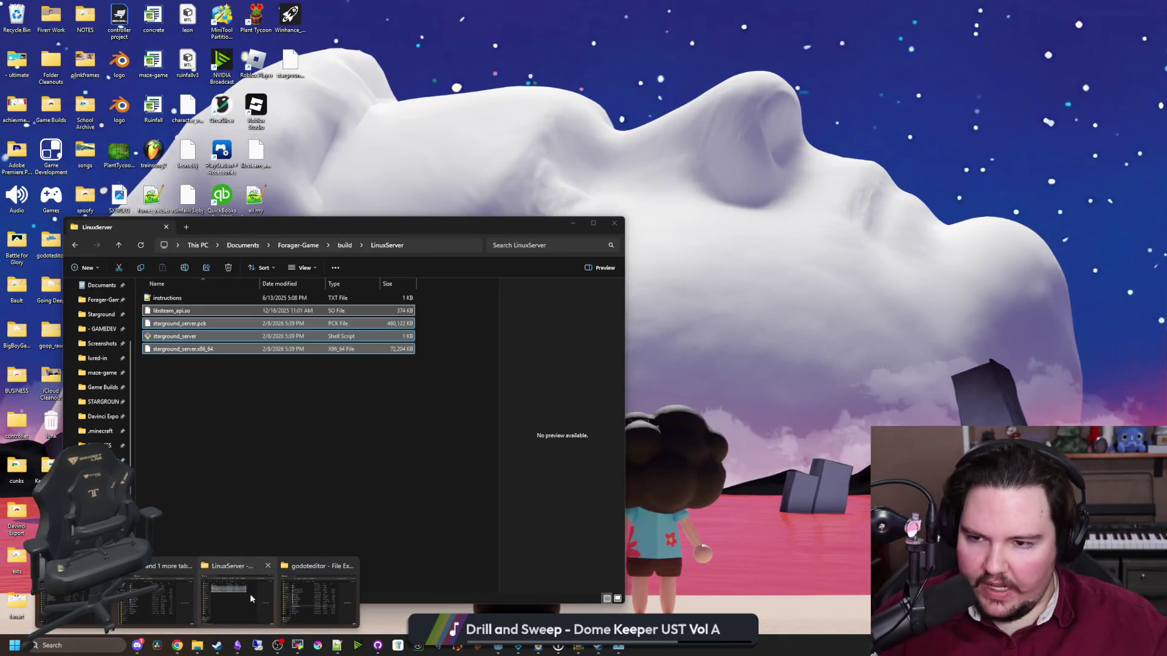
pyautogui.click(250, 594)
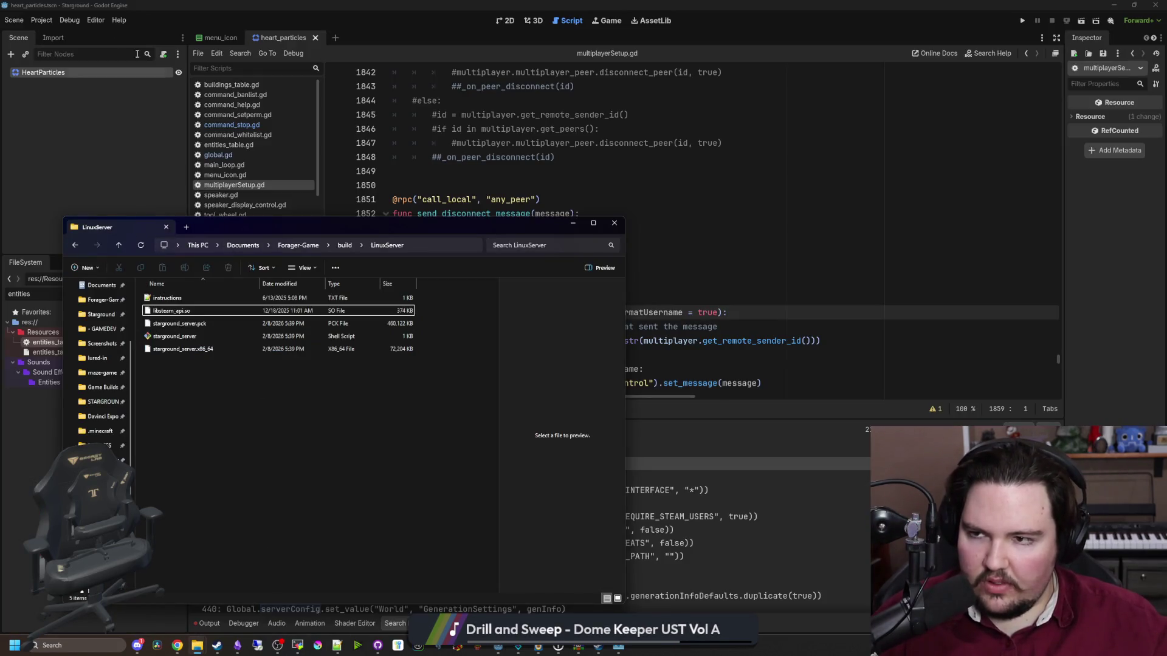
# Delete the three old starground_server files from LinuxServer, keeping libsteam_api.so.
pyautogui.moveTo(208, 387); pyautogui.dragTo(208, 324)
pyautogui.rightClick(209, 398)
pyautogui.click(214, 370)
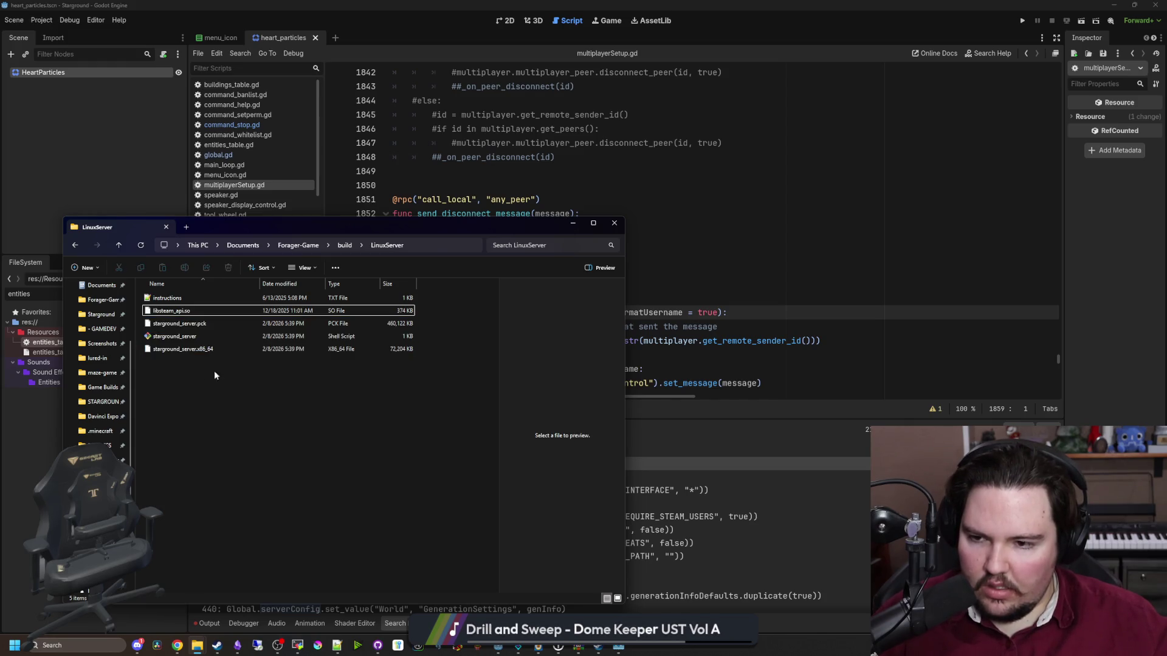
pyautogui.moveTo(213, 370); pyautogui.dragTo(214, 325)
pyautogui.moveTo(193, 386)
pyautogui.mouseDown()
pyautogui.moveTo(180, 389)
pyautogui.moveTo(199, 314)
pyautogui.mouseUp()
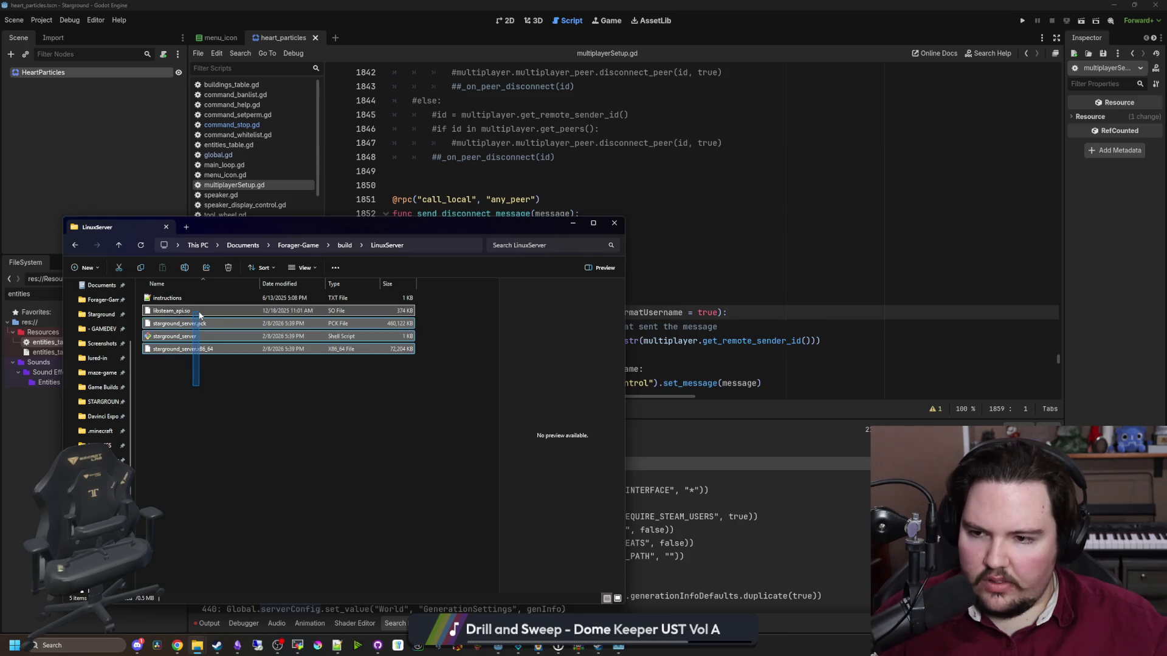
pyautogui.moveTo(207, 398); pyautogui.dragTo(210, 328)
pyautogui.press('Delete')
# Run zip_create in the build folder with version 'dwasdwasd' to produce four Starground zip archives.
pyautogui.click(345, 244)
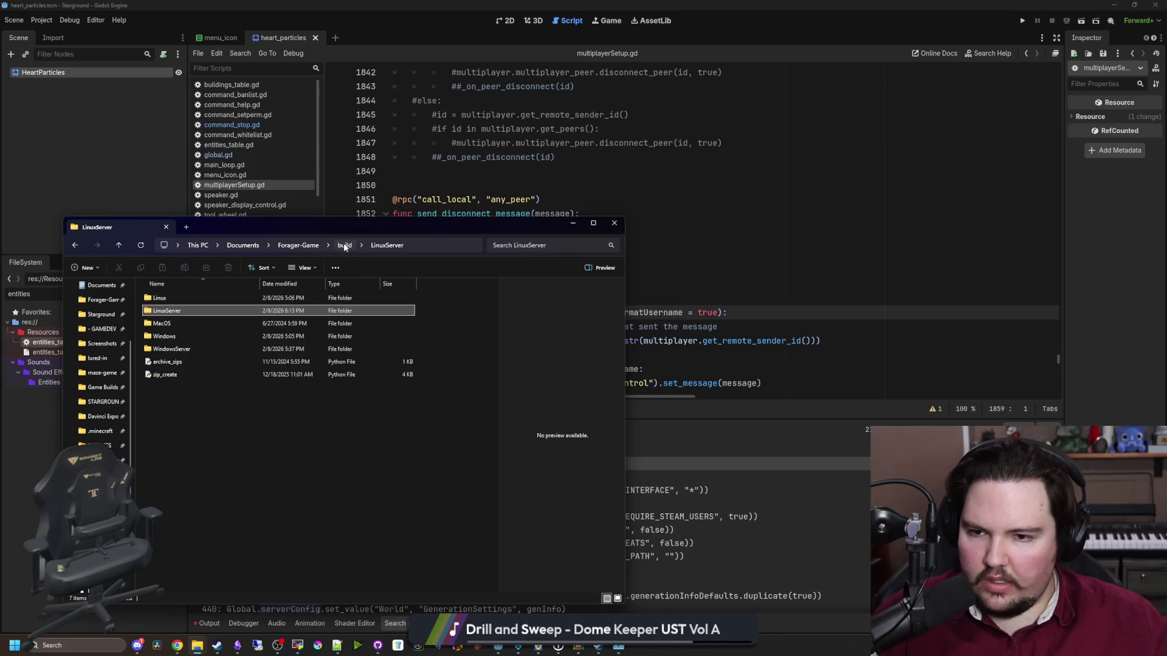
pyautogui.doubleClick(210, 349)
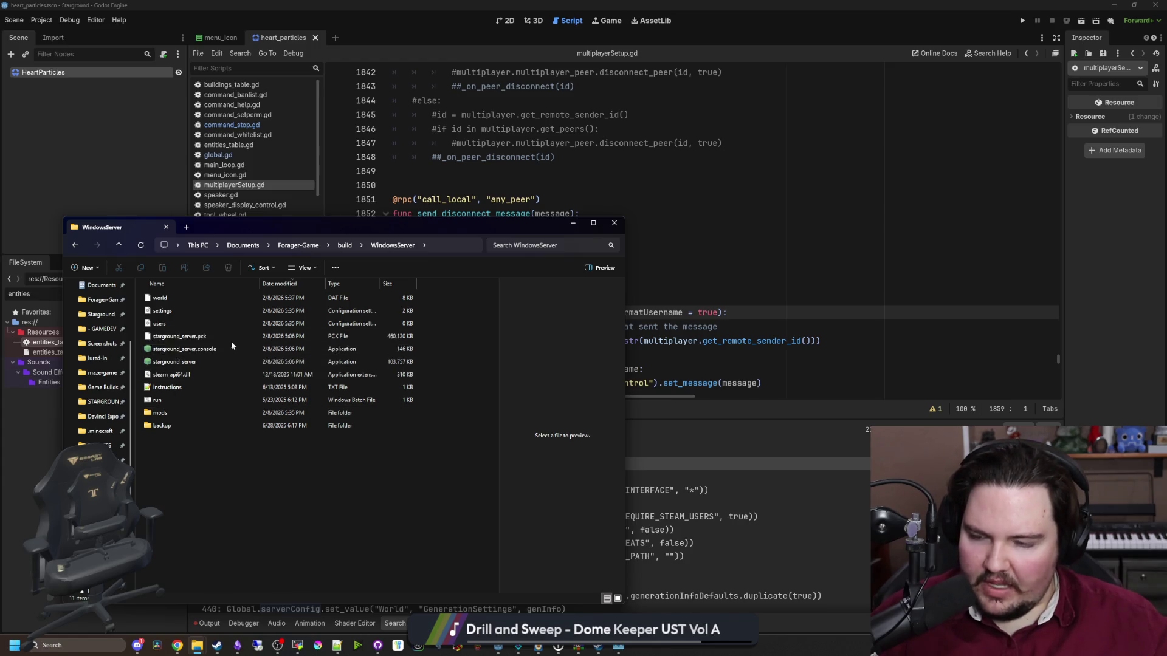
pyautogui.click(346, 246)
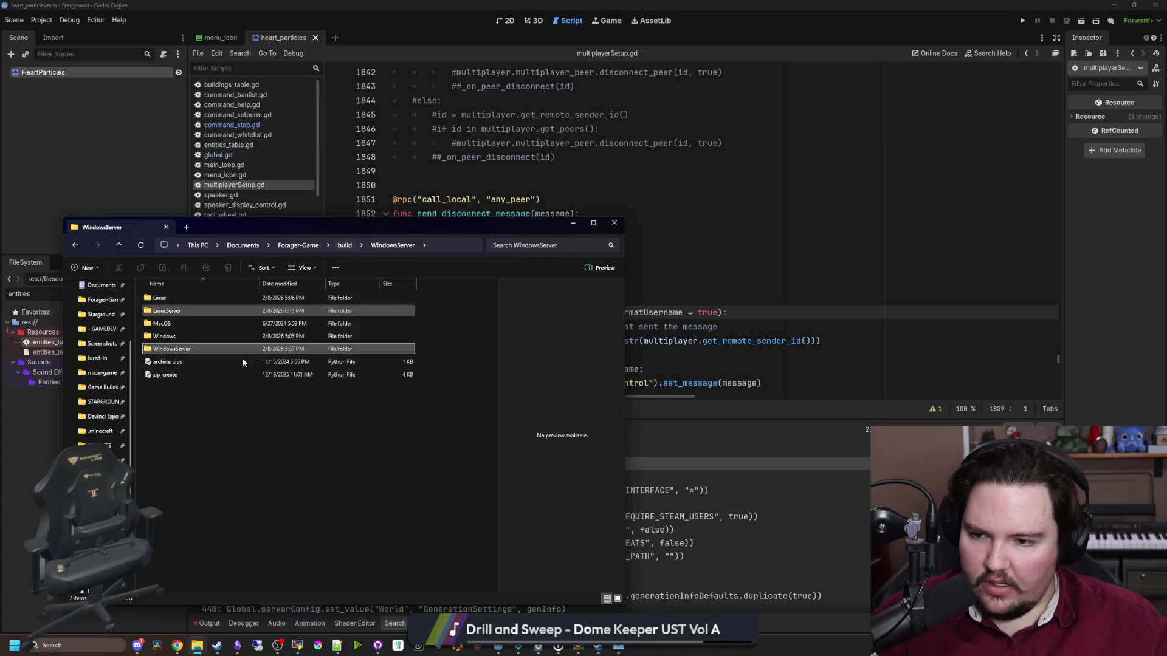
pyautogui.click(185, 377)
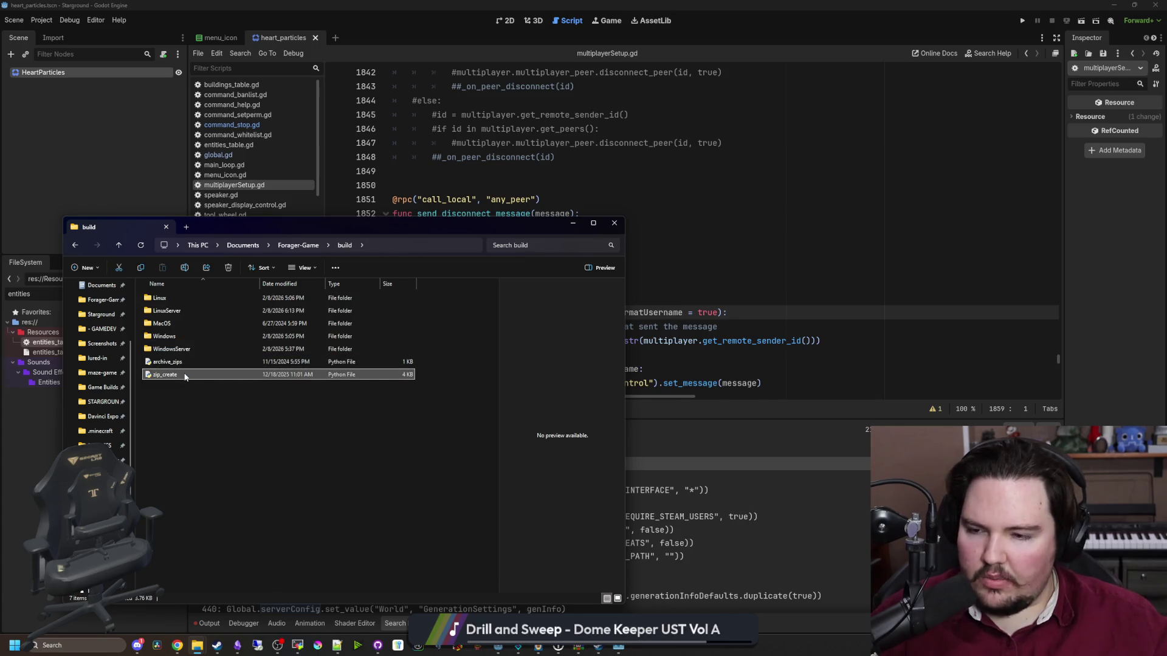
pyautogui.doubleClick(185, 377)
pyautogui.write('dwasdwasd')
pyautogui.press('Return')
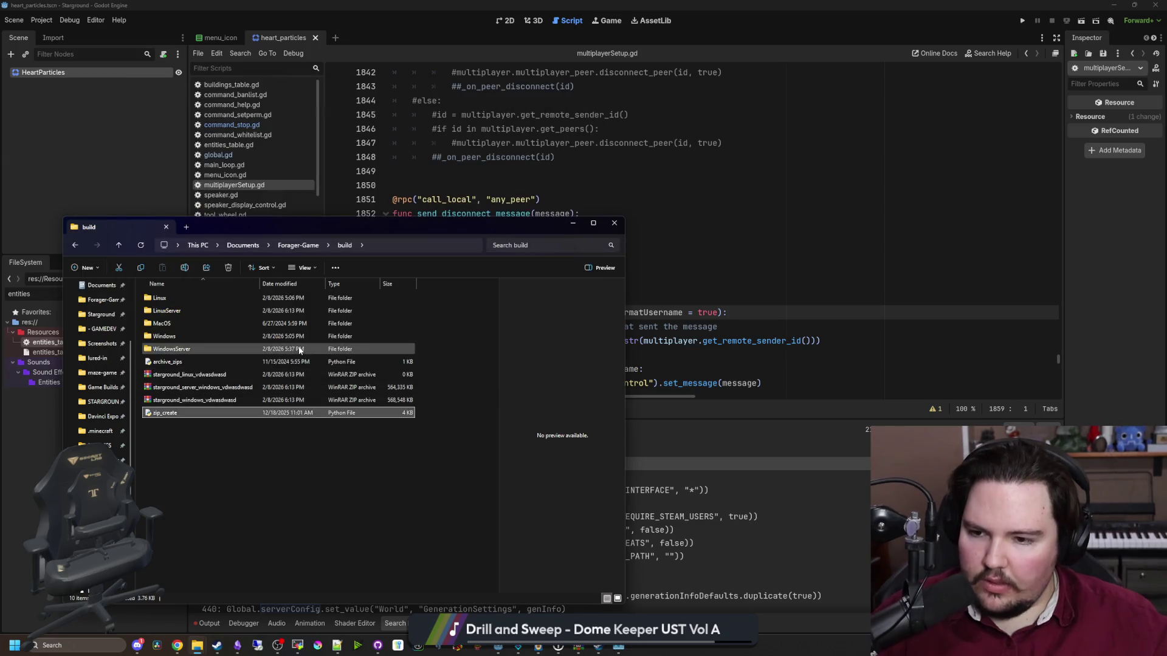
pyautogui.click(225, 413)
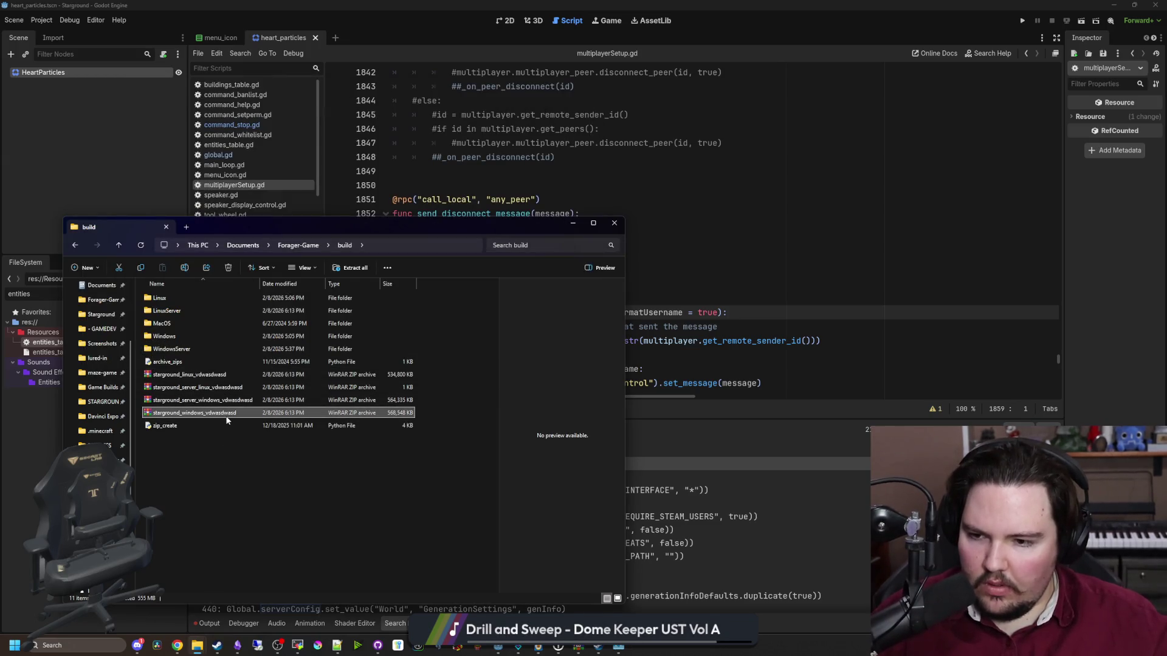
pyautogui.keyDown('shift'); pyautogui.click(209, 378); pyautogui.keyUp('shift')
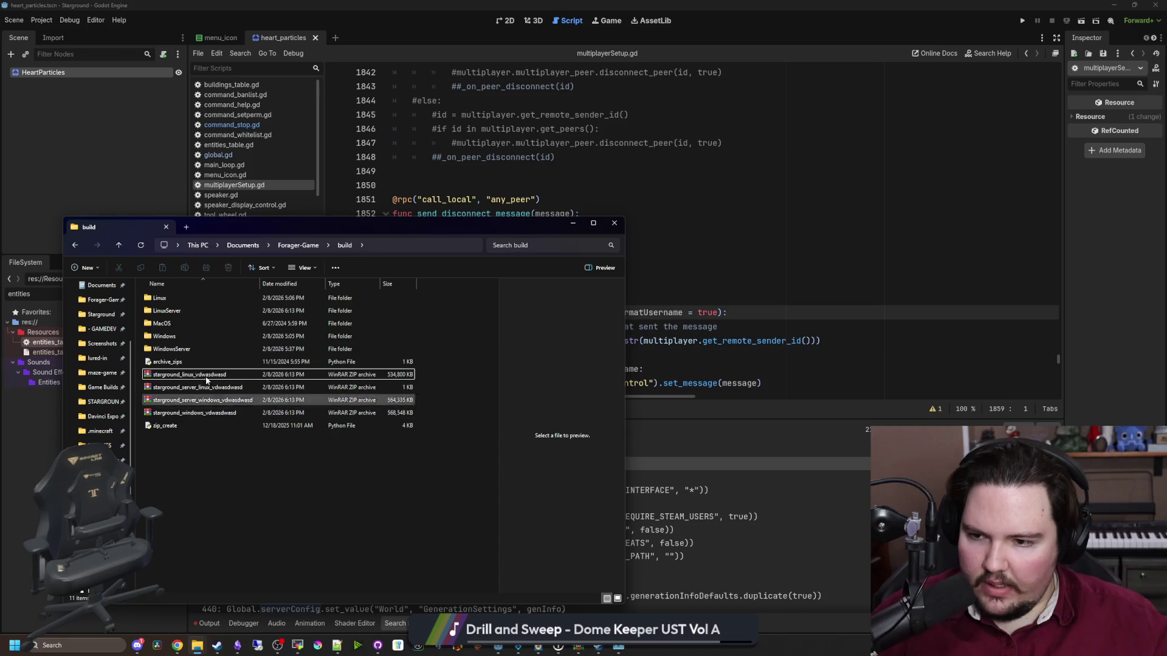
# Check the LinuxServer and WindowsServer folders, then return to the Godot editor.
pyautogui.doubleClick(183, 312)
pyautogui.hotkey('alt', 'Left')
pyautogui.doubleClick(181, 349)
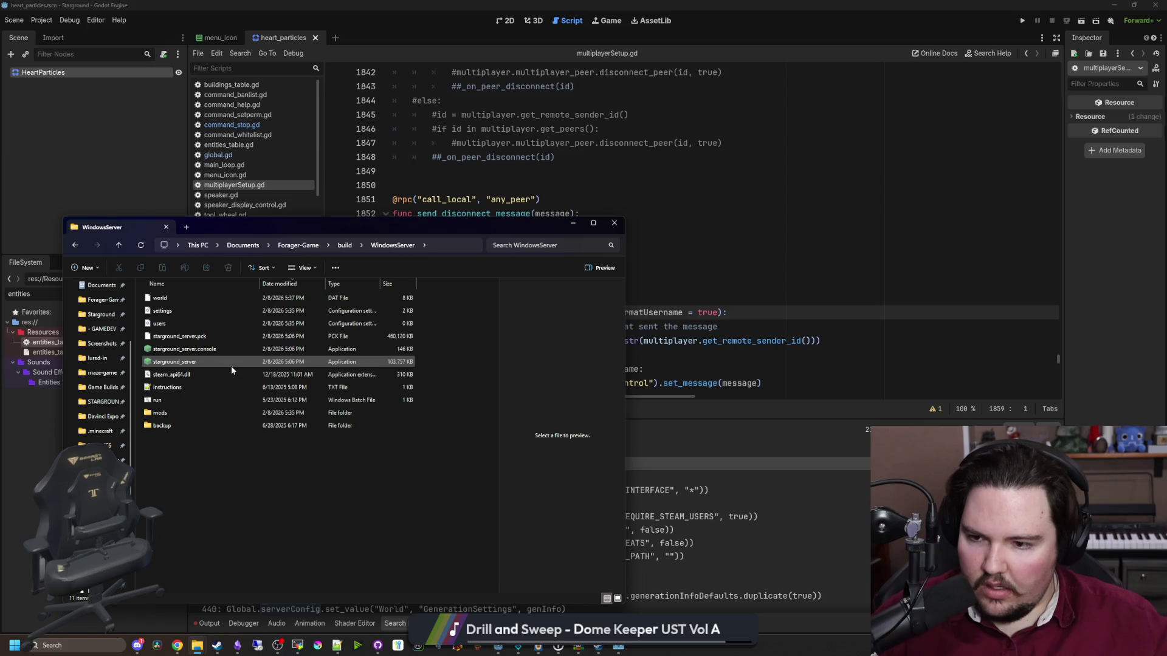
pyautogui.hotkey('alt', 'Left')
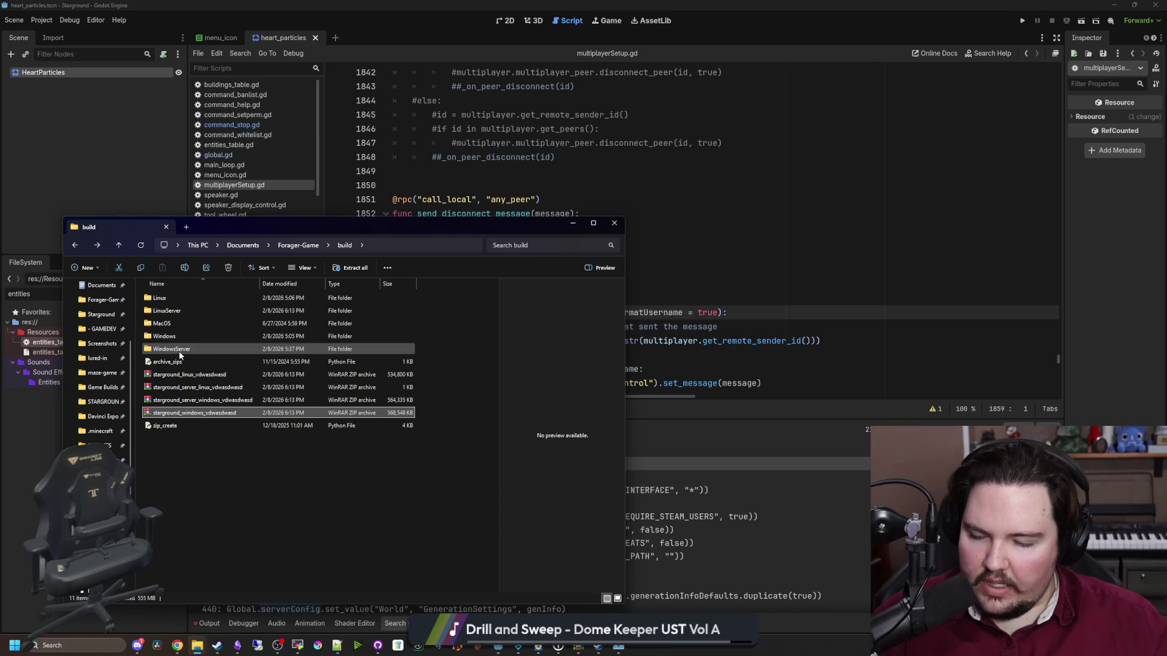
pyautogui.click(41, 21)
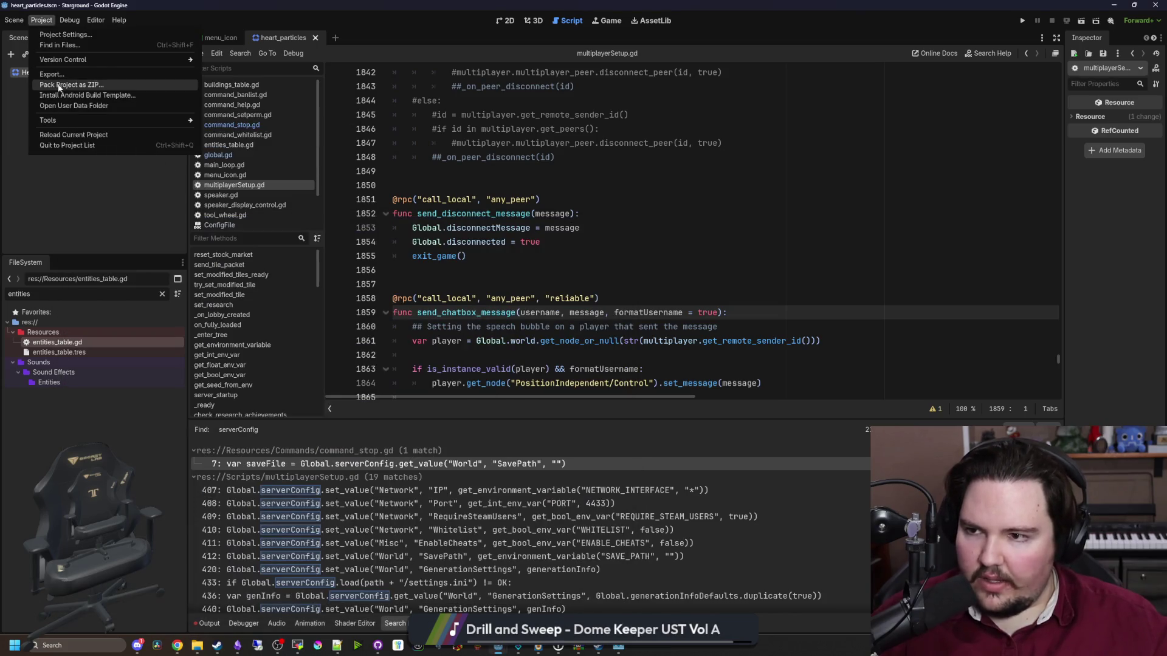
# Export the Linux Server preset to build/LinuxServer/starground_server.x86_64, then switch to the server terminal.
pyautogui.click(60, 79)
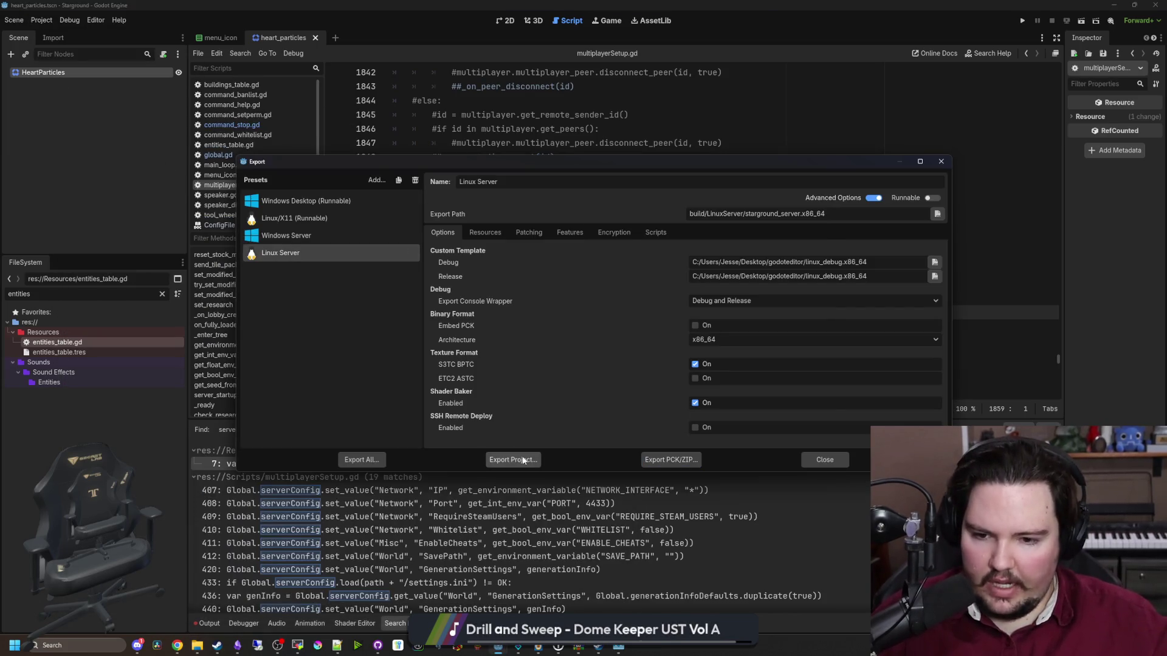
pyautogui.click(534, 460)
pyautogui.click(506, 471)
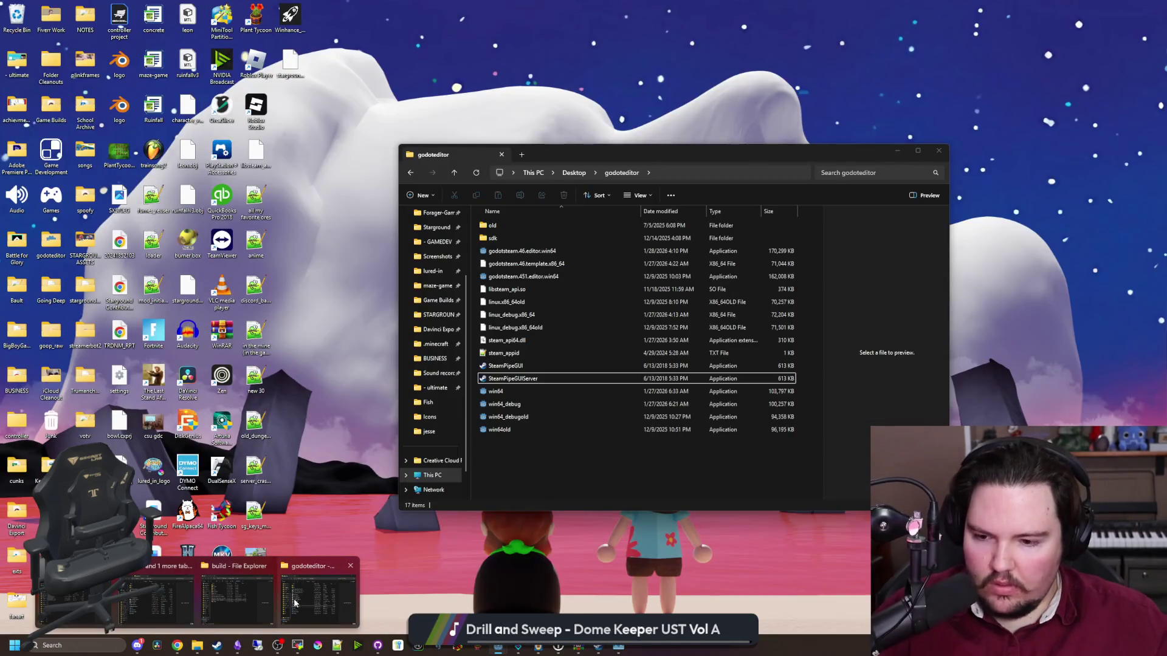
pyautogui.moveTo(538, 645)
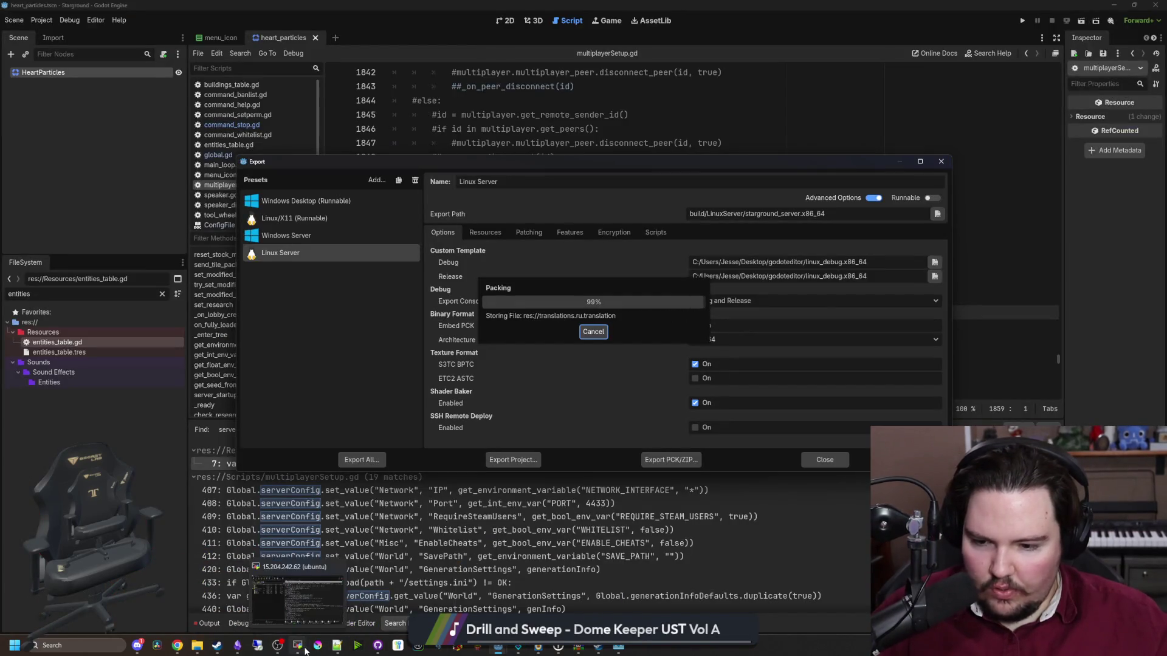
pyautogui.hotkey('alt', 'Tab')
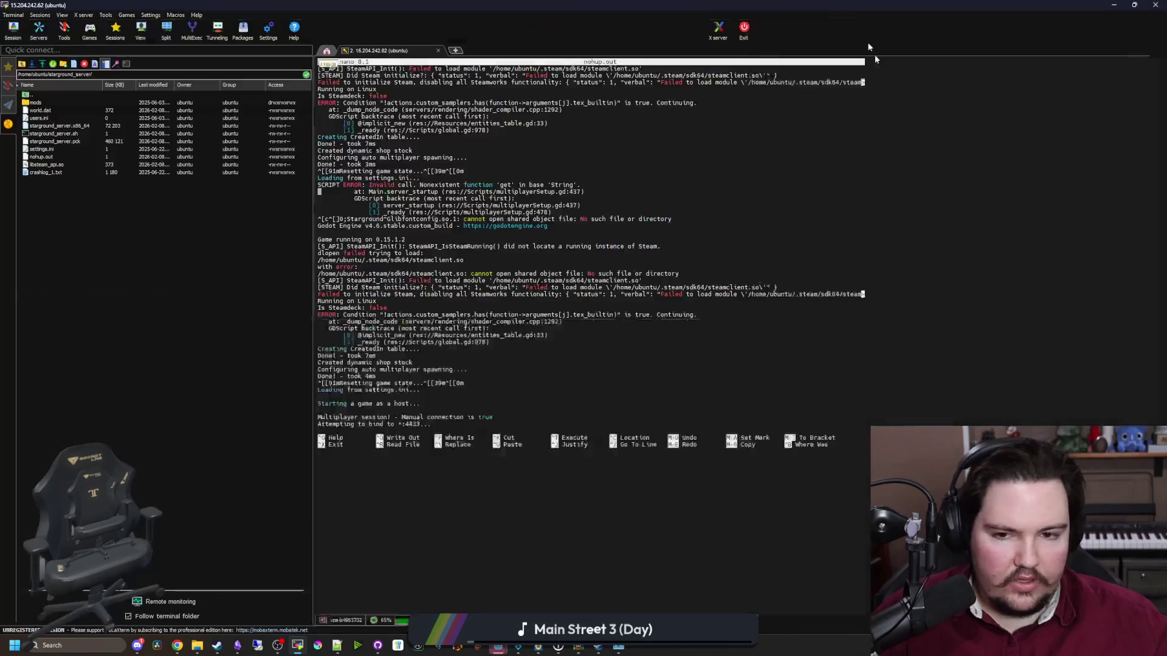
# Close nohup.out, open the empty users.ini in nano and exit it, then return to Godot.
pyautogui.hotkey('ctrl', 'x')
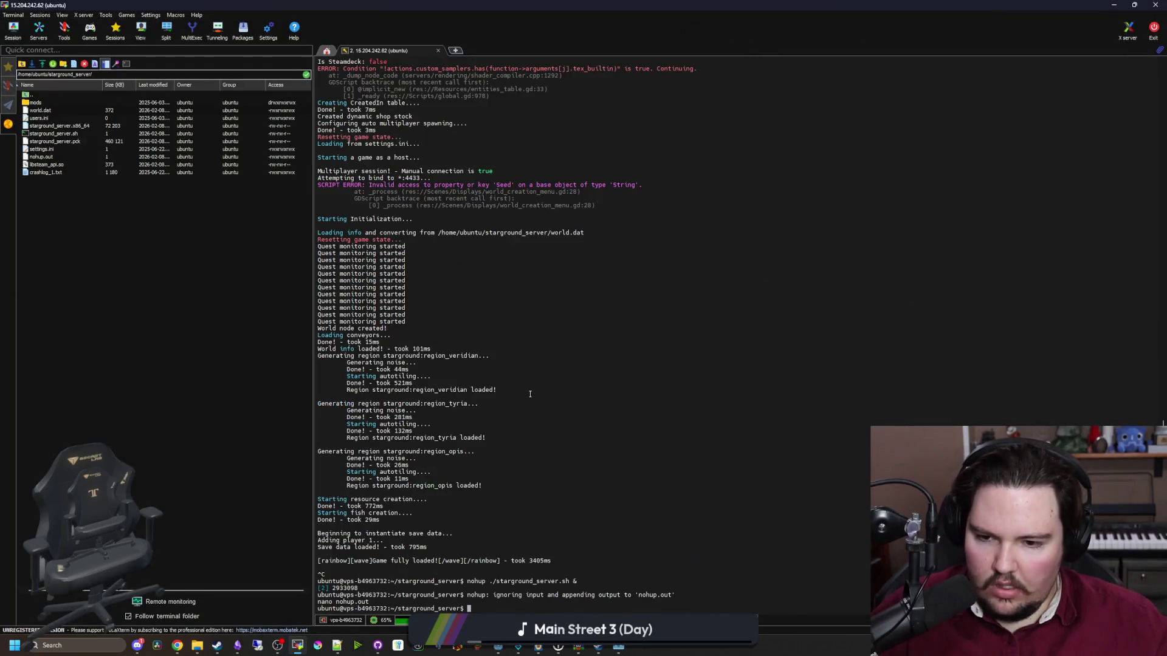
pyautogui.write('nano us')
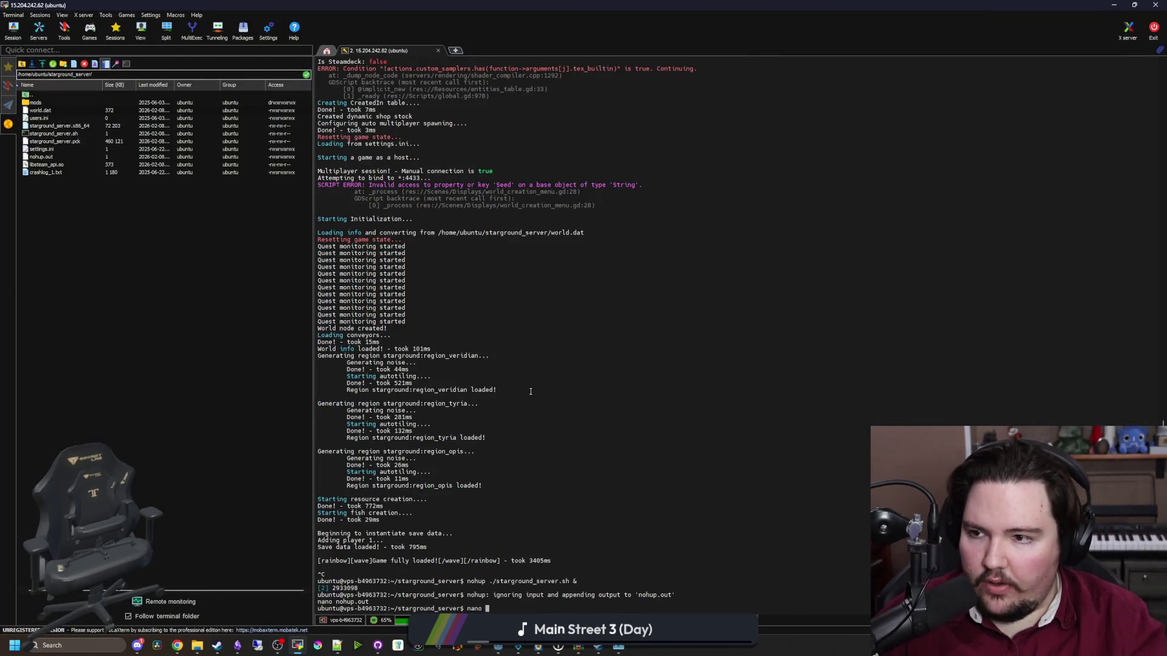
pyautogui.press('Tab')
pyautogui.press('Return')
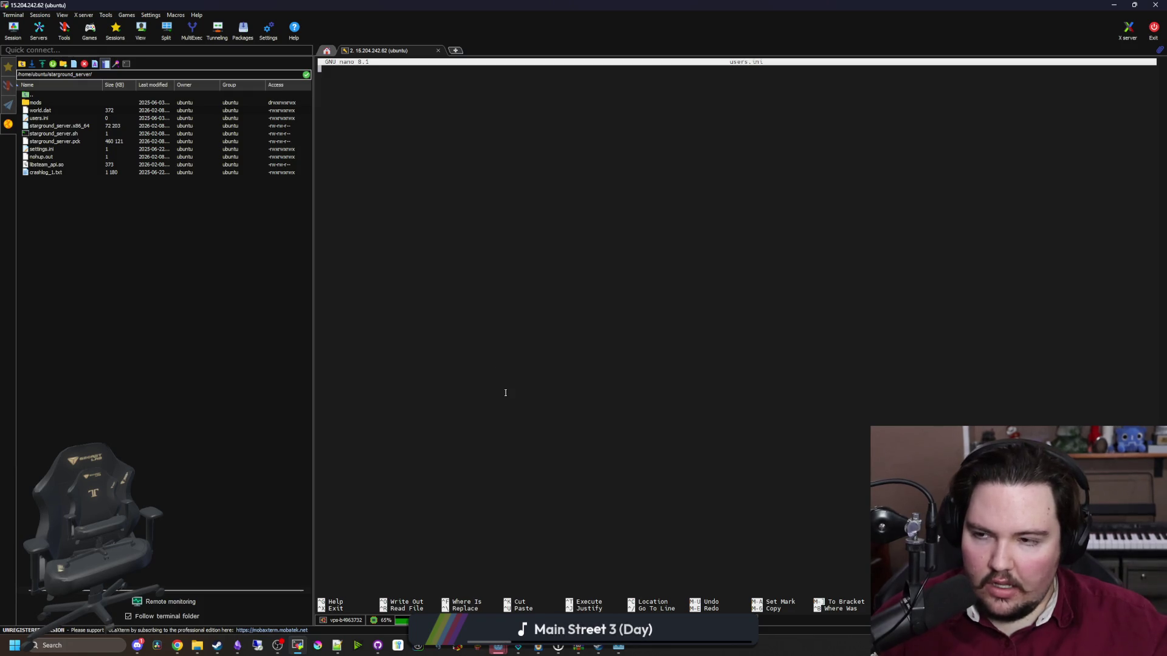
pyautogui.hotkey('ctrl', 'x')
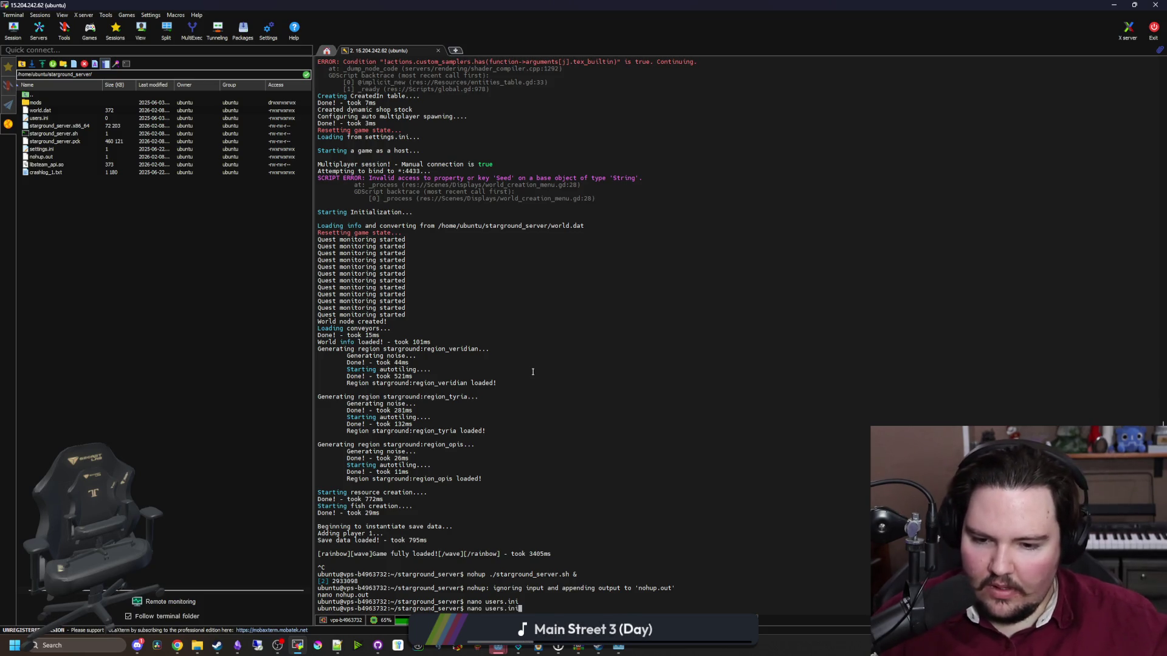
pyautogui.press('Return')
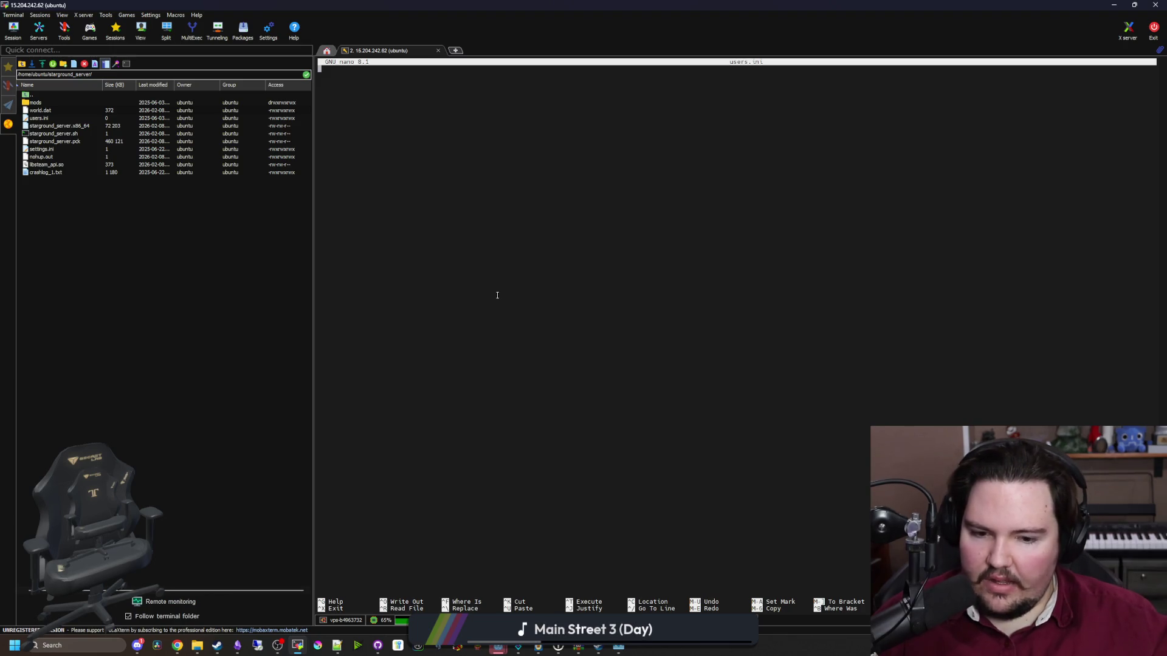
pyautogui.hotkey('ctrl', 'x')
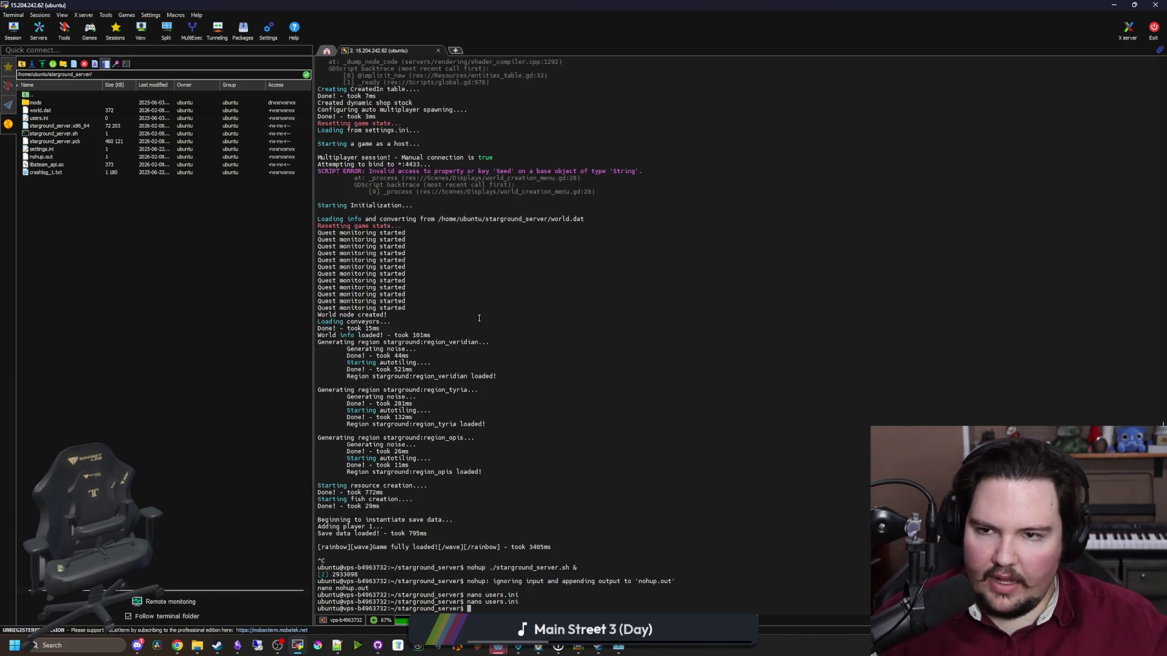
pyautogui.hotkey('alt', 'Tab')
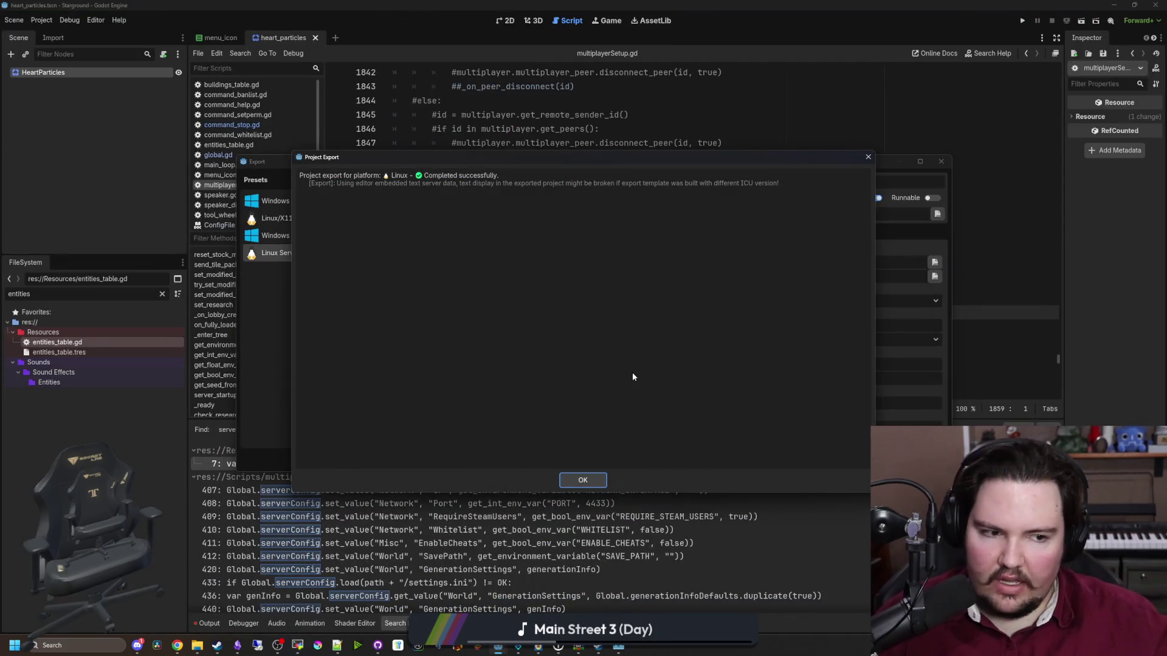
# Dismiss the Linux export completion message and return to the MobaXterm server shell.
pyautogui.press('Return')
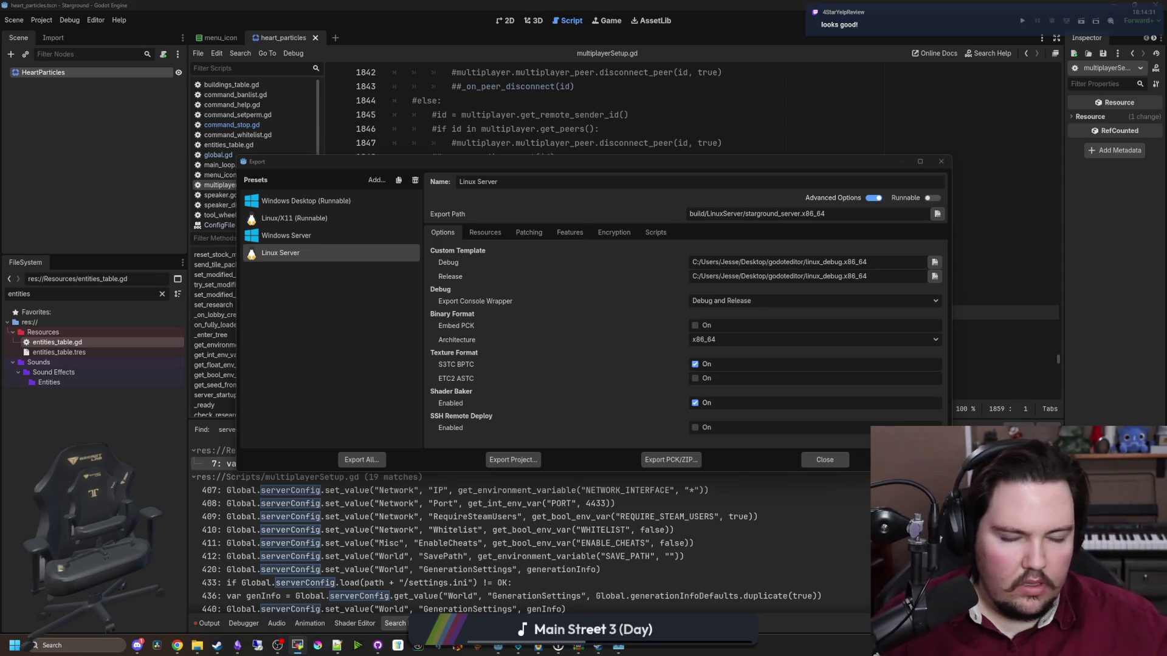
pyautogui.hotkey('alt', 'Tab')
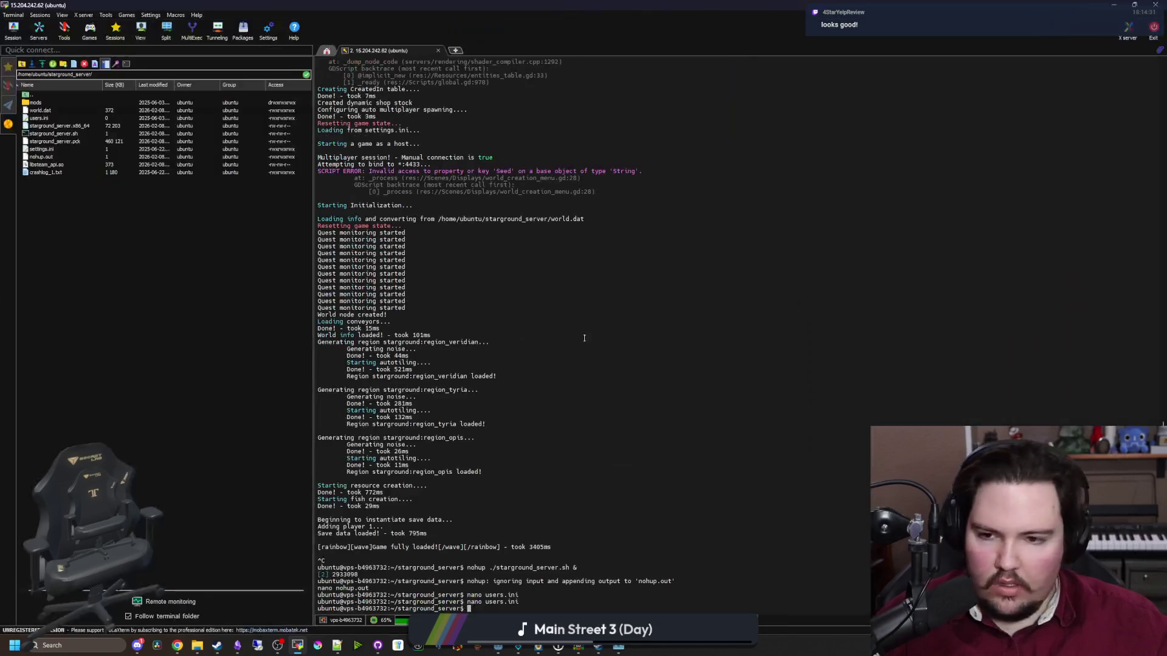
# Reopen settings.ini in nano to check Port=4433, RequireSteamUsers=true and Whitelist=false.
pyautogui.press('Up')
pyautogui.press('Up')
pyautogui.press('Up')
pyautogui.press('Up')
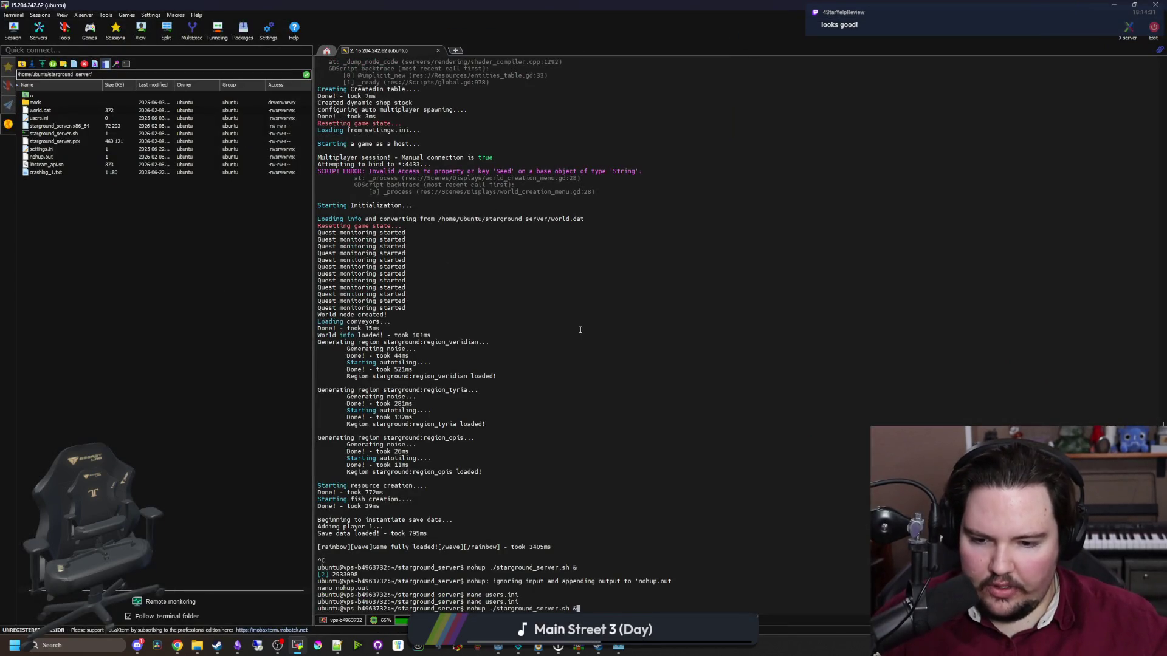
pyautogui.press('Return')
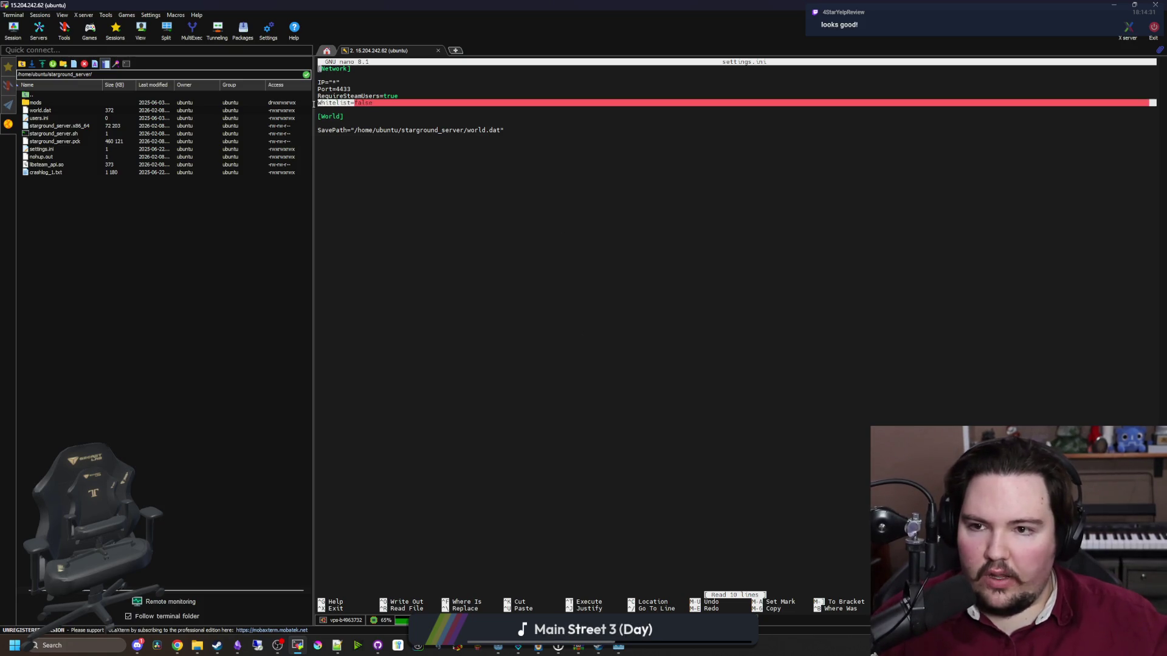
pyautogui.moveTo(377, 103)
pyautogui.mouseDown()
pyautogui.moveTo(318, 96)
pyautogui.moveTo(345, 83)
pyautogui.mouseUp()
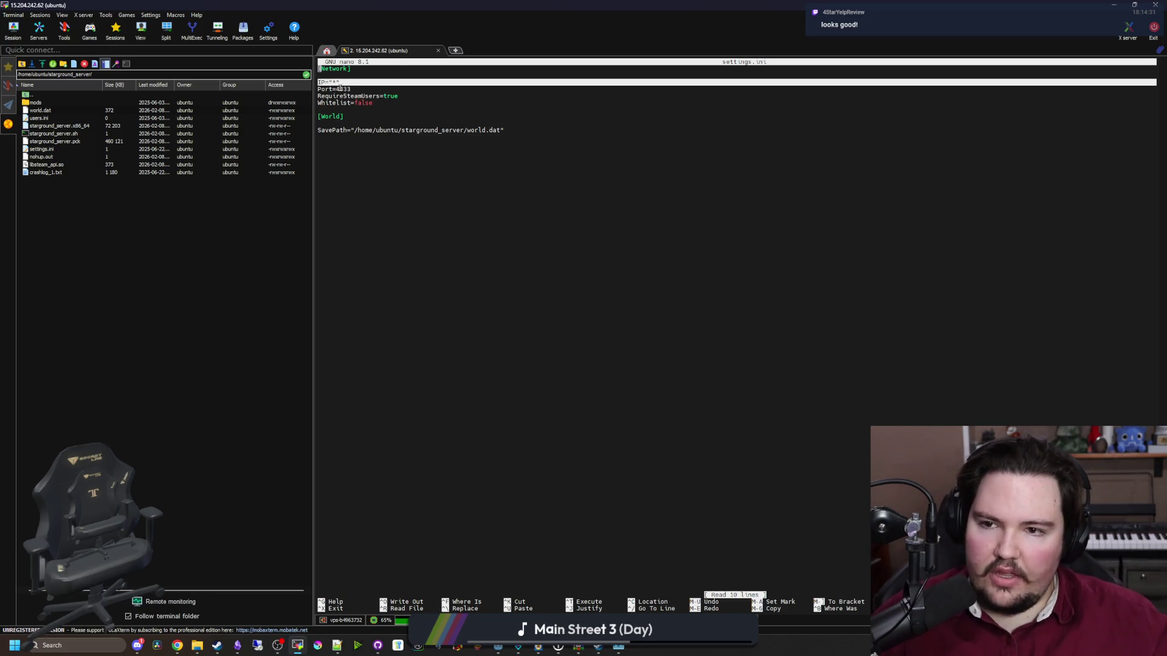
pyautogui.hotkey('alt', 'Tab')
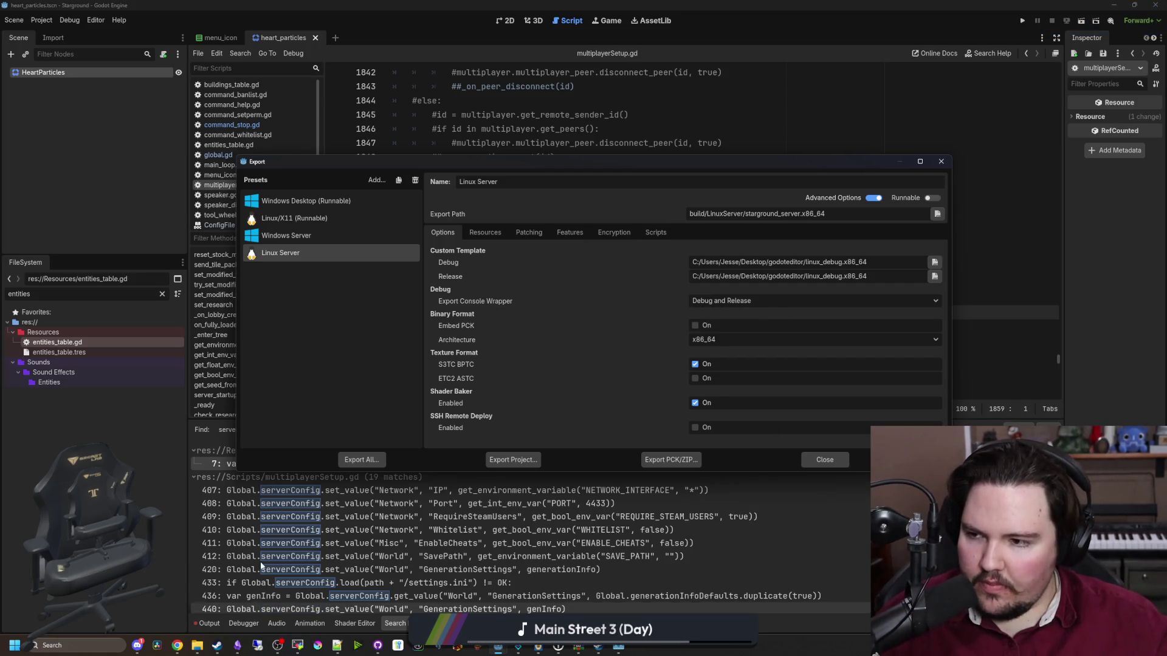
# Run zip_create in the build folder with game version 'g' to create new build zips.
pyautogui.moveTo(197, 645)
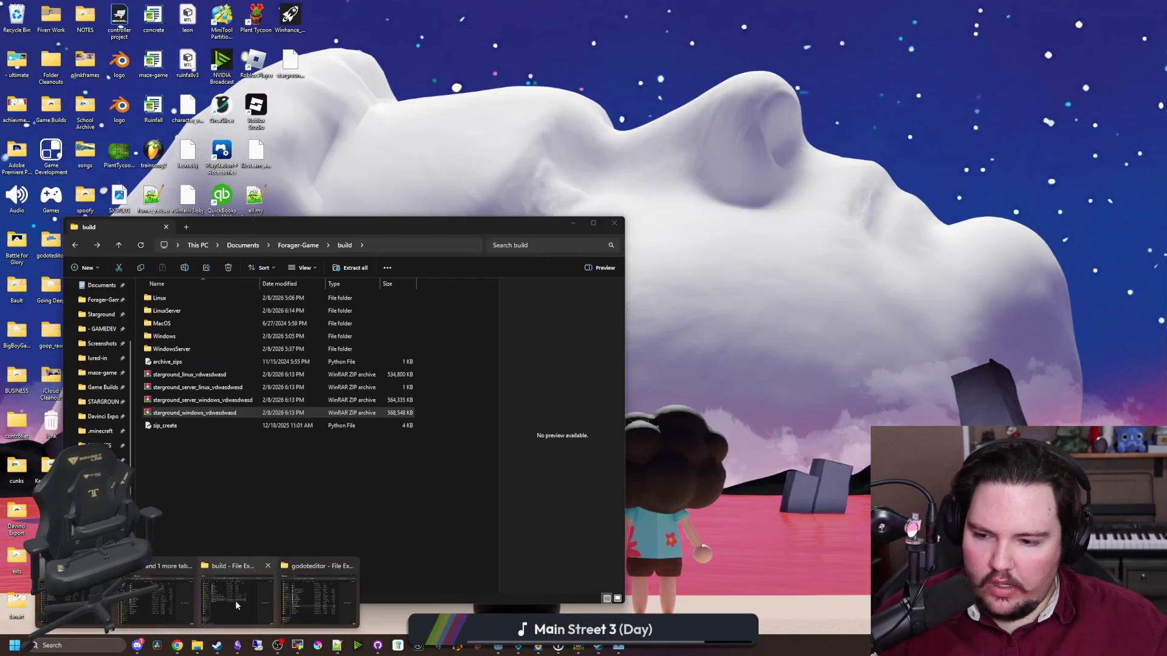
pyautogui.click(235, 600)
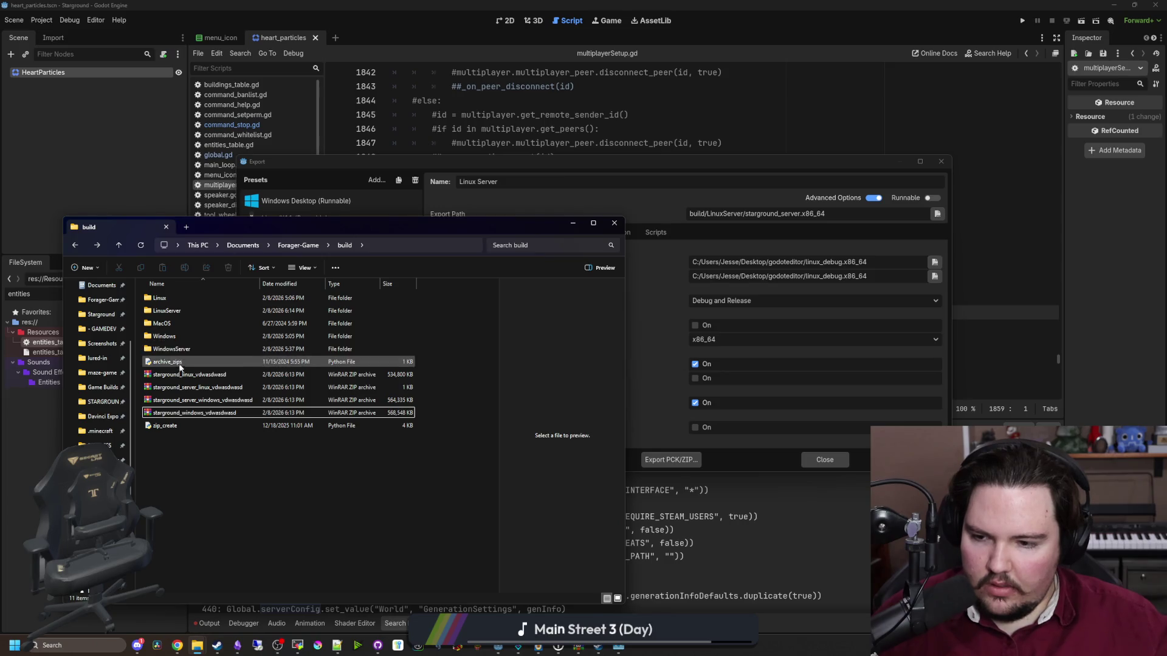
pyautogui.click(177, 427)
pyautogui.press('Return')
pyautogui.write('g')
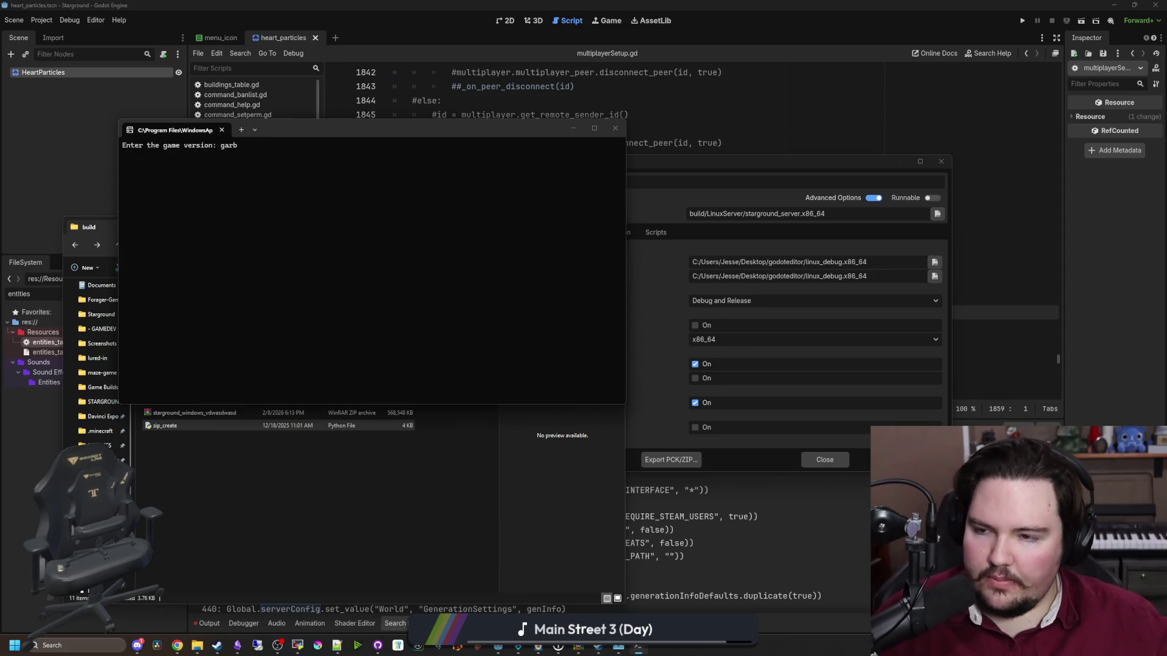
pyautogui.press('Return')
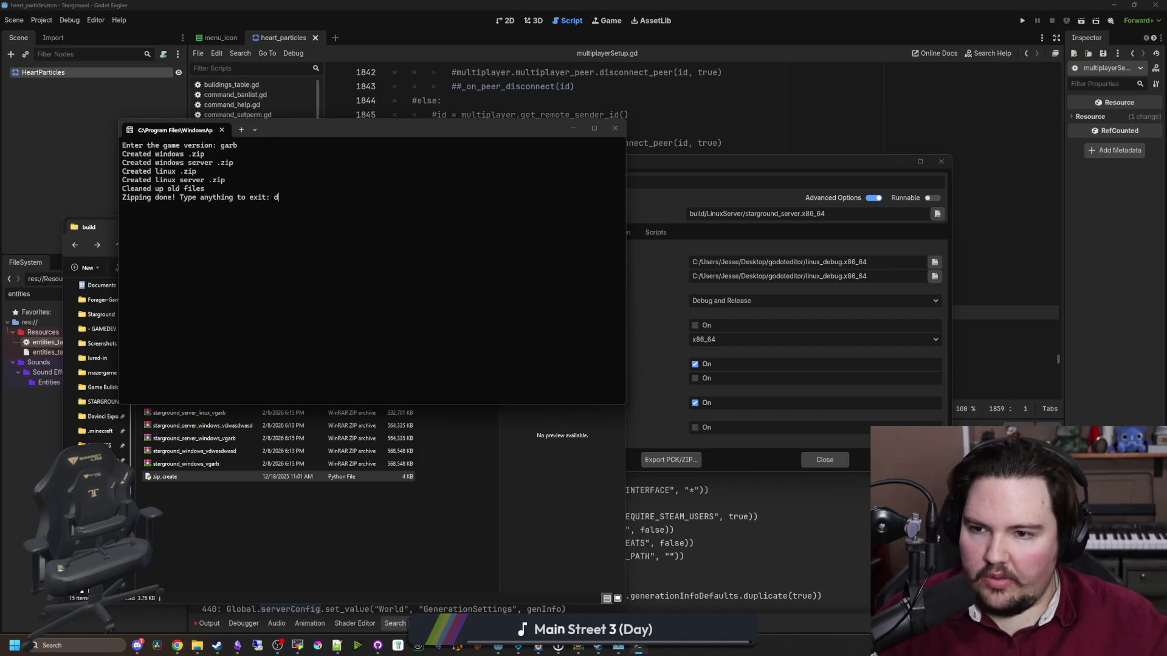
pyautogui.press('Return')
# Select the eight zip archives, check the WindowsServer and LinuxServer folders, then return to Godot.
pyautogui.click(201, 464)
pyautogui.keyDown('shift'); pyautogui.click(199, 375); pyautogui.keyUp('shift')
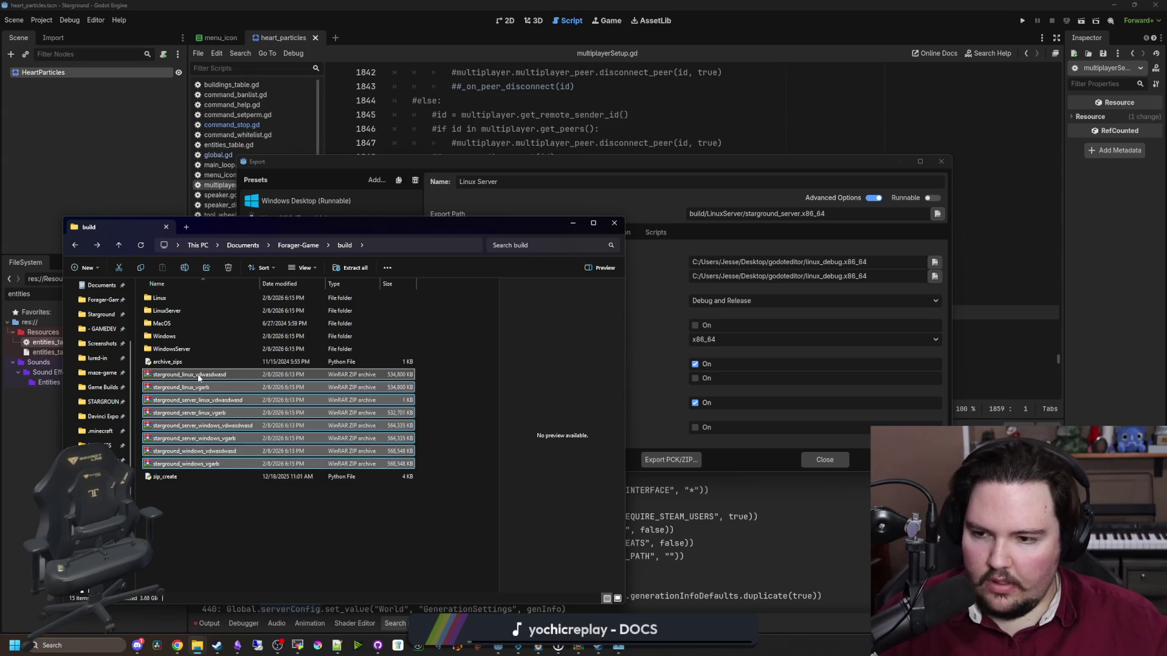
pyautogui.doubleClick(176, 349)
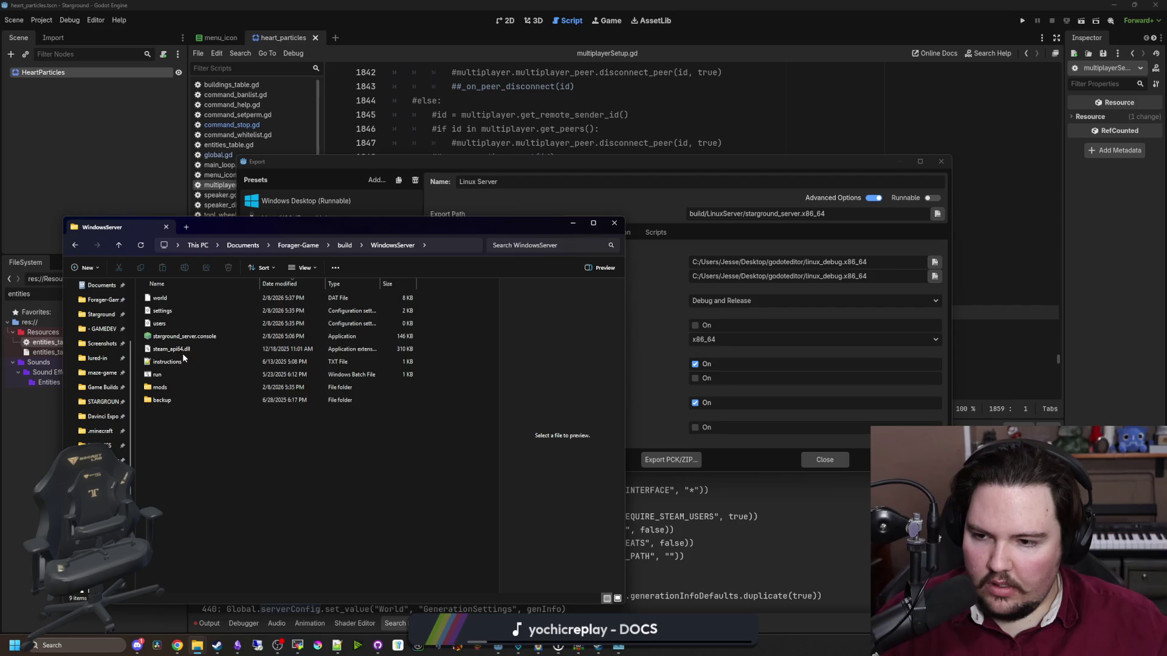
pyautogui.hotkey('alt', 'Left')
pyautogui.click(180, 340)
pyautogui.doubleClick(173, 310)
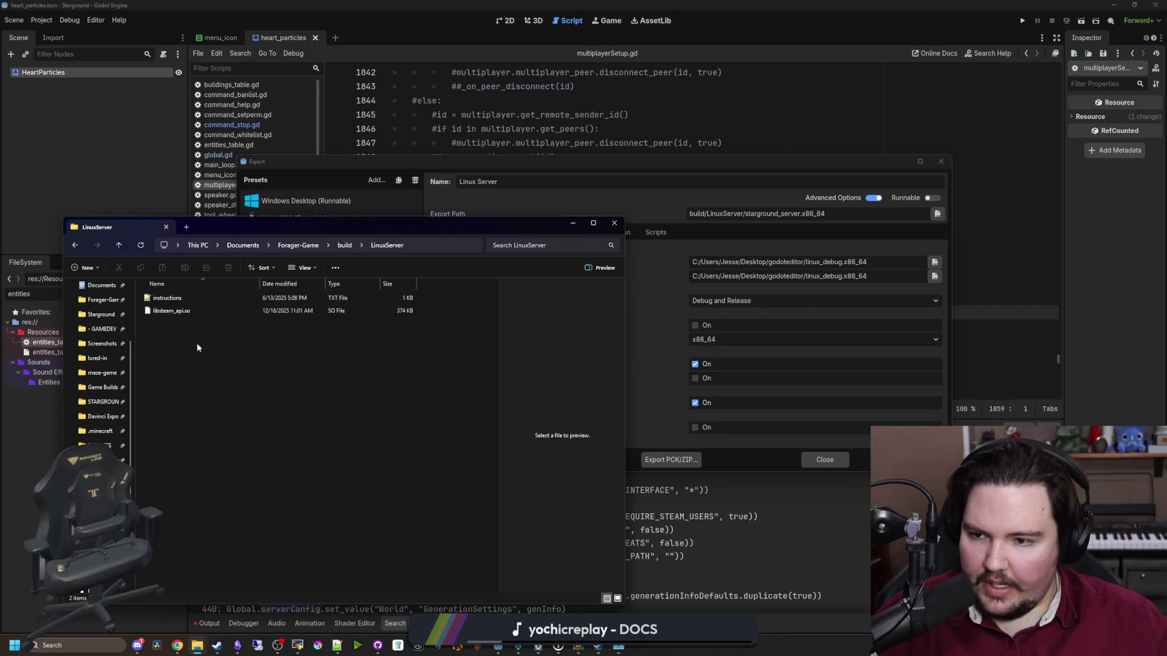
pyautogui.hotkey('alt', 'Left')
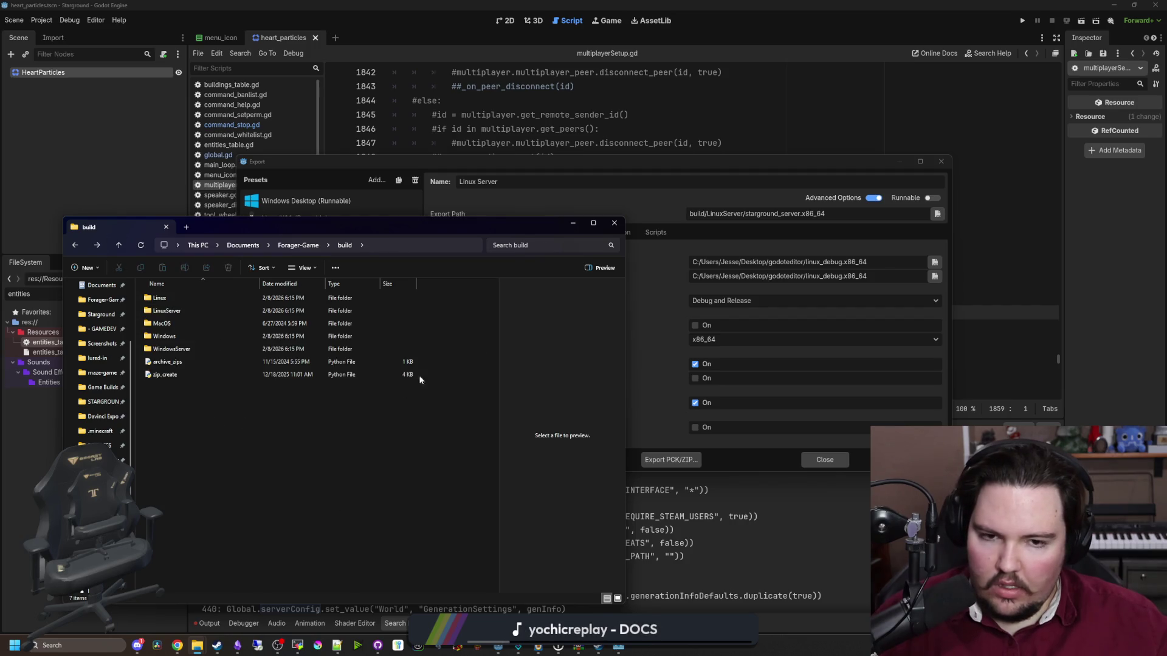
pyautogui.click(607, 200)
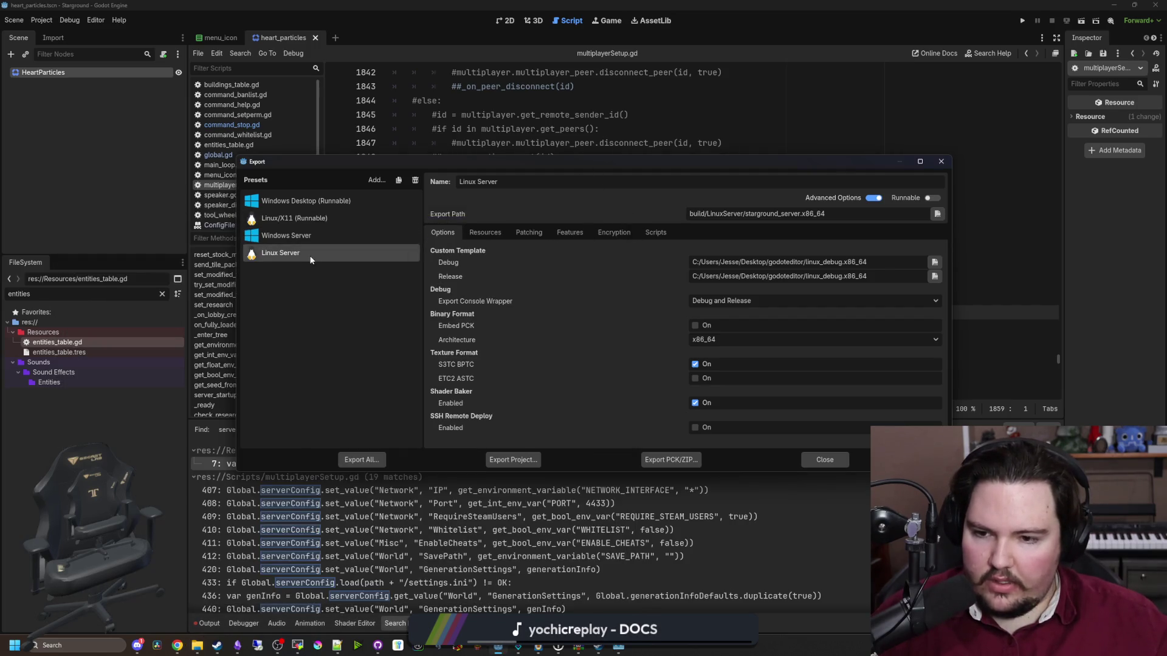
# Export the Linux Server preset into its build folder.
pyautogui.click(514, 460)
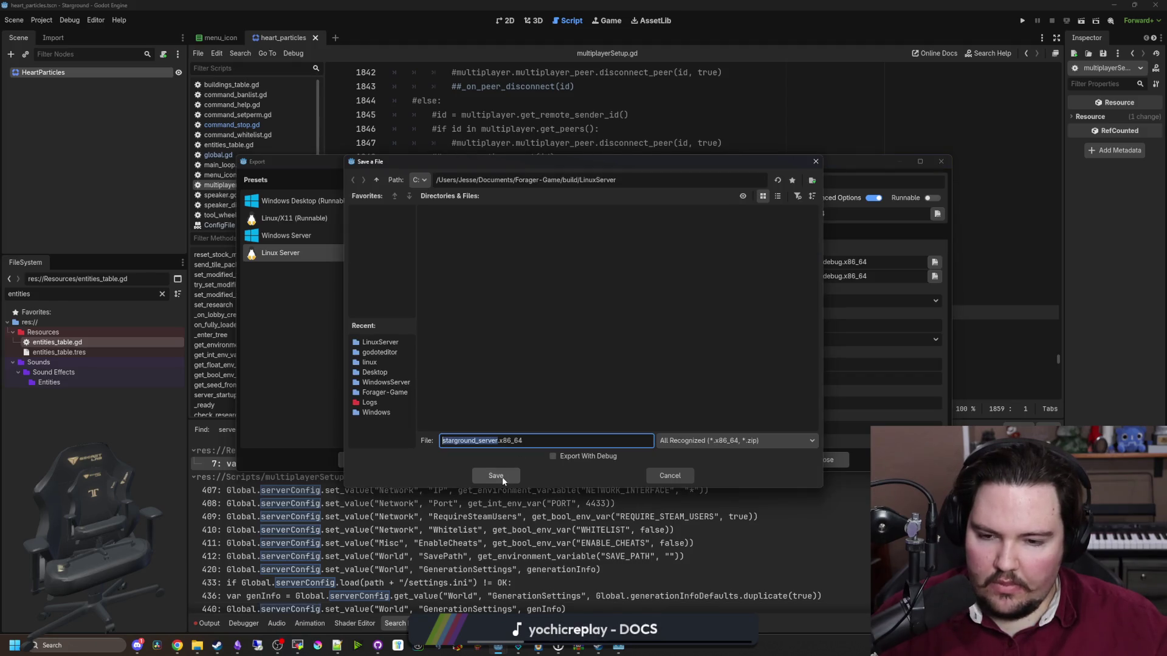
pyautogui.click(502, 476)
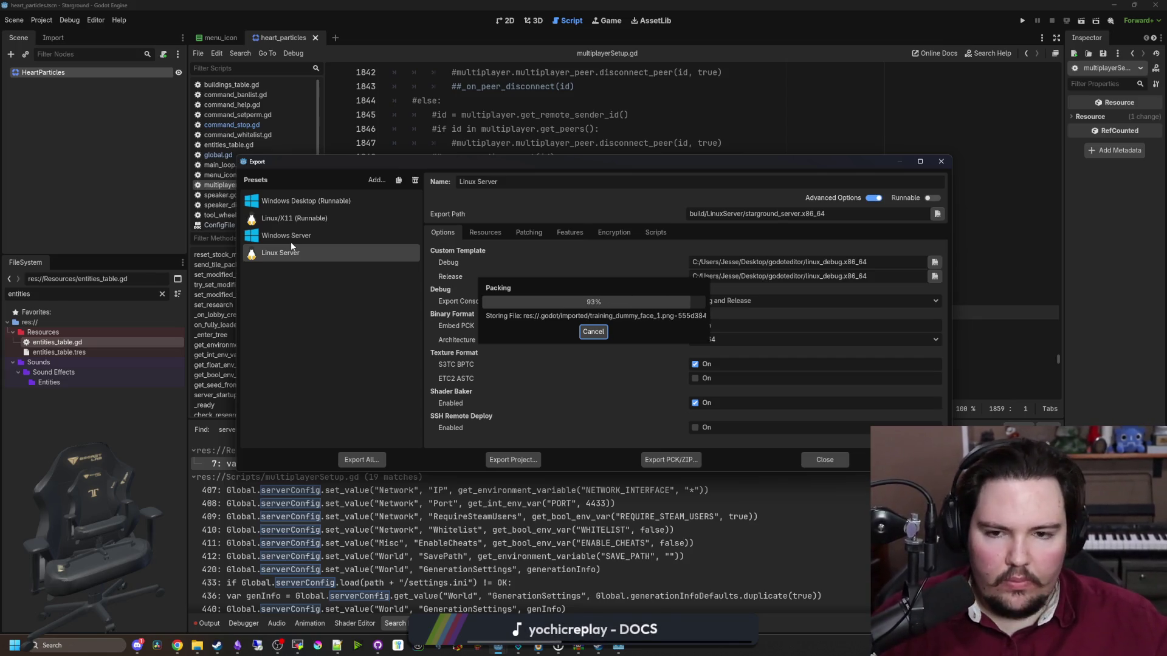
pyautogui.click(580, 480)
# Export the Windows Server preset to build/WindowsServer/starground_server.exe.
pyautogui.click(286, 235)
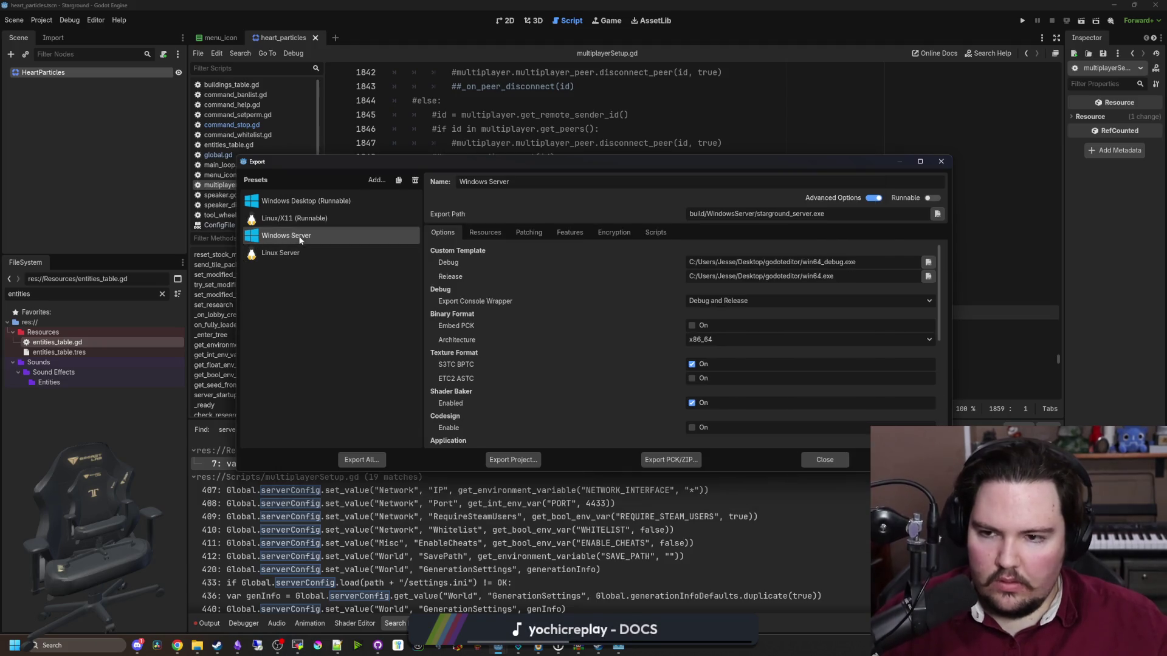
pyautogui.click(529, 460)
pyautogui.click(503, 477)
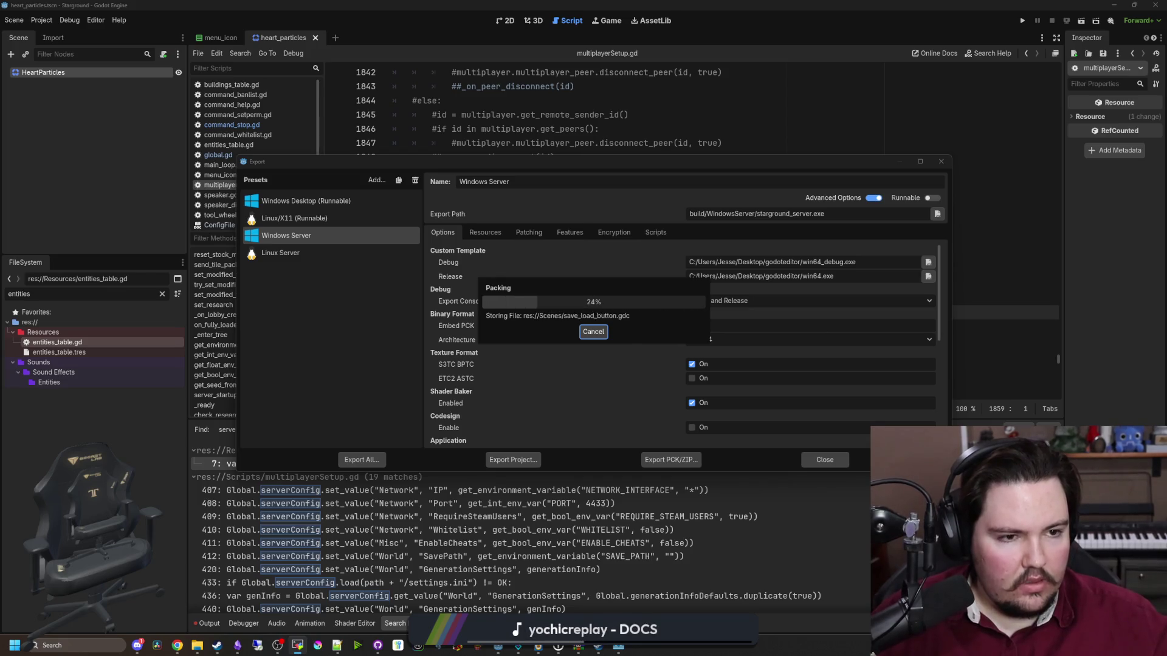
pyautogui.moveTo(1166, 161)
pyautogui.mouseDown()
pyautogui.moveTo(601, 136)
pyautogui.moveTo(462, 155)
pyautogui.mouseUp()
pyautogui.click(765, 372)
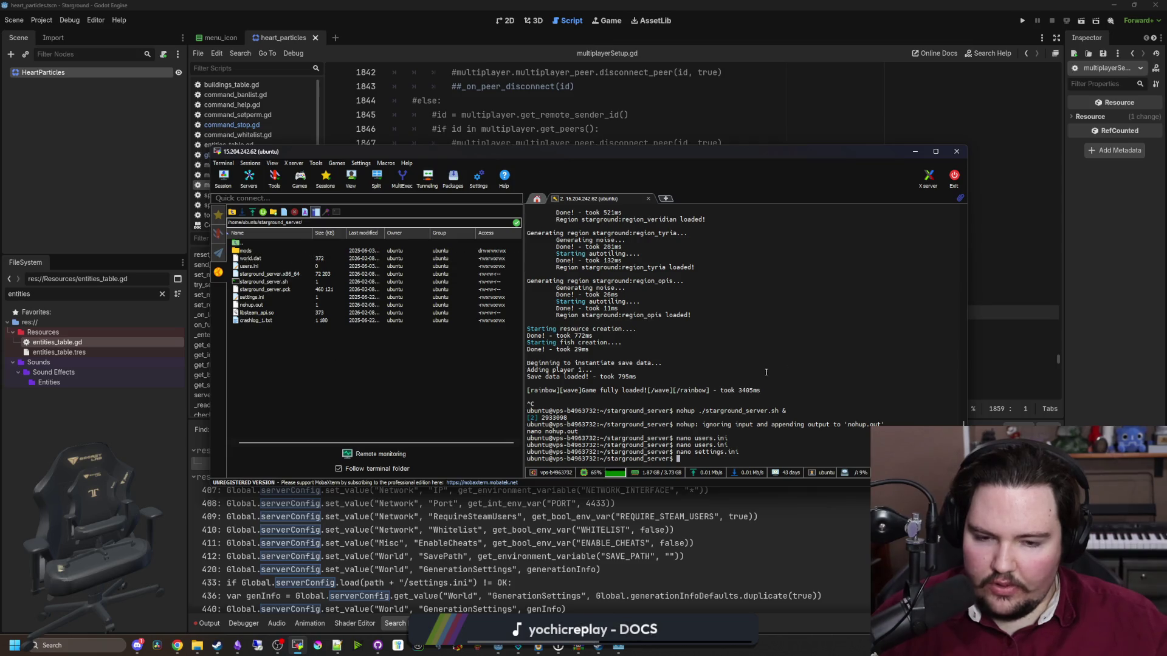
pyautogui.click(384, 377)
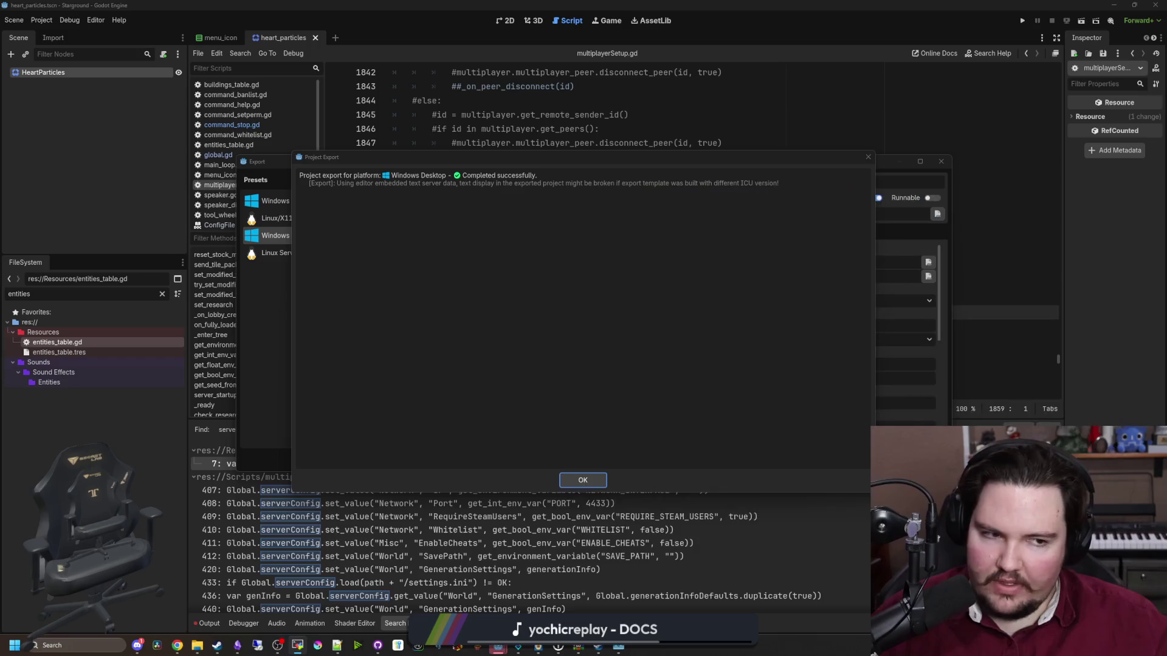
pyautogui.click(582, 480)
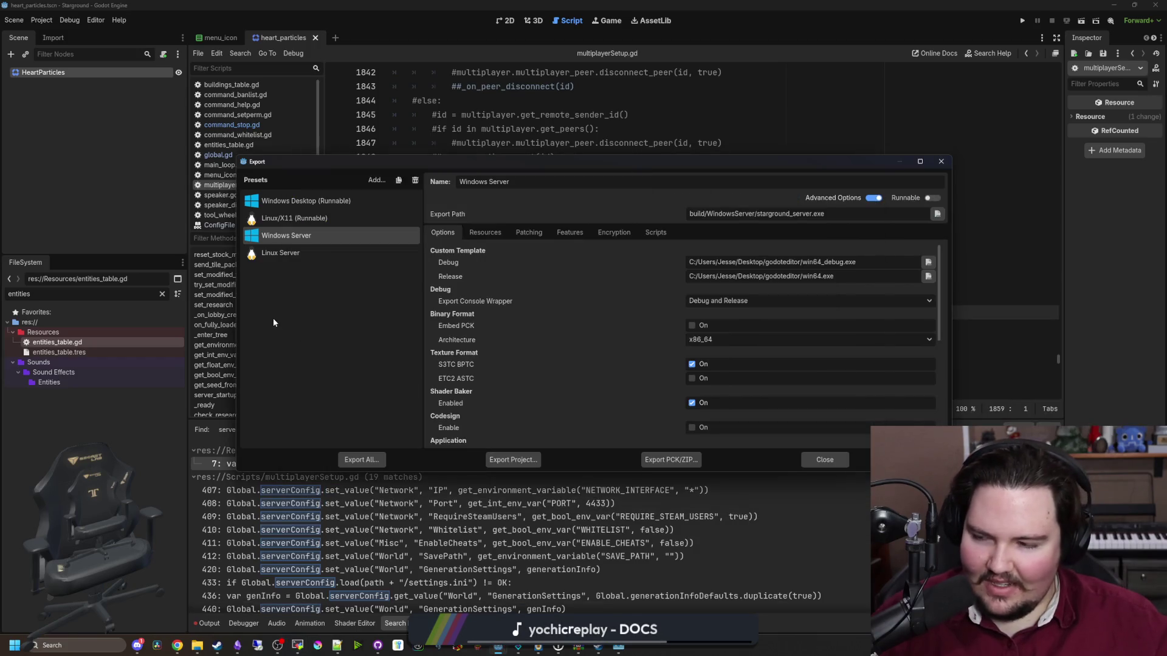
# Close the export presets window and bring the File Explorer build folder to the front.
pyautogui.hotkey('alt', 'Tab')
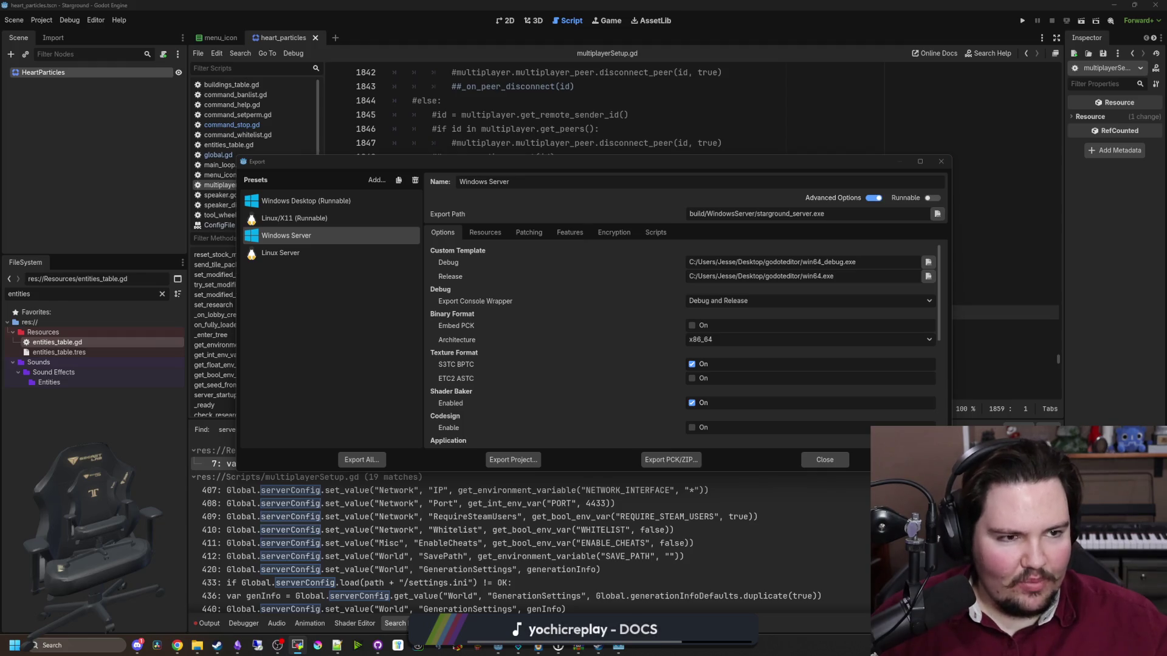
pyautogui.click(341, 344)
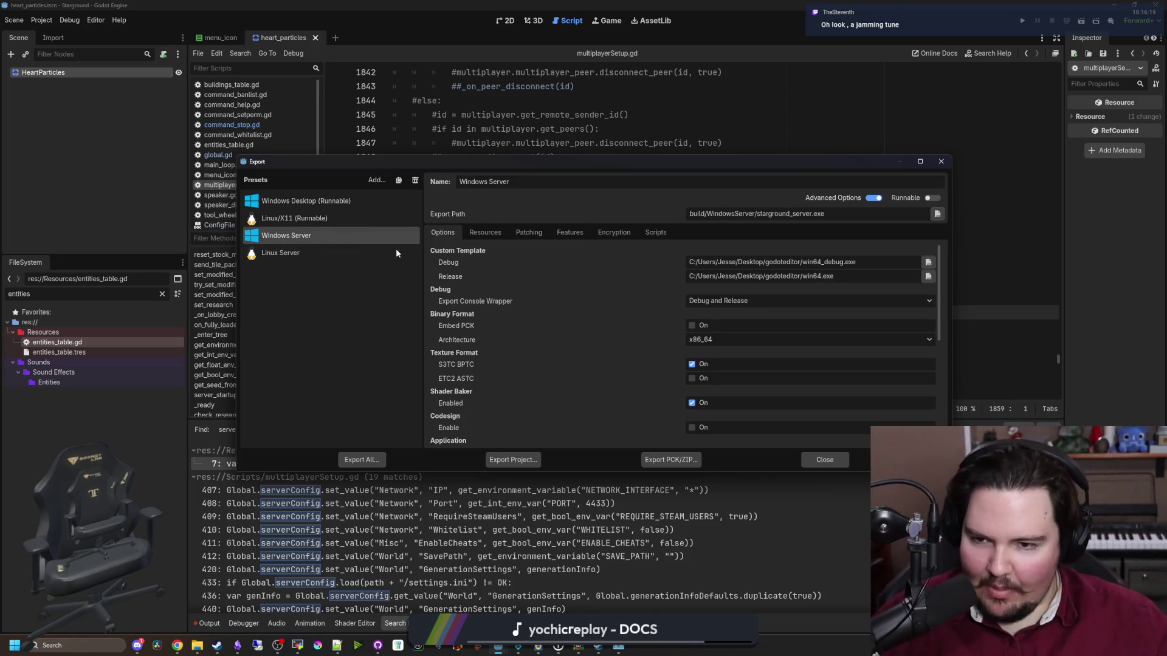
pyautogui.click(824, 459)
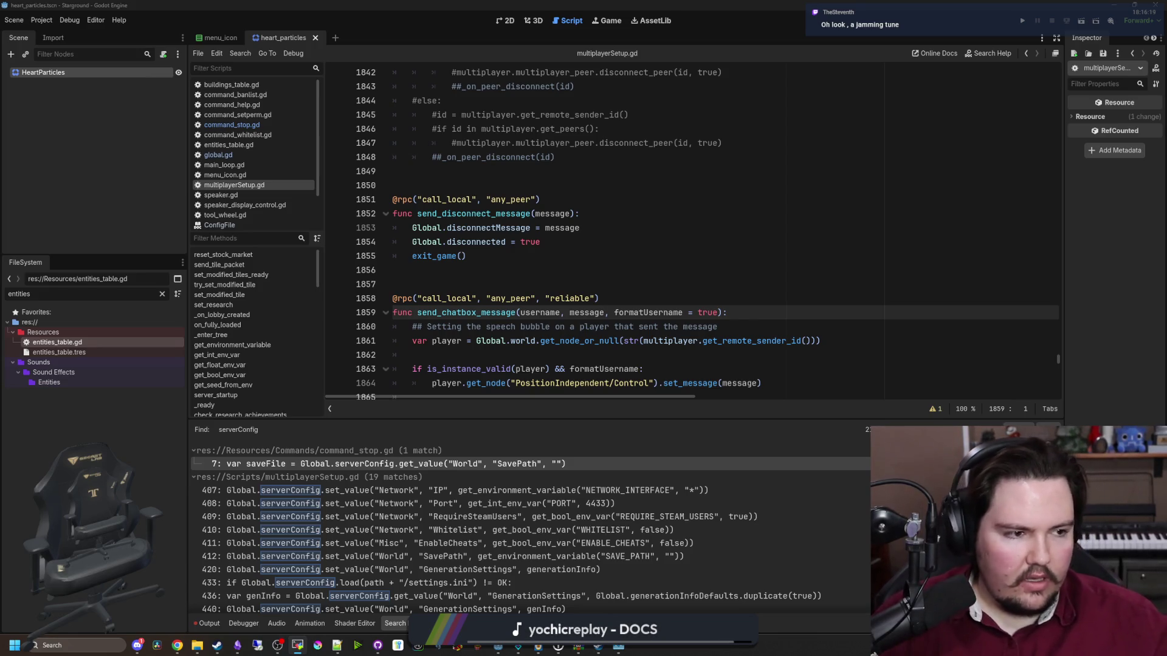
pyautogui.moveTo(197, 645)
pyautogui.moveTo(298, 592)
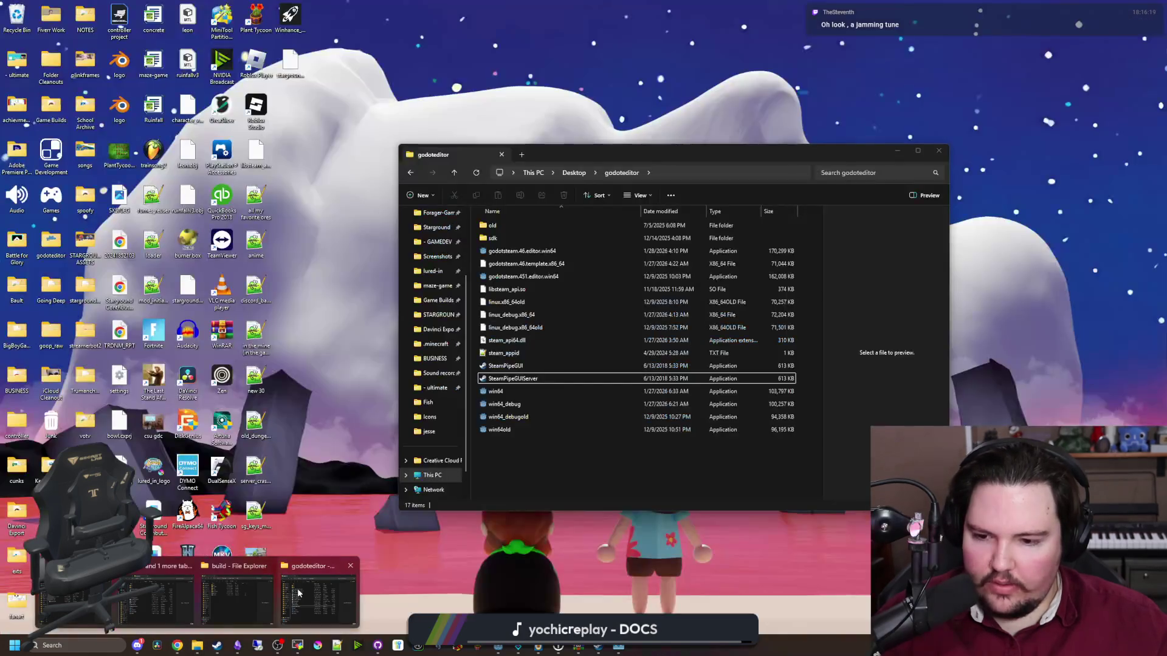
pyautogui.click(214, 596)
# Upload the four LinuxServer build files (.pck, .x86_64, .sh, libsteam_api.so) to the remote starground_server folder.
pyautogui.moveTo(280, 220); pyautogui.dragTo(528, 161)
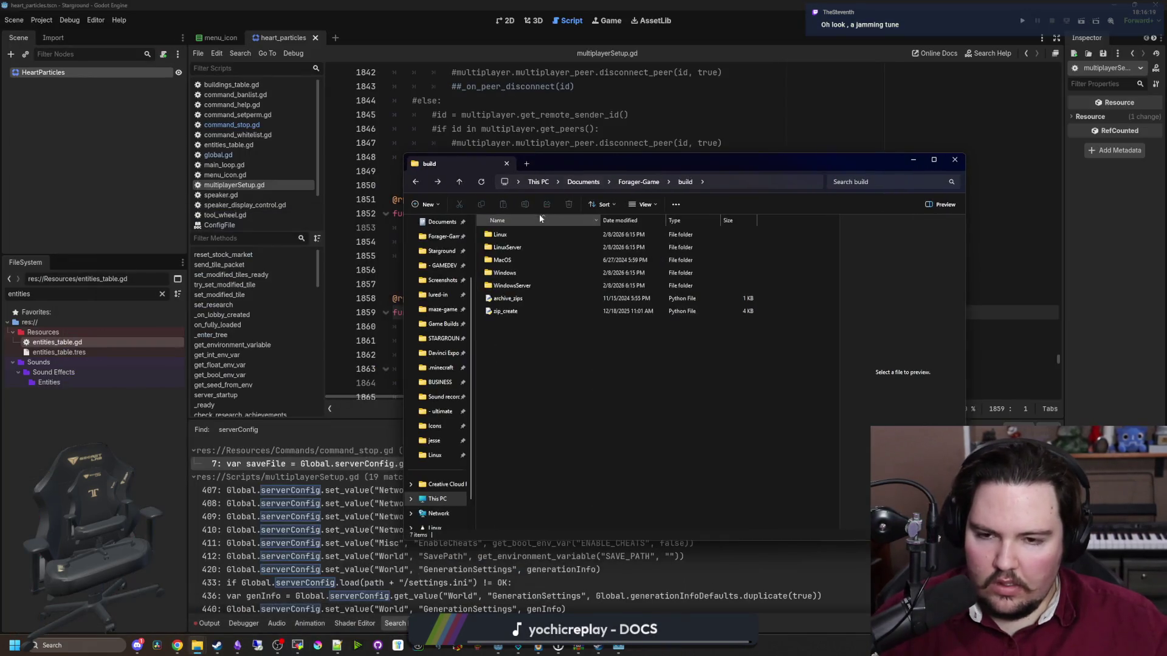
pyautogui.doubleClick(509, 248)
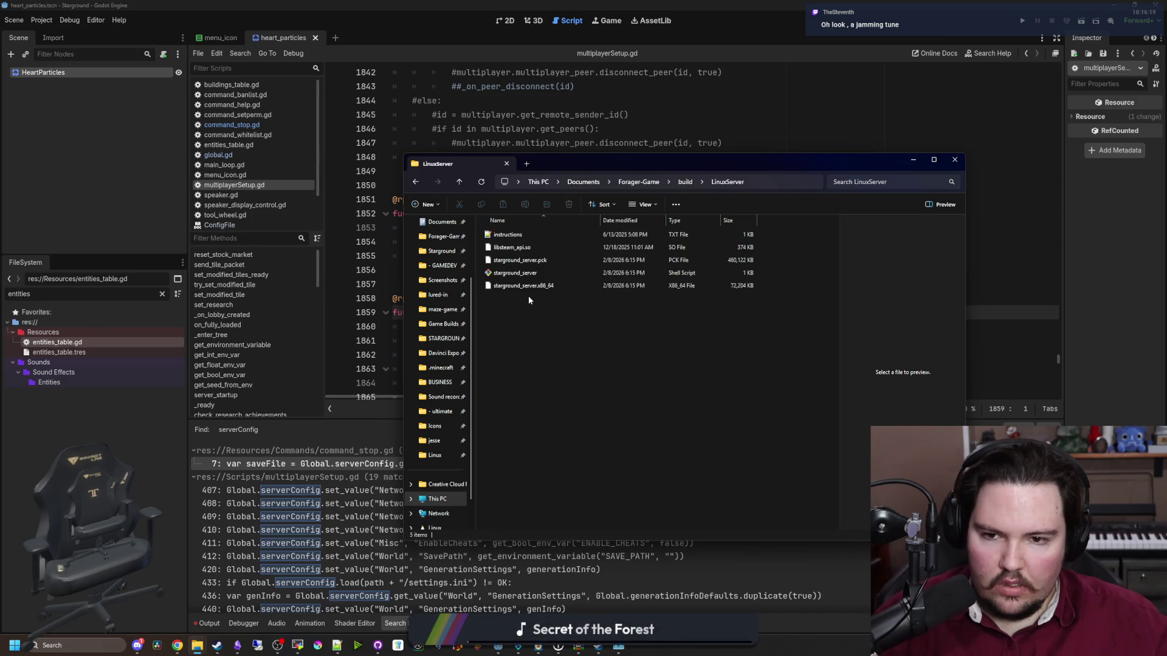
pyautogui.moveTo(526, 319); pyautogui.dragTo(527, 251)
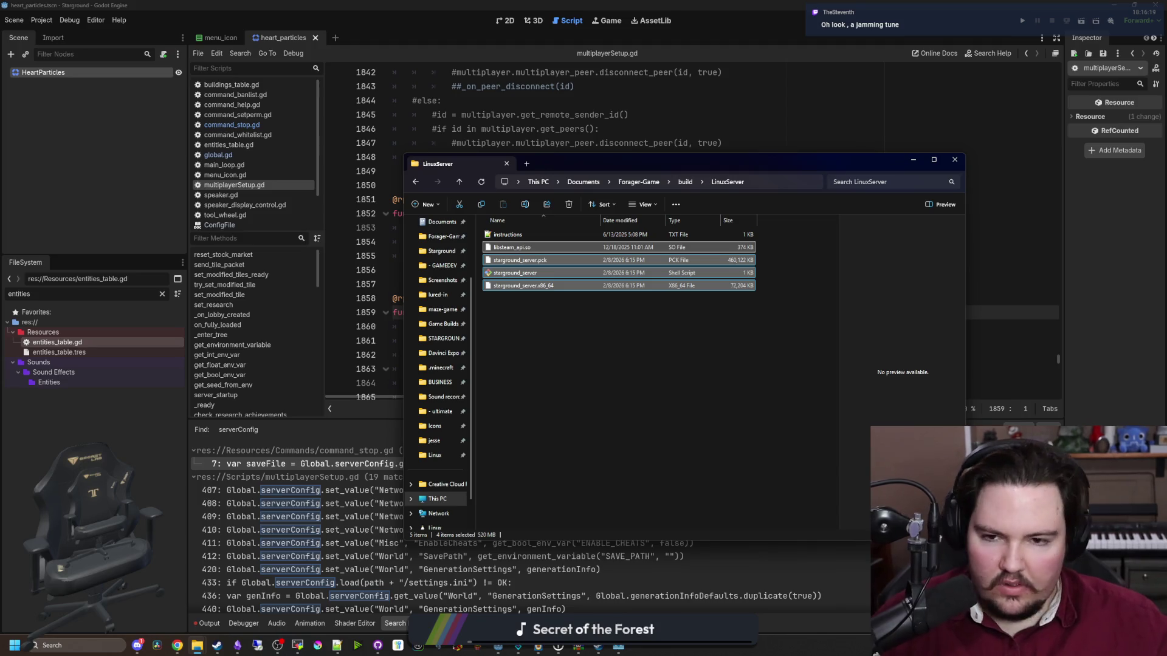
pyautogui.moveTo(516, 260)
pyautogui.mouseDown()
pyautogui.moveTo(297, 646)
pyautogui.moveTo(389, 365)
pyautogui.moveTo(428, 373)
pyautogui.mouseUp()
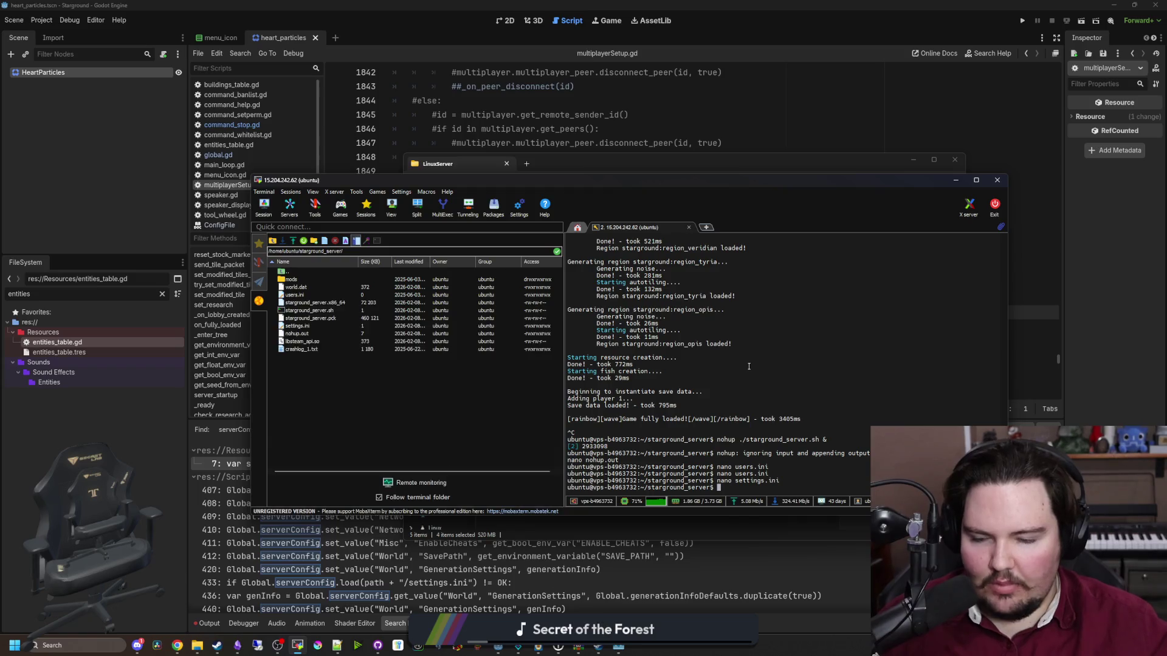
# Cycle through earlier shell commands in ~/starground_server, then clear the recalled command line.
pyautogui.press('Up')
pyautogui.press('Up')
pyautogui.press('Up')
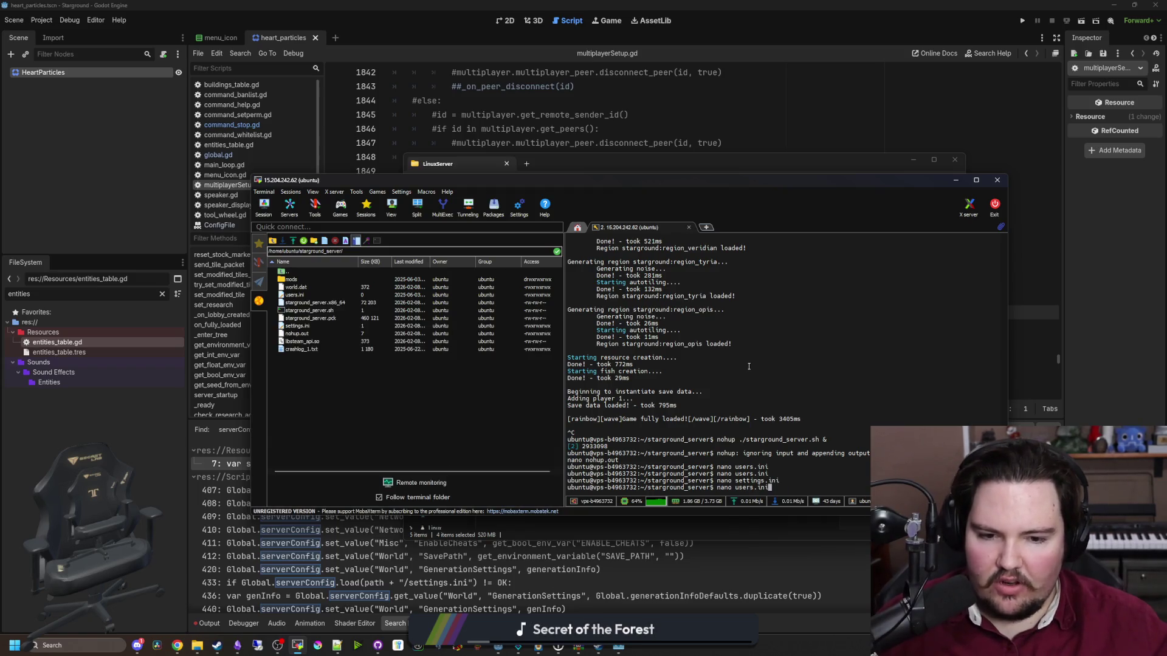
pyautogui.press('Down')
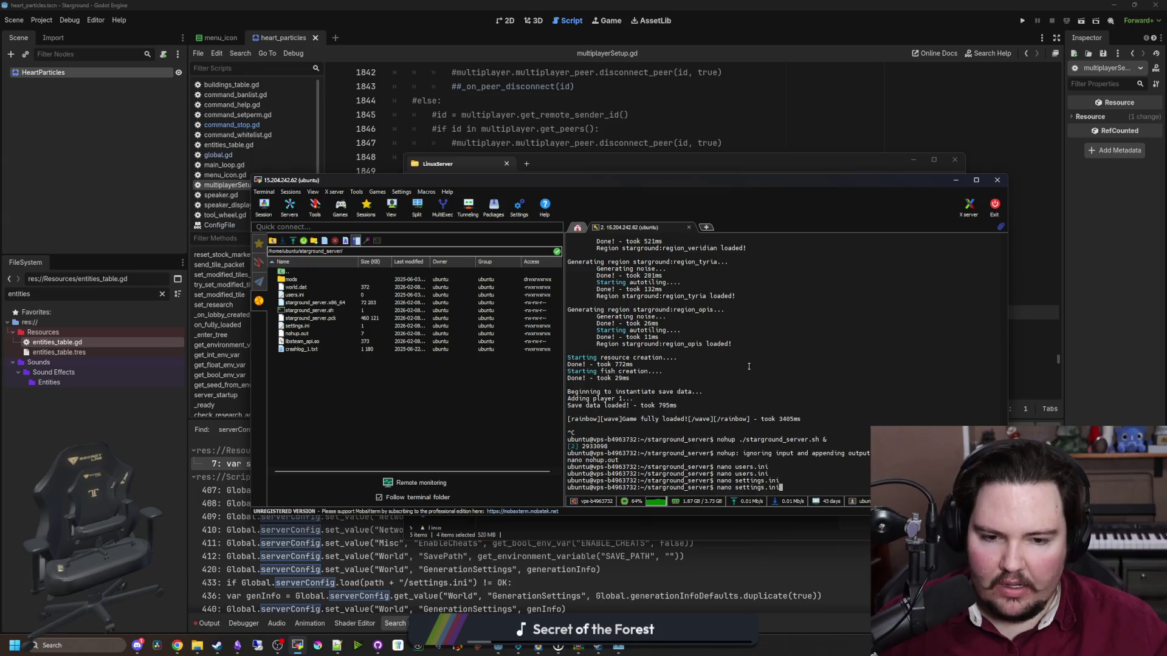
pyautogui.hotkey('ctrl', 'u')
pyautogui.write('ls')
pyautogui.press('Up')
pyautogui.press('Up')
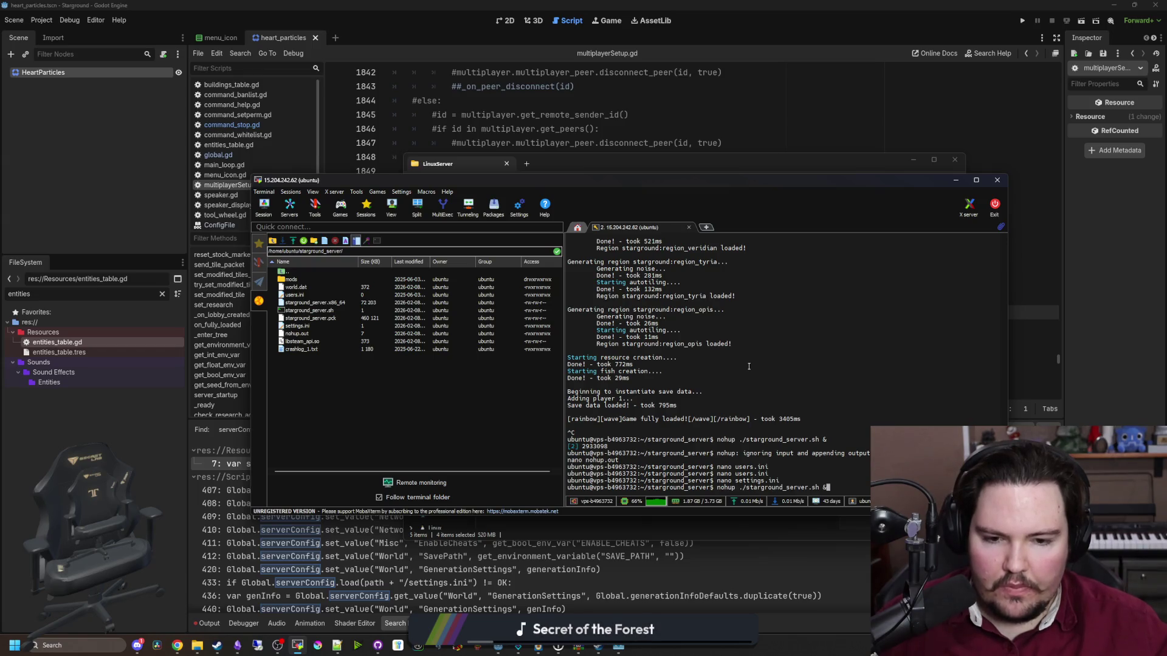
pyautogui.write('nano settings.ini')
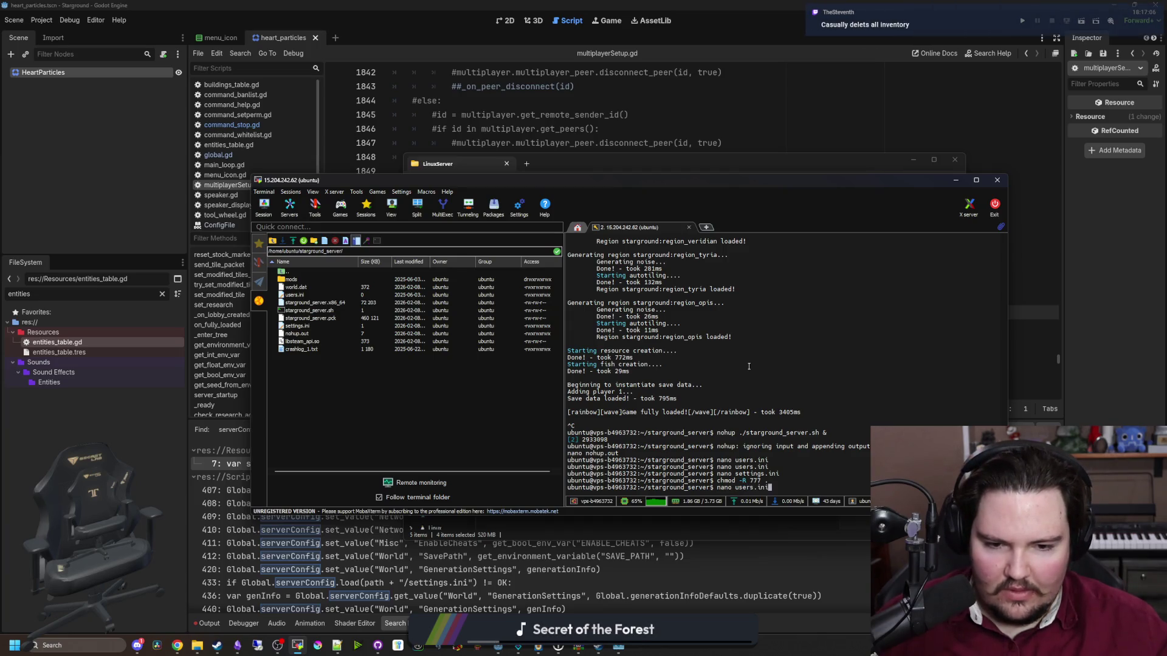
pyautogui.press('Up')
pyautogui.press('Up')
pyautogui.press('Up')
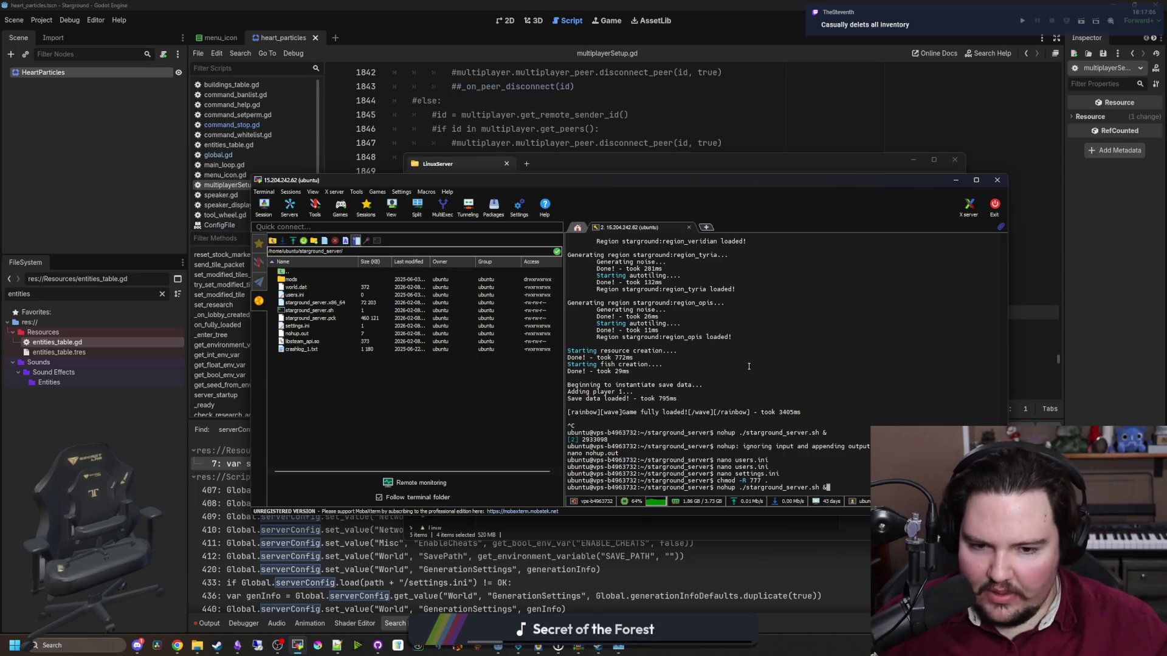
pyautogui.press('BackSpace')
pyautogui.press('BackSpace')
pyautogui.press('BackSpace')
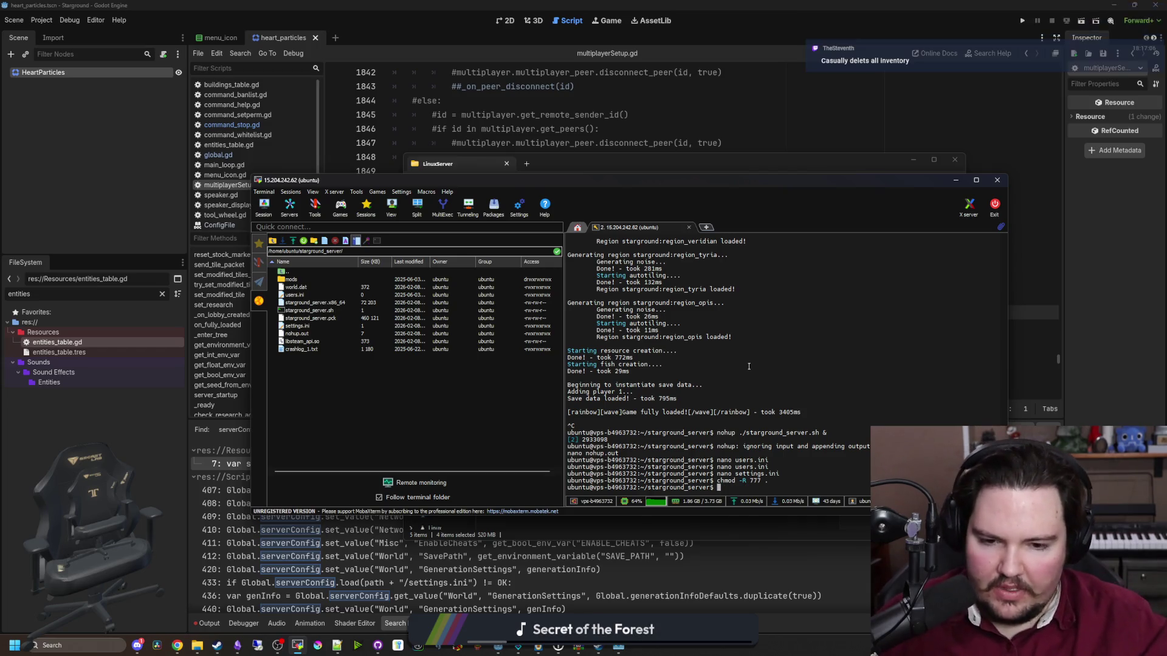
# List processes with ps -e and kill server processes 2933098, 2801883 and 2801886.
pyautogui.write('ps -e')
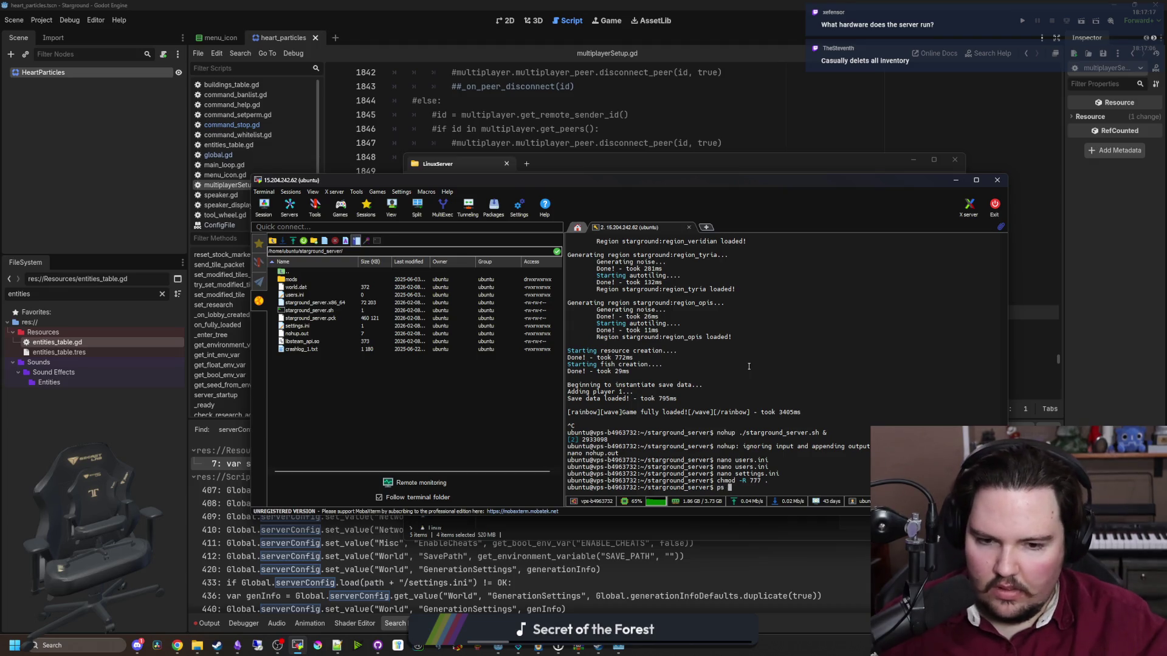
pyautogui.press('Return')
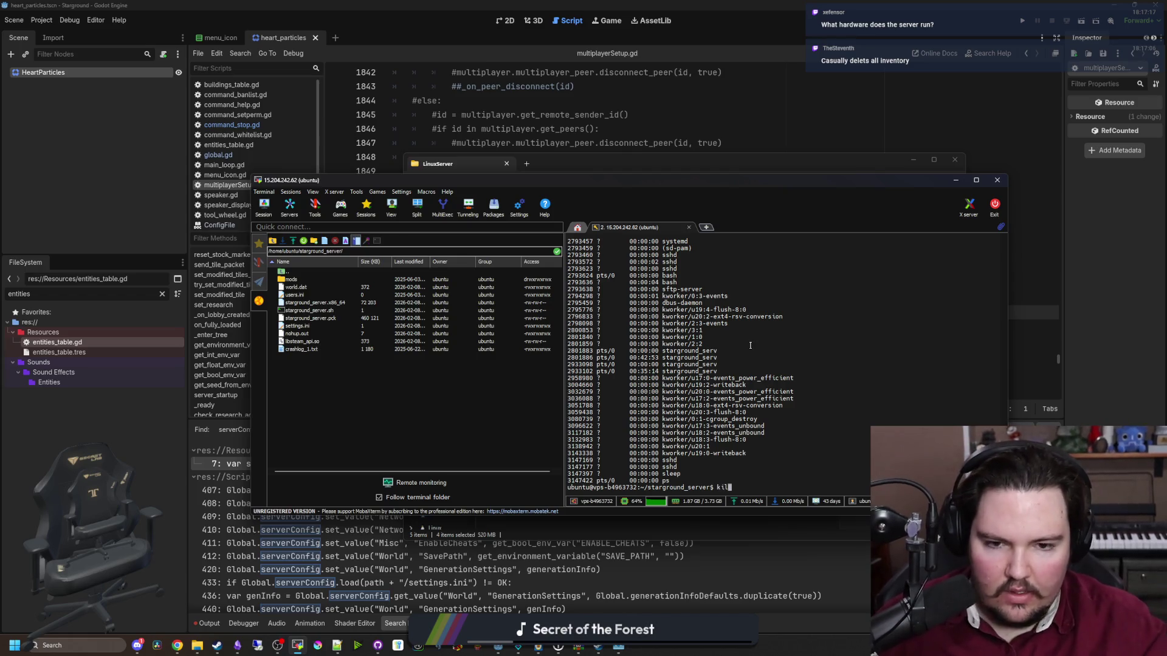
pyautogui.write('kill ')
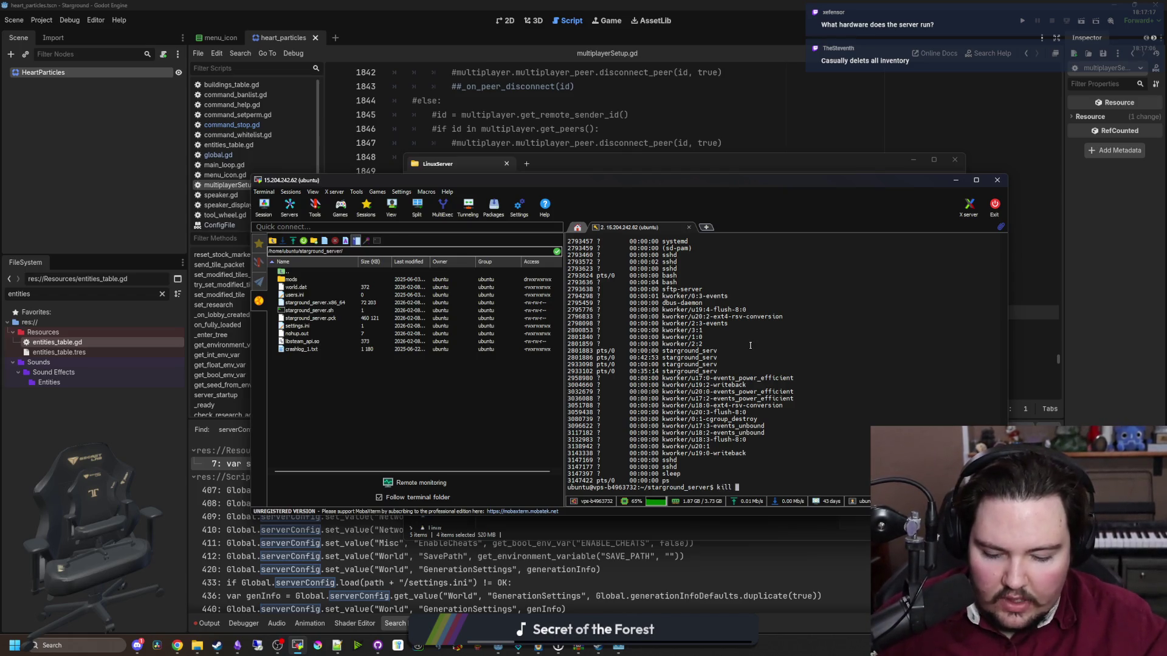
pyautogui.write('2933098')
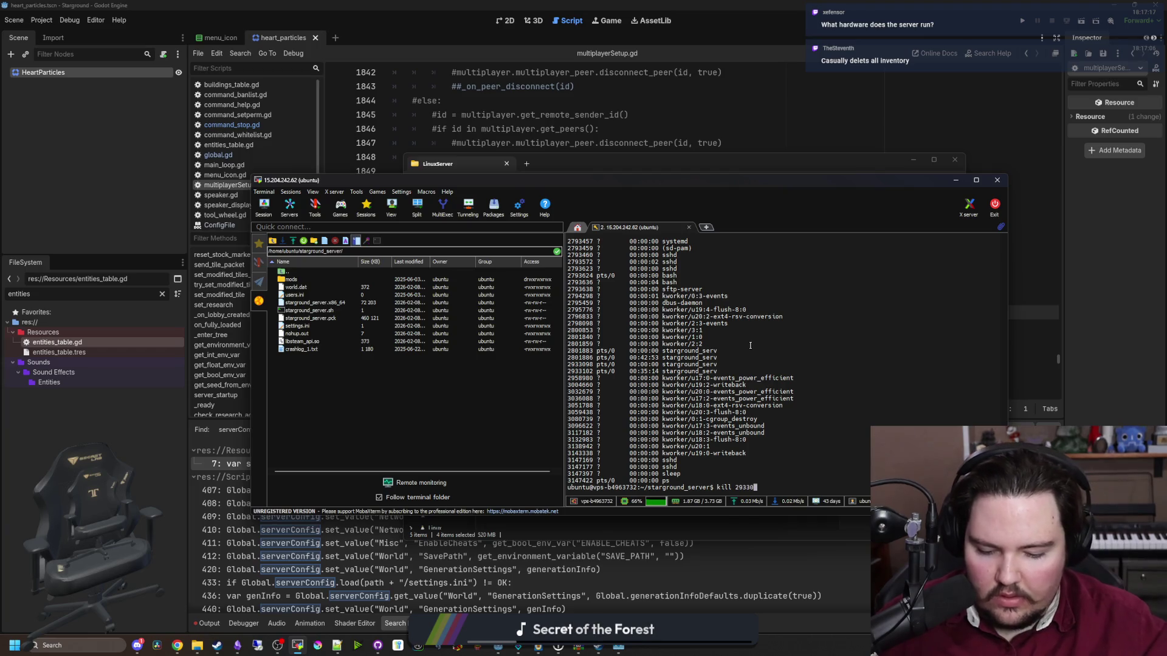
pyautogui.press('Return')
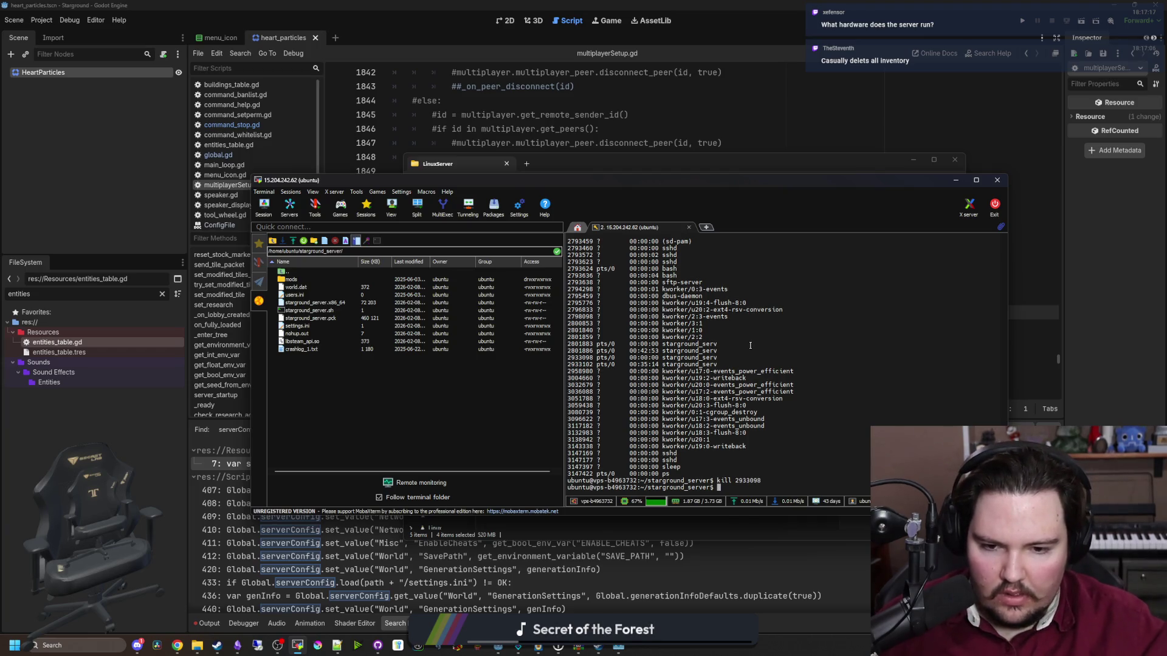
pyautogui.write('kill ')
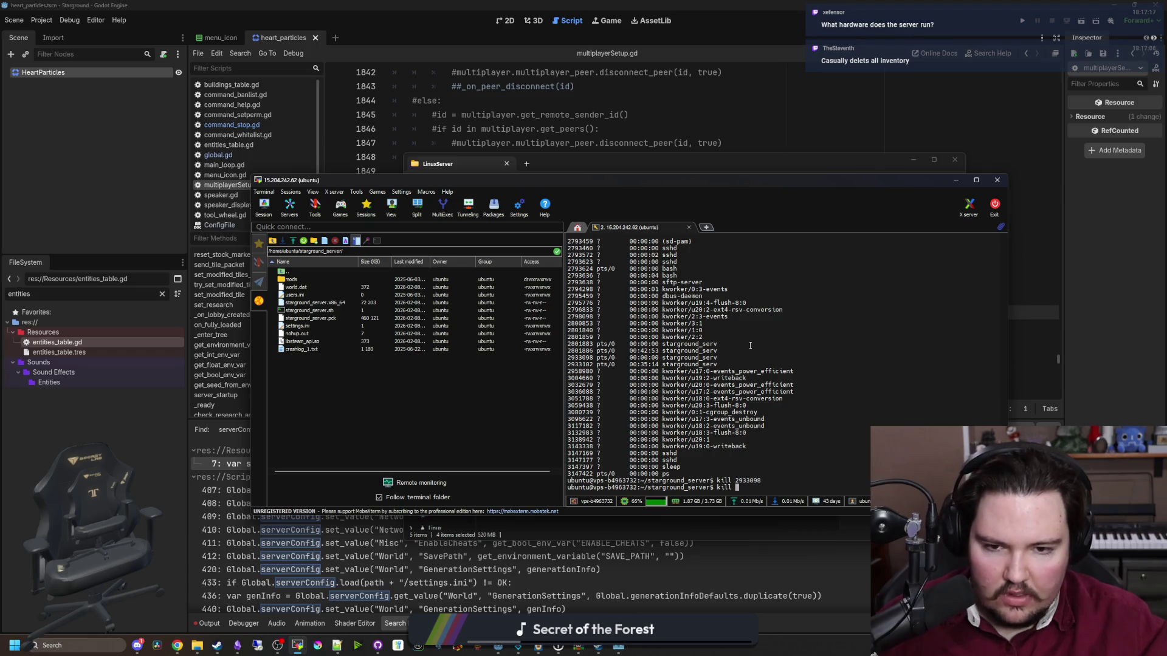
pyautogui.write('2801883')
pyautogui.press('Return')
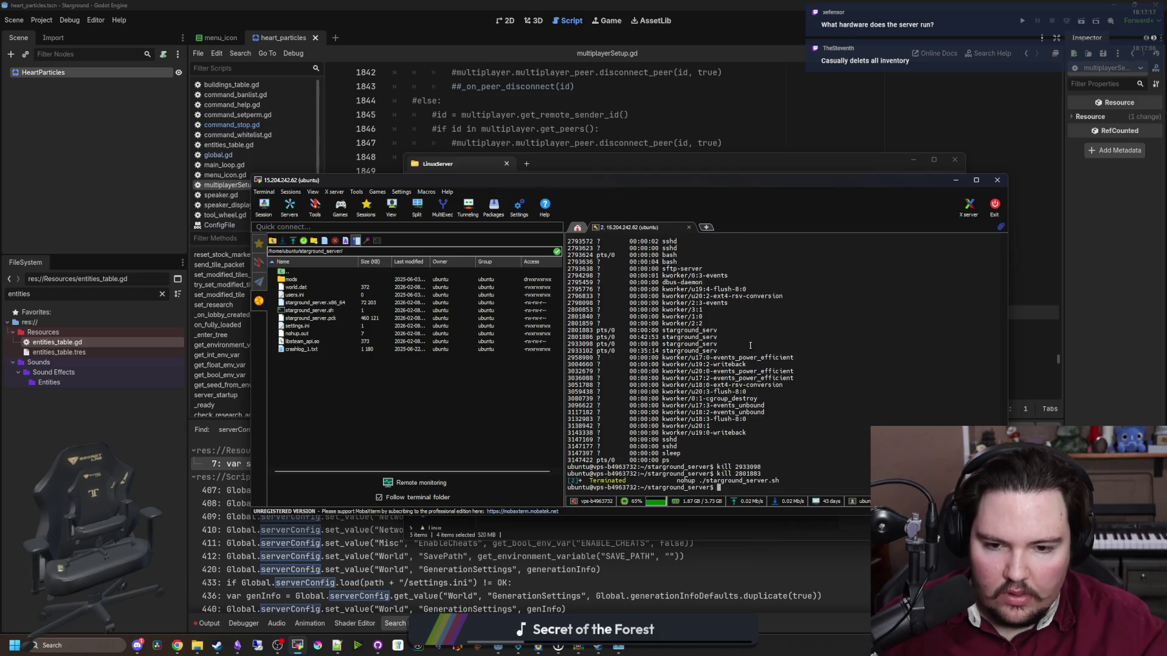
pyautogui.write('kill')
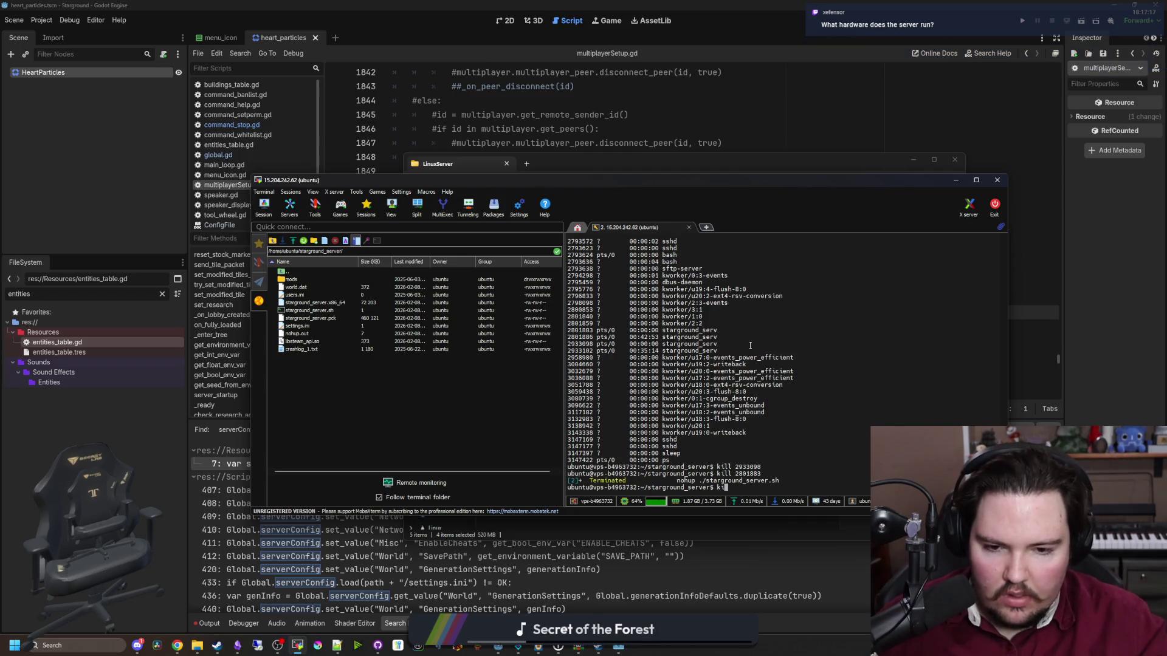
pyautogui.write(' 280188')
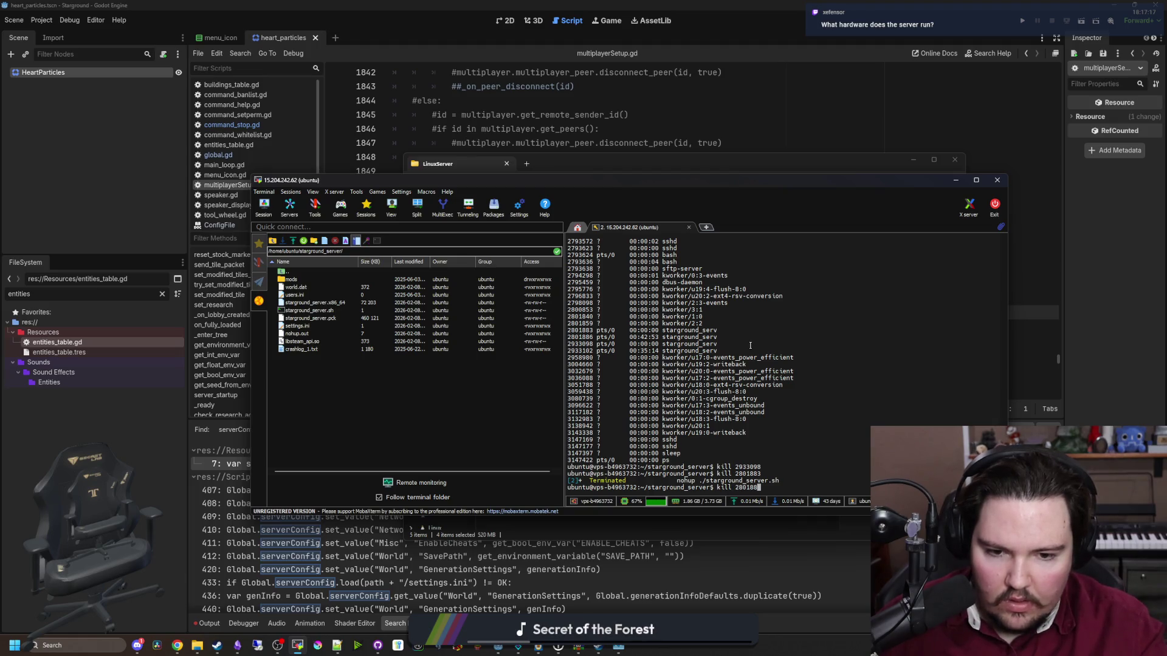
pyautogui.write('6')
pyautogui.press('Return')
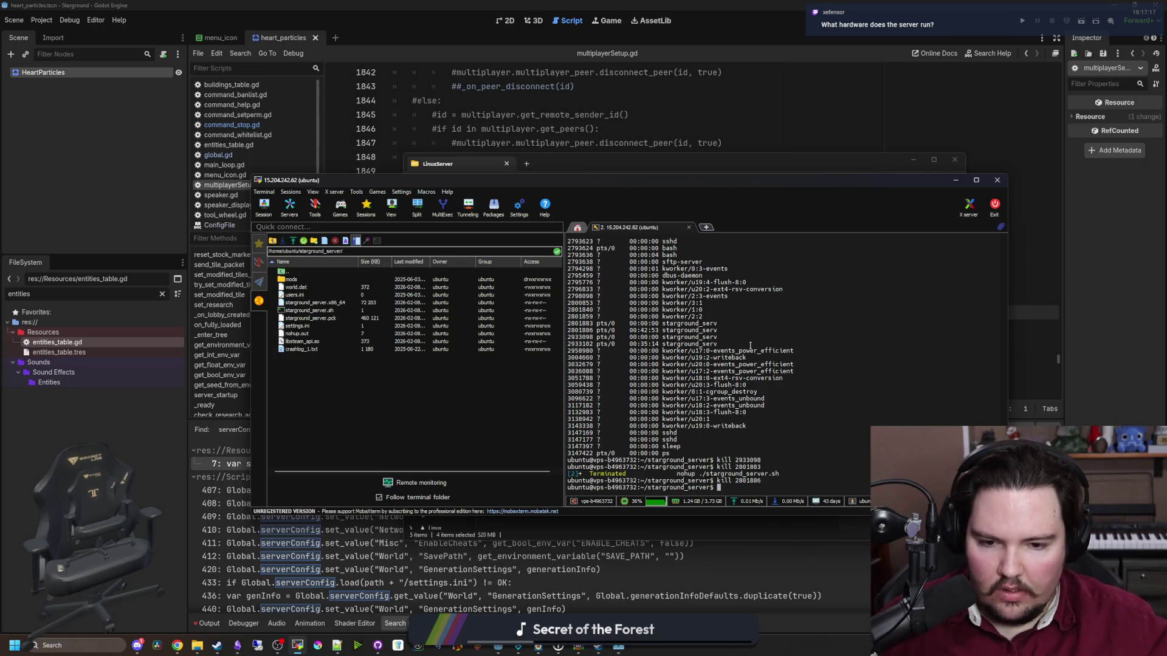
# Re-check the process list and kill the leftover starground_serv process 2933102.
pyautogui.press('Up')
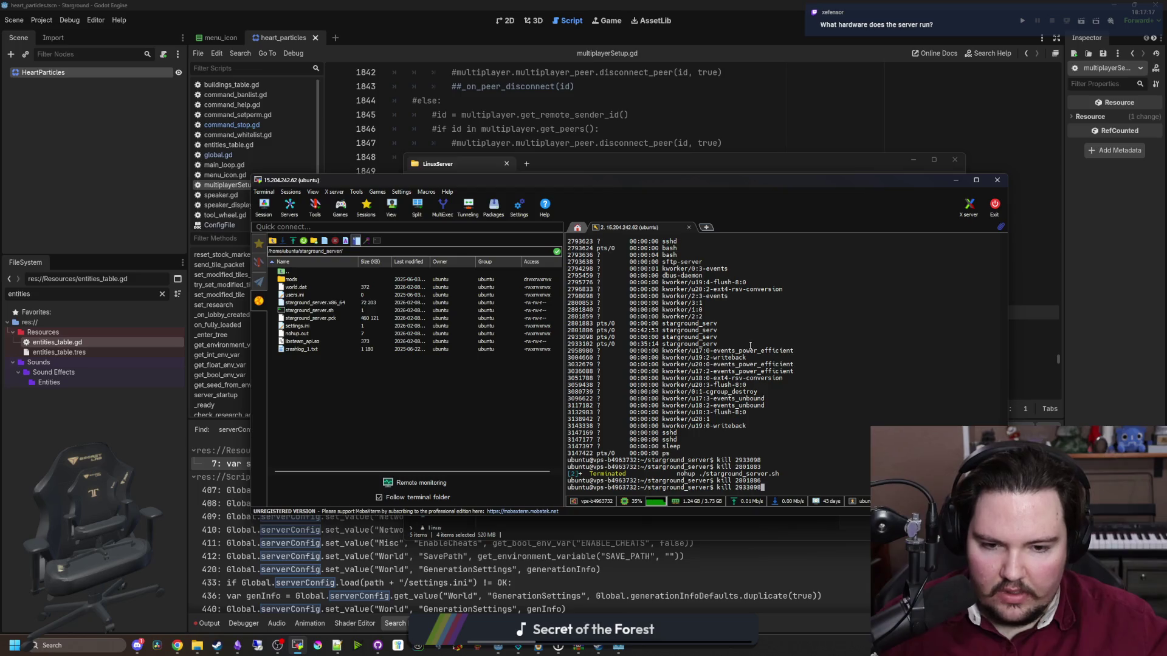
pyautogui.press('Return')
pyautogui.write('ps -e')
pyautogui.press('Return')
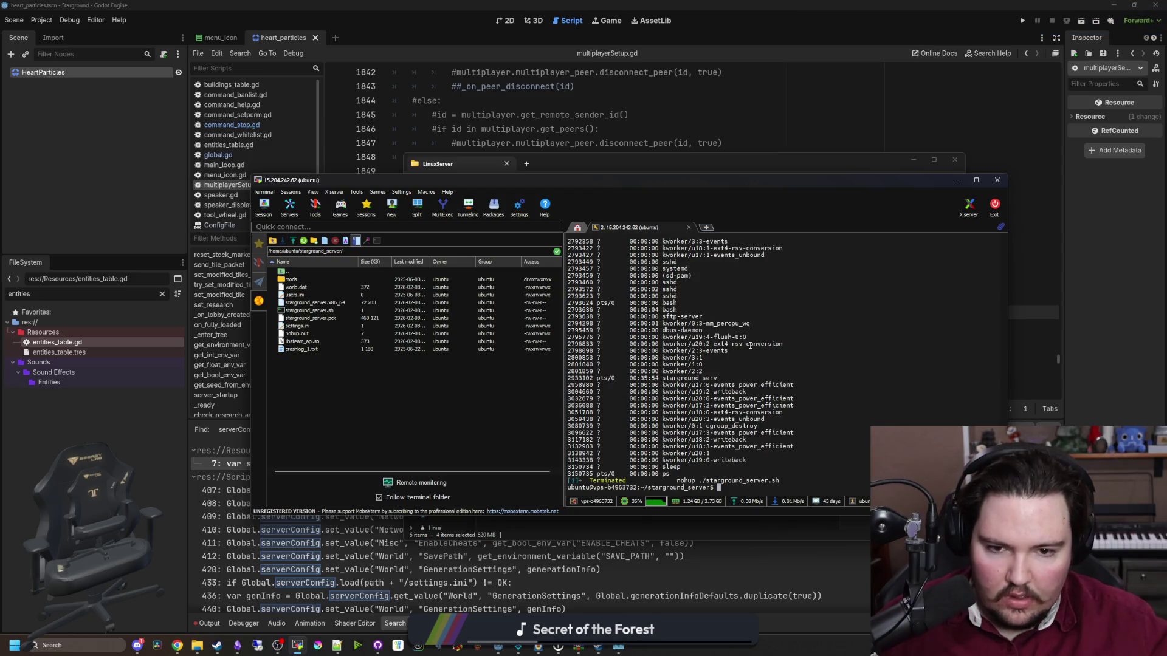
pyautogui.write('kill 2933102')
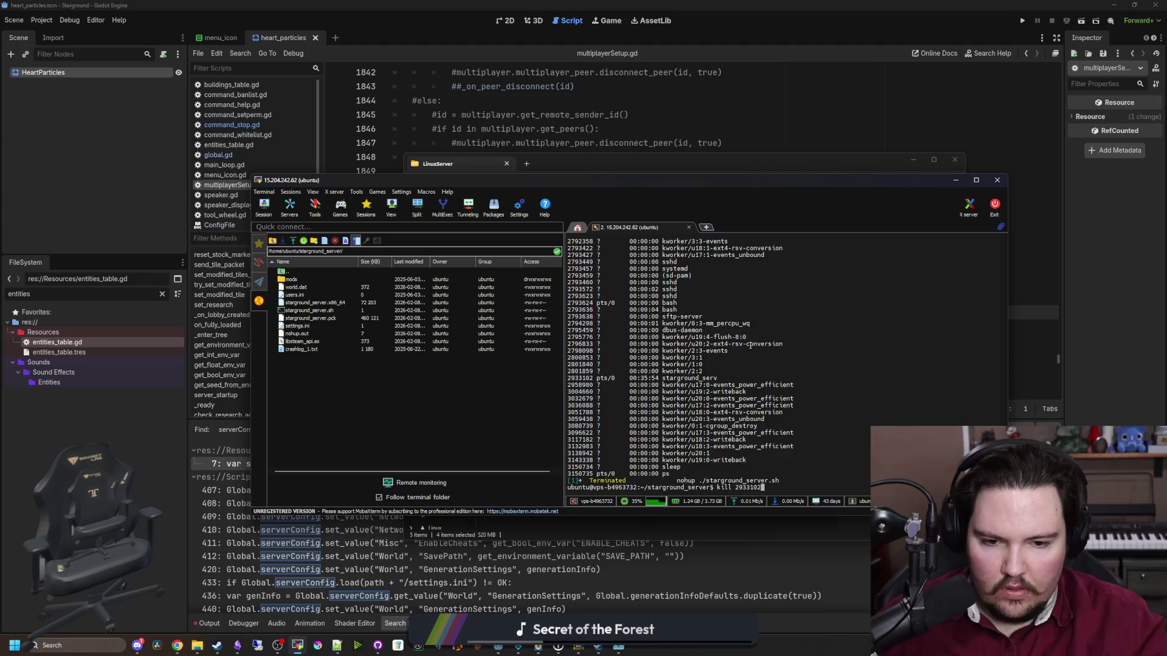
pyautogui.press('Return')
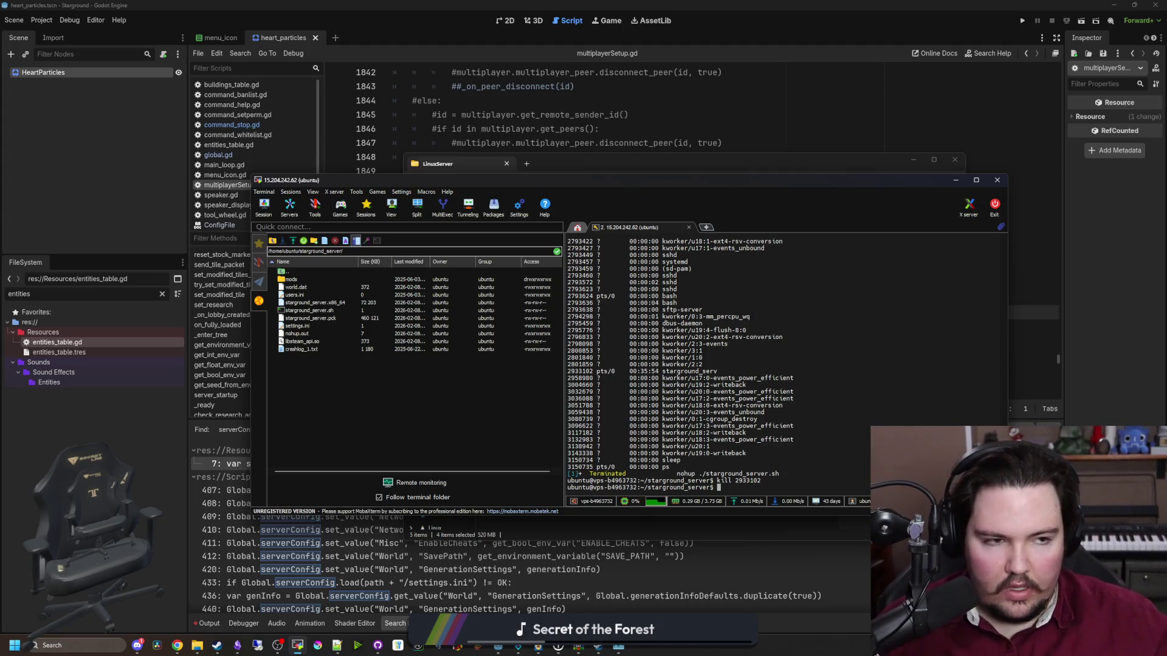
pyautogui.hotkey('alt', 'Tab')
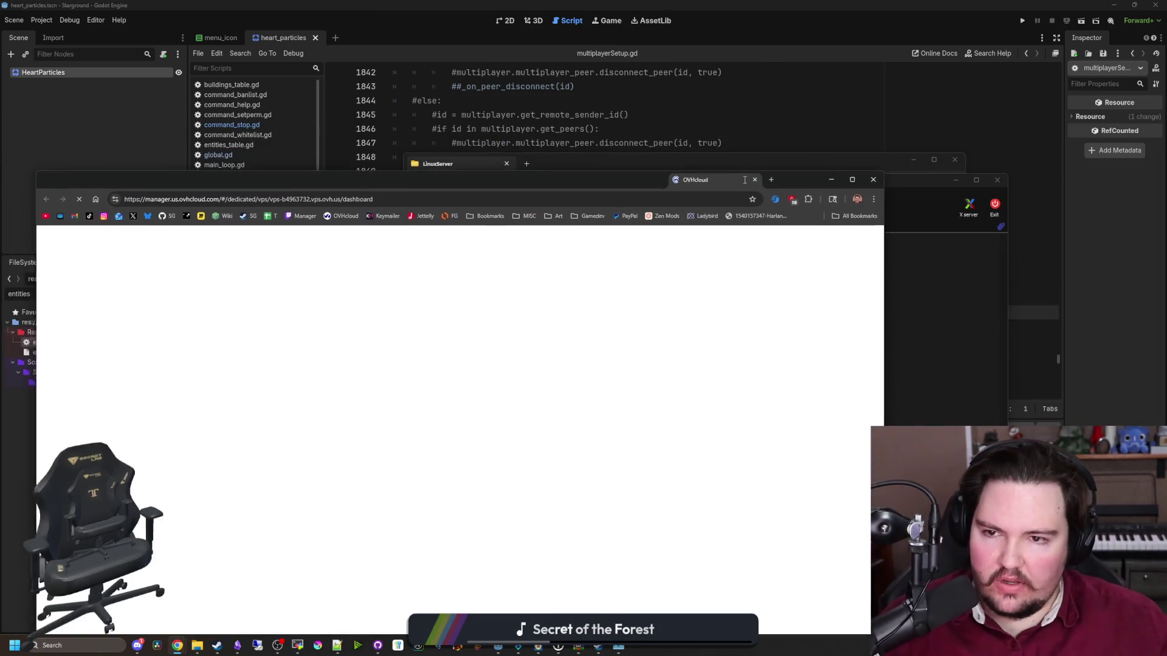
pyautogui.moveTo(744, 180); pyautogui.dragTo(787, 156)
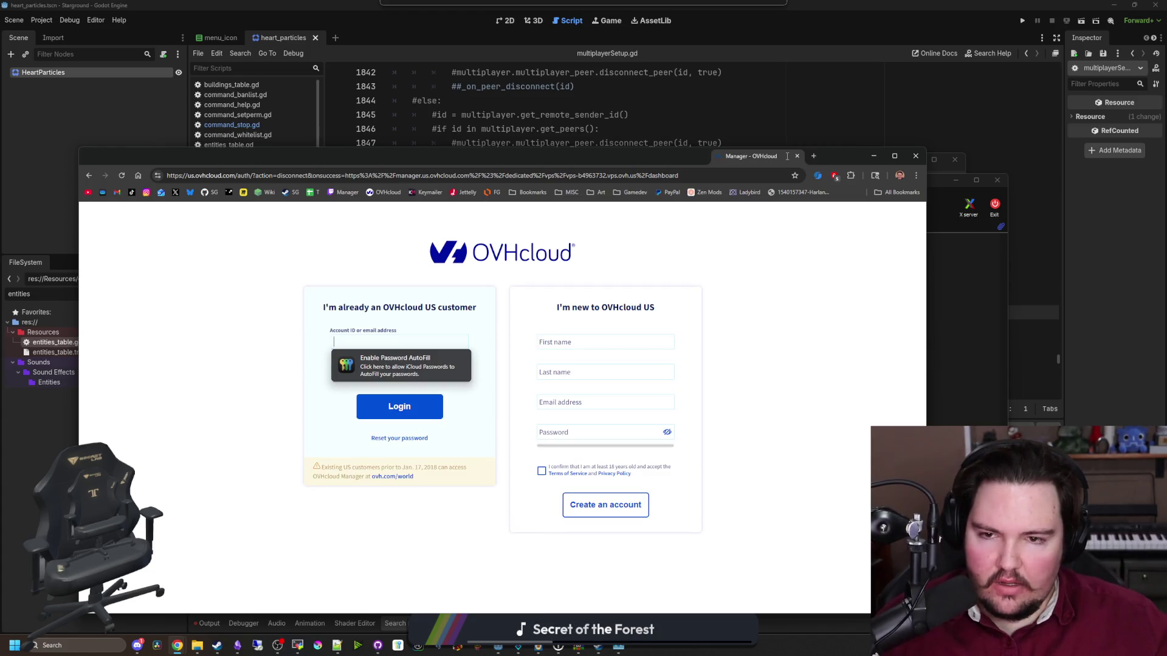
pyautogui.click(797, 156)
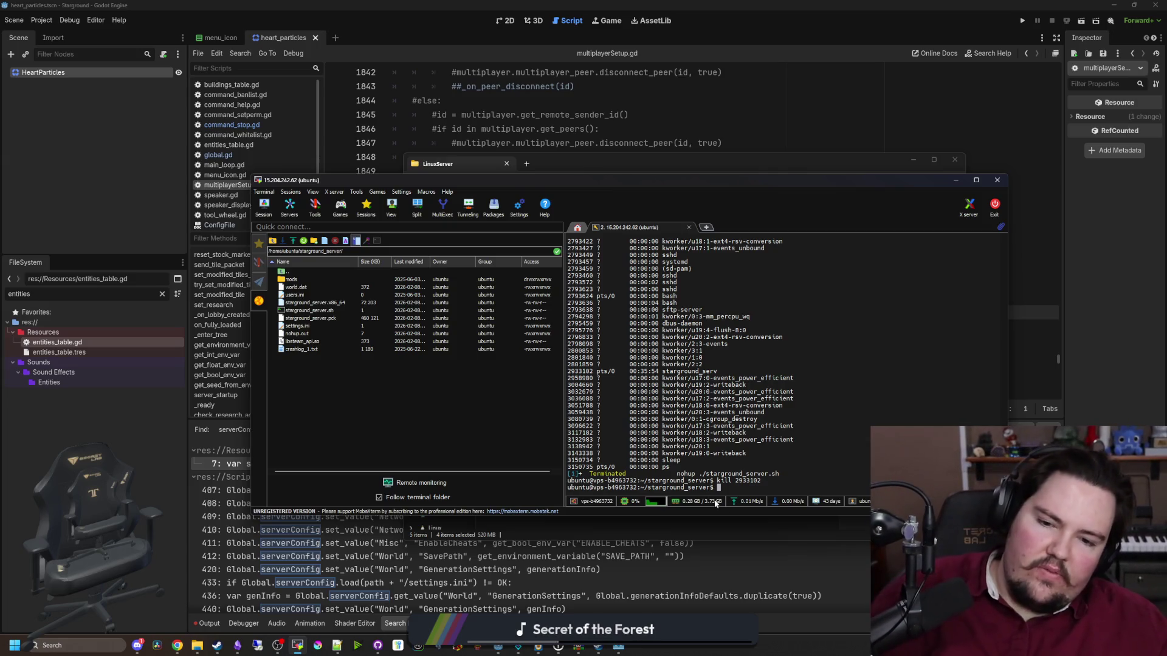
# Switch from the MobaXterm terminal to the browser showing BisectHosting's Starground join article.
pyautogui.moveTo(652, 504)
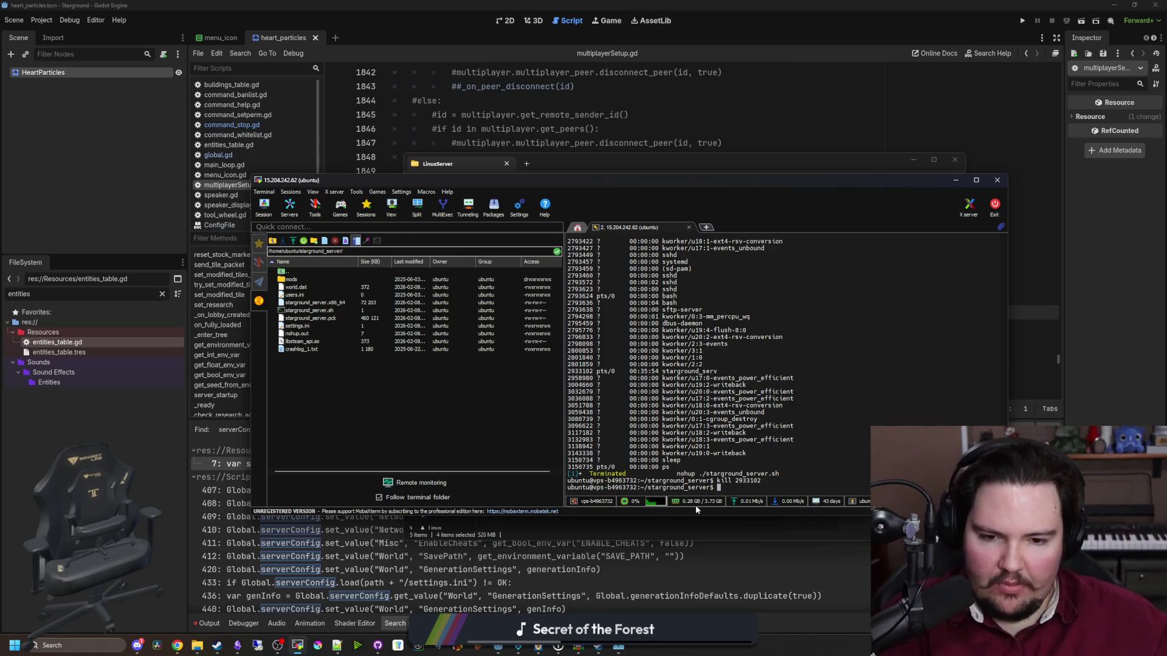
pyautogui.hotkey('alt', 'Tab')
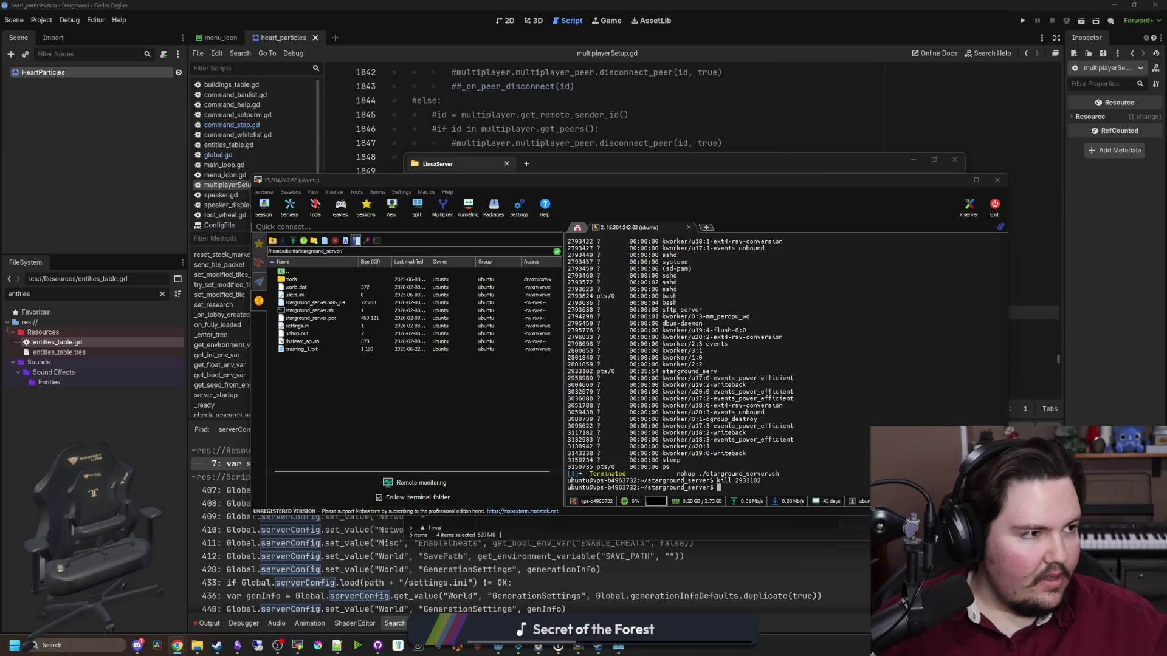
pyautogui.hotkey('alt', 'Tab')
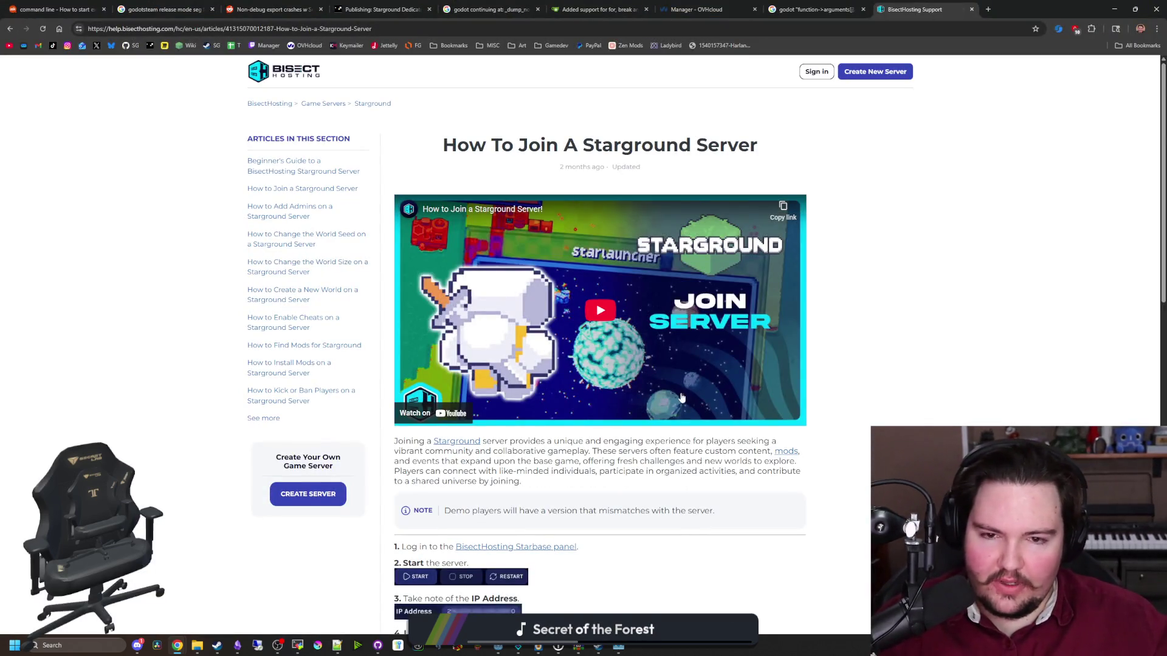
# Scroll the BisectHosting page and search the game server catalogue for 'starground'.
pyautogui.scroll(-3, 675, 395)
pyautogui.scroll(-3, 527, 357)
pyautogui.scroll(-3, 518, 370)
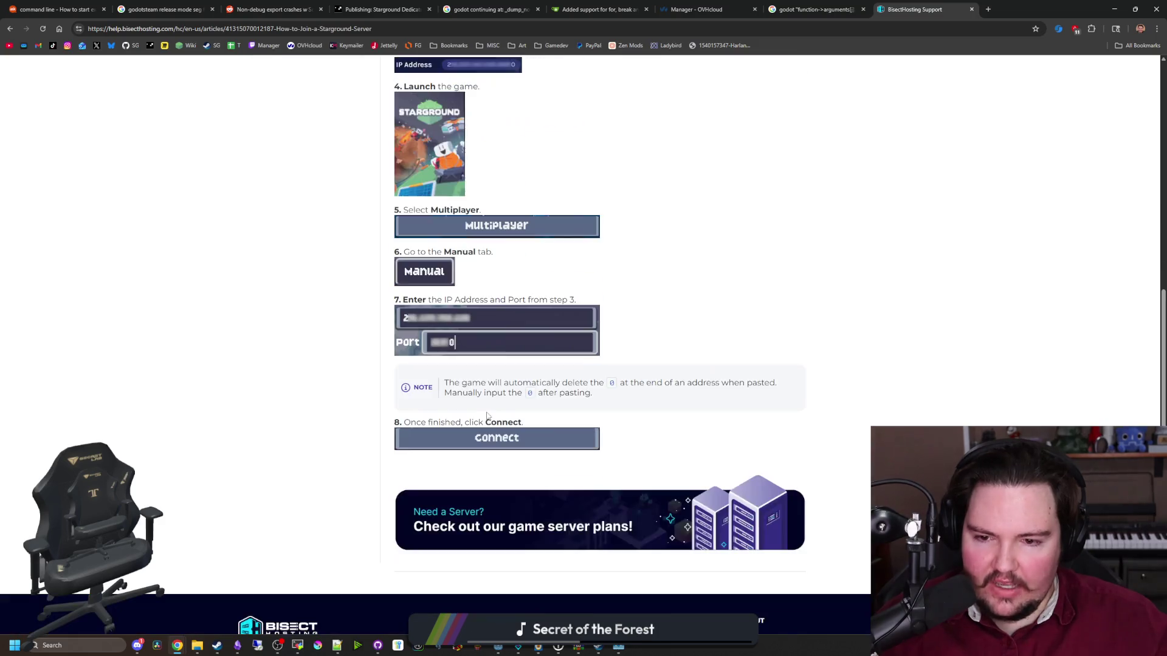
pyautogui.scroll(9, 486, 416)
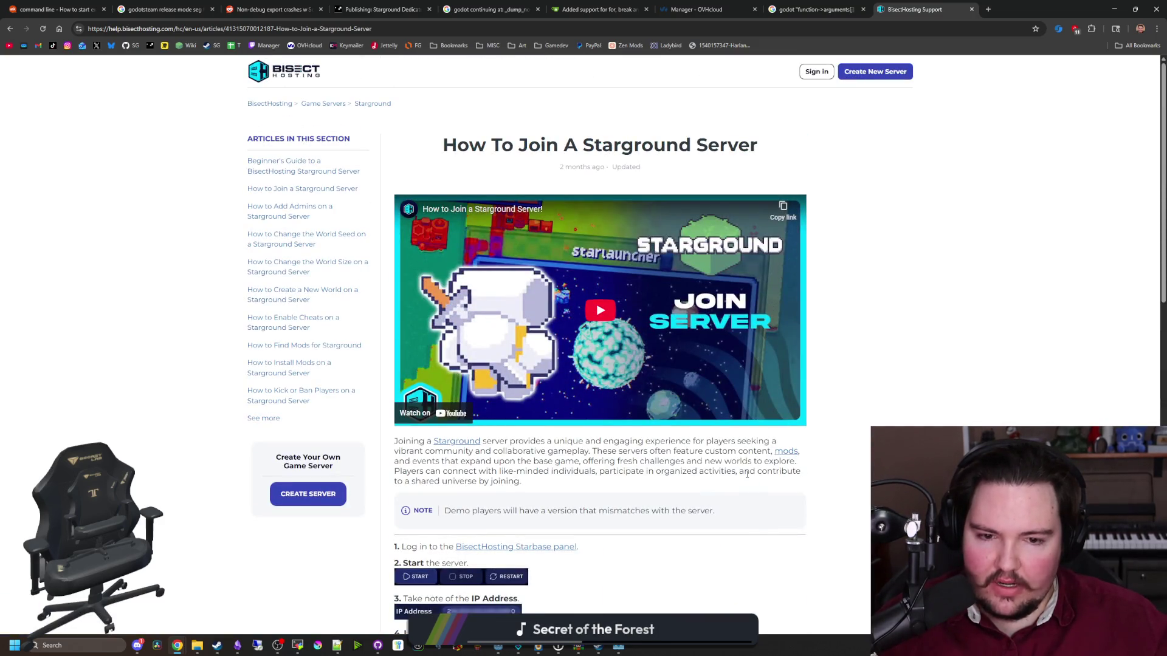
pyautogui.click(855, 73)
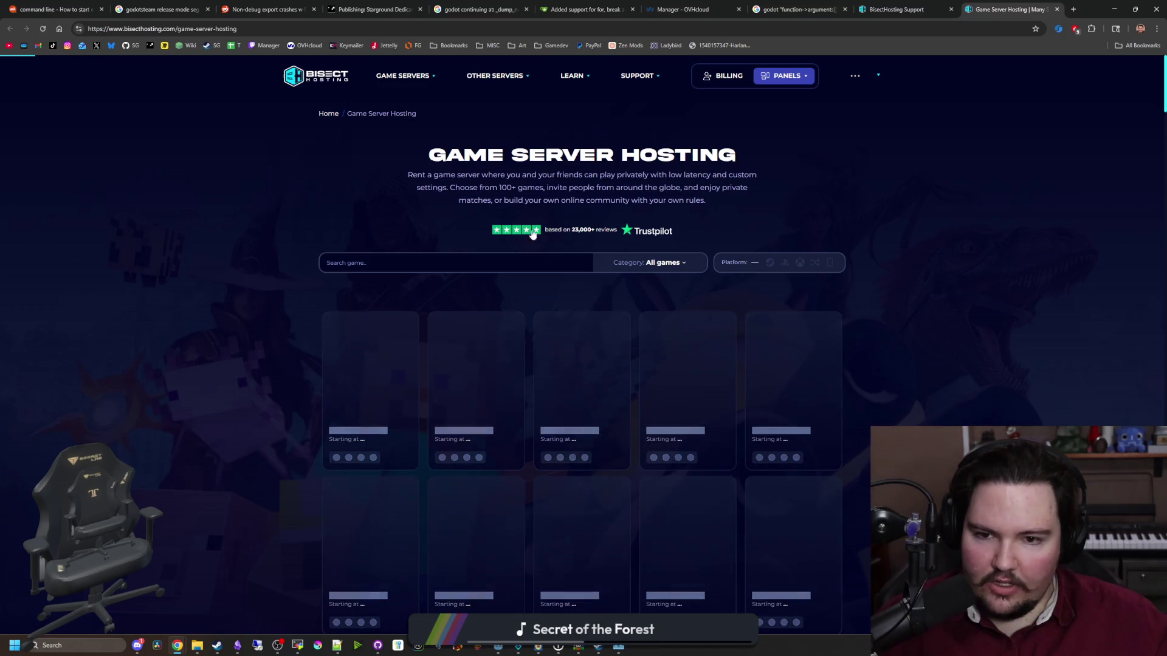
pyautogui.write('stargr')
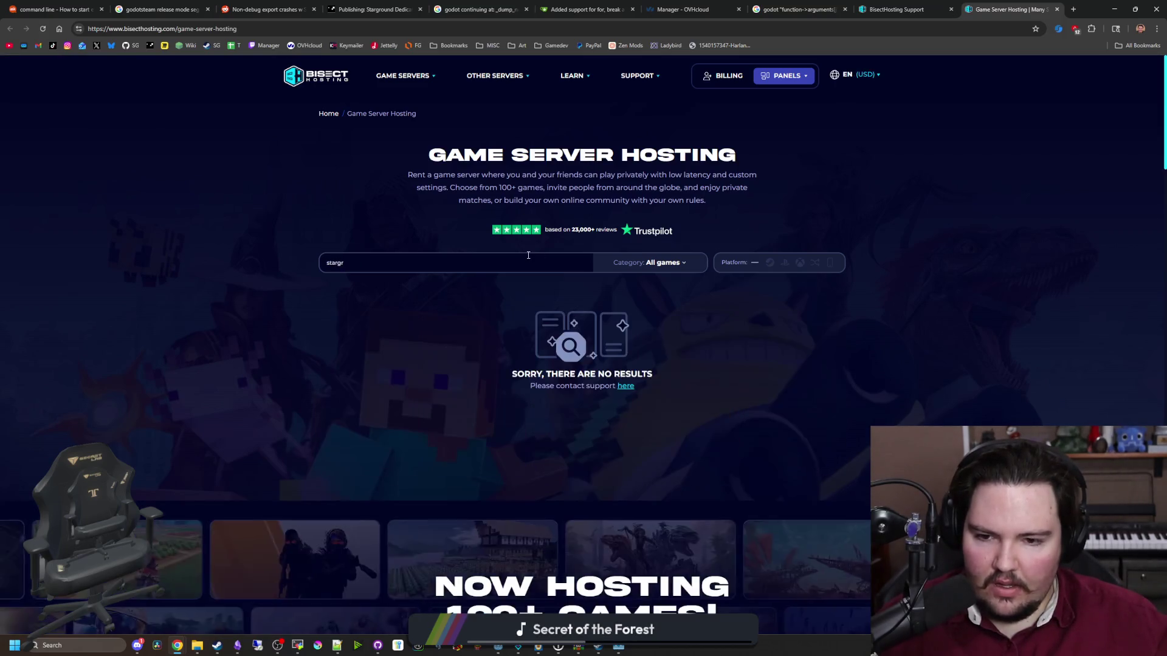
pyautogui.write('ound')
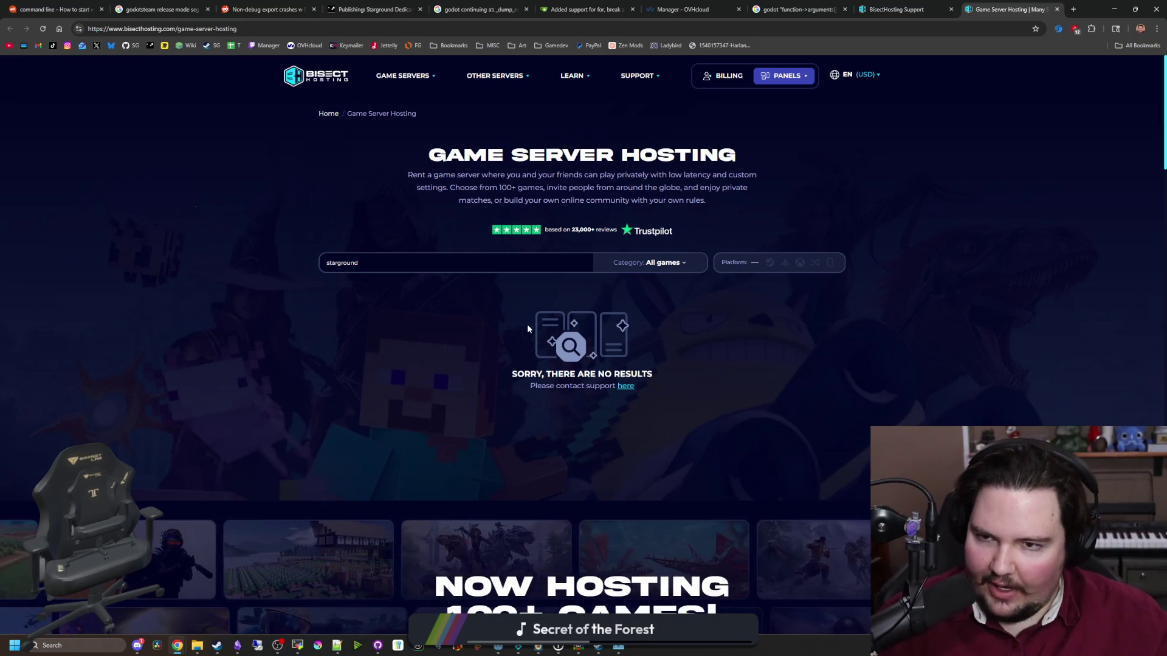
# Read through the How To Join A Starground Server article's steps, then return to the terminal.
pyautogui.hotkey('ctrl', 'shift', 'Tab')
pyautogui.scroll(-2, 583, 365)
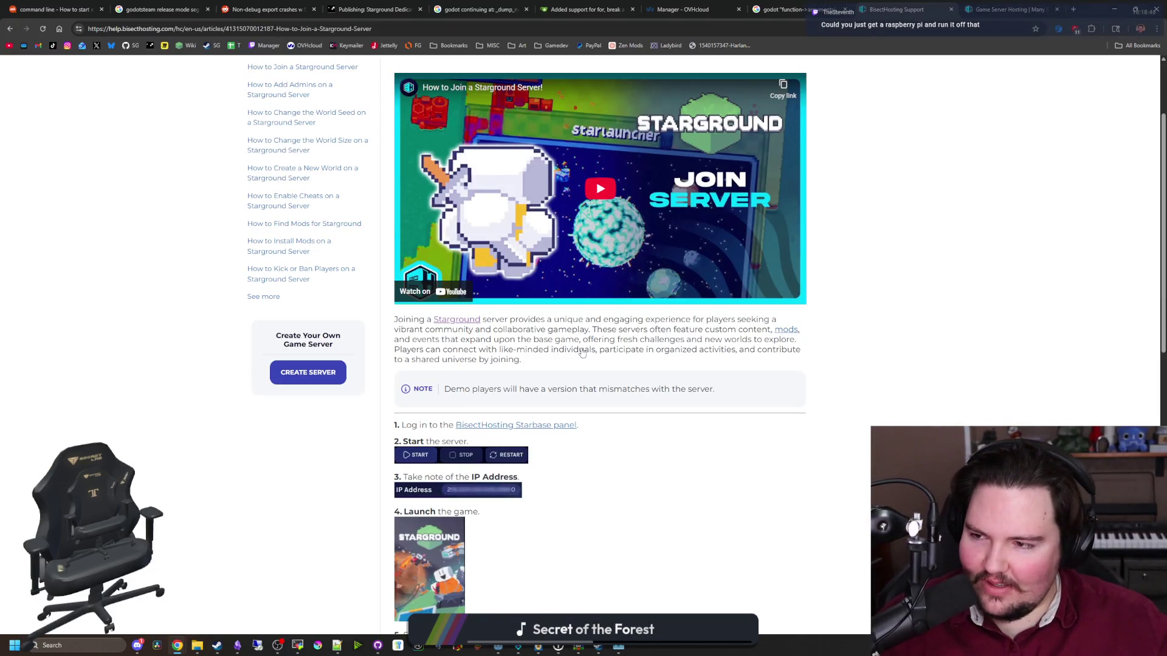
pyautogui.scroll(-4, 576, 350)
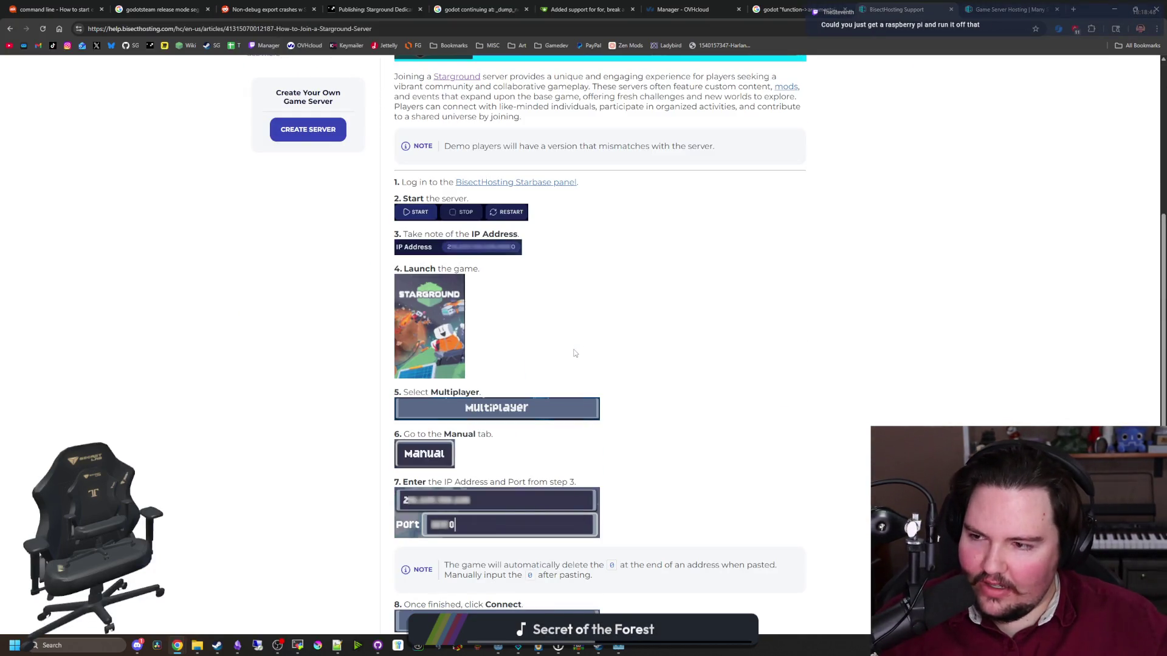
pyautogui.scroll(-7, 574, 353)
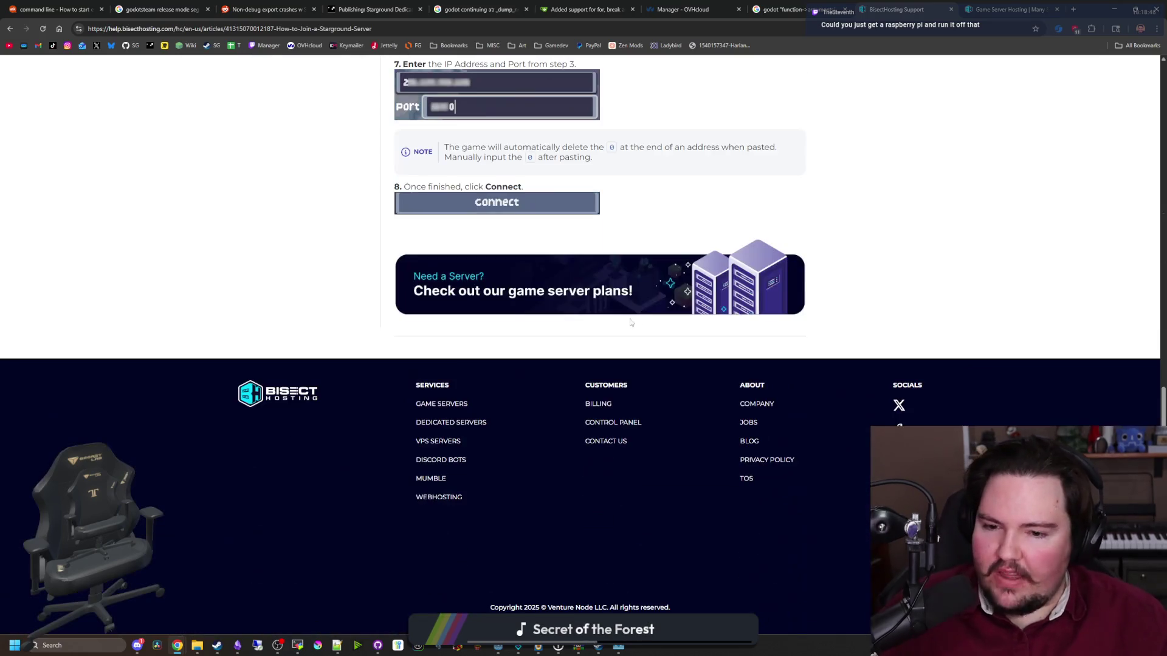
pyautogui.scroll(15, 559, 299)
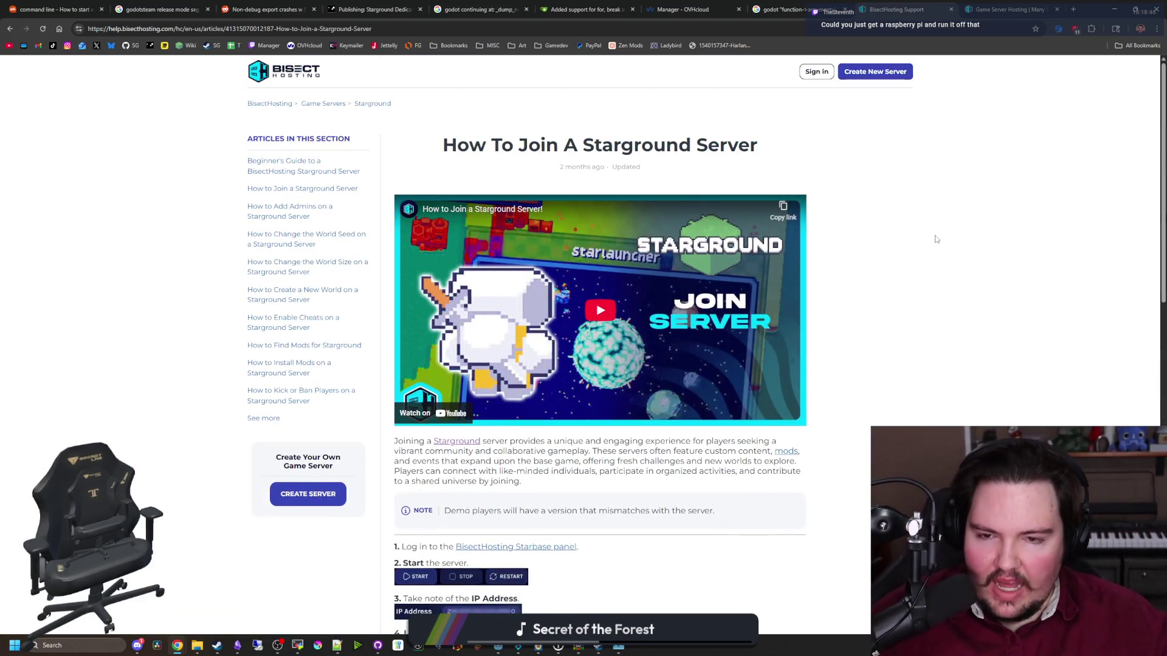
pyautogui.hotkey('alt', 'Tab')
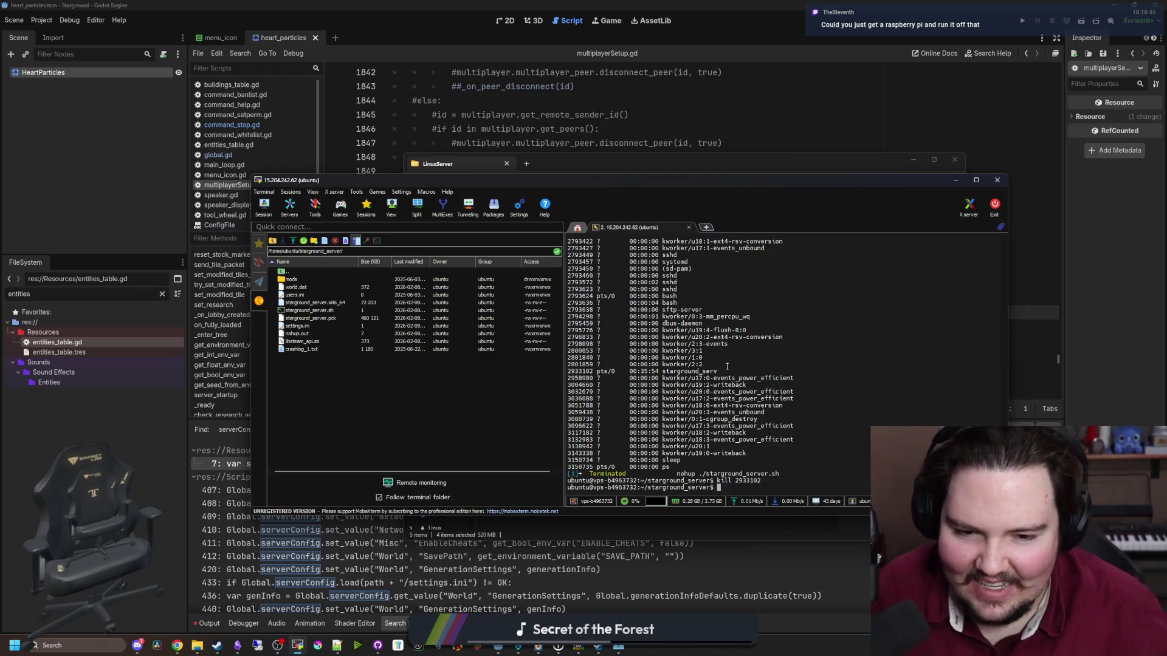
# Recursively give the server folder full permissions with chmod -R 777.
pyautogui.write('kill 2801886')
pyautogui.press('BackSpace')
pyautogui.press('BackSpace')
pyautogui.press('BackSpace')
pyautogui.write('chmod -R 777 .')
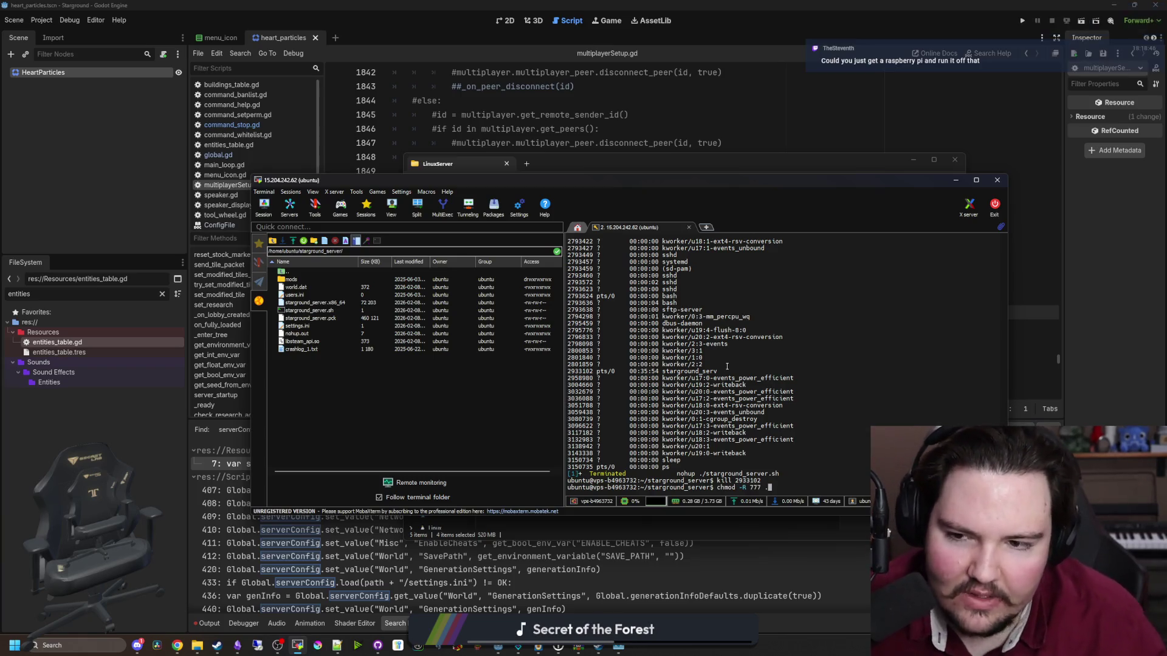
pyautogui.press('Return')
# Relaunch the Starground server with nohup ./starground_server.sh & and open nohup.out in nano.
pyautogui.write('kill 2801886')
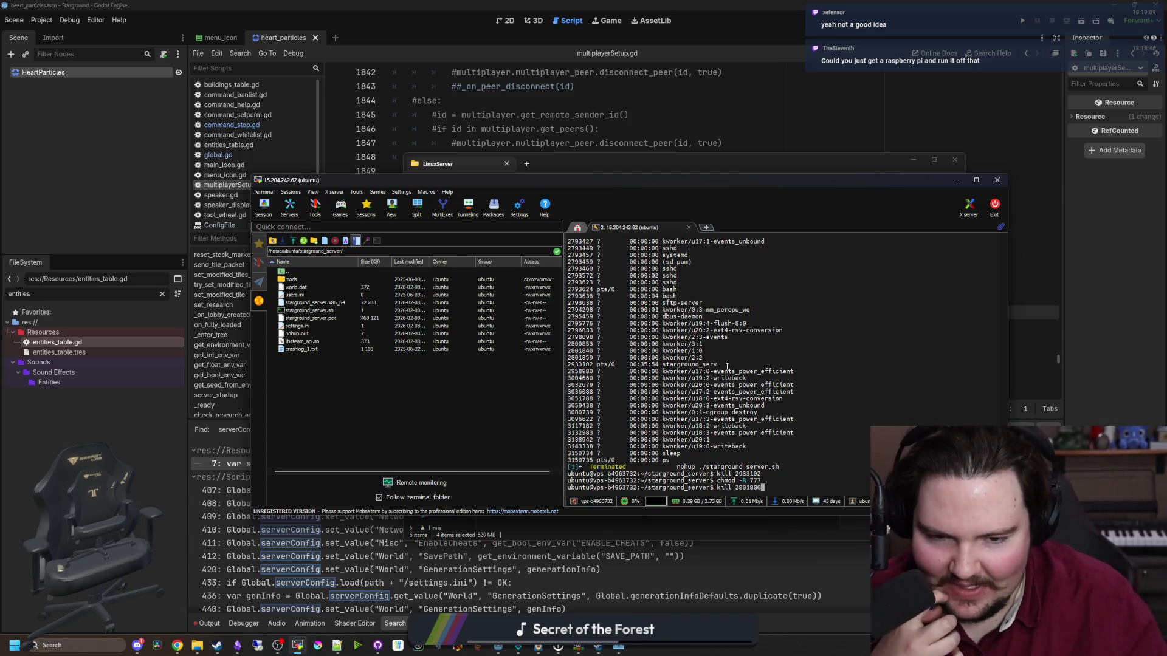
pyautogui.press('BackSpace')
pyautogui.press('BackSpace')
pyautogui.press('BackSpace')
pyautogui.write('nano users.ini')
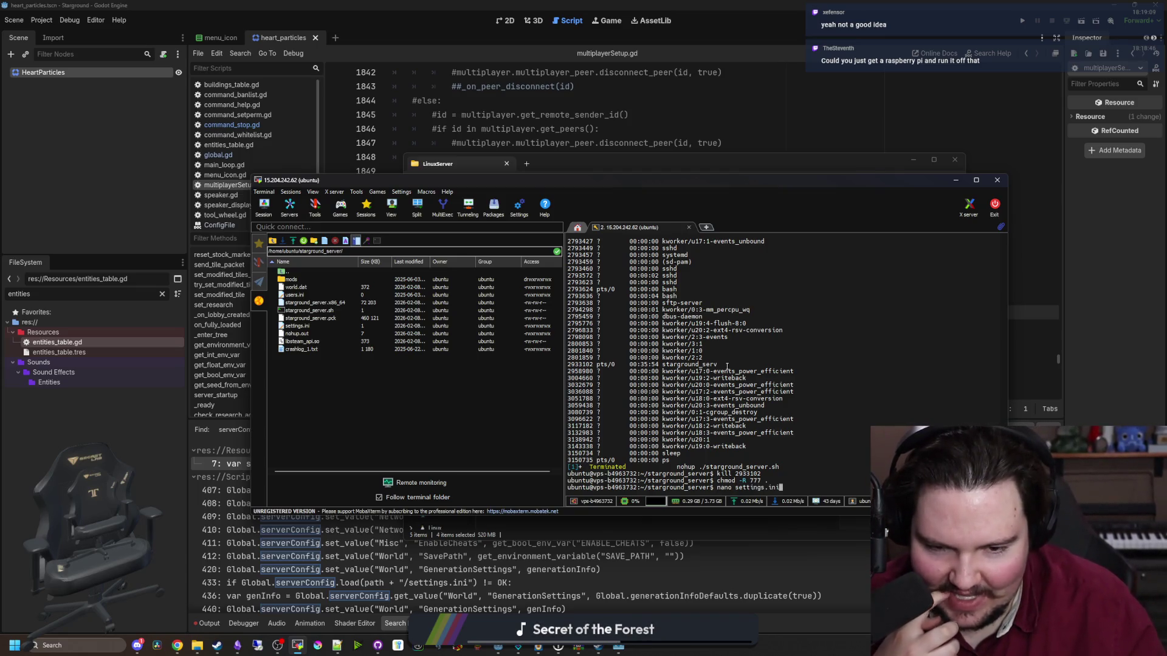
pyautogui.press('Up')
pyautogui.press('Up')
pyautogui.press('Up')
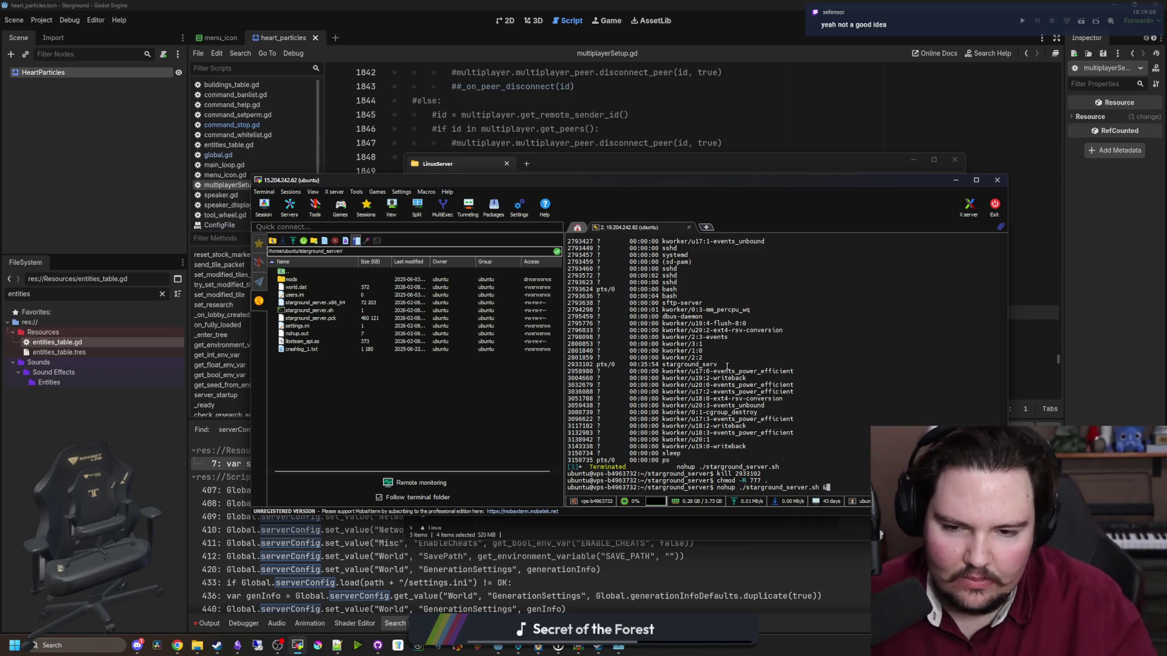
pyautogui.press('Return')
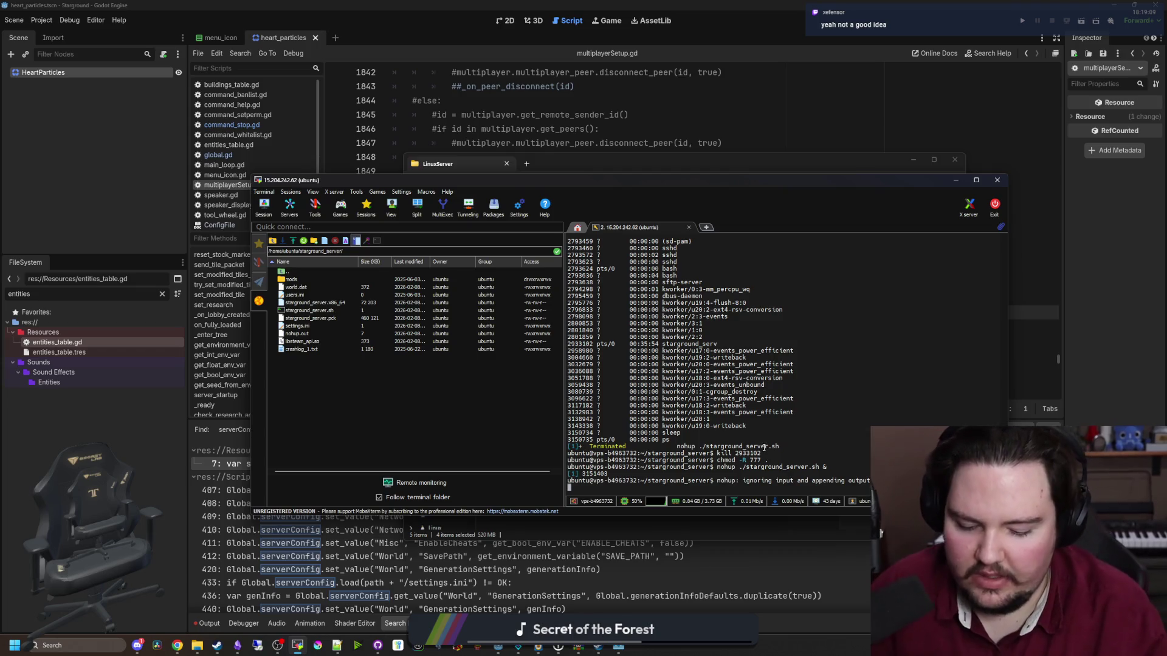
pyautogui.write('nano nohup.out')
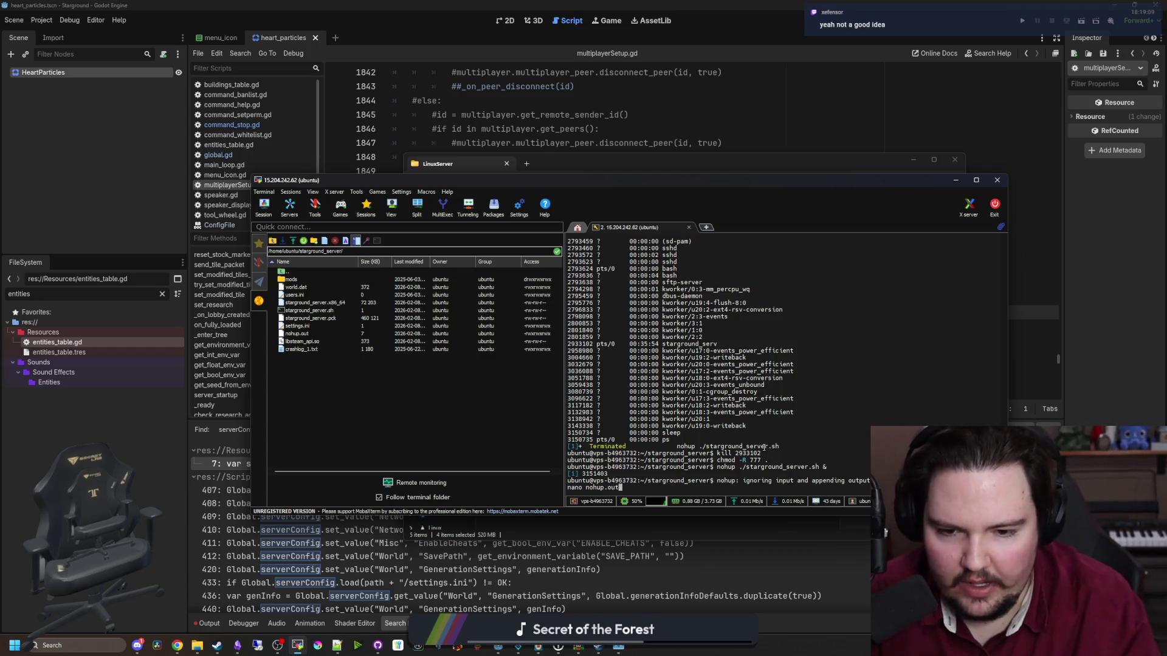
pyautogui.press('Return')
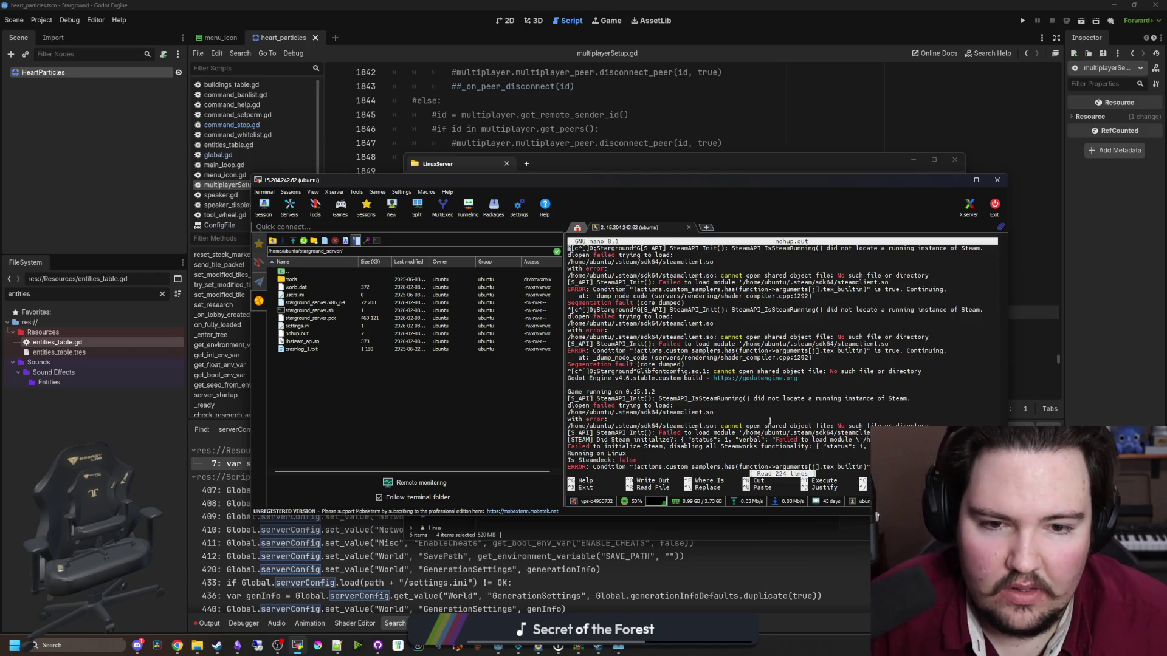
pyautogui.scroll(-14, 763, 321)
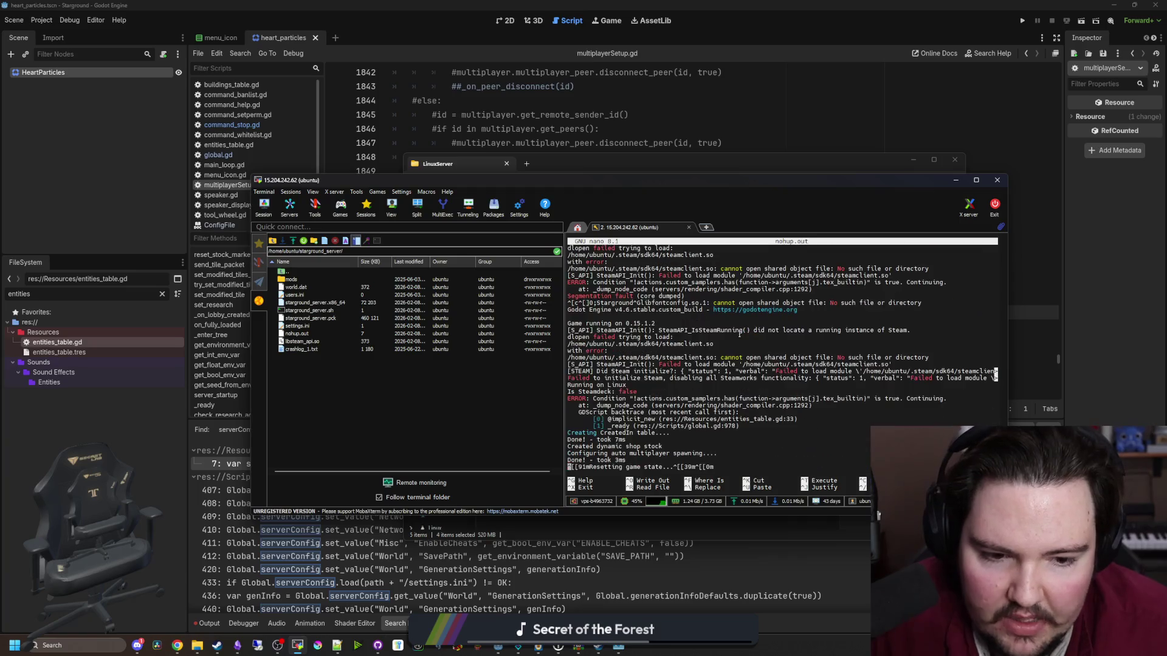
pyautogui.scroll(-1, 740, 333)
pyautogui.scroll(-2, 740, 332)
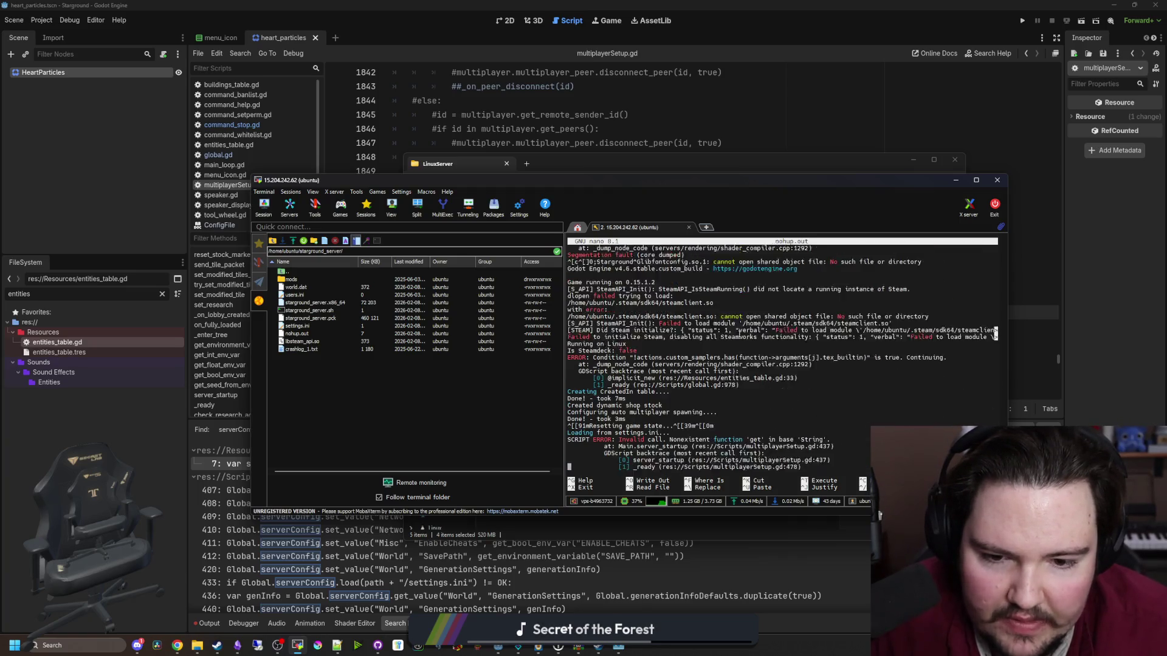
pyautogui.scroll(-1, 697, 407)
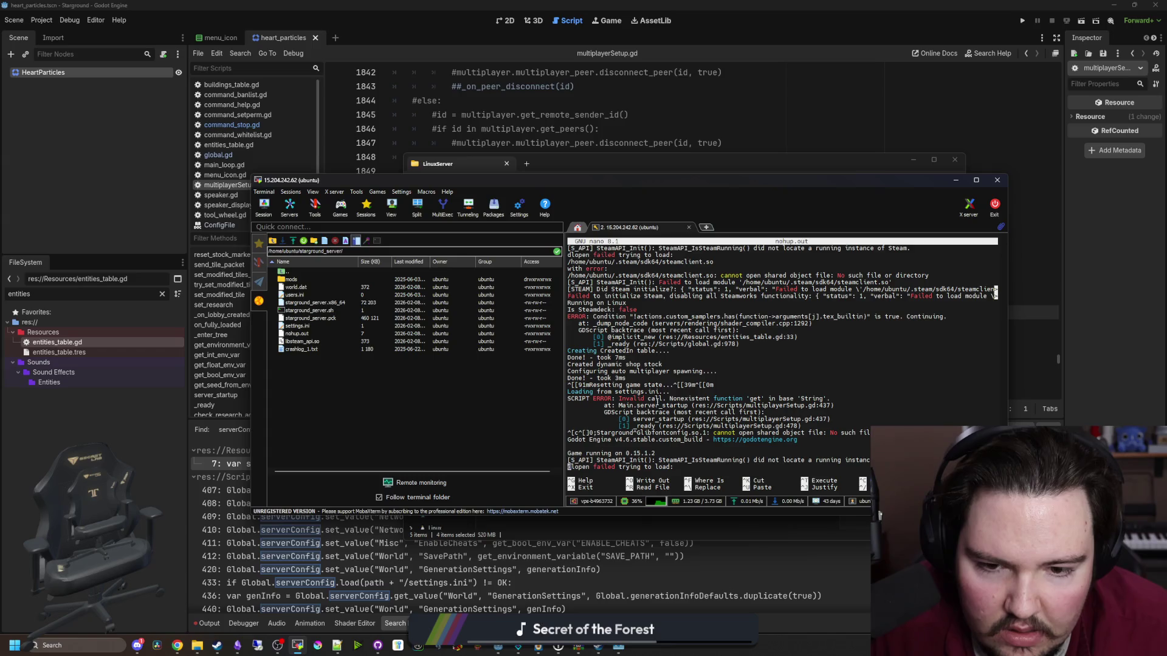
pyautogui.scroll(-3, 659, 400)
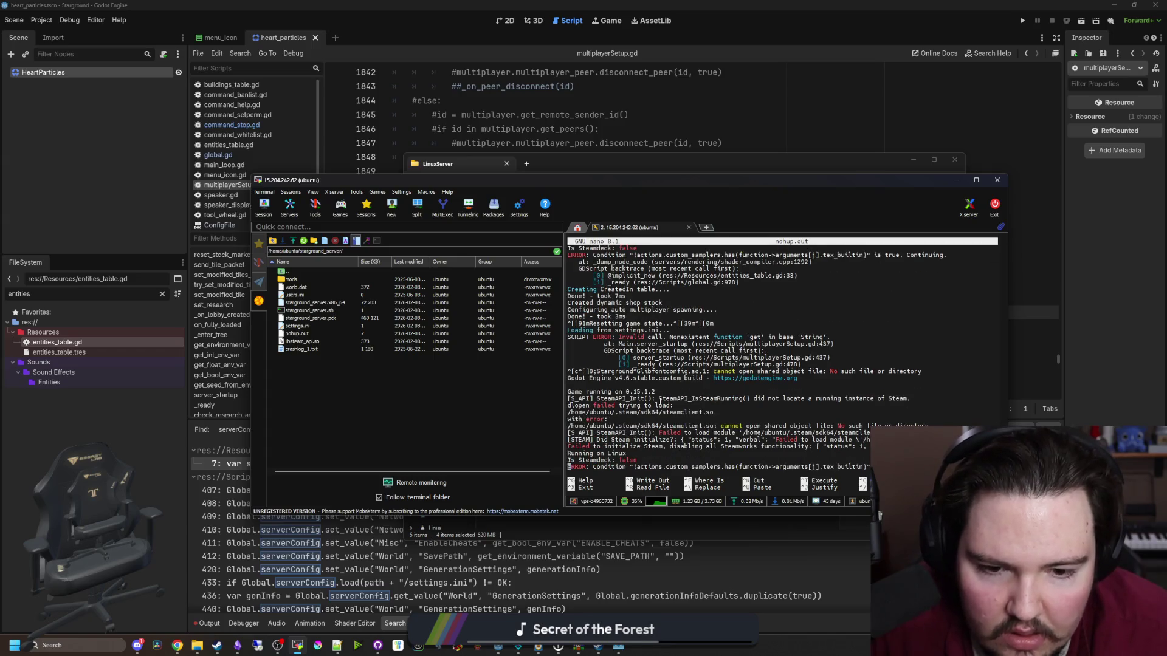
pyautogui.scroll(-4, 659, 400)
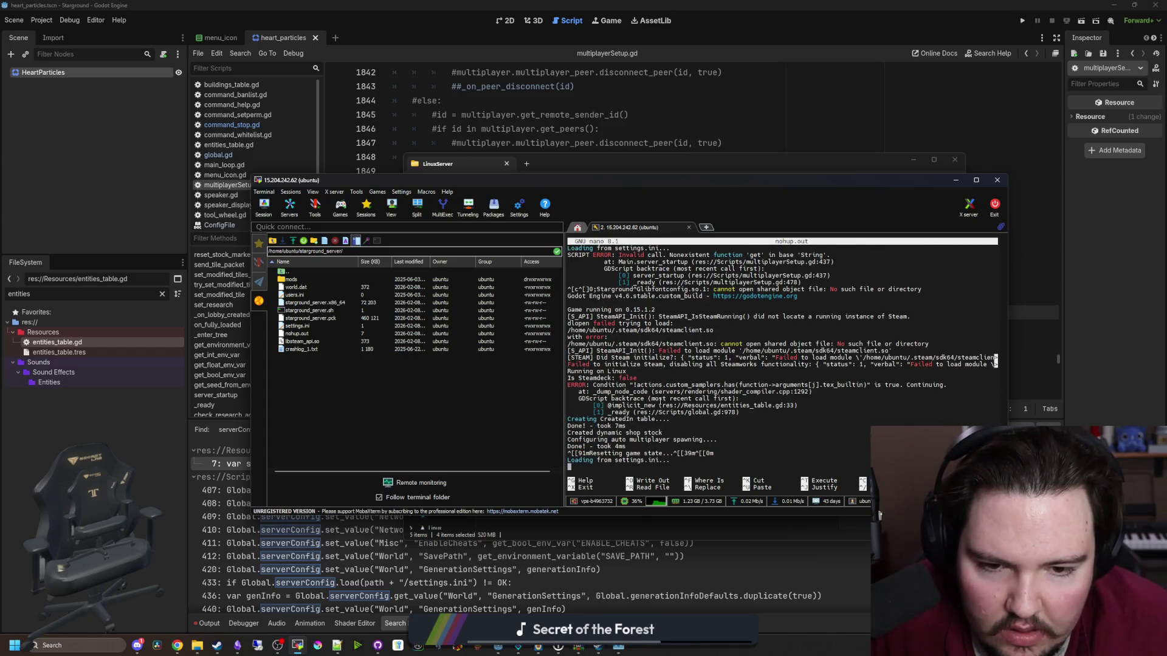
pyautogui.scroll(-4, 659, 400)
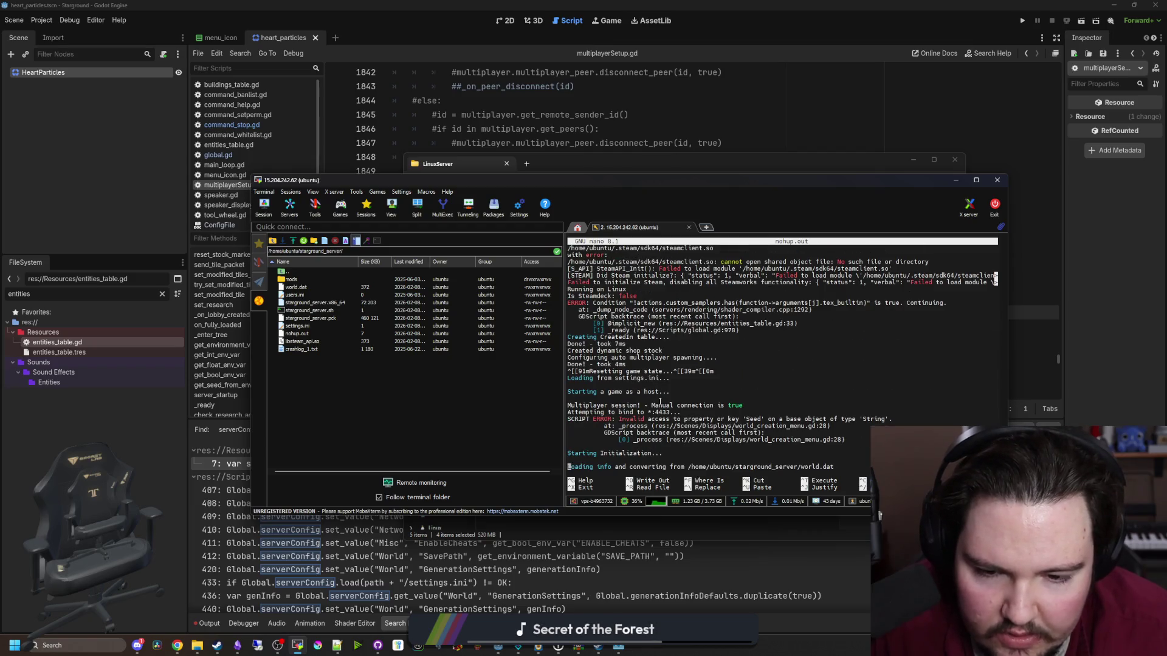
pyautogui.scroll(-2, 660, 402)
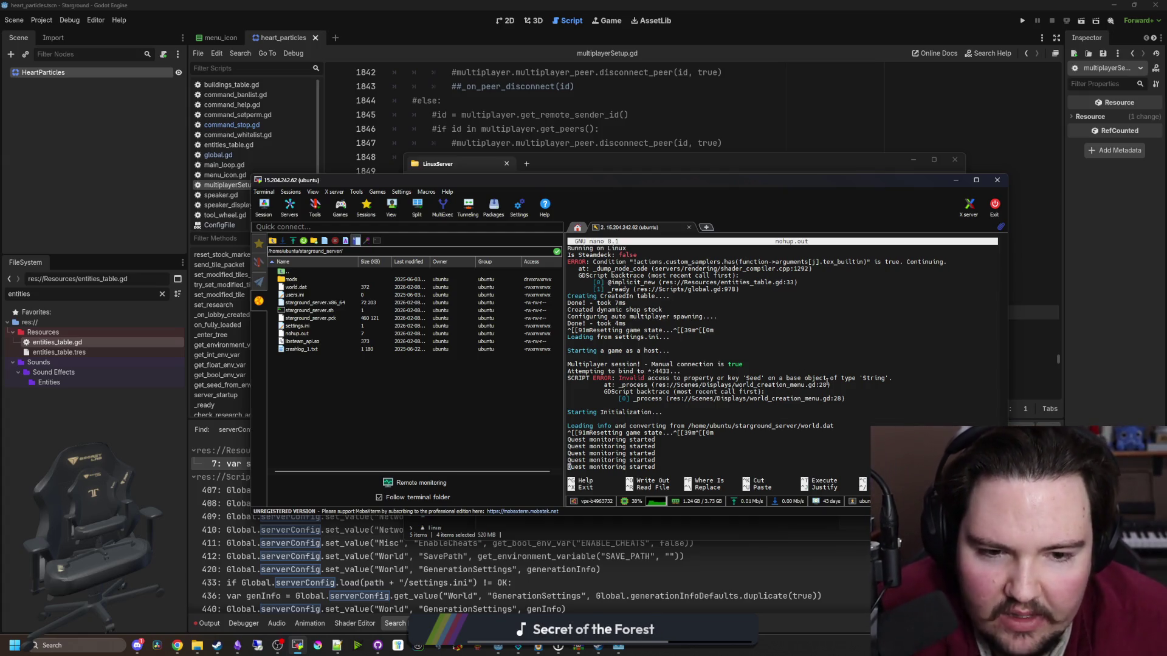
pyautogui.scroll(-10, 659, 351)
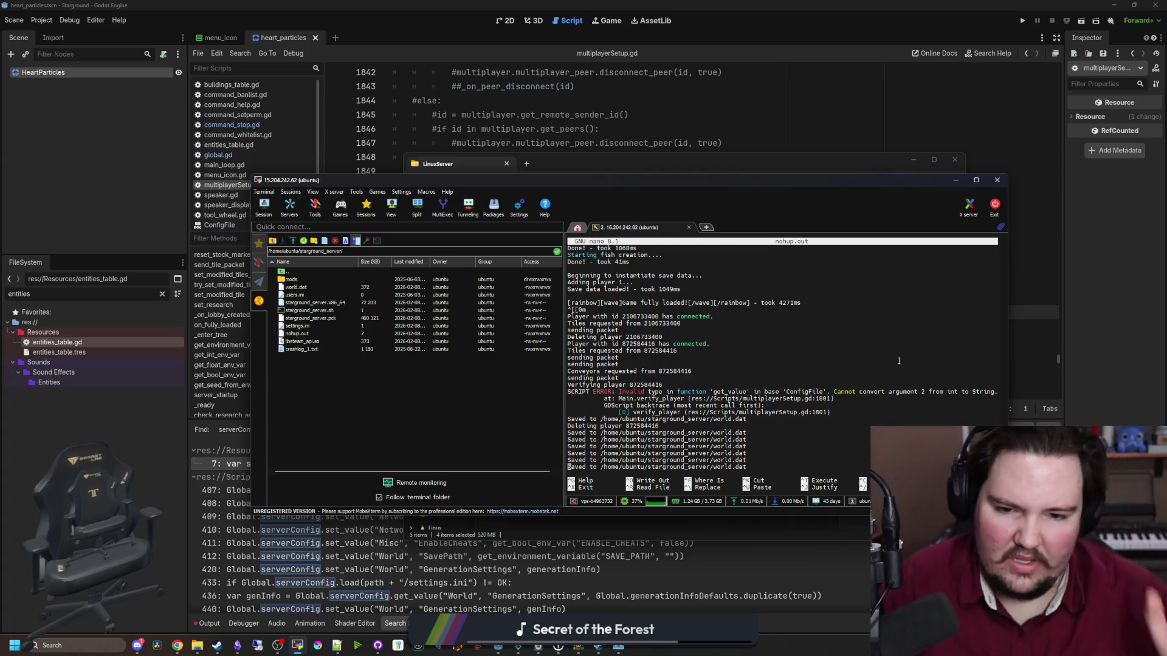
pyautogui.scroll(10, 802, 372)
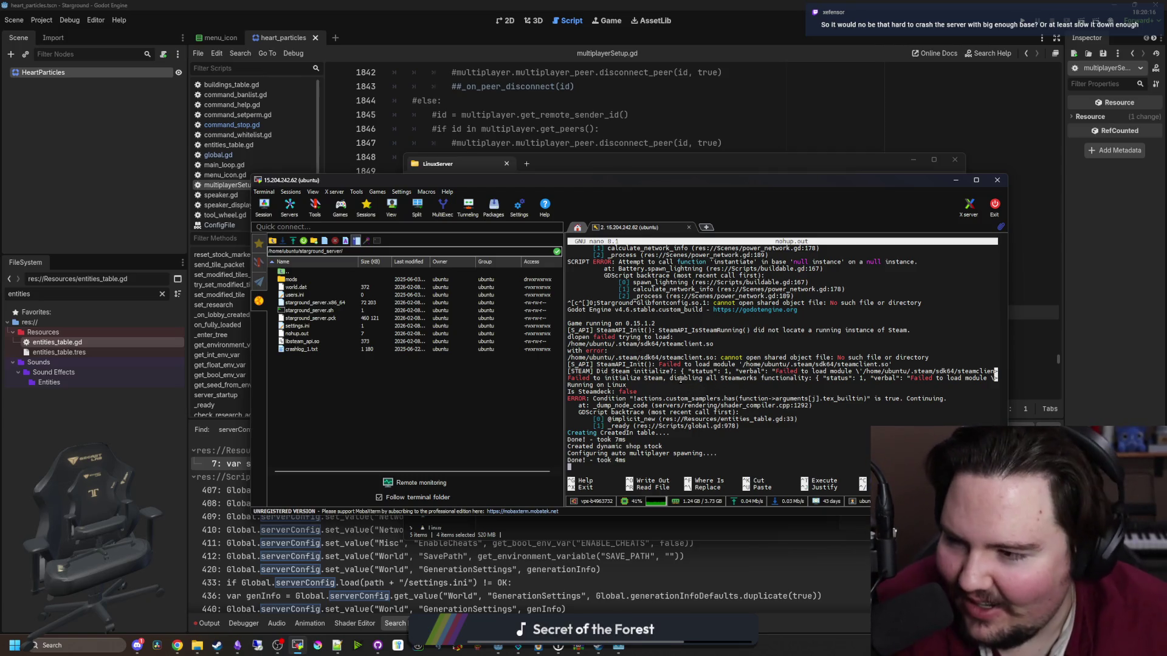
pyautogui.scroll(3, 669, 381)
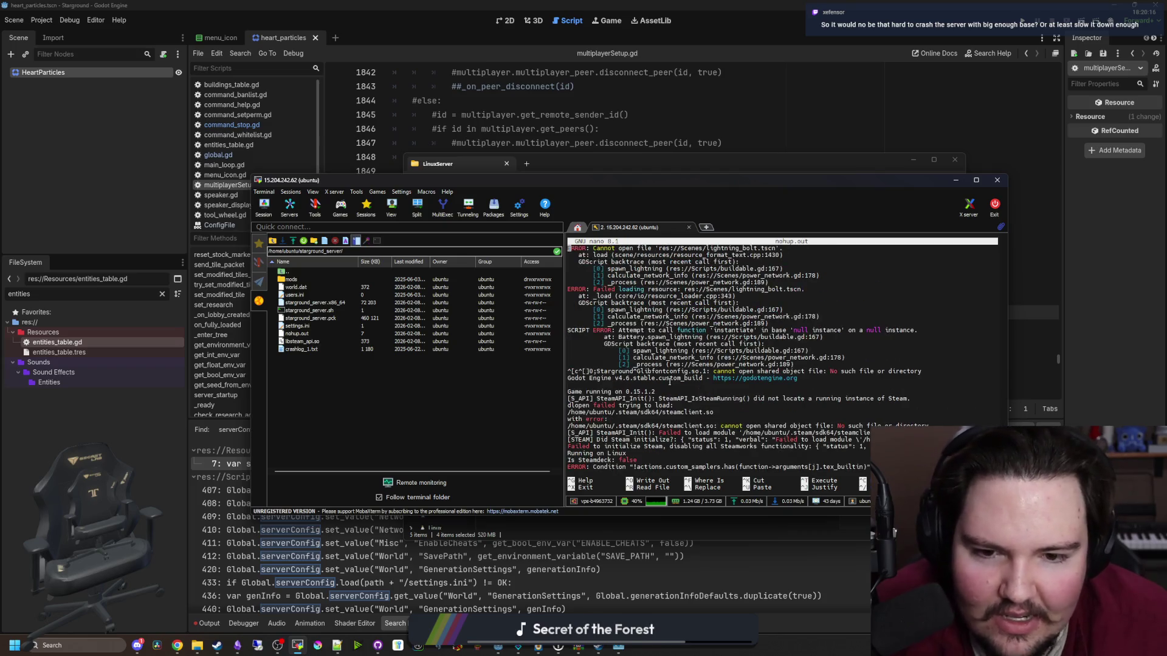
pyautogui.press('Down')
pyautogui.press('Down')
pyautogui.press('Down')
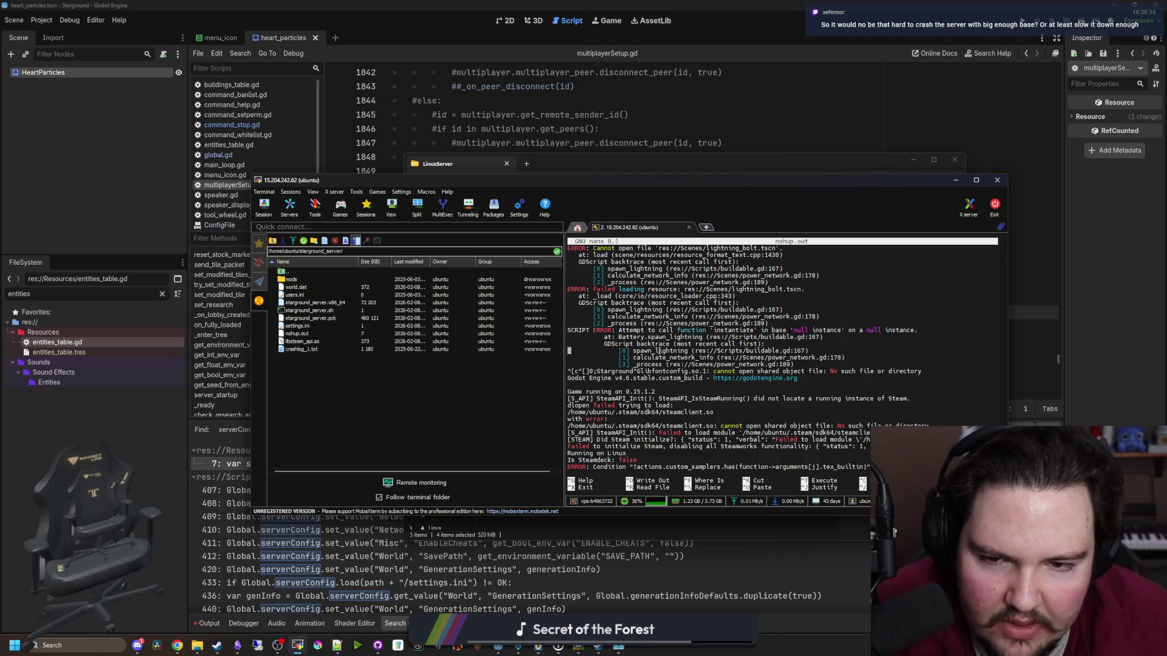
pyautogui.scroll(4, 659, 351)
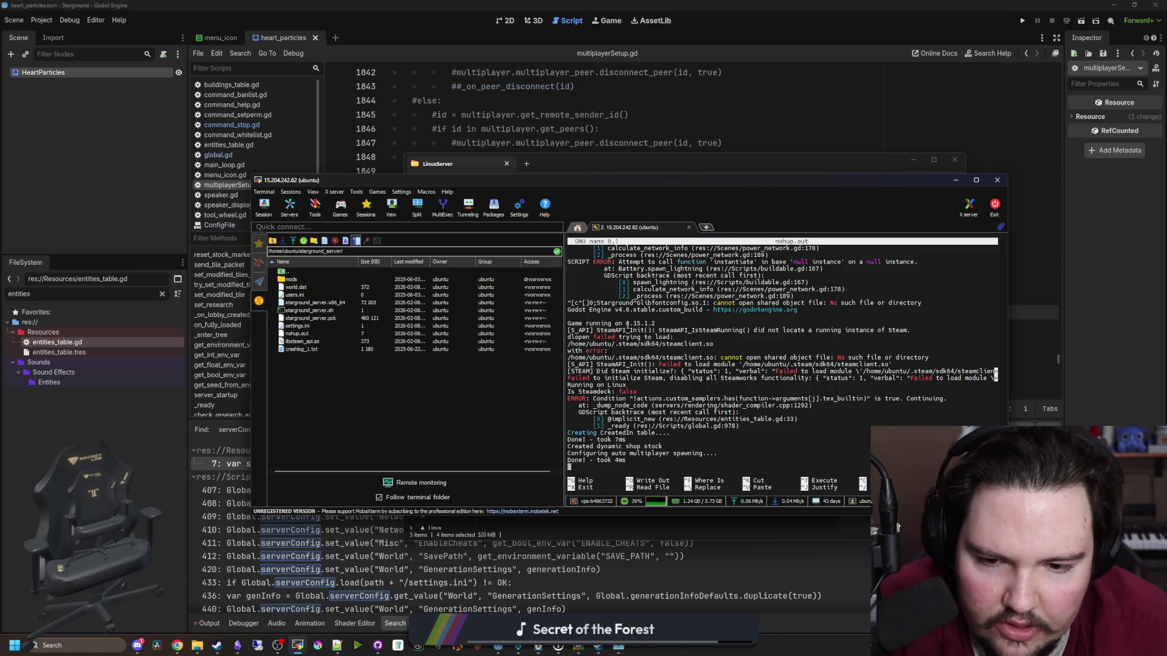
pyautogui.click(567, 118)
# Search the FileSystem for 'lightning' and open the lightning_bolt scene in the 2D view.
pyautogui.click(161, 294)
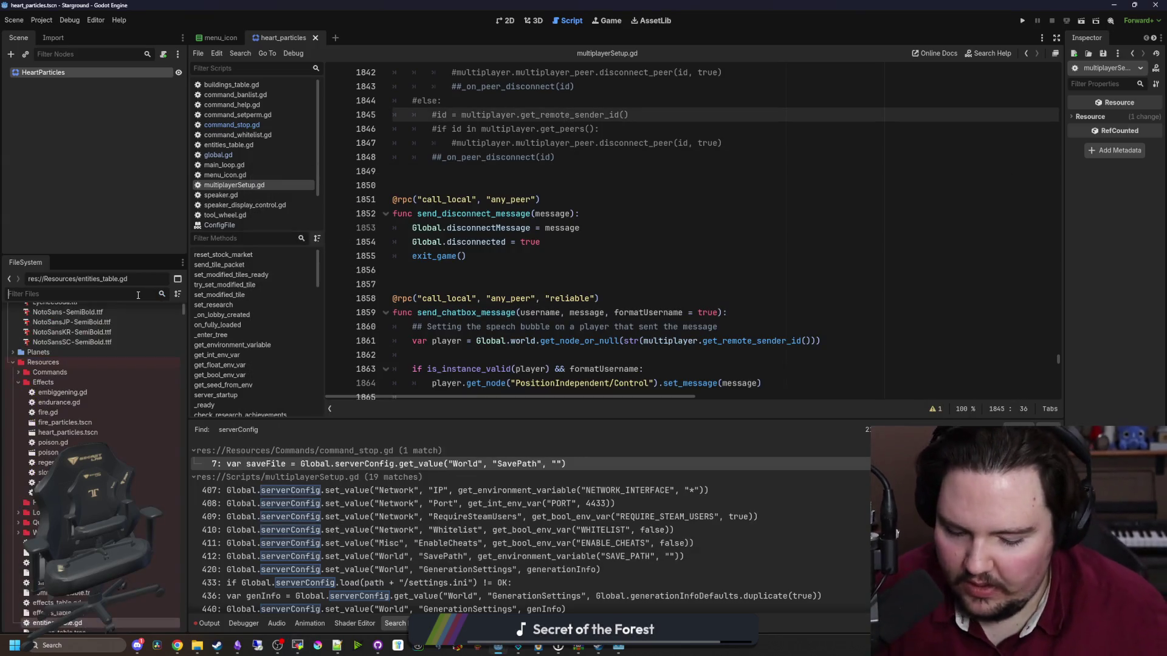
pyautogui.write('lightning')
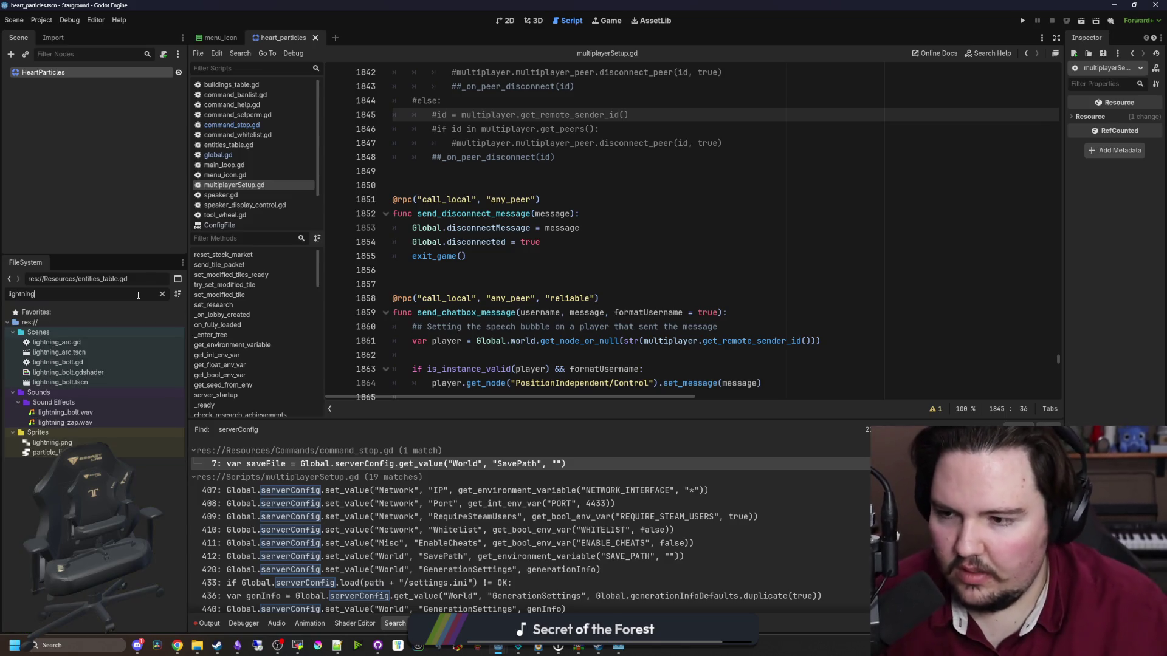
pyautogui.doubleClick(79, 383)
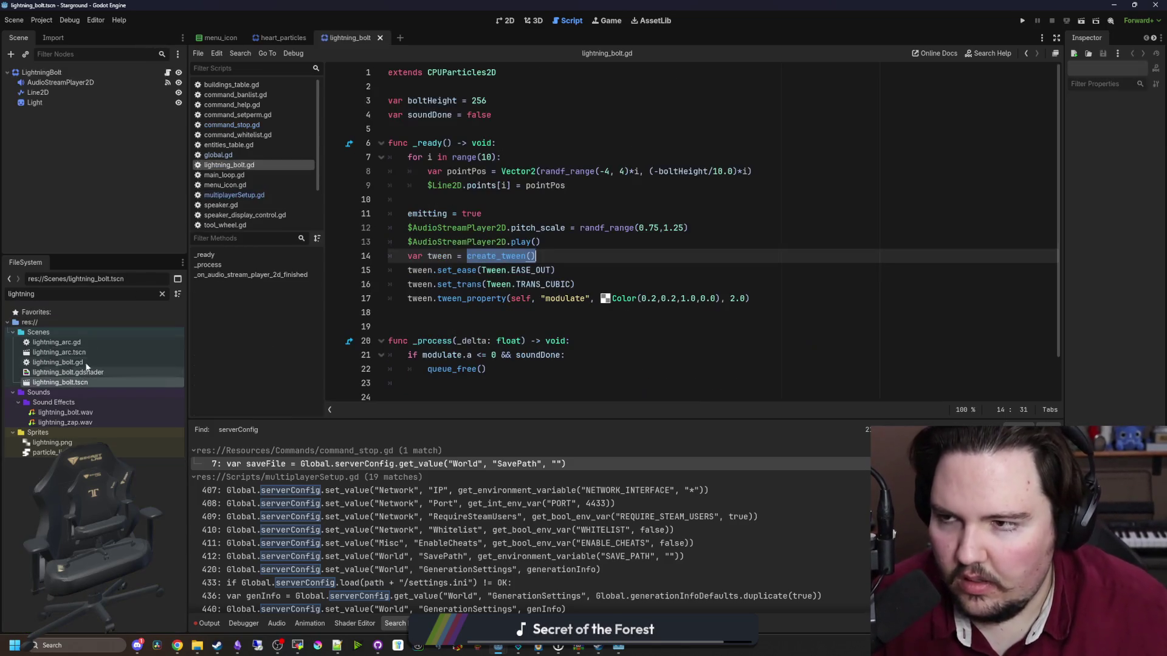
pyautogui.click(510, 21)
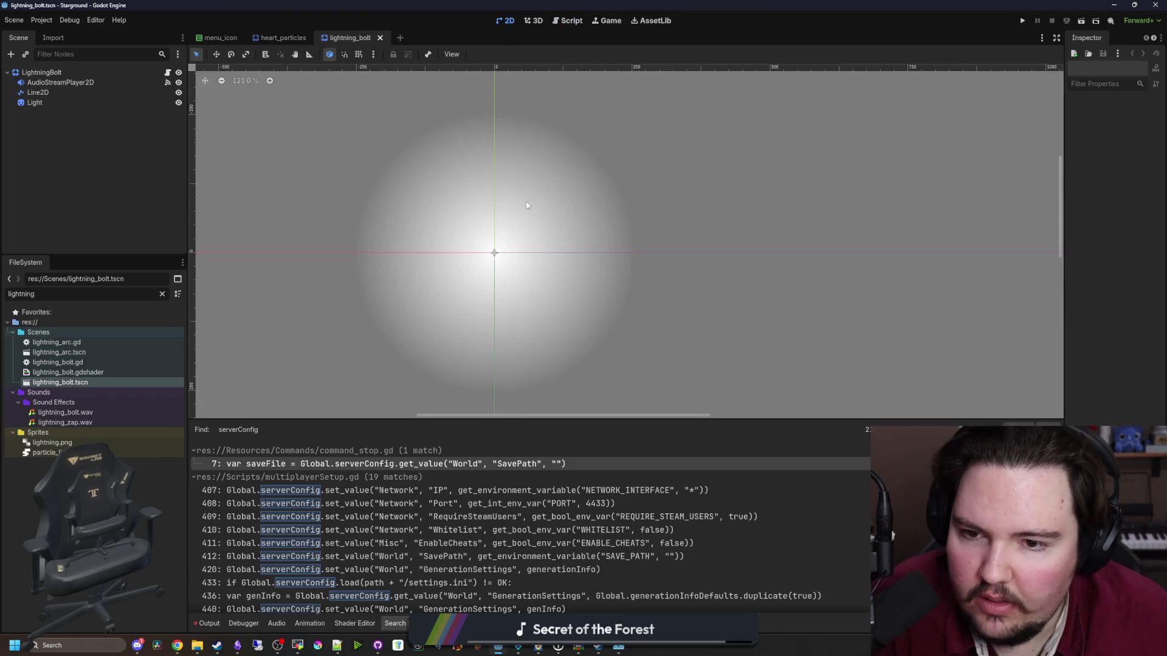
pyautogui.scroll(-7, 527, 206)
pyautogui.scroll(5, 555, 213)
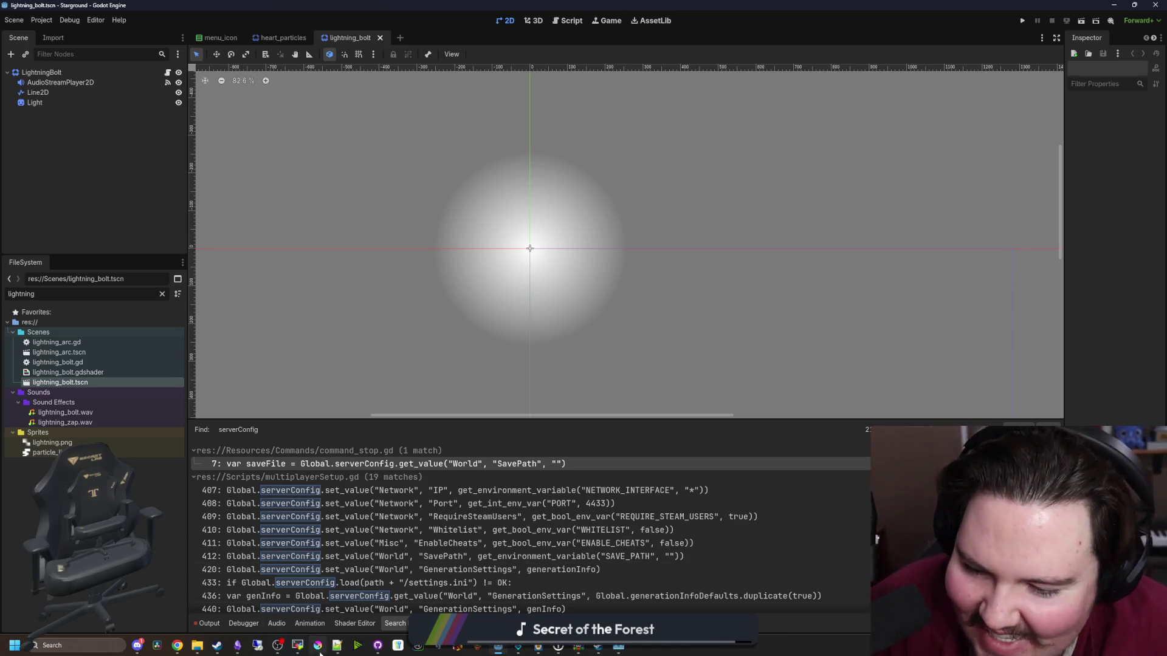
# Glance at the server terminal, then switch the editor to the Game workspace.
pyautogui.moveTo(518, 650)
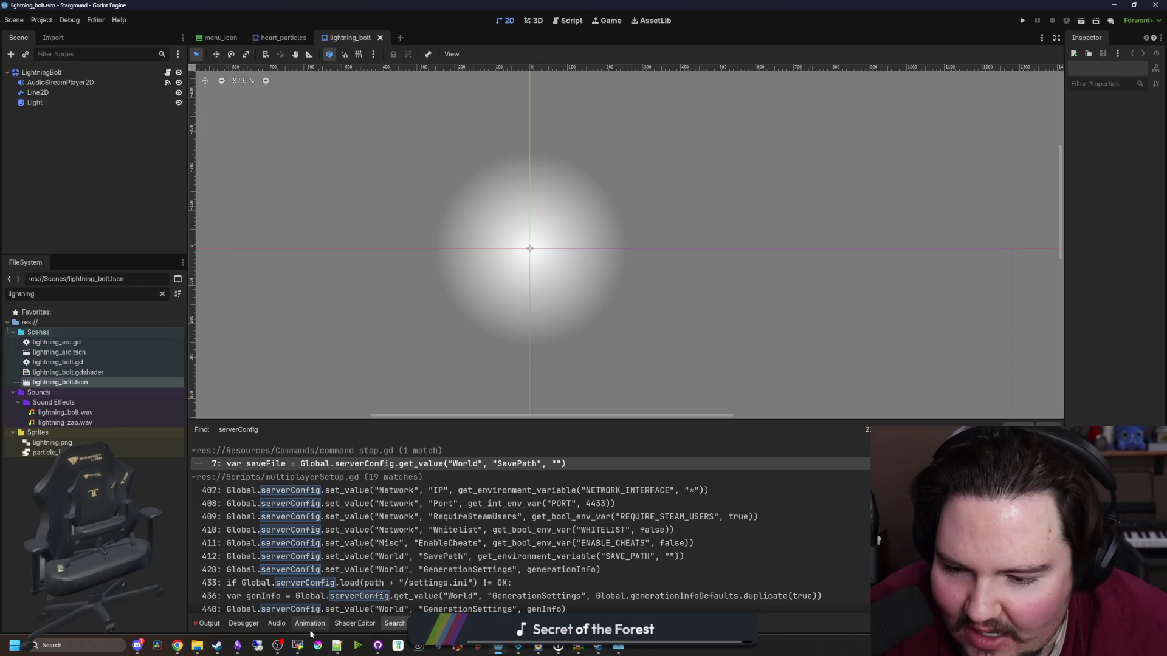
pyautogui.click(298, 646)
pyautogui.hotkey('alt', 'Tab')
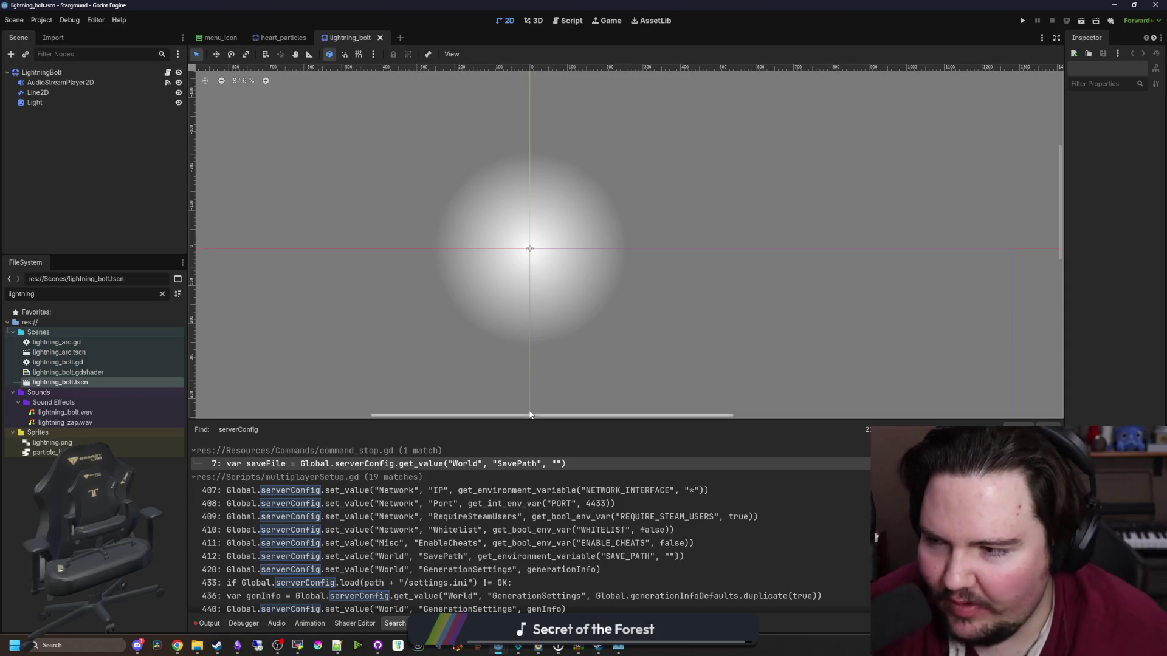
pyautogui.click(614, 21)
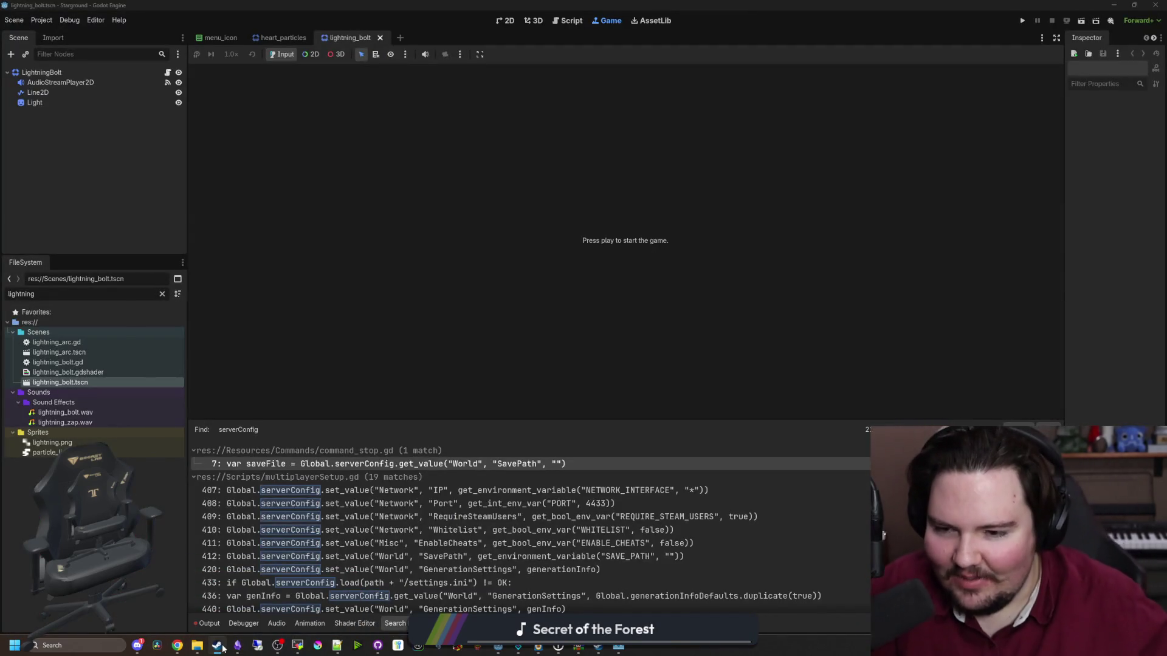
# Launch Starground from the Steam library and select the IP field in its Multiplayer panel.
pyautogui.click(217, 646)
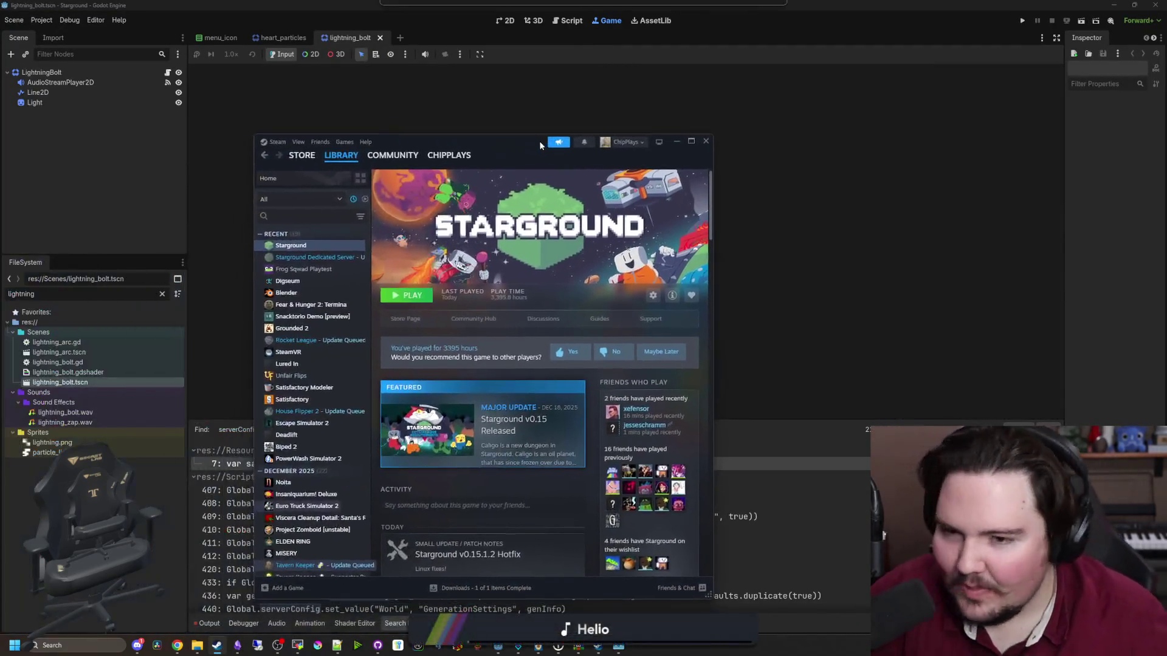
pyautogui.click(415, 296)
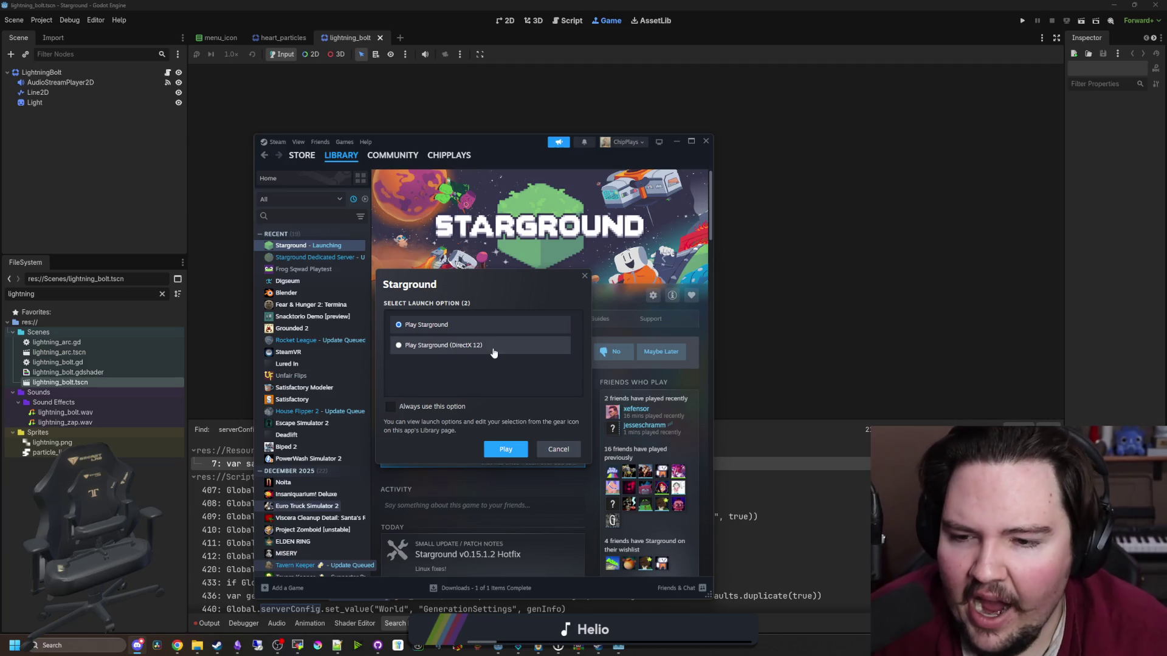
pyautogui.click(518, 443)
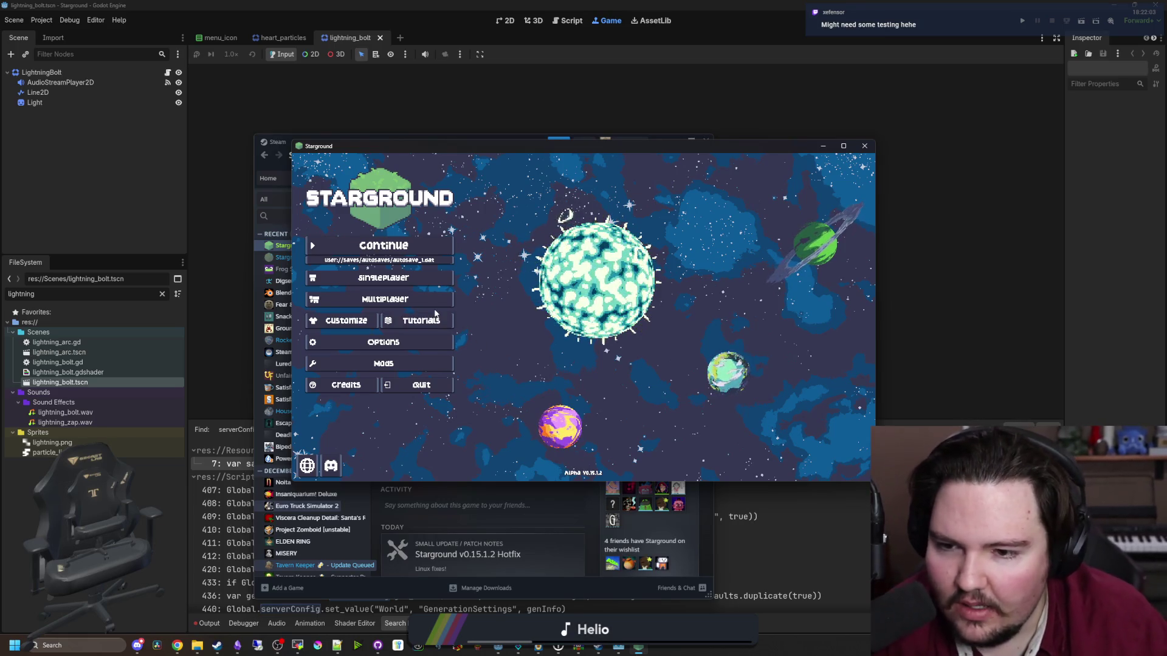
pyautogui.click(389, 299)
pyautogui.click(674, 302)
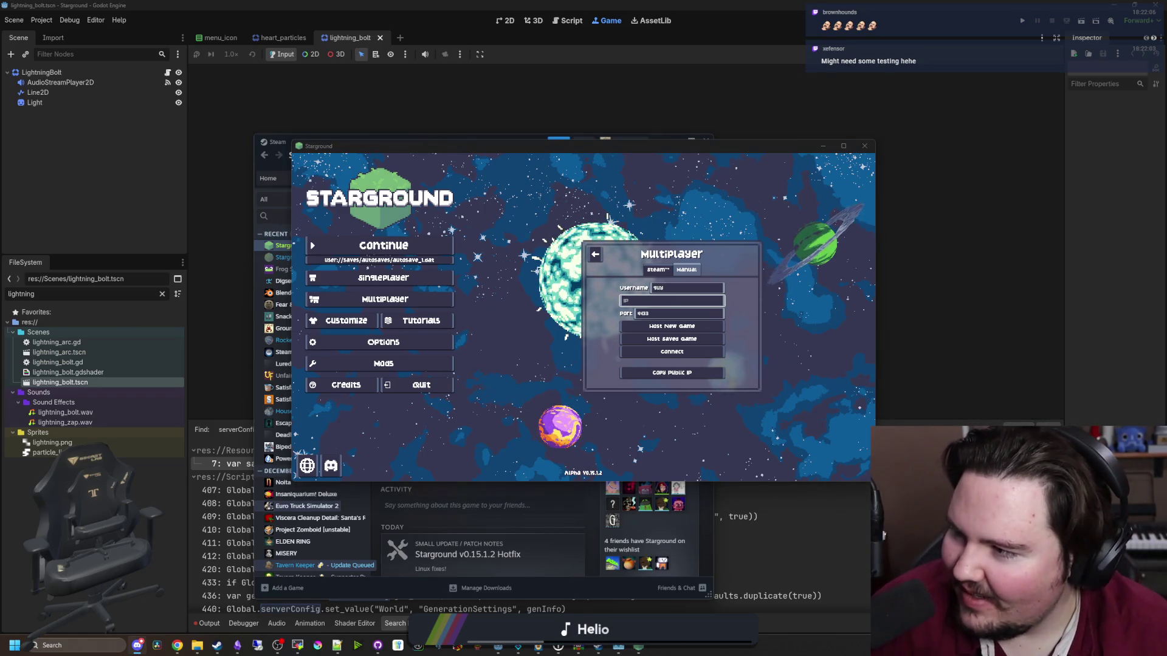
# Connect to the dedicated server and load into the Day 35378 world with its welcome message.
pyautogui.click(665, 352)
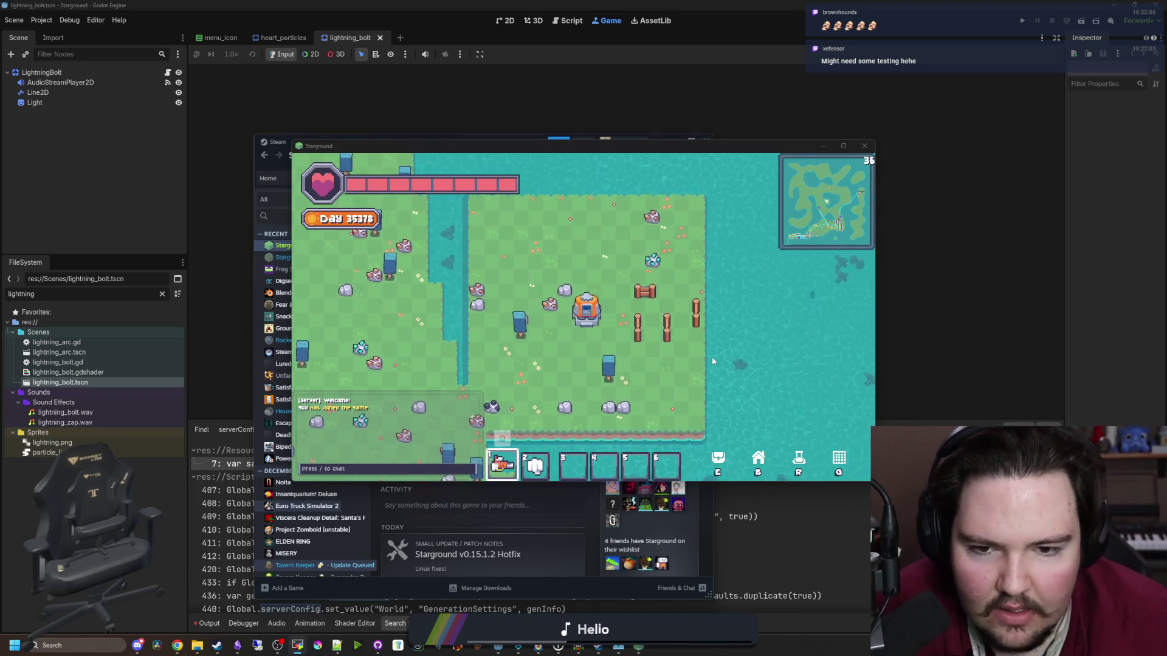
# Check the inventory, then walk south across the land bridge and south-east through the base.
pyautogui.press('e')
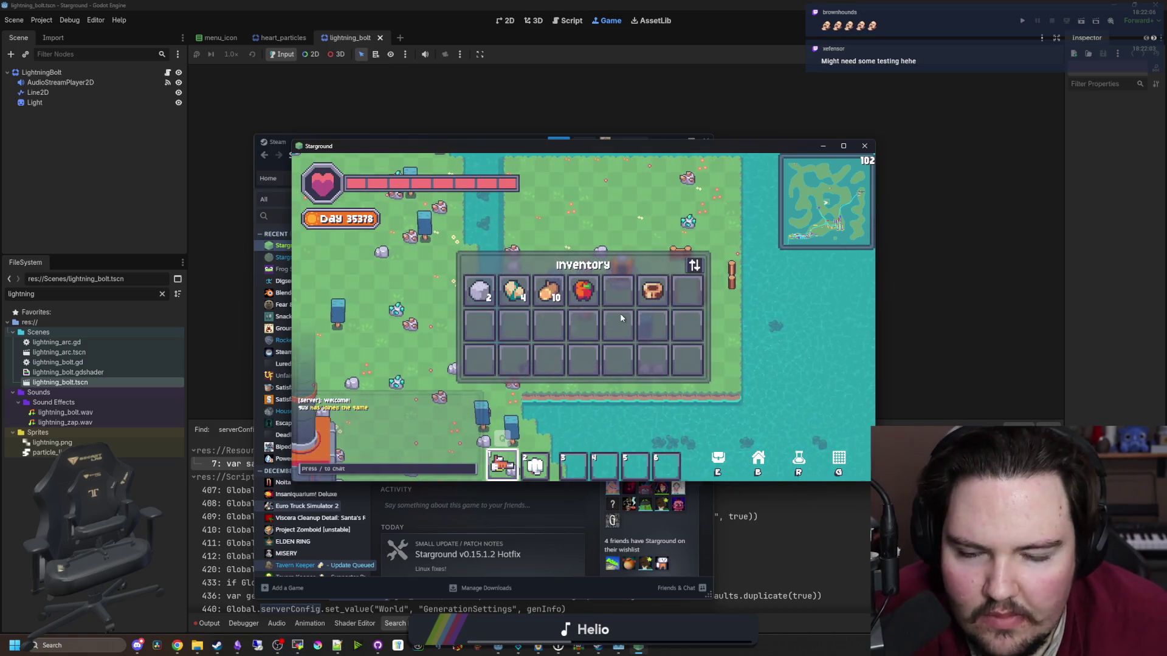
pyautogui.press('e')
pyautogui.press('a')
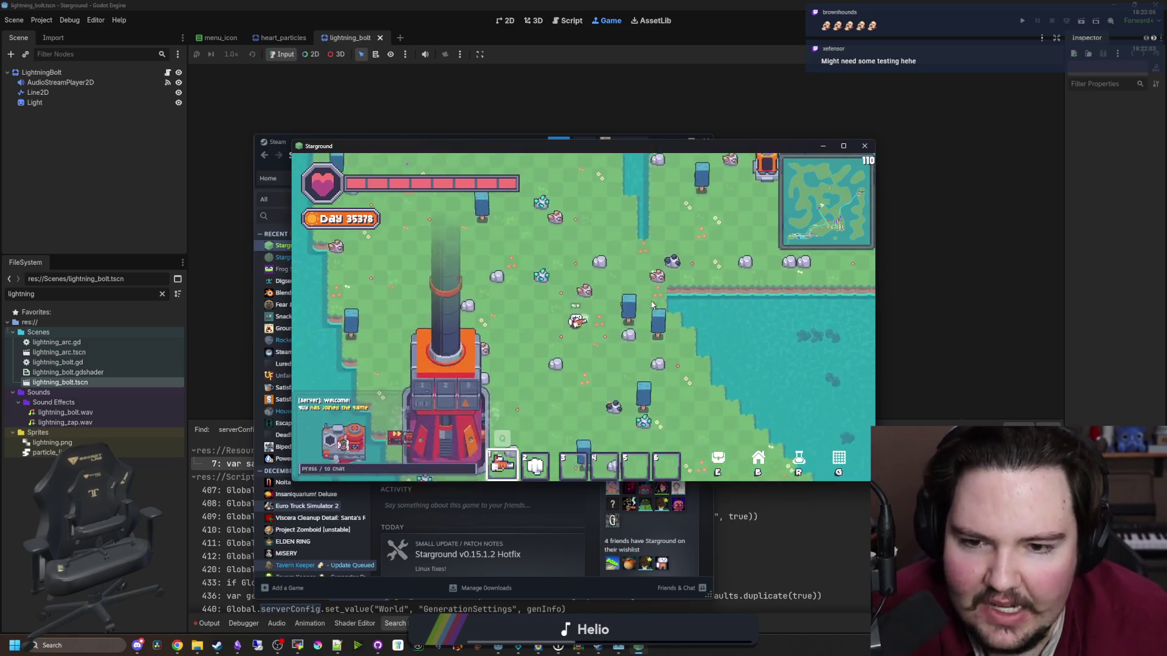
pyautogui.press('s')
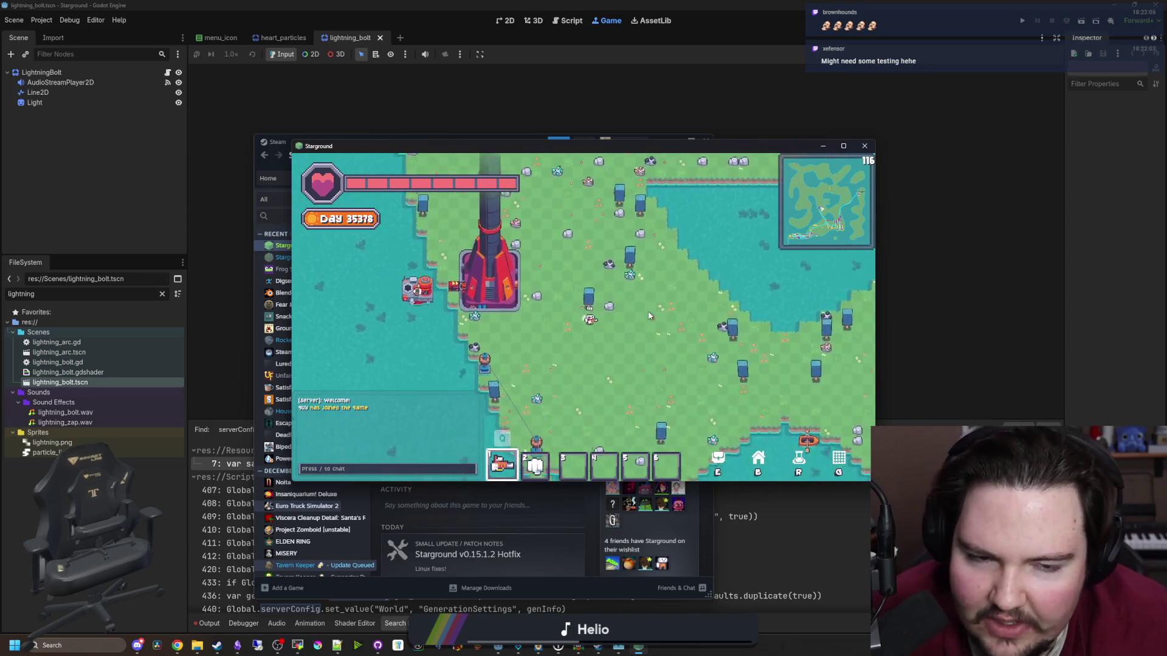
pyautogui.press('d')
pyautogui.press('s')
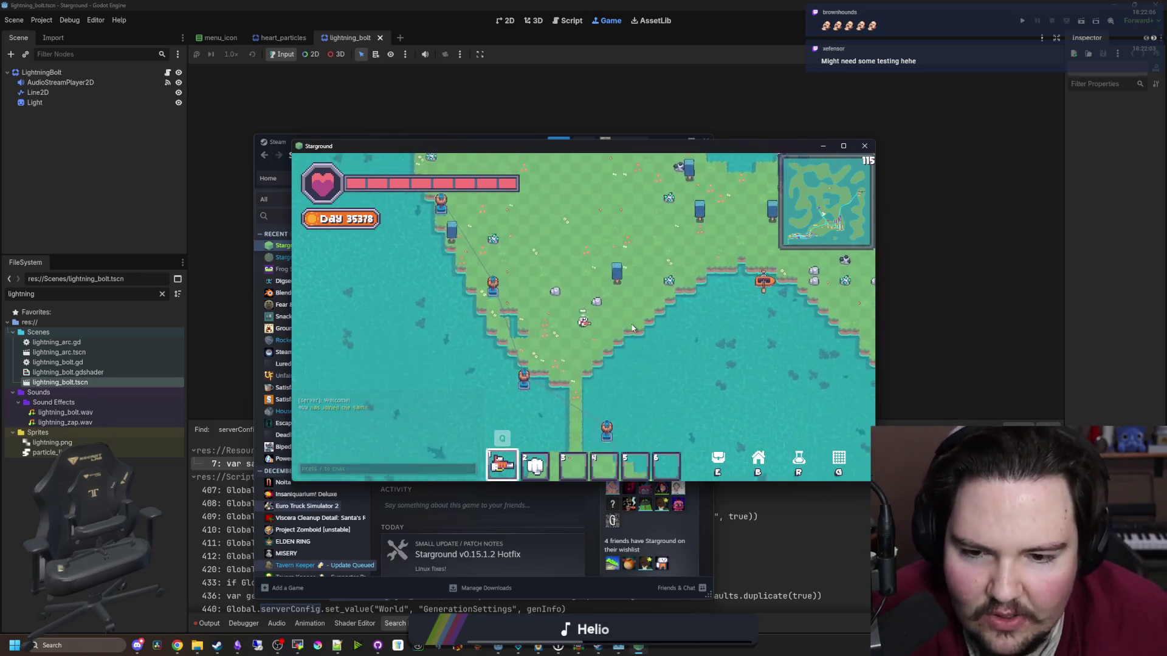
pyautogui.press('s')
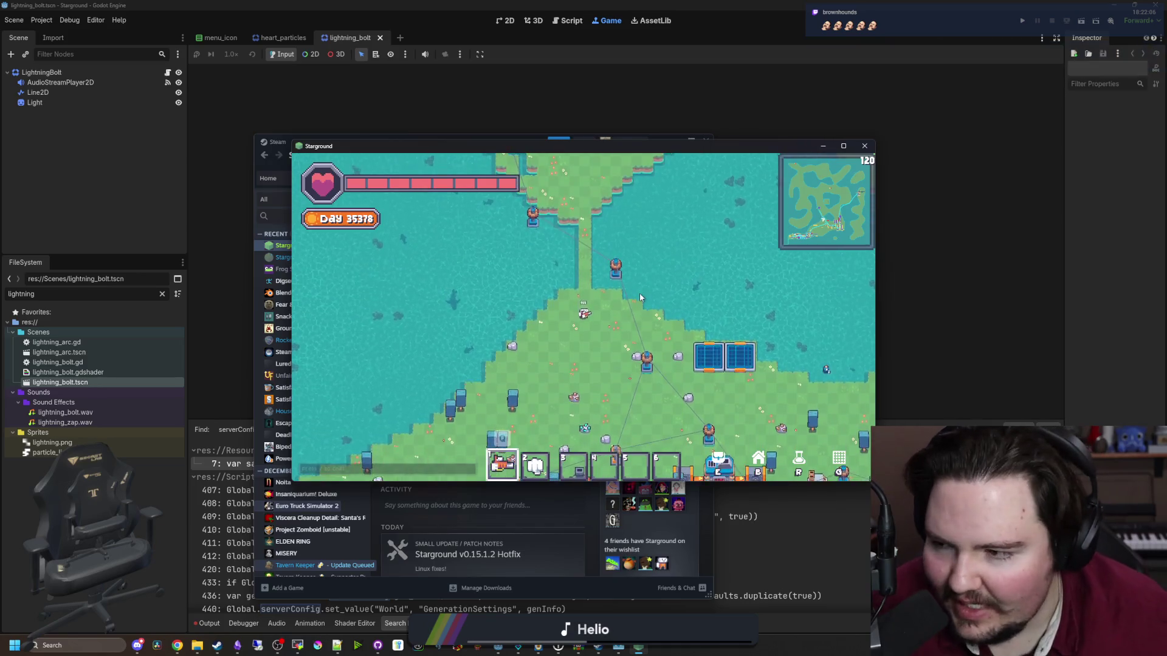
pyautogui.press('s')
pyautogui.press('d')
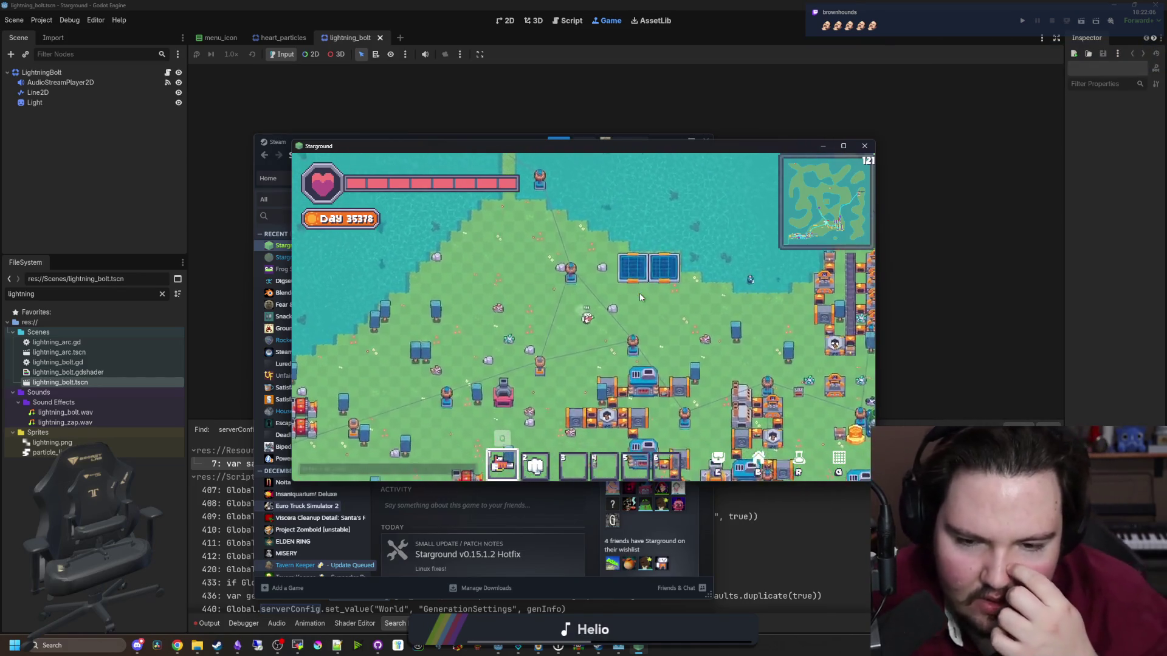
pyautogui.press('d')
pyautogui.press('s')
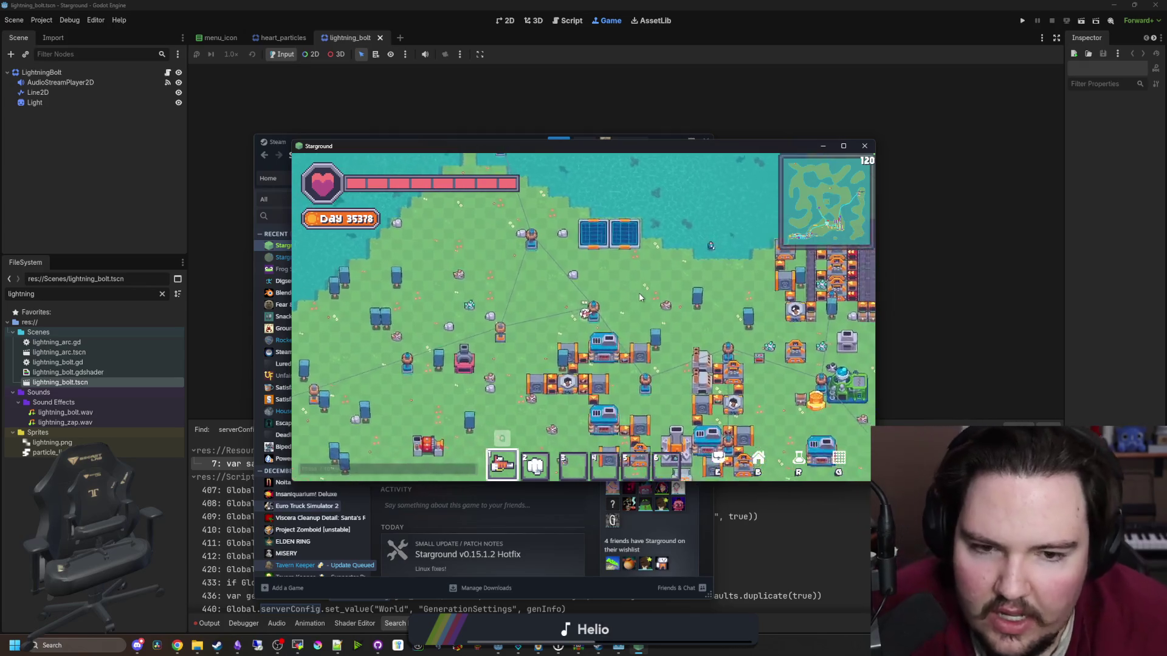
pyautogui.press('s')
pyautogui.press('d')
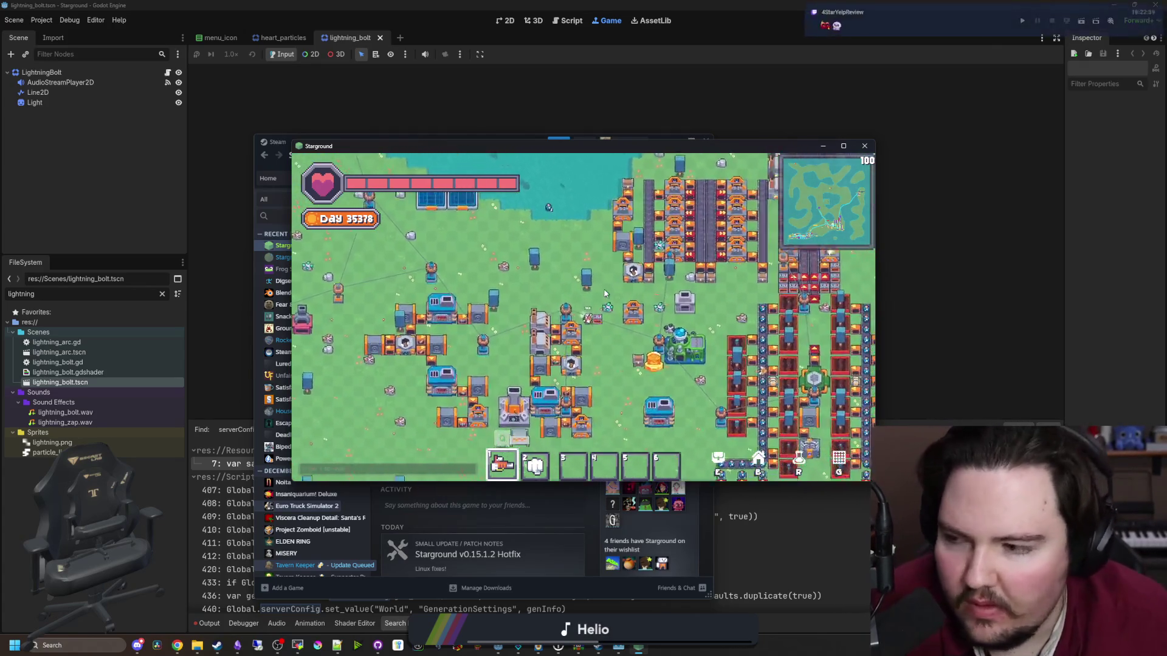
# Check the Electric Furnace, then walk west along the shoreline and past the base.
pyautogui.press('e')
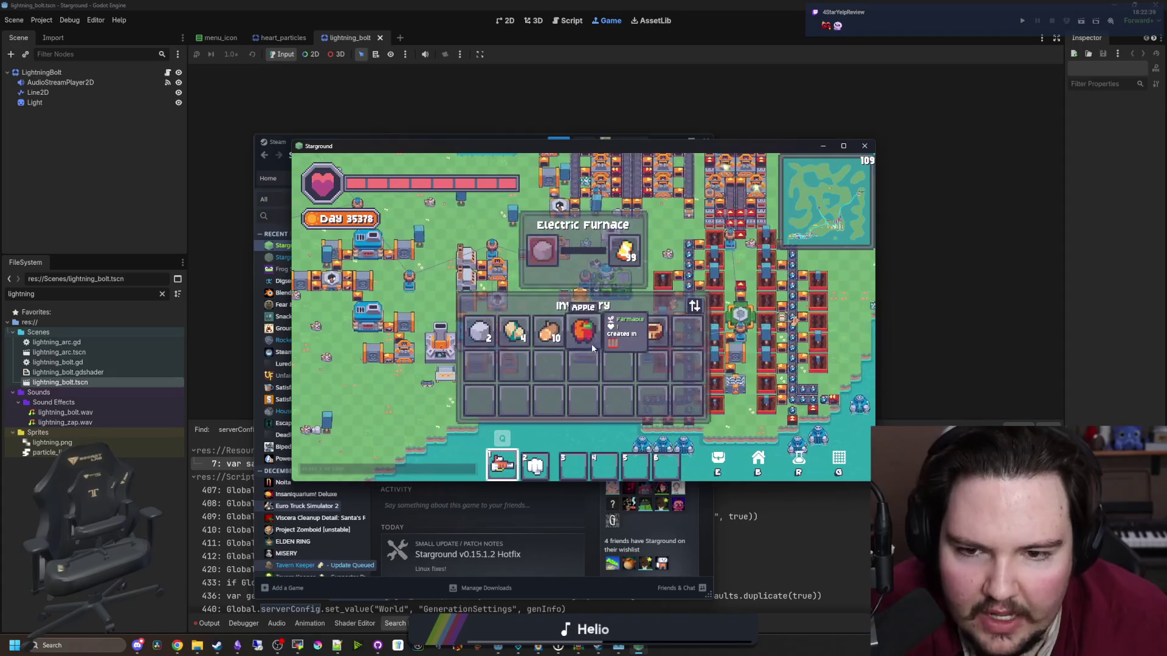
pyautogui.press('e')
pyautogui.press('w')
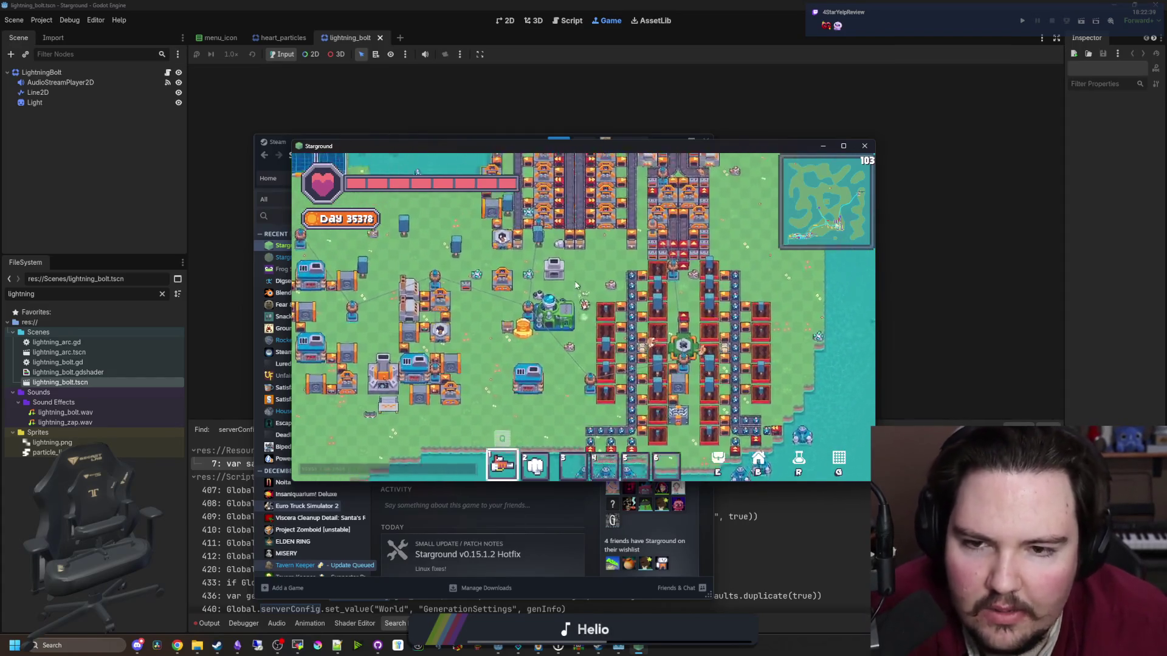
pyautogui.press('a')
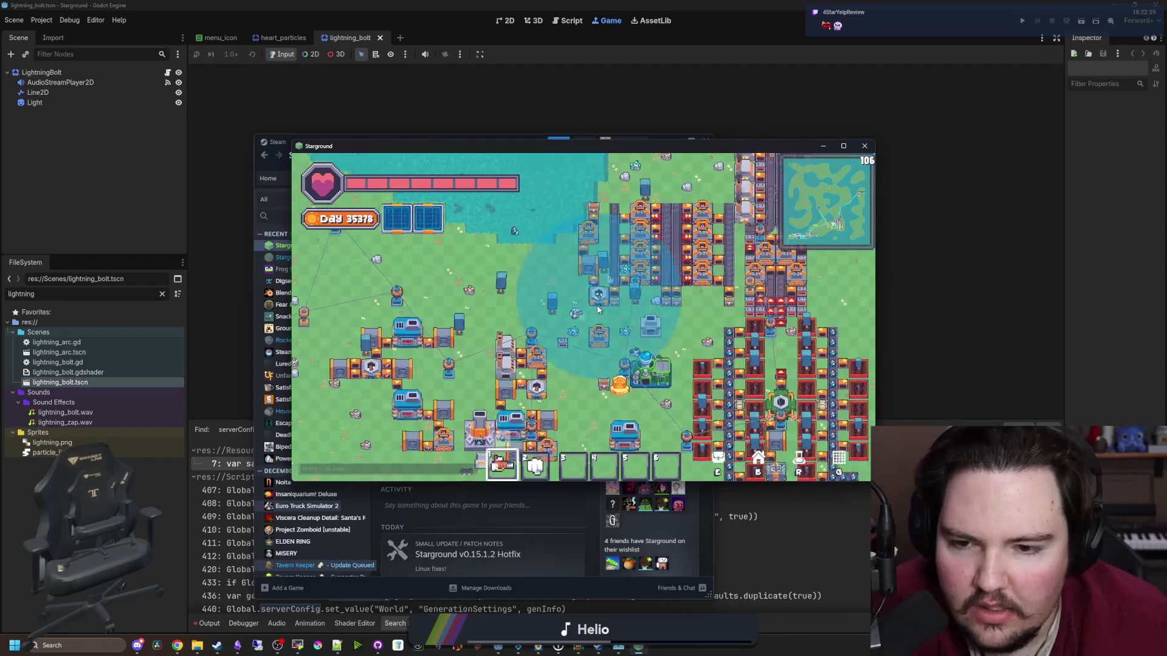
pyautogui.press('s')
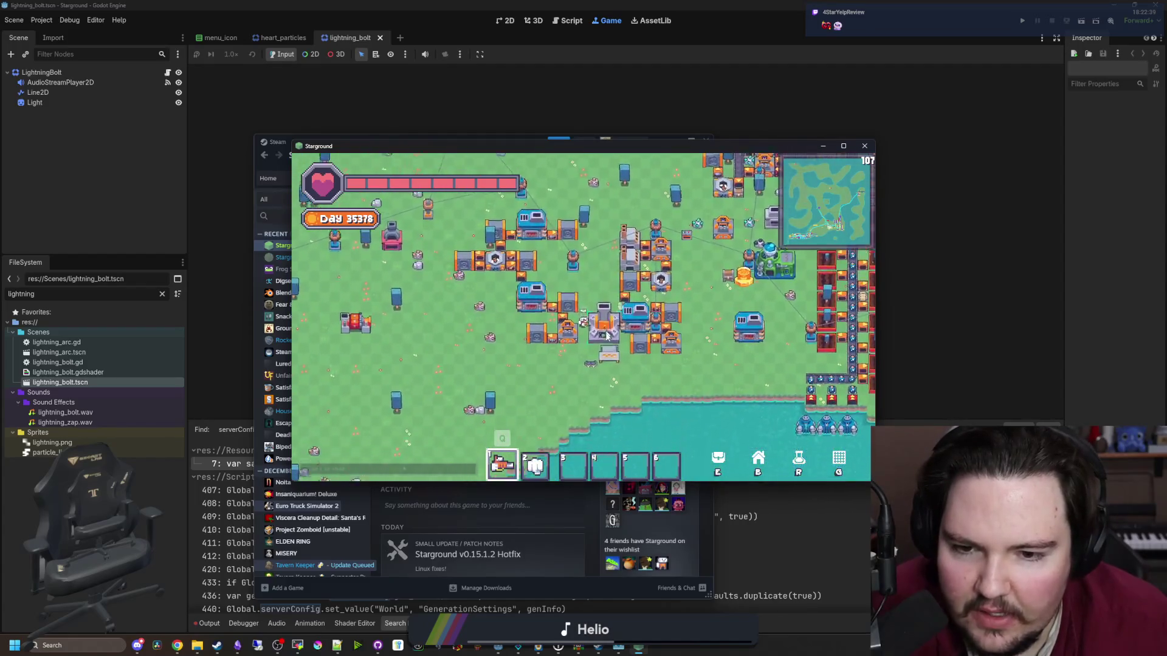
pyautogui.press('a')
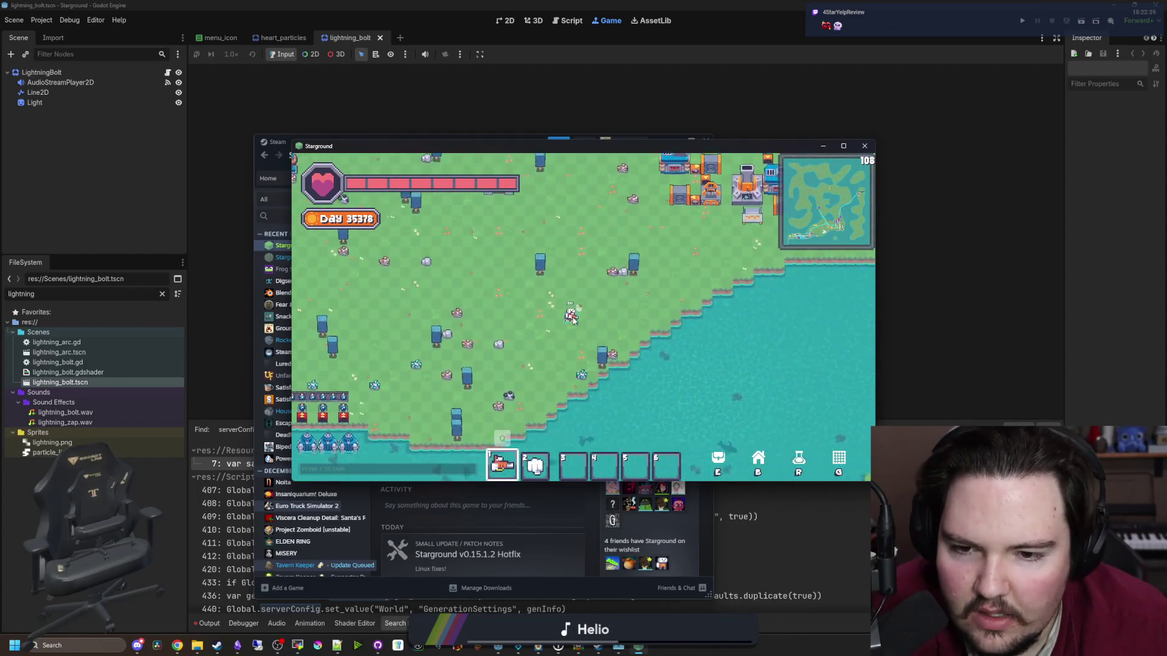
pyautogui.press('w')
pyautogui.press('a')
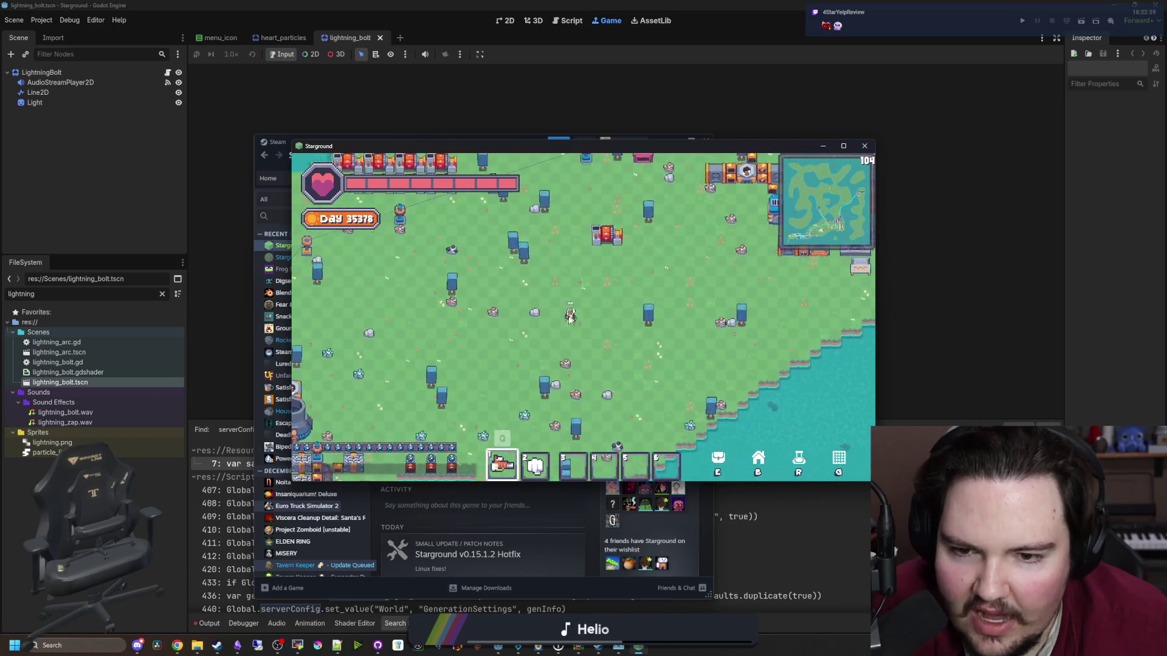
pyautogui.press('s')
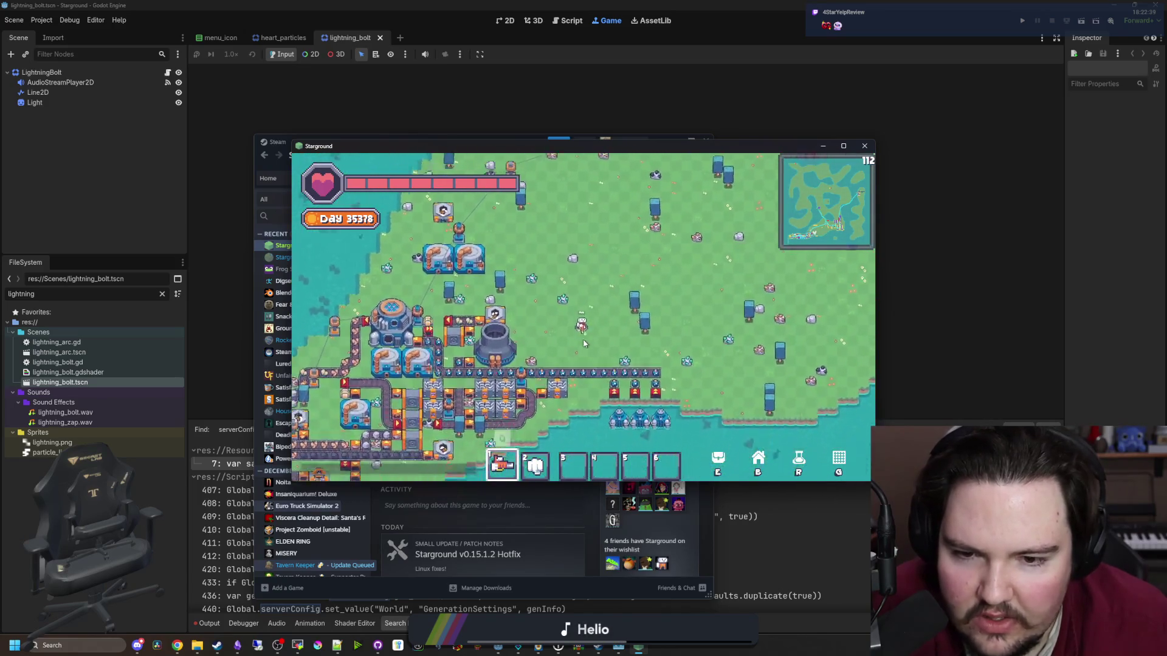
pyautogui.scroll(2, 576, 316)
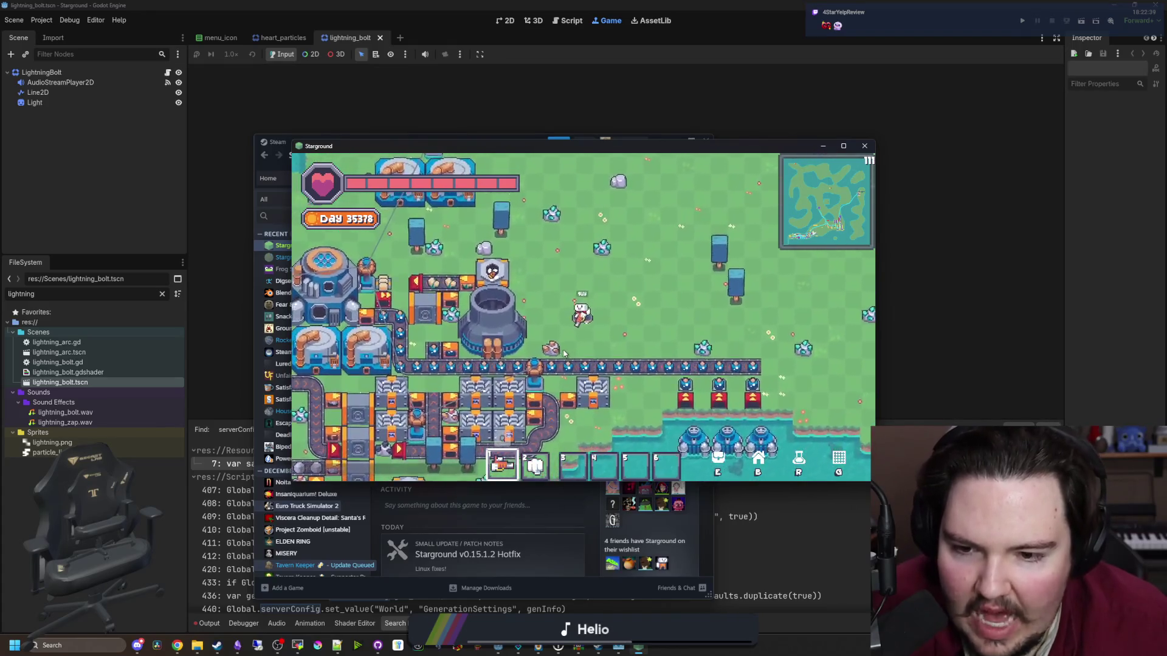
# Walk north-east away from the base.
pyautogui.press('w')
pyautogui.press('d')
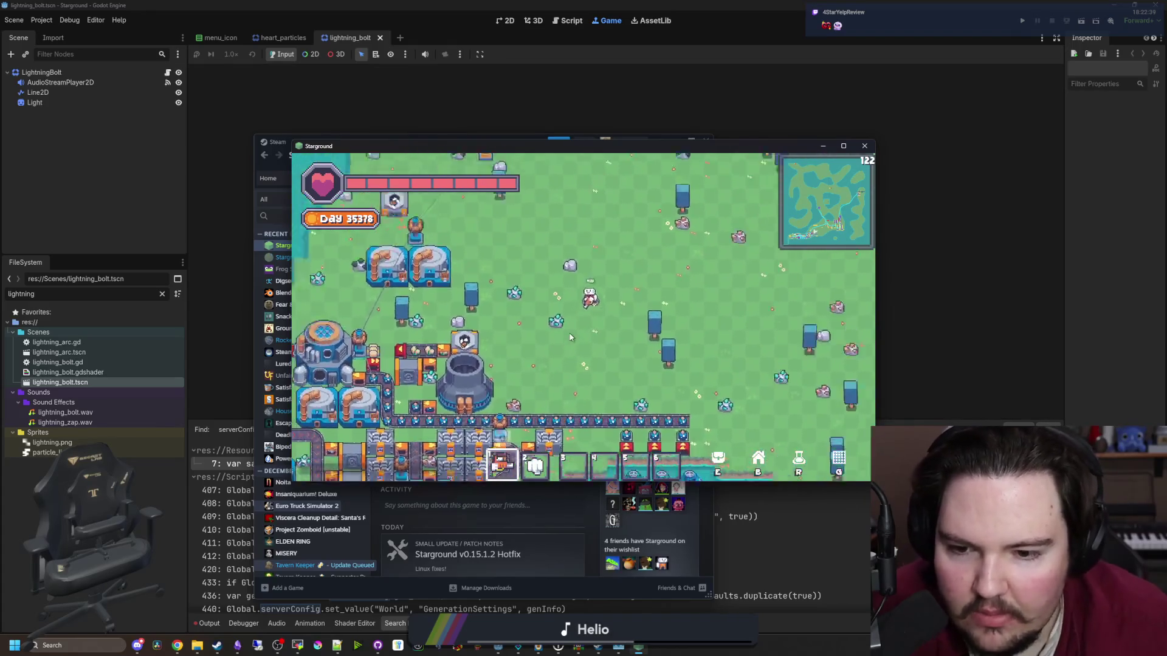
pyautogui.press('w')
pyautogui.press('d')
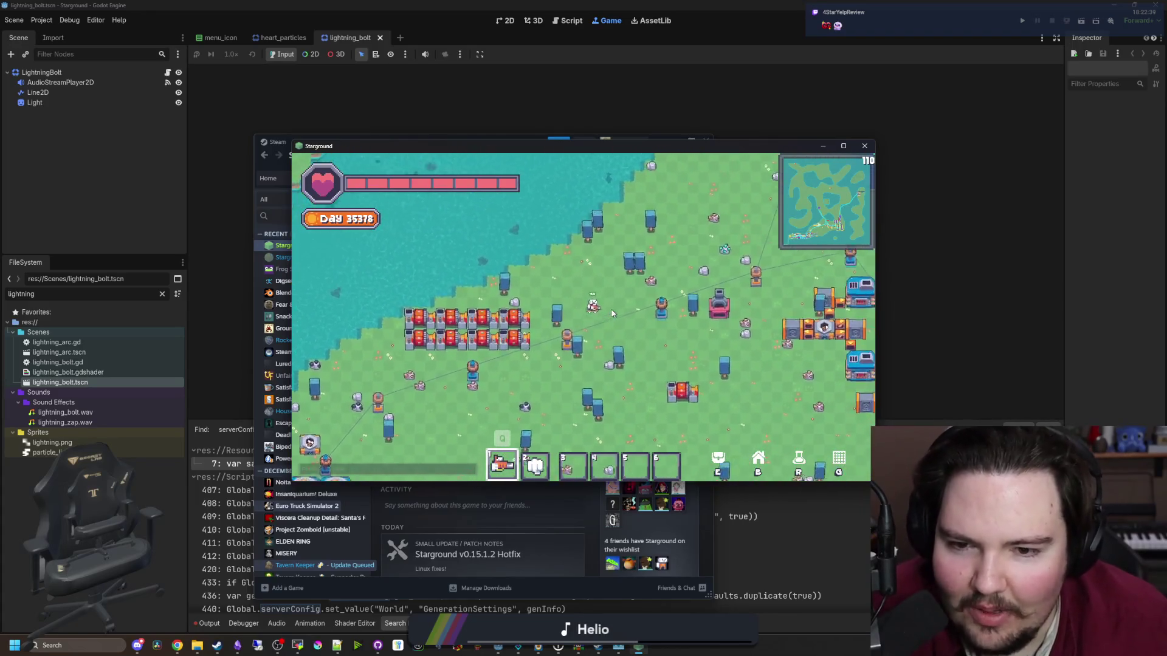
pyautogui.press('w')
pyautogui.press('d')
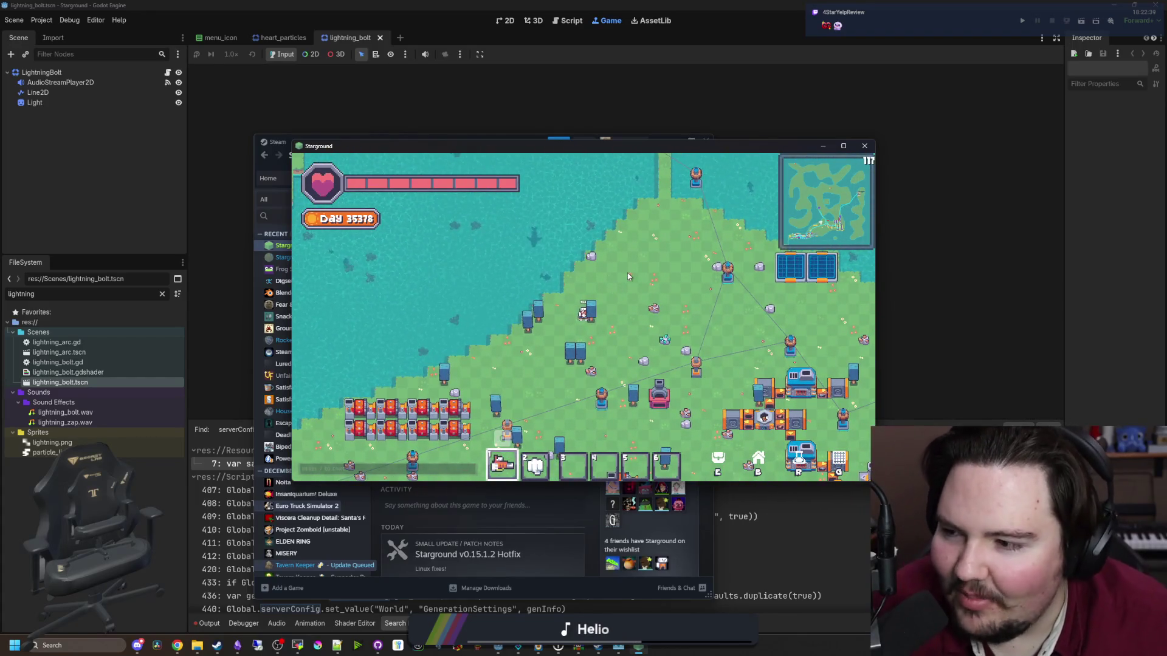
pyautogui.press('w')
pyautogui.press('d')
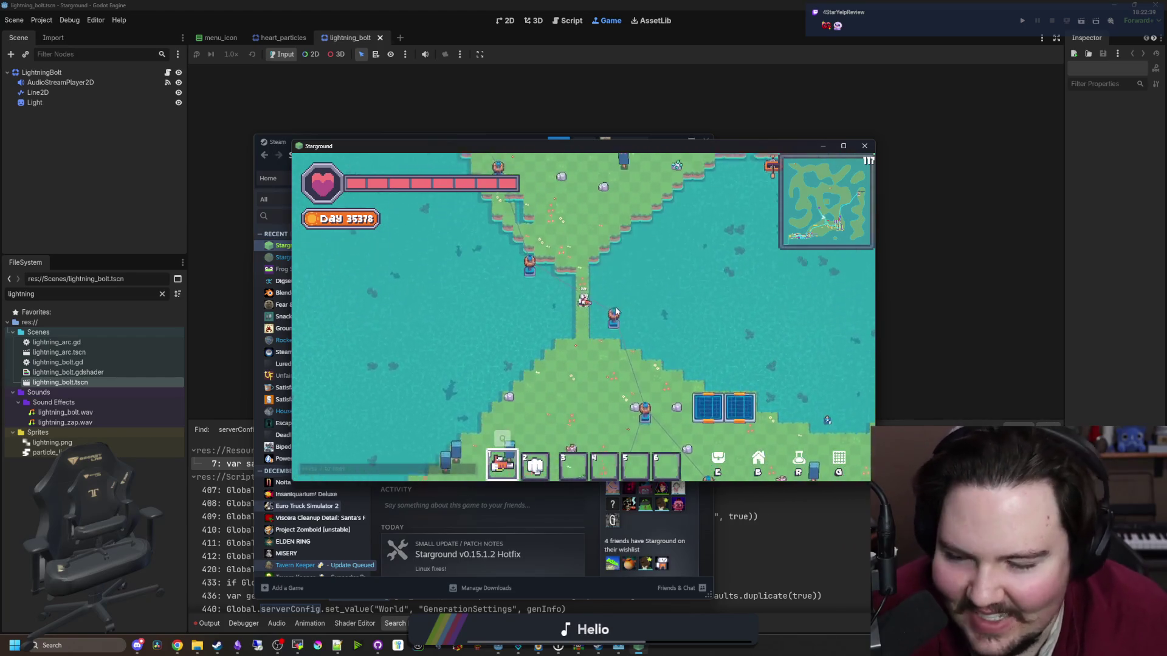
# Keep heading north across the grass toward the shore.
pyautogui.press('w')
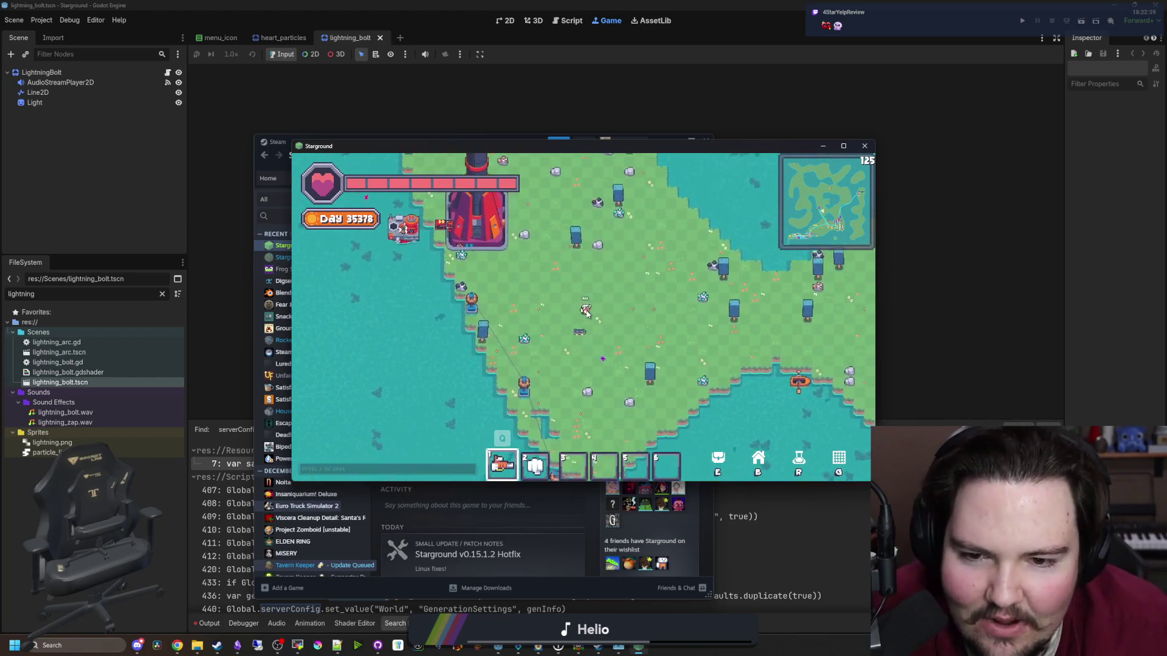
pyautogui.press('w')
pyautogui.press('d')
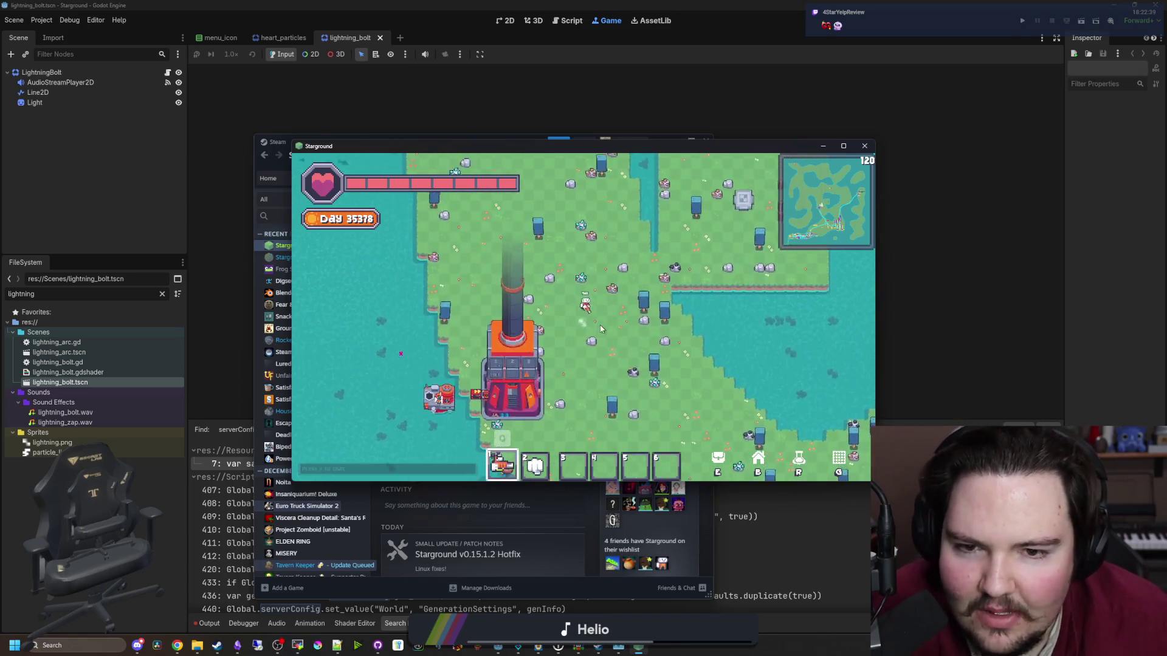
pyautogui.press('w')
pyautogui.press('a')
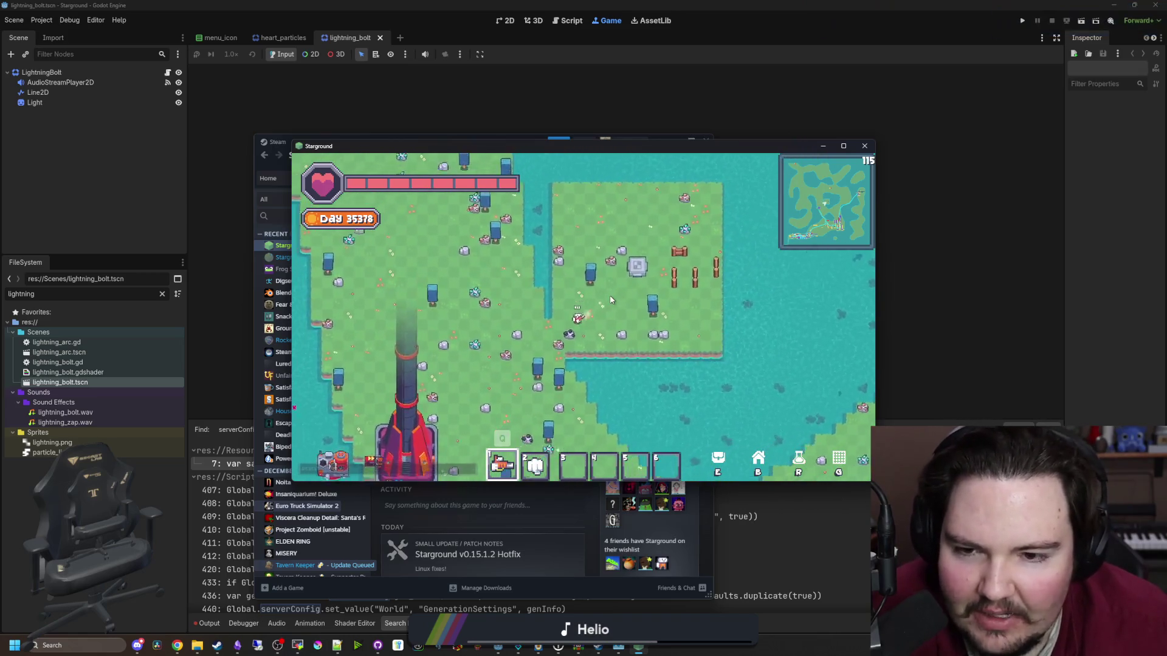
pyautogui.press('w')
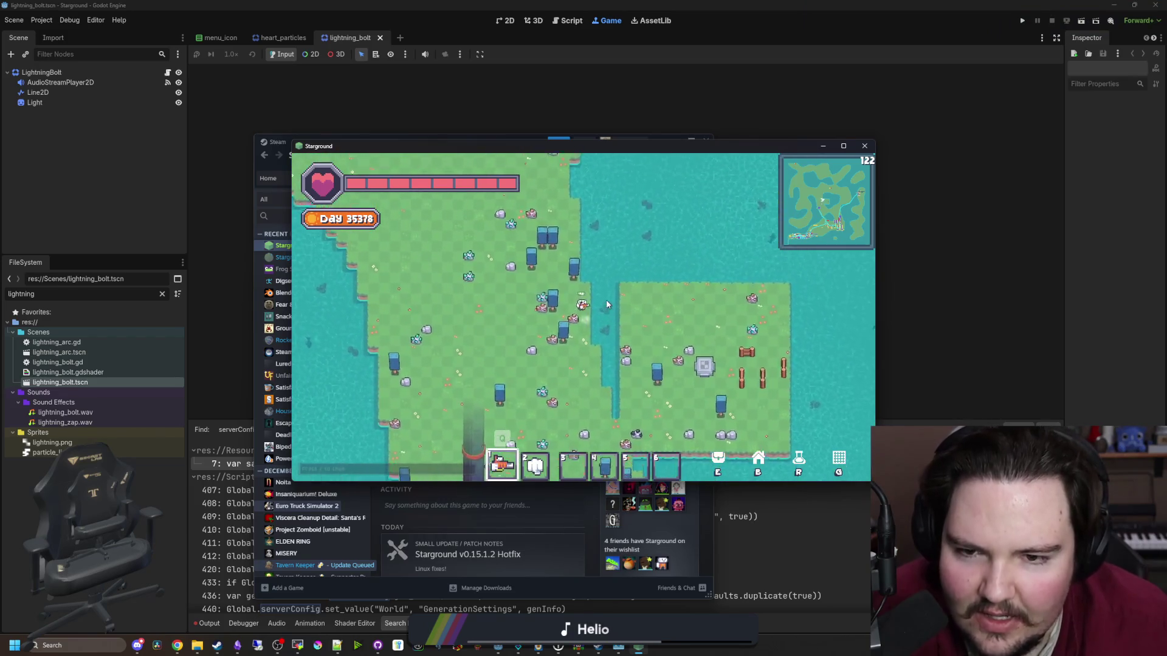
pyautogui.press('w')
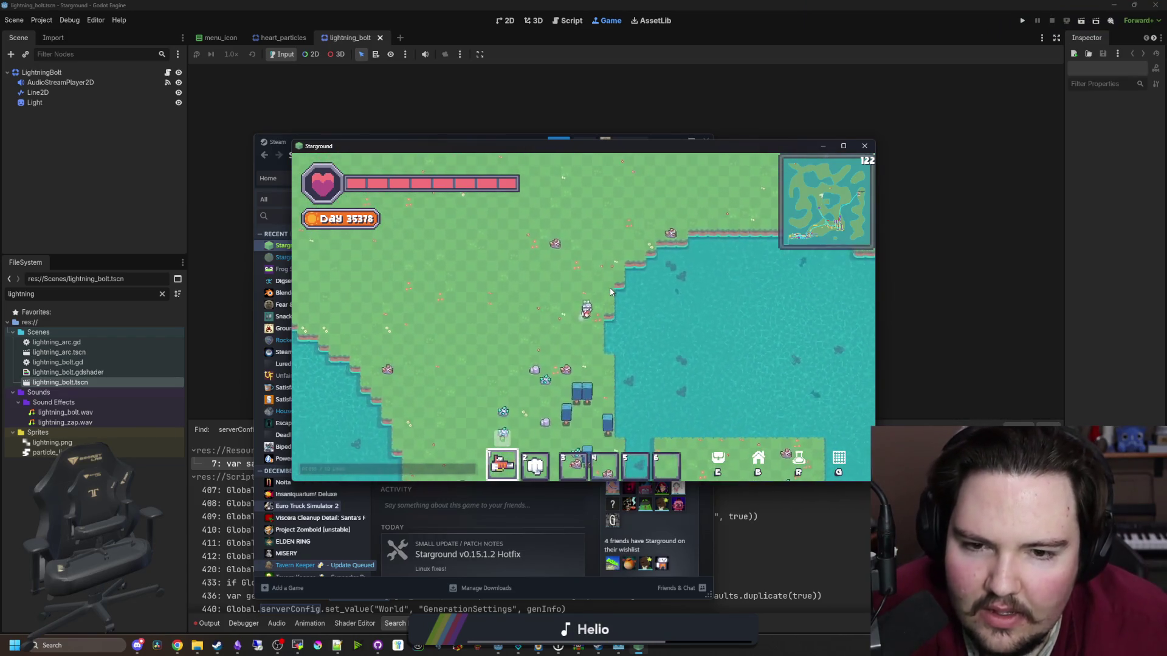
# Walk east and then south-east along the shoreline.
pyautogui.press('d')
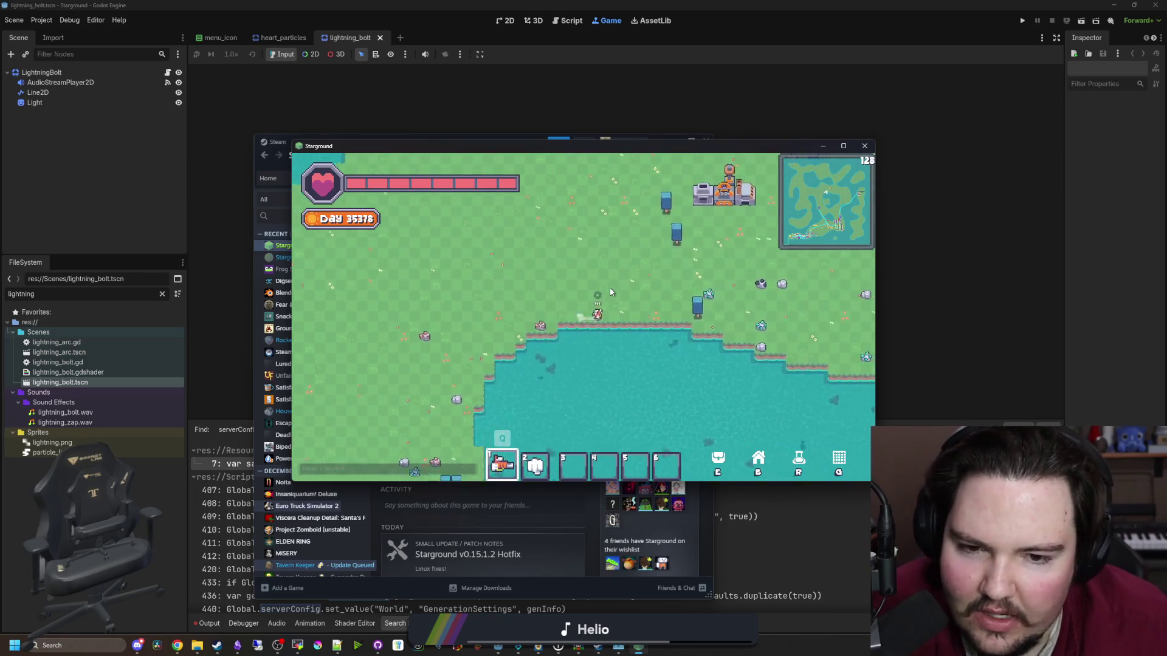
pyautogui.press('d')
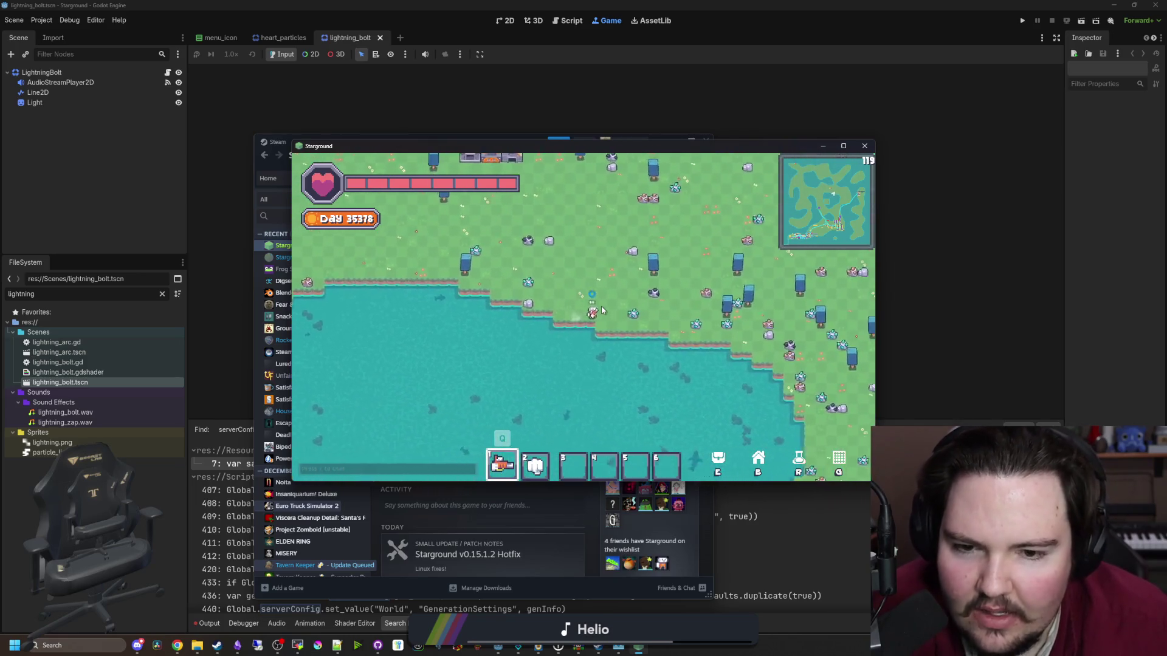
pyautogui.press('d')
pyautogui.press('s')
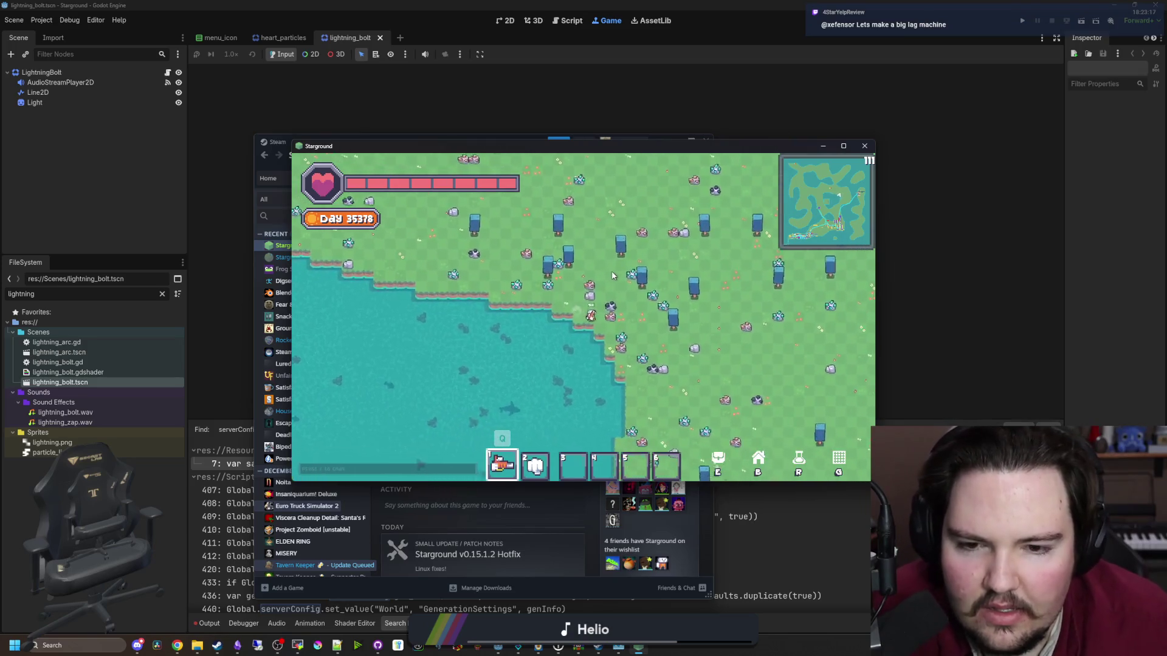
pyautogui.press('s')
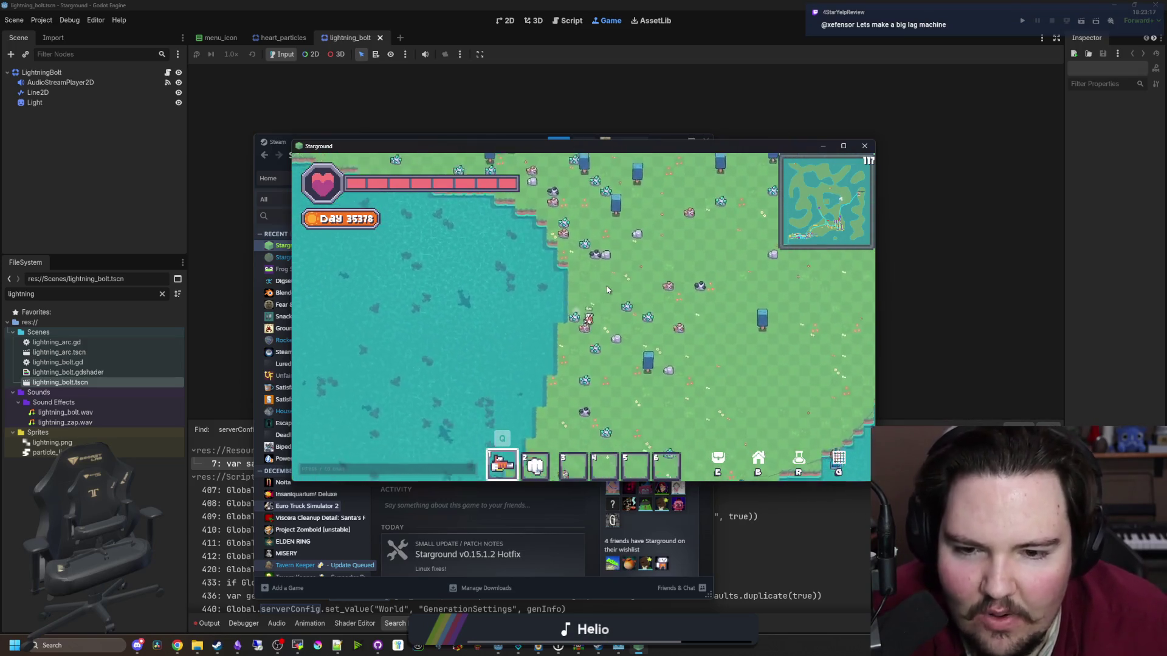
pyautogui.press('s')
pyautogui.press('d')
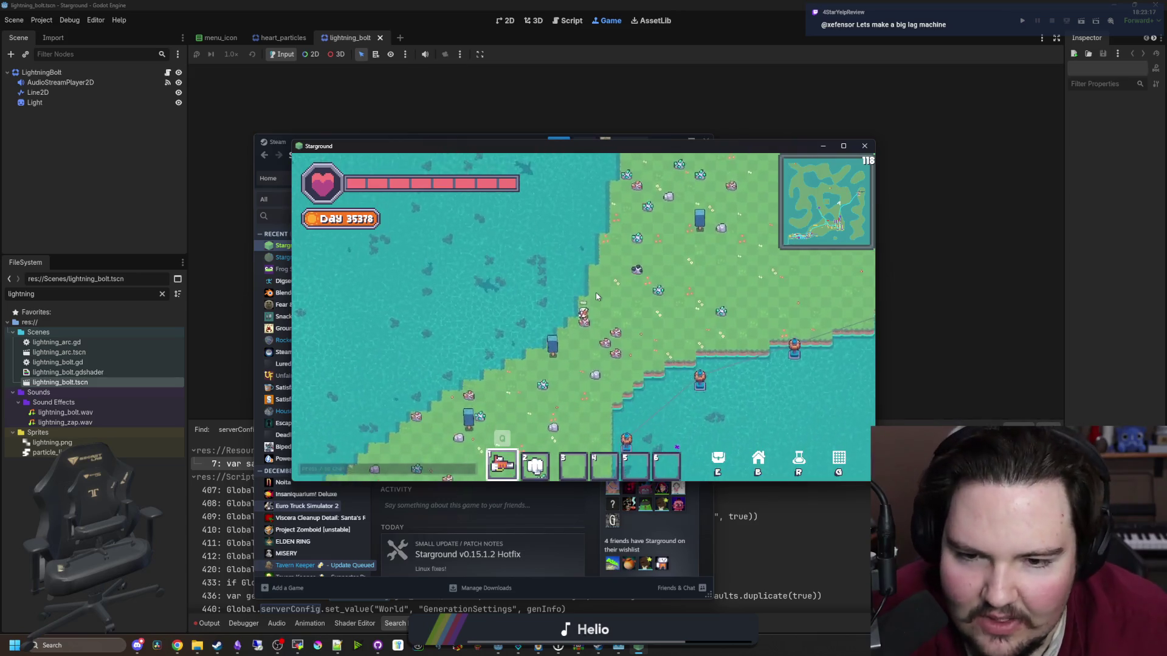
# Cross the land bridge south into the factory area and bring up the Research Tree.
pyautogui.press('s')
pyautogui.press('a')
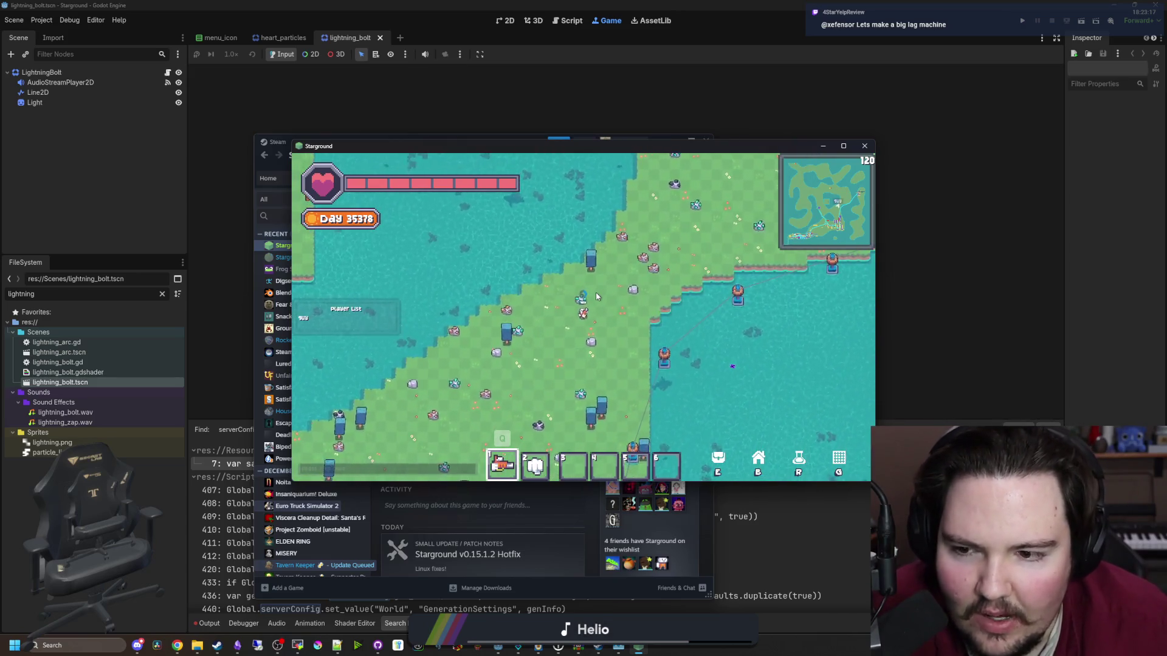
pyautogui.press('s')
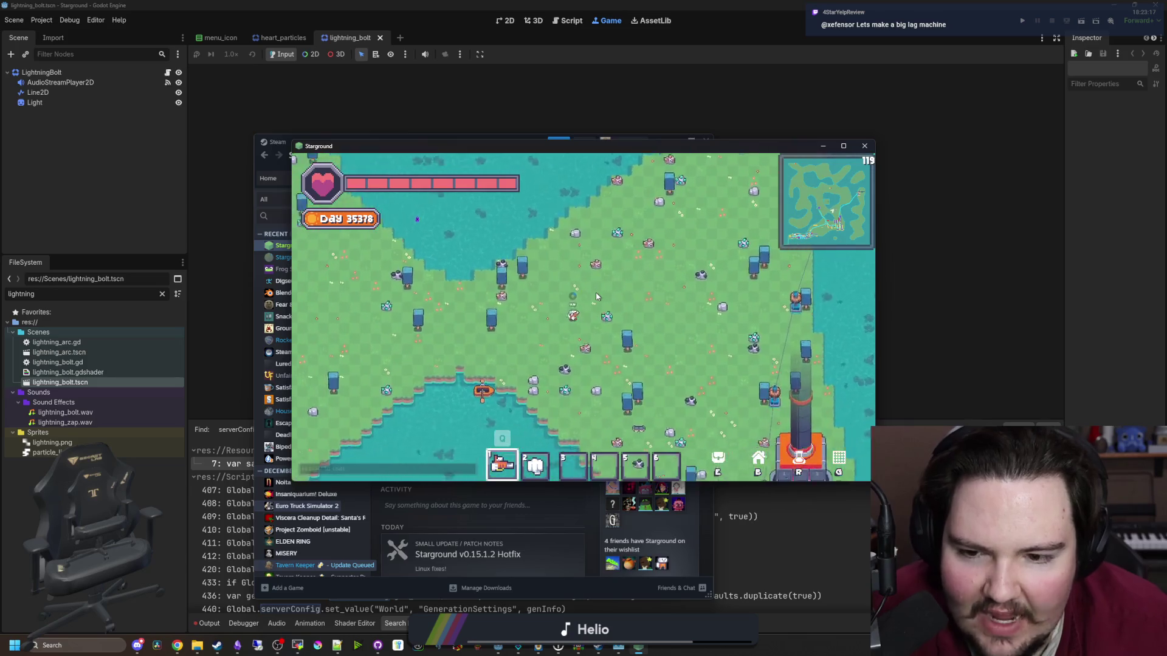
pyautogui.press('s')
pyautogui.press('a')
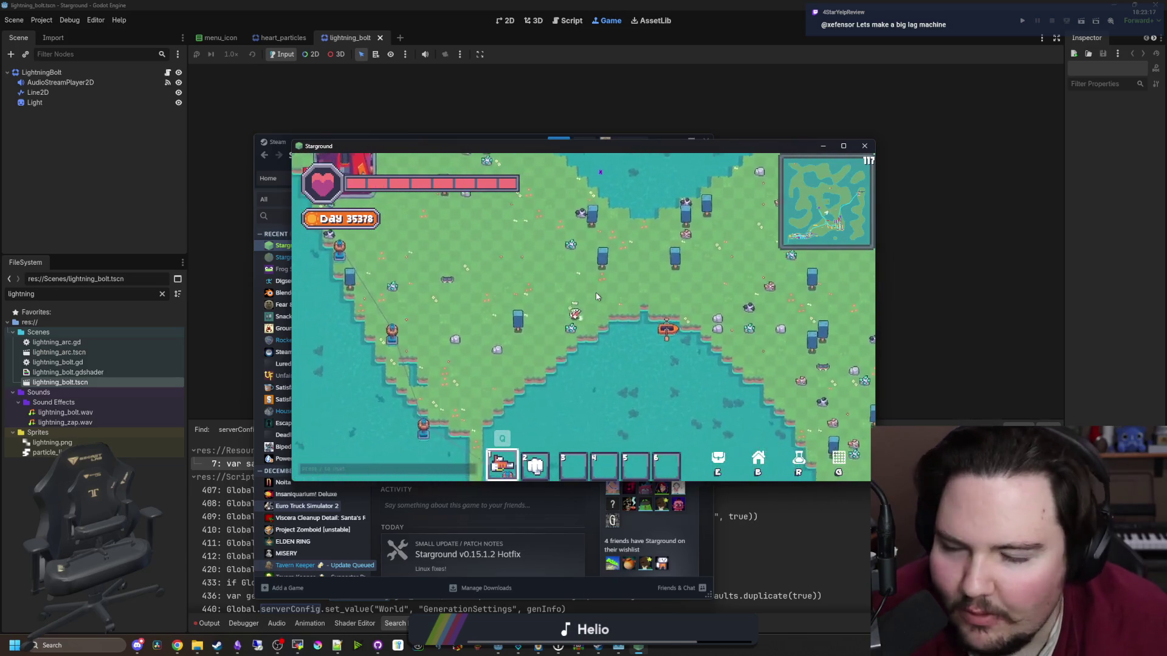
pyautogui.press('s')
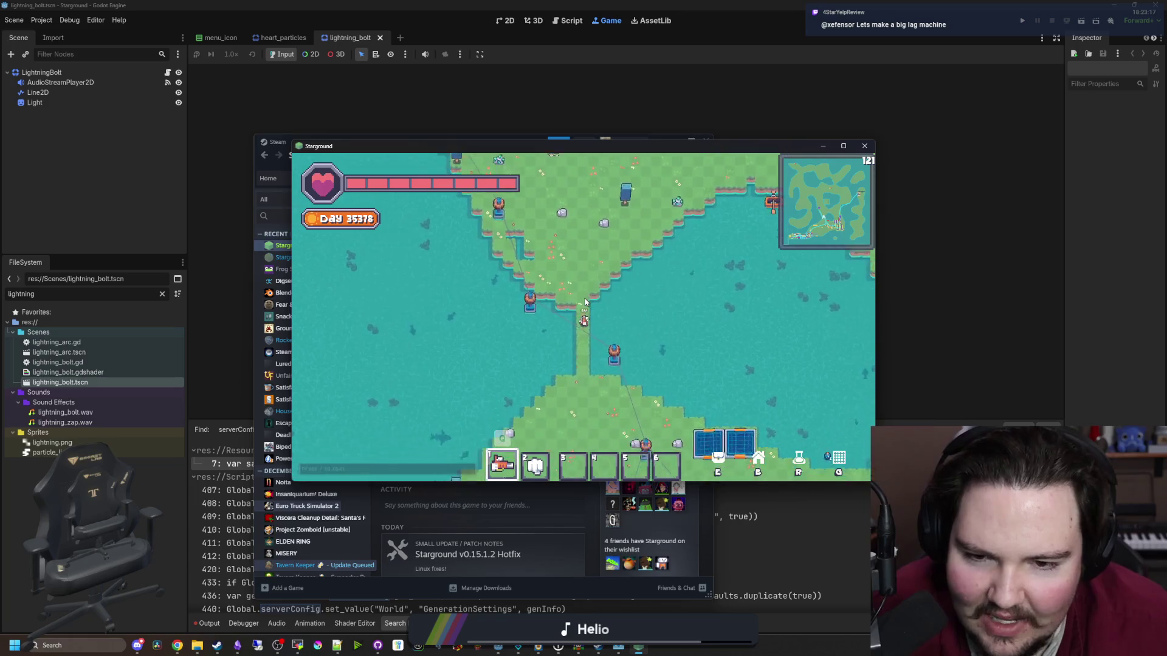
pyautogui.press('s')
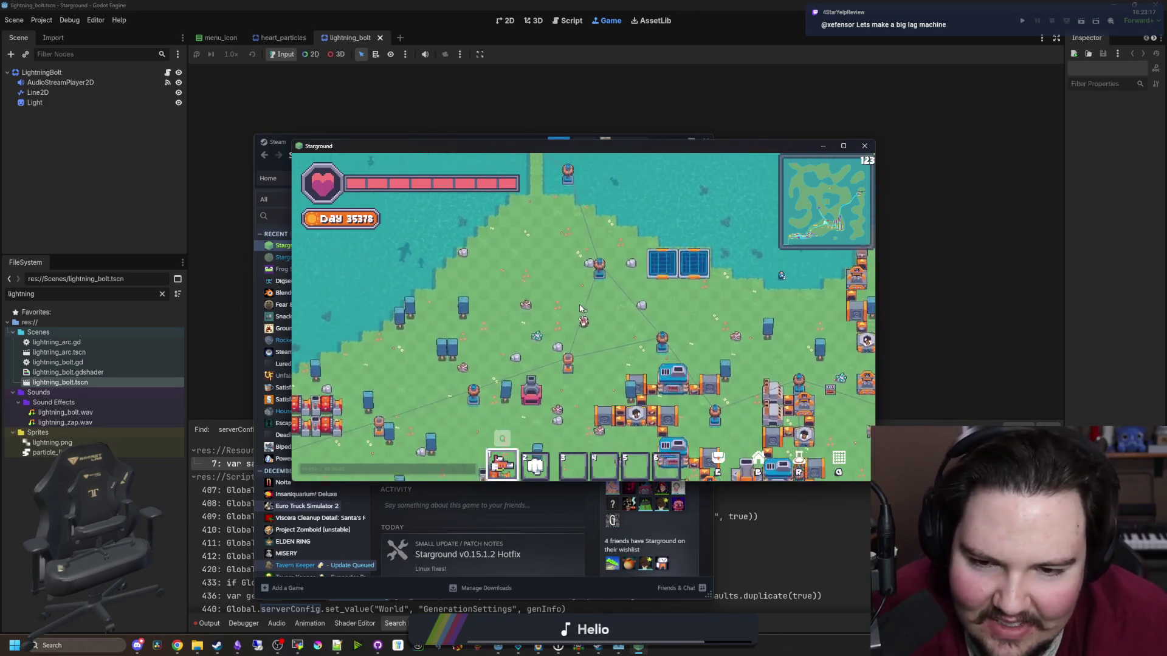
pyautogui.press('s')
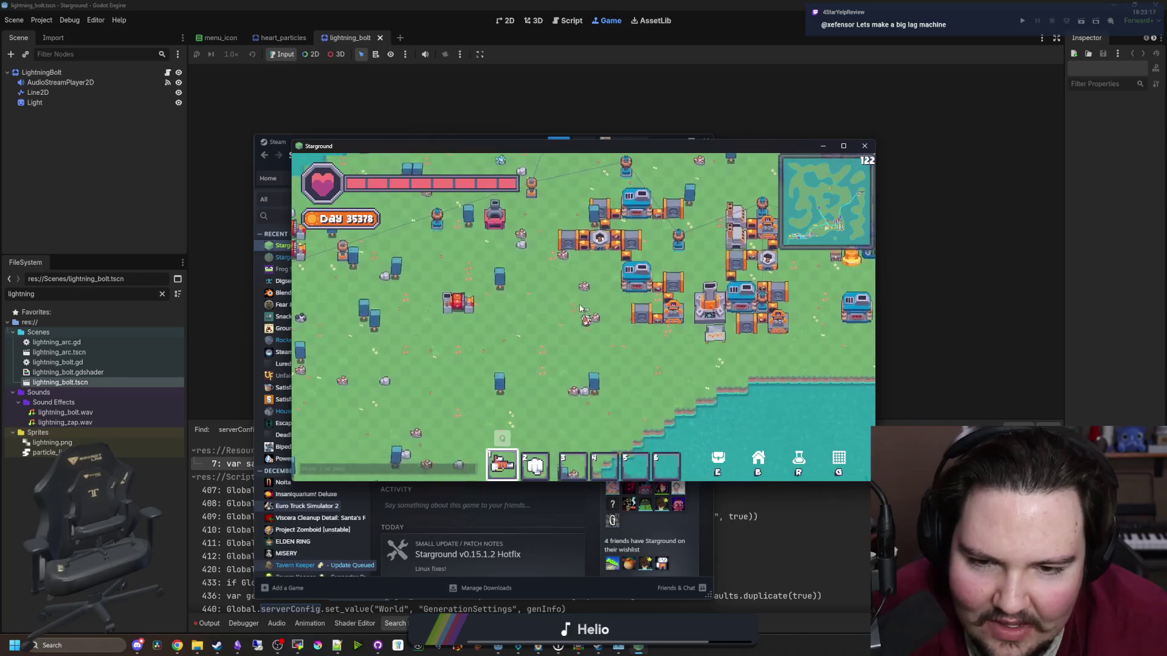
pyautogui.press('r')
pyautogui.scroll(-3, 518, 337)
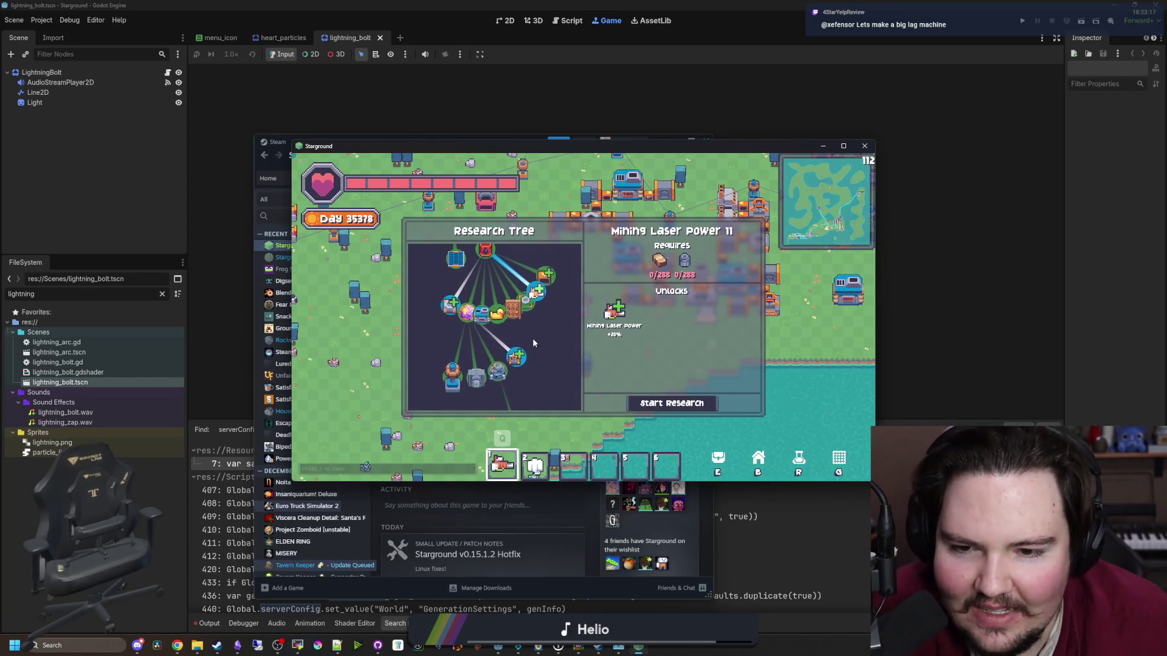
# Inspect the Collector Efficiency II node in the Research Tree.
pyautogui.click(442, 307)
pyautogui.scroll(3, 532, 348)
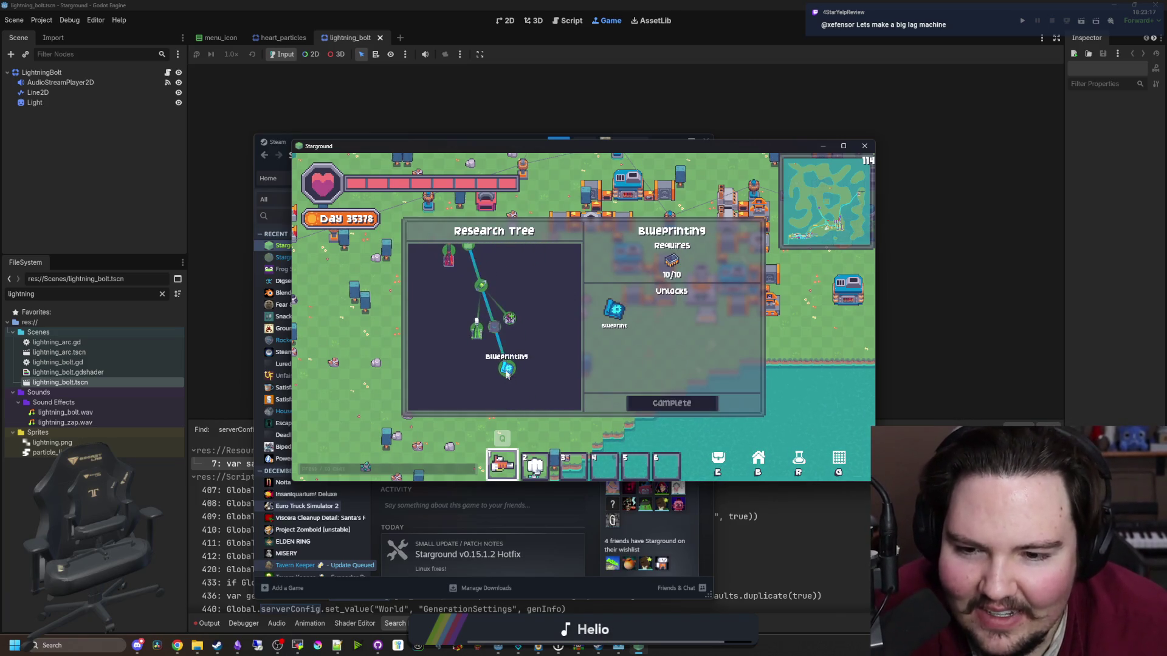
# Close the Research Tree, walk to the Starlauncher and check its planet picker.
pyautogui.press('r')
pyautogui.press('d')
pyautogui.press('s')
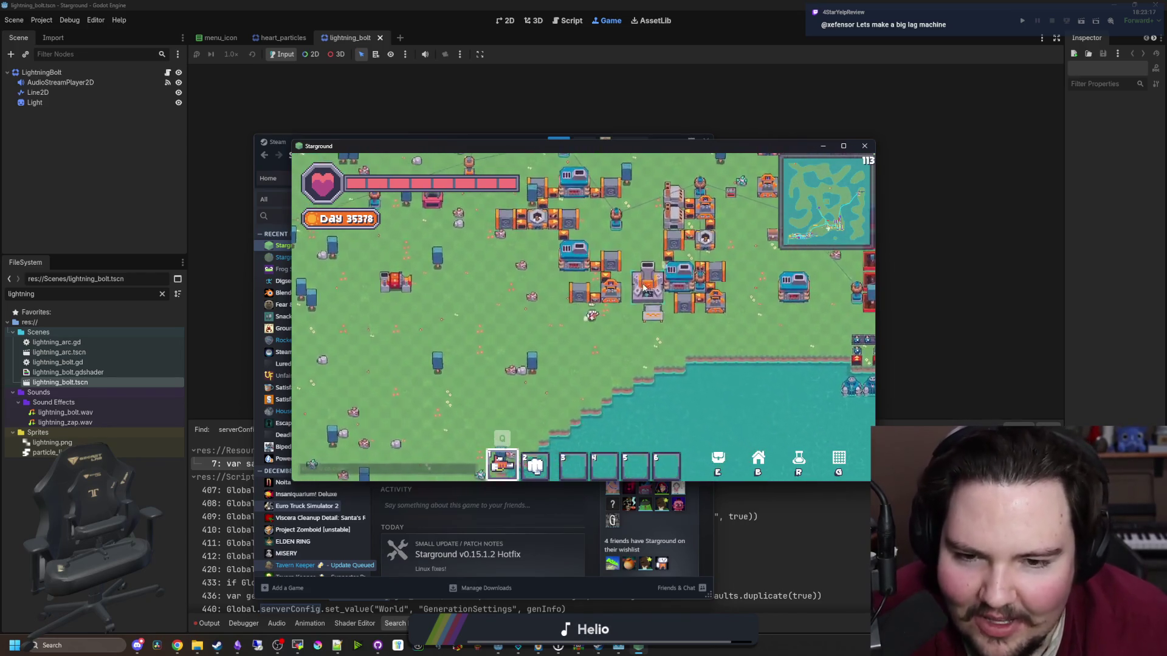
pyautogui.click(645, 290)
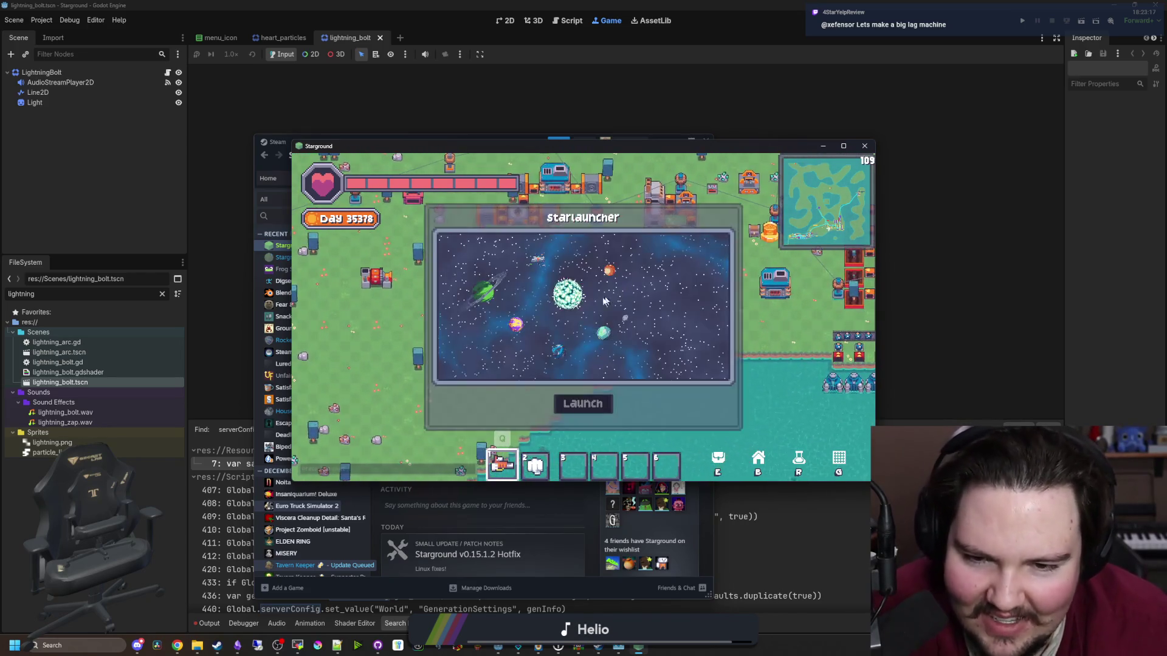
pyautogui.moveTo(488, 296)
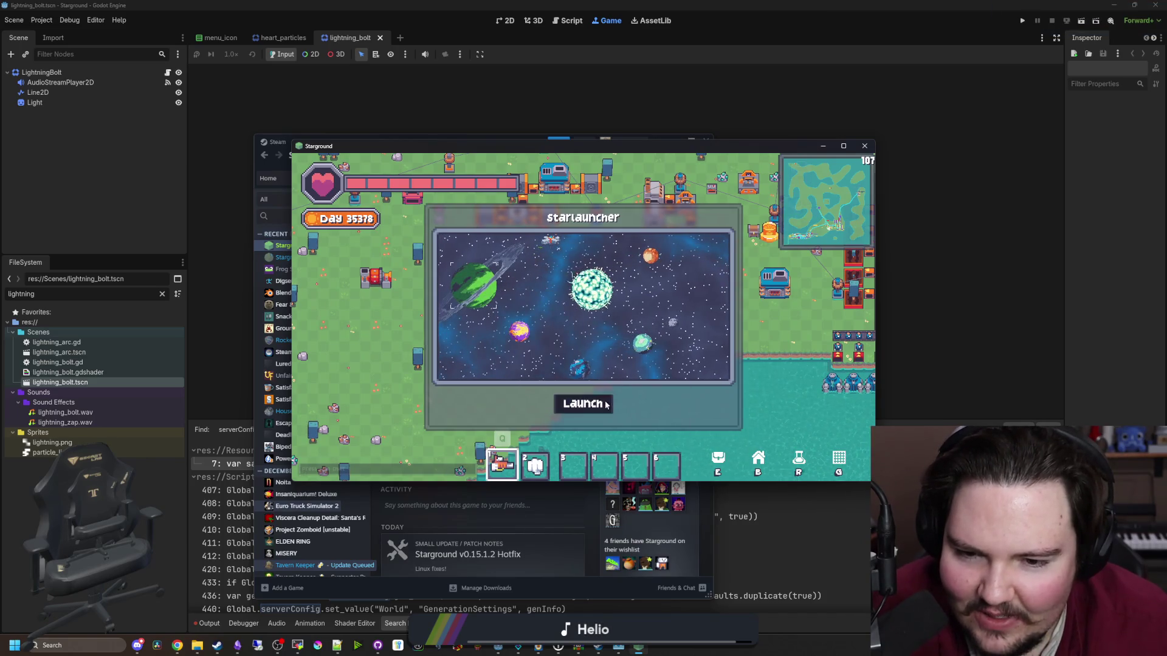
pyautogui.press('Escape')
# Travel to Opis, dismiss its welcome message, and launch back off the platform.
pyautogui.press('w')
pyautogui.press('d')
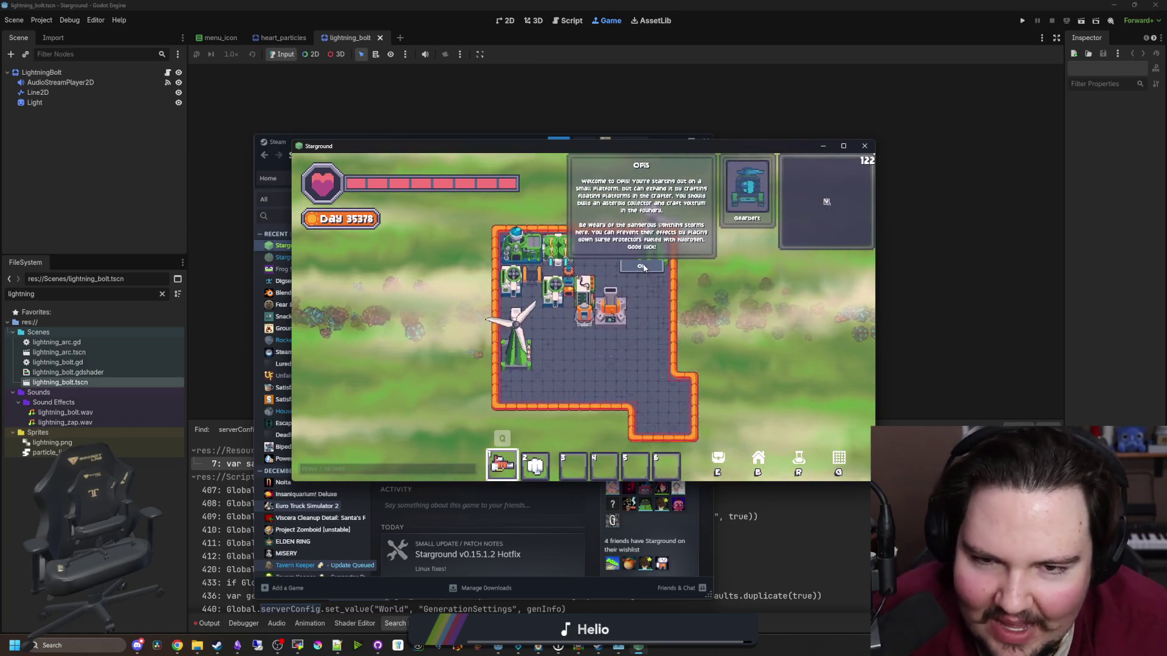
pyautogui.press('Escape')
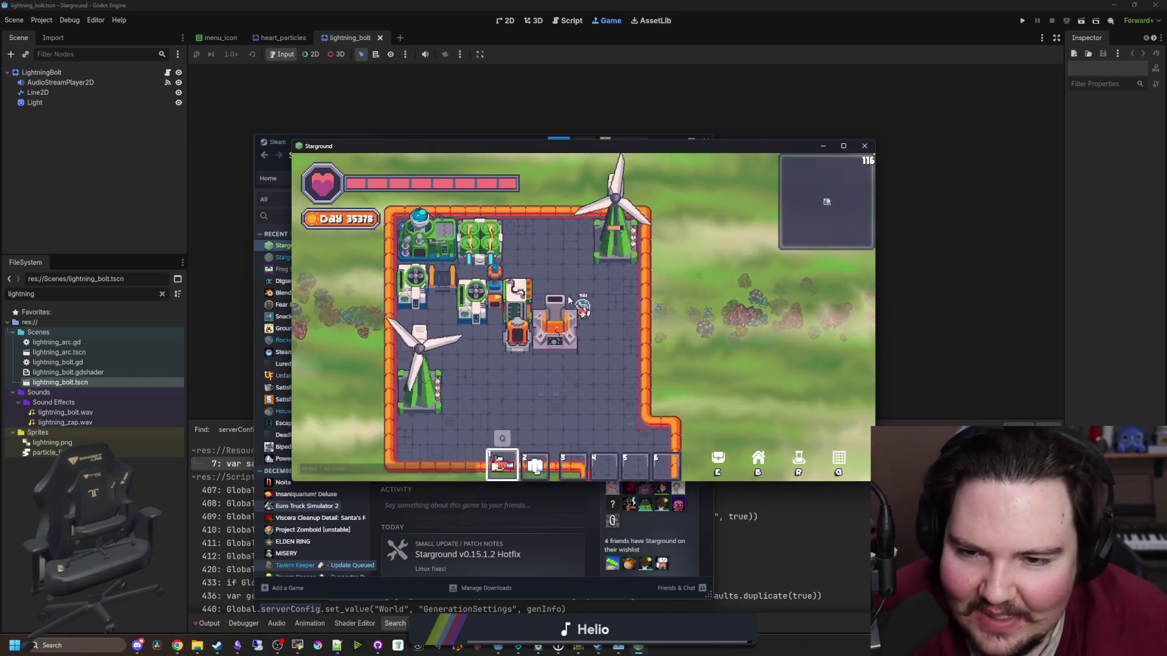
pyautogui.press('e')
pyautogui.moveTo(613, 344)
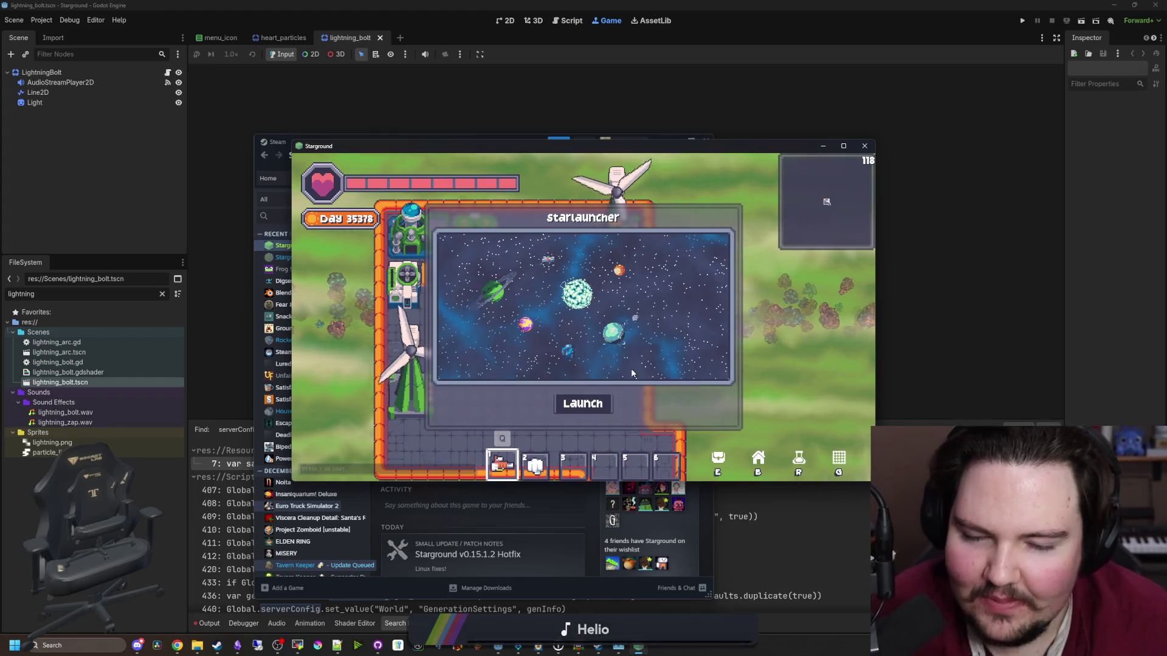
pyautogui.click(586, 404)
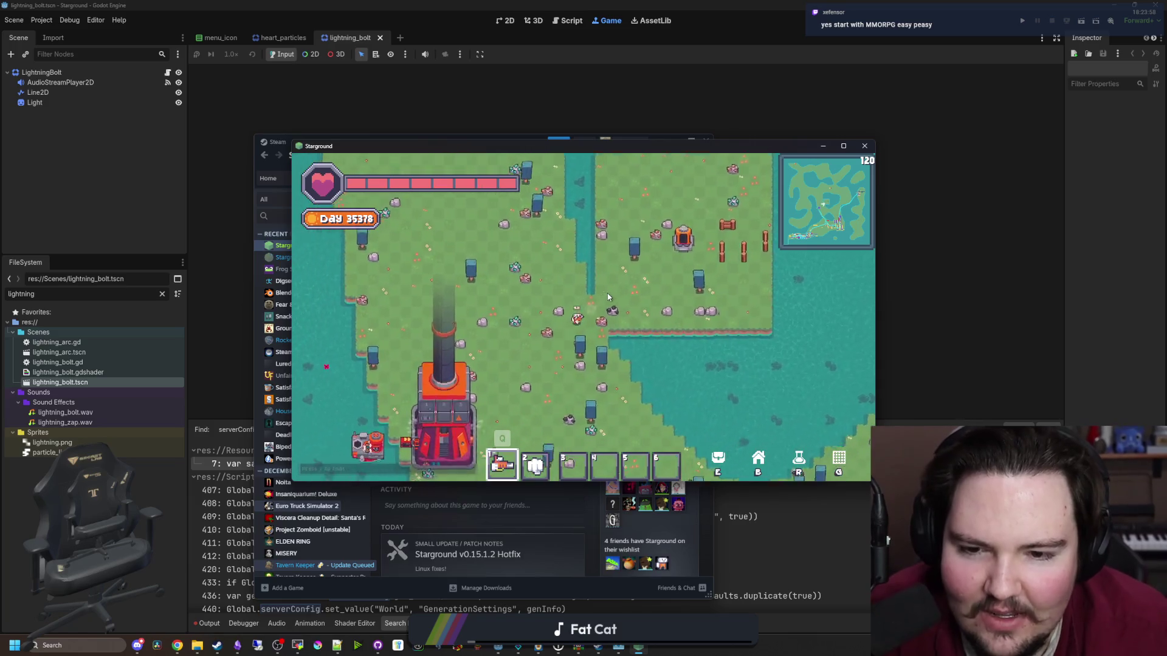
# Glance at the inventory and map, then walk down the island toward a new island.
pyautogui.press('e')
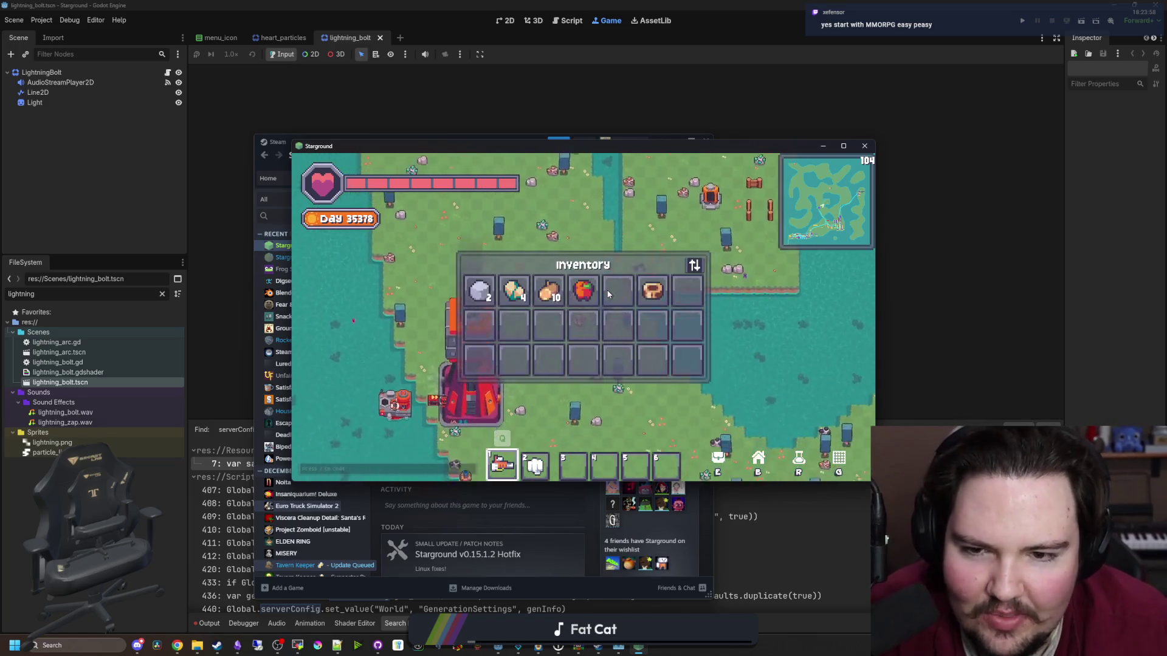
pyautogui.press('Escape')
pyautogui.press('s')
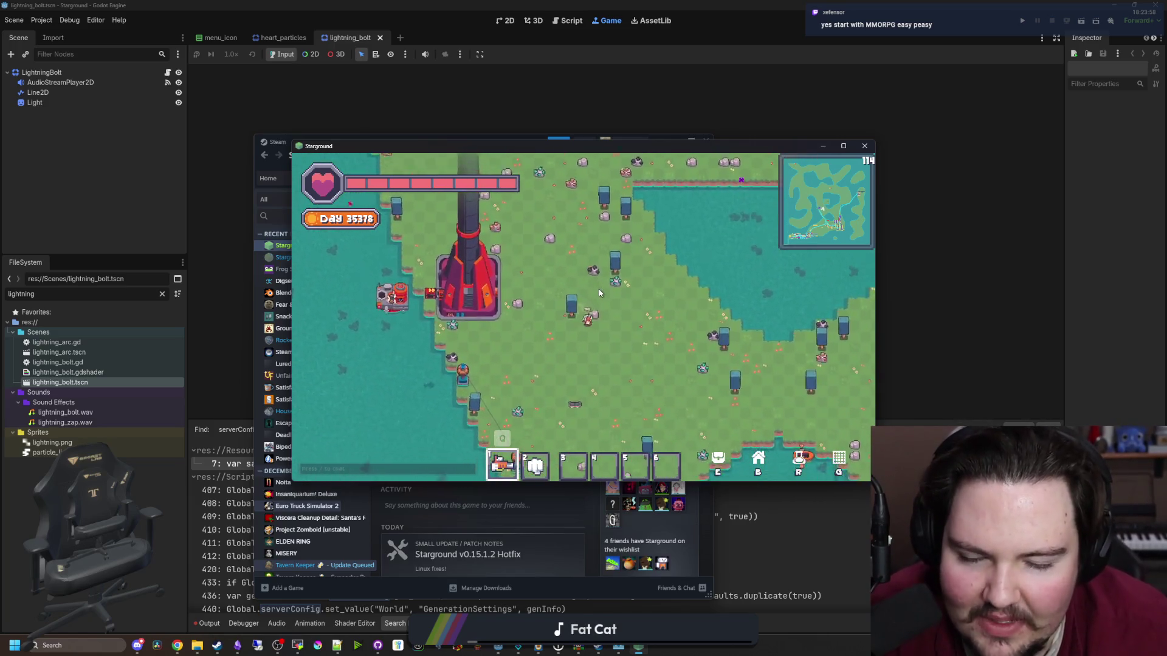
pyautogui.press('s')
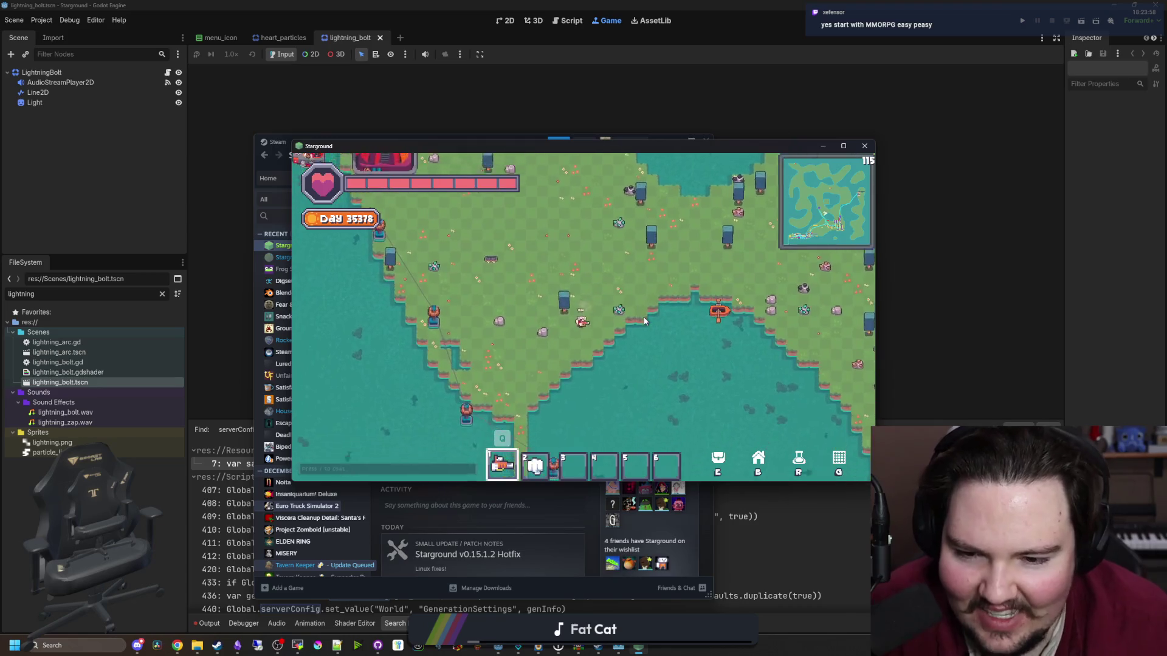
pyautogui.press('s')
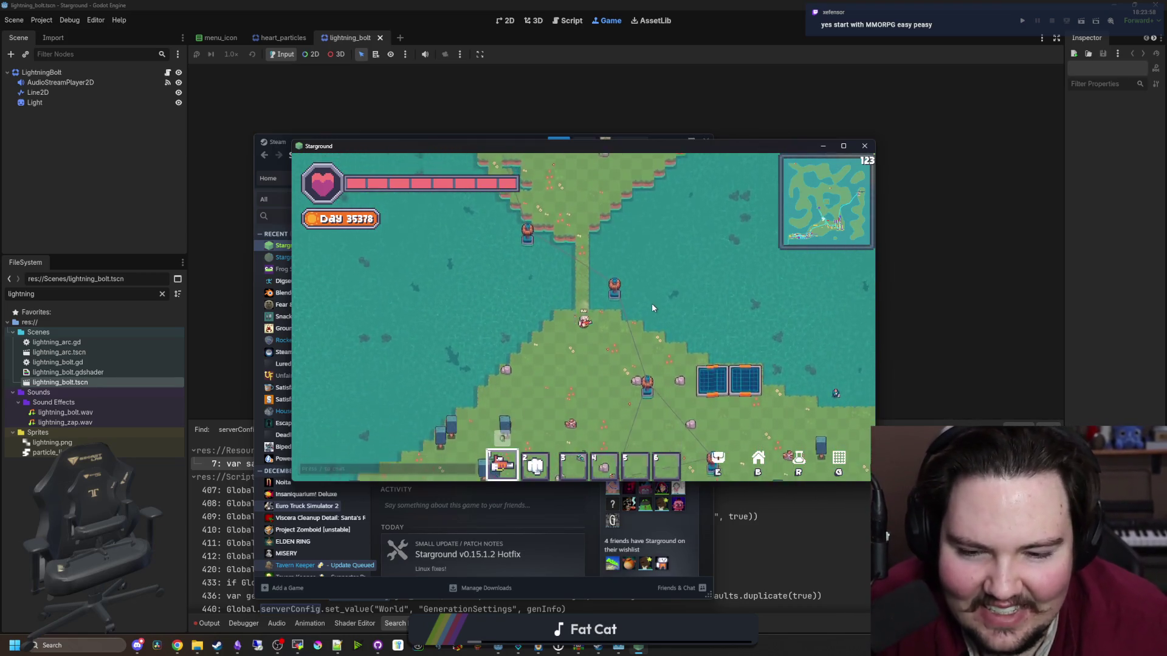
pyautogui.press('s')
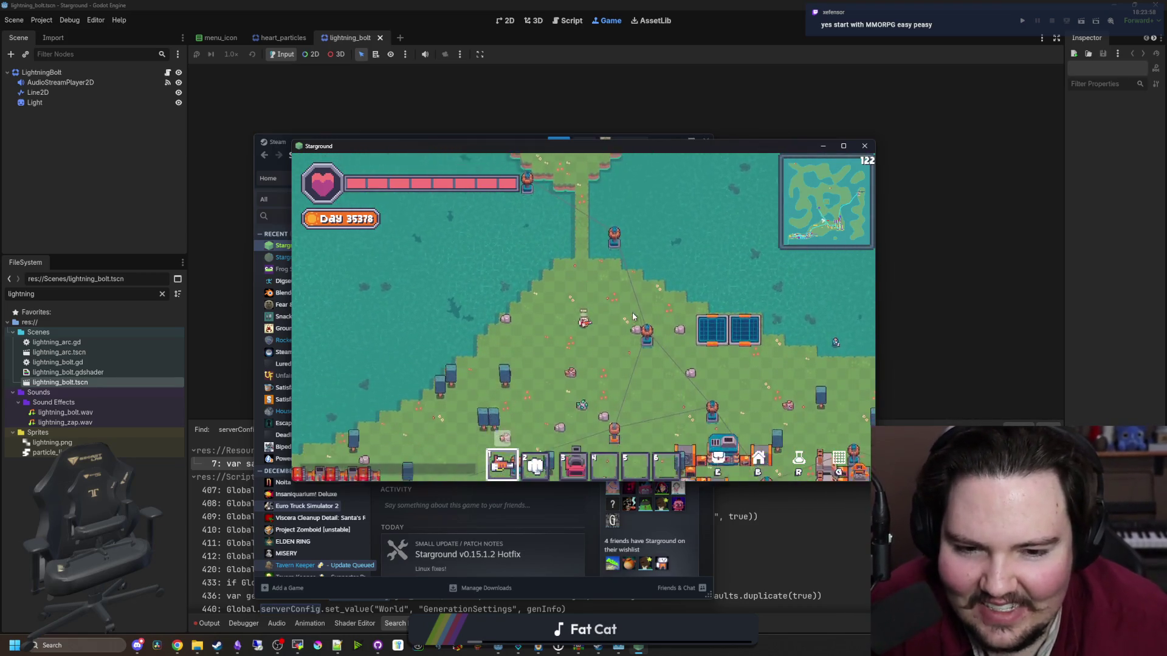
# Pause, leave the world for the main menu, and quit Starground.
pyautogui.press('Escape')
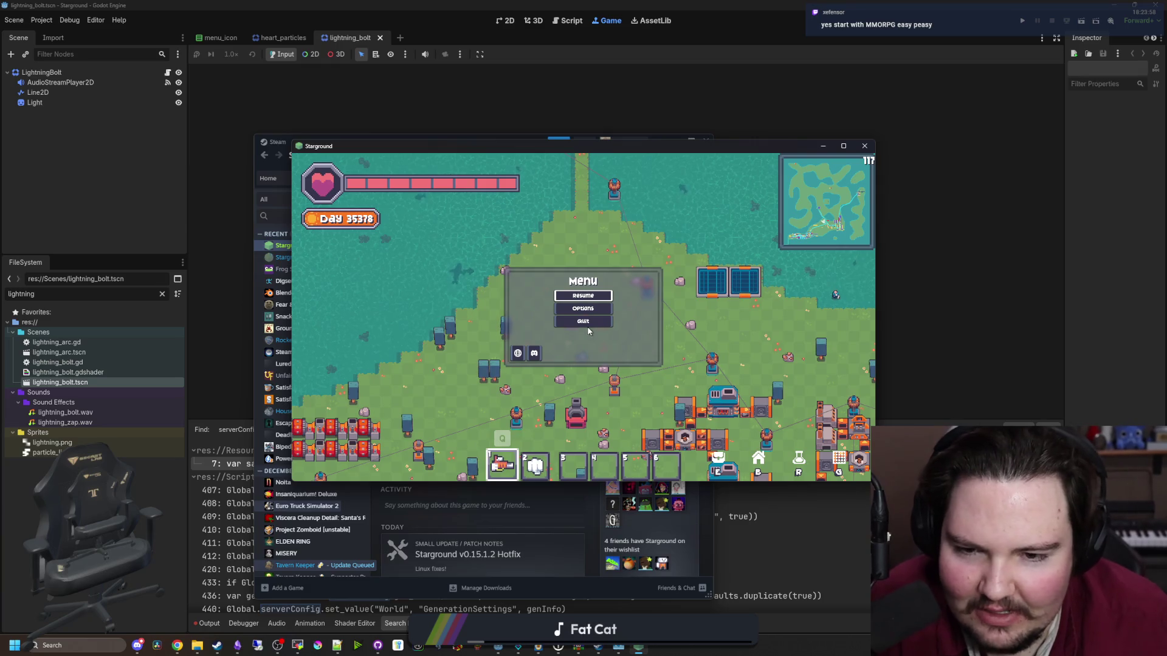
pyautogui.click(586, 324)
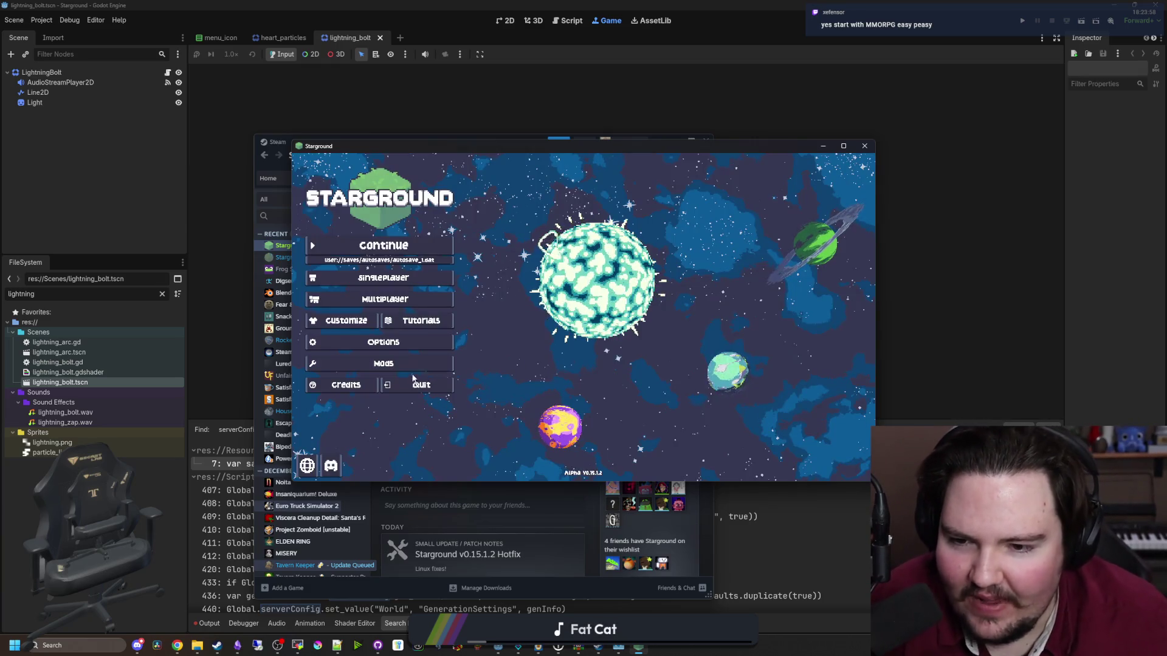
pyautogui.click(422, 386)
# Minimize Steam and launch SteamPipeGUIServer from the godoteditor folder.
pyautogui.click(676, 142)
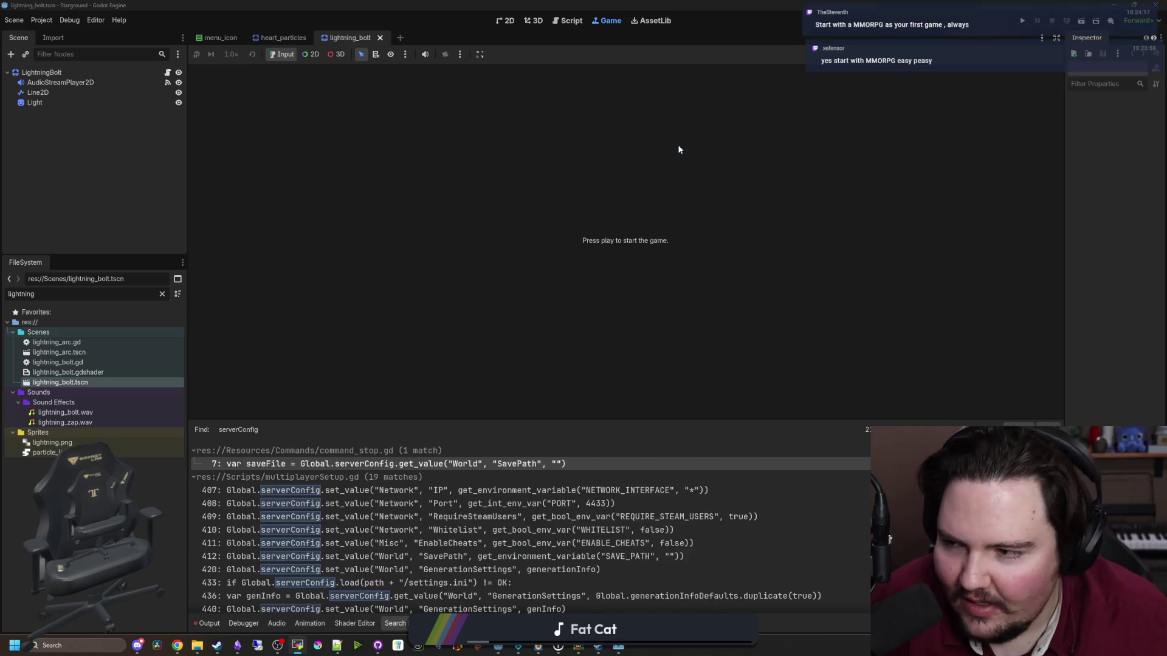
pyautogui.moveTo(204, 648)
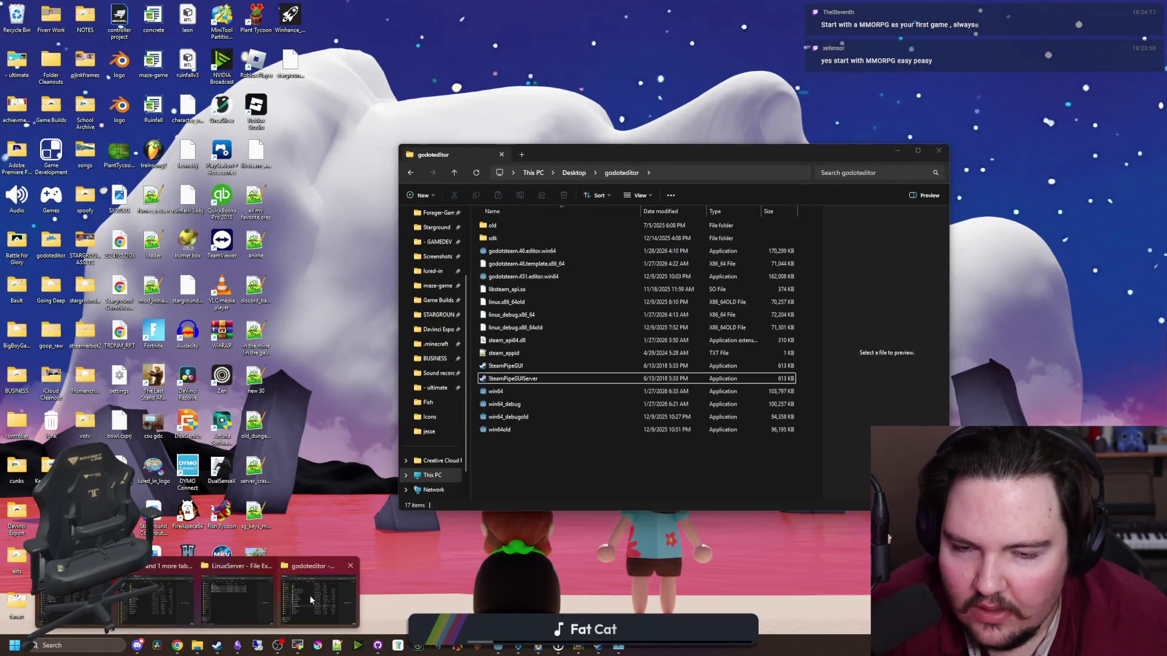
pyautogui.click(309, 595)
pyautogui.moveTo(508, 144); pyautogui.dragTo(317, 90)
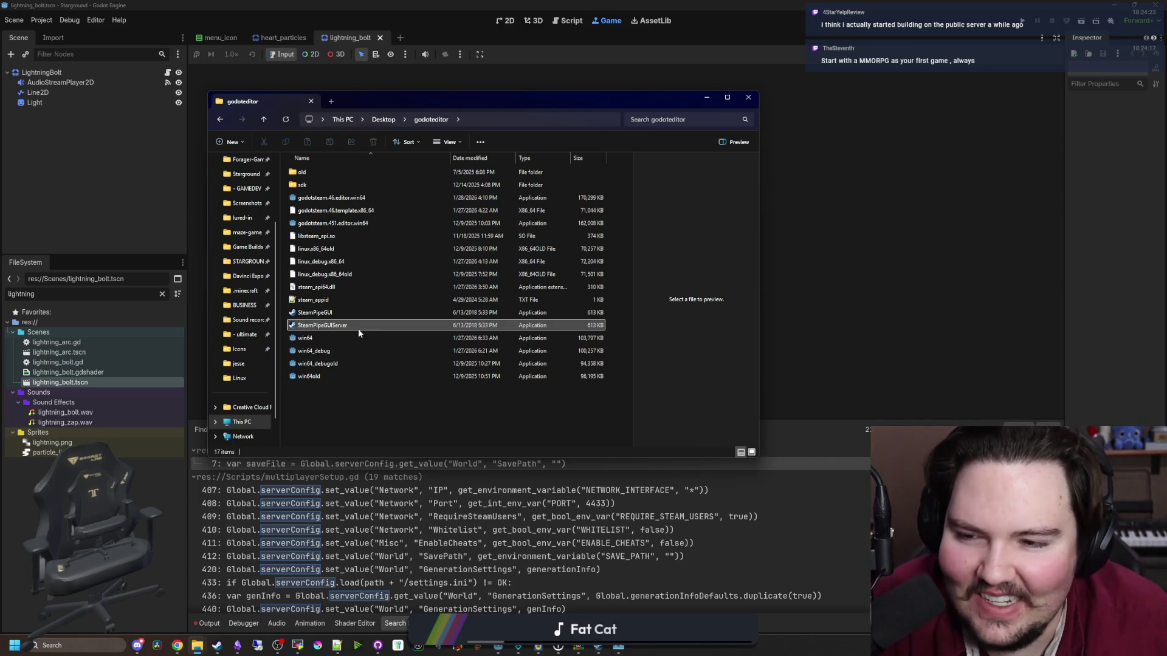
pyautogui.doubleClick(331, 329)
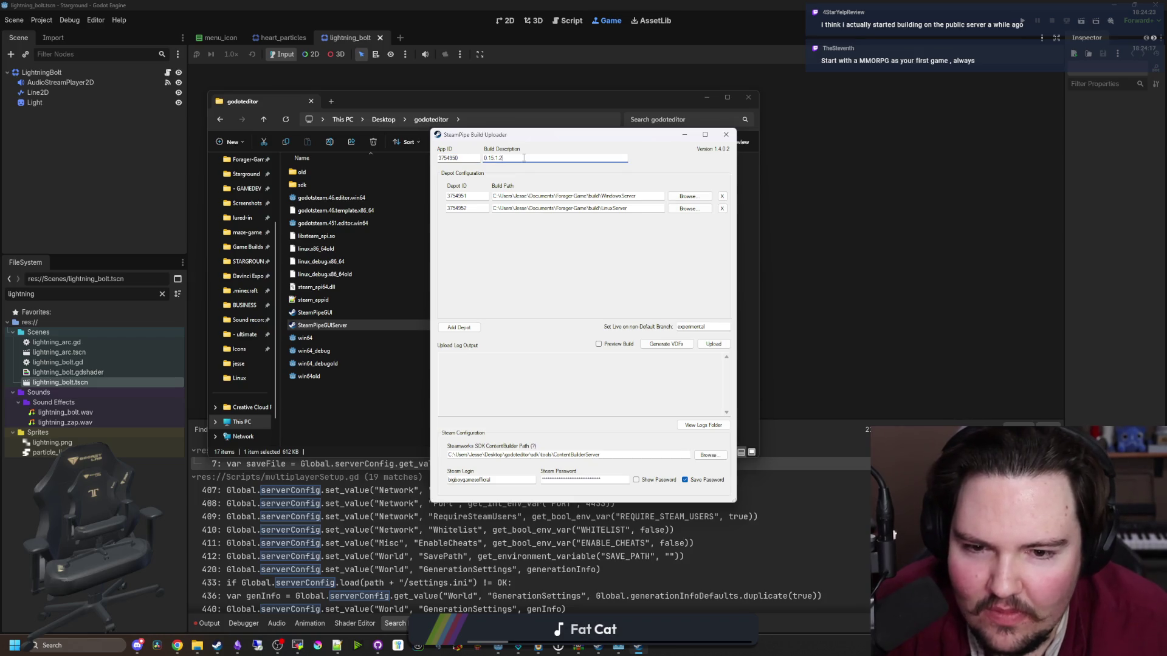
# Start uploading the server build and rearrange the folder windows to watch progress.
pyautogui.click(714, 344)
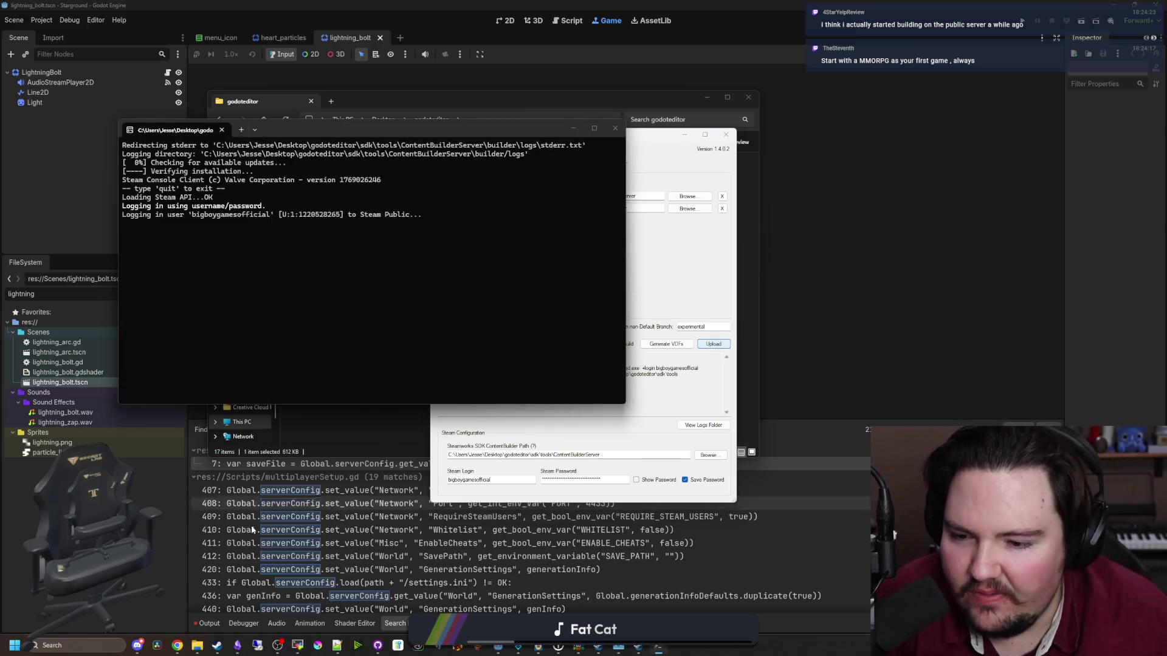
pyautogui.moveTo(197, 645)
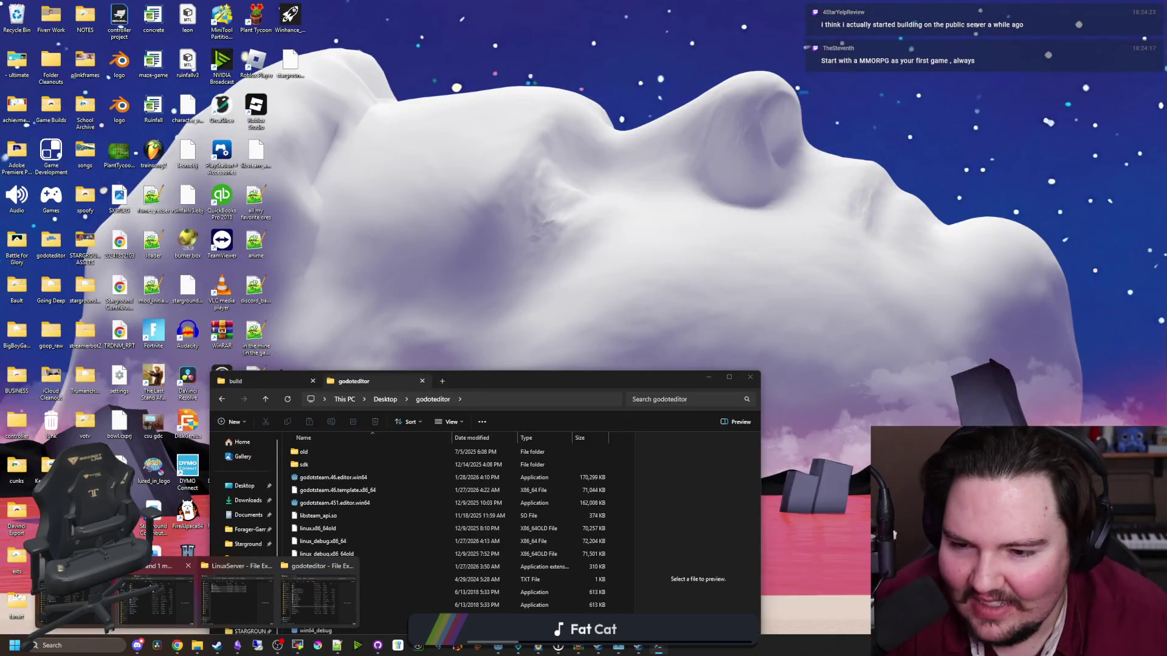
pyautogui.click(143, 605)
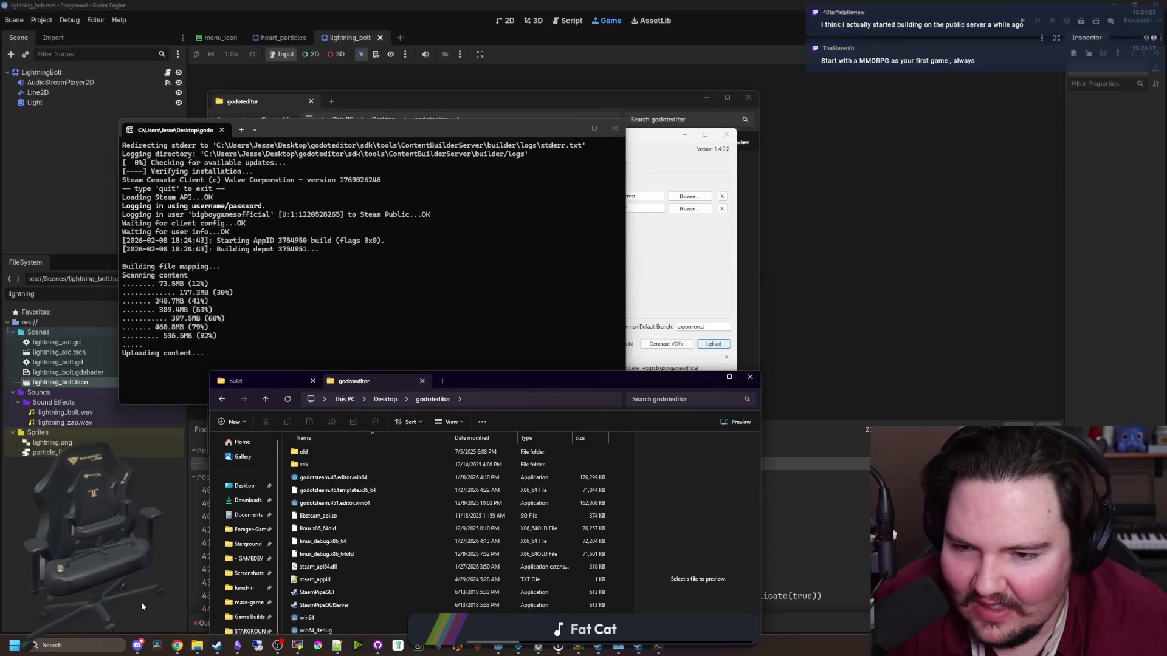
pyautogui.moveTo(506, 390)
pyautogui.mouseDown()
pyautogui.moveTo(582, 335)
pyautogui.moveTo(651, 201)
pyautogui.mouseUp()
pyautogui.moveTo(197, 646)
pyautogui.click(237, 598)
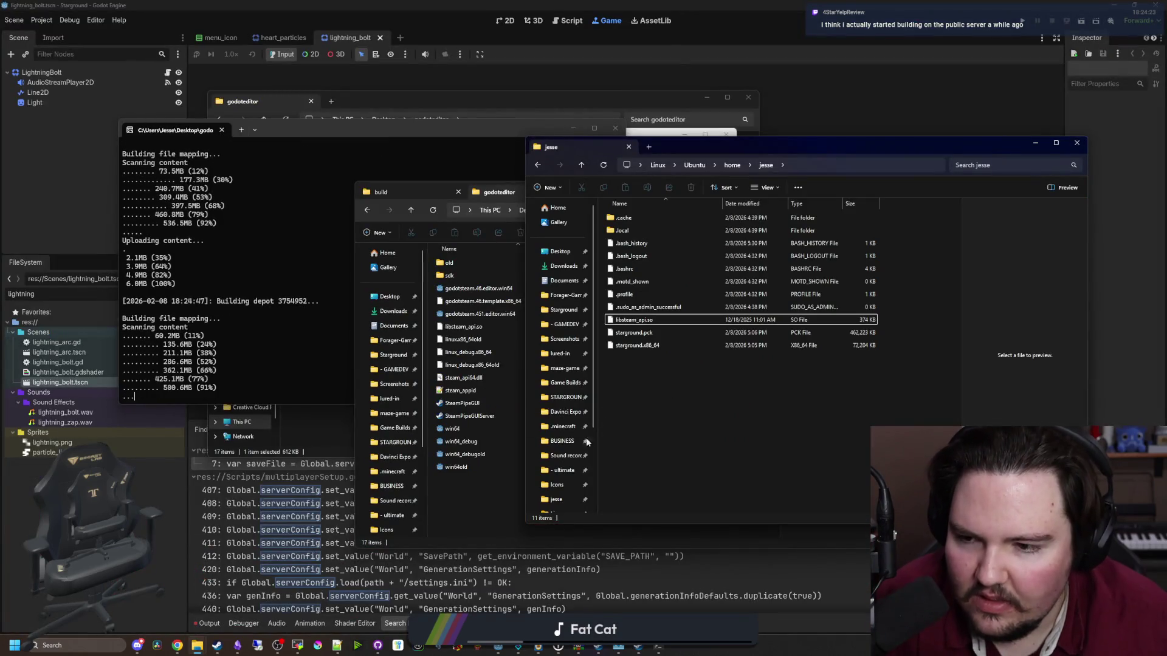
# Bring the upload terminal forward and close the uploader once the upload succeeds.
pyautogui.click(308, 394)
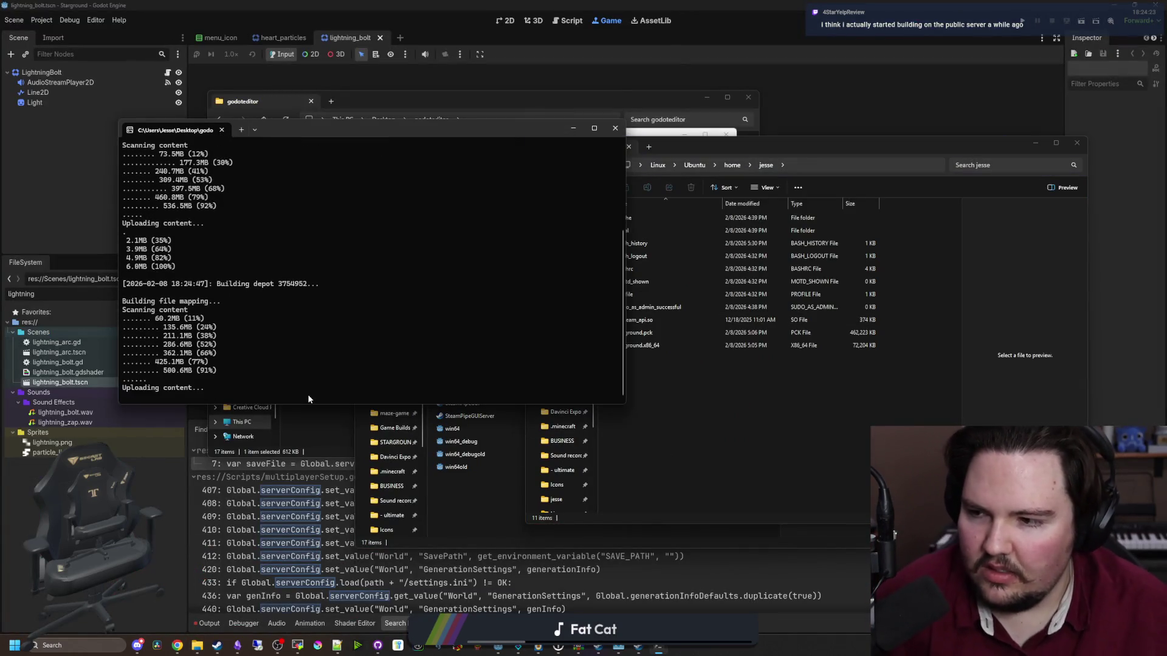
pyautogui.click(1035, 142)
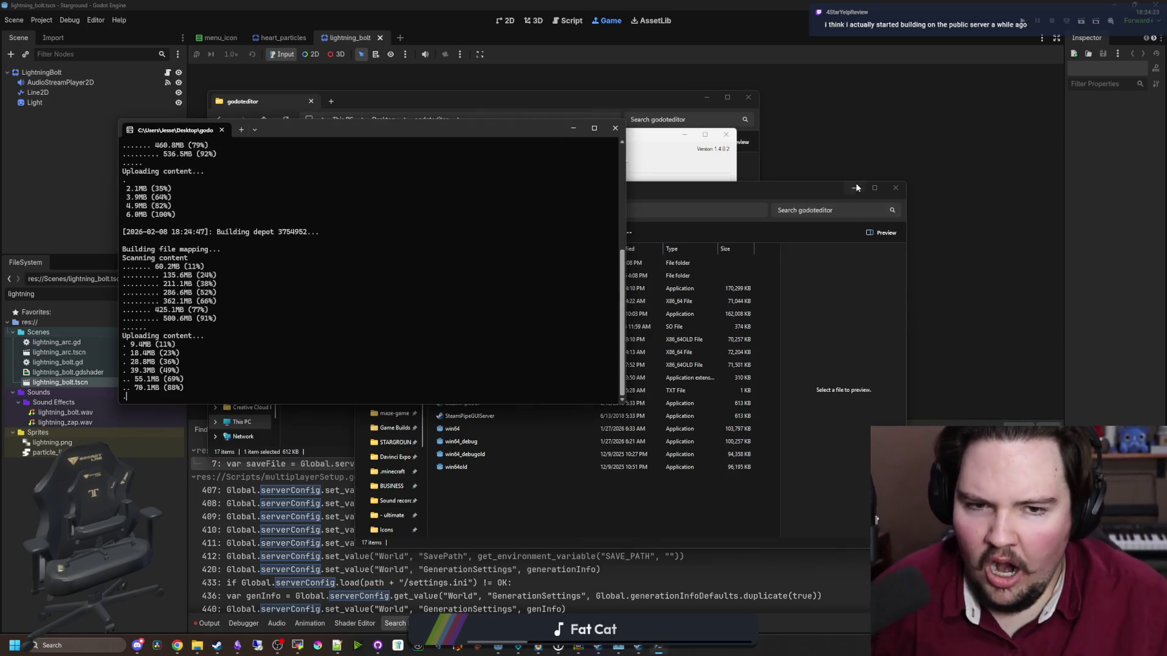
pyautogui.click(855, 188)
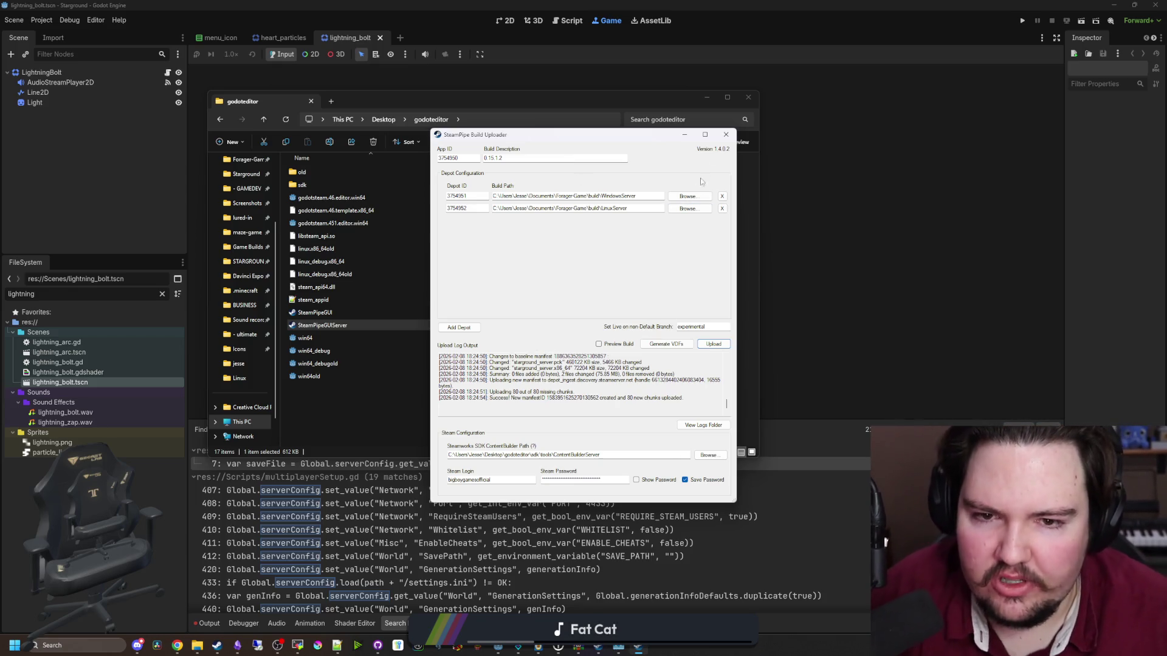
pyautogui.click(726, 134)
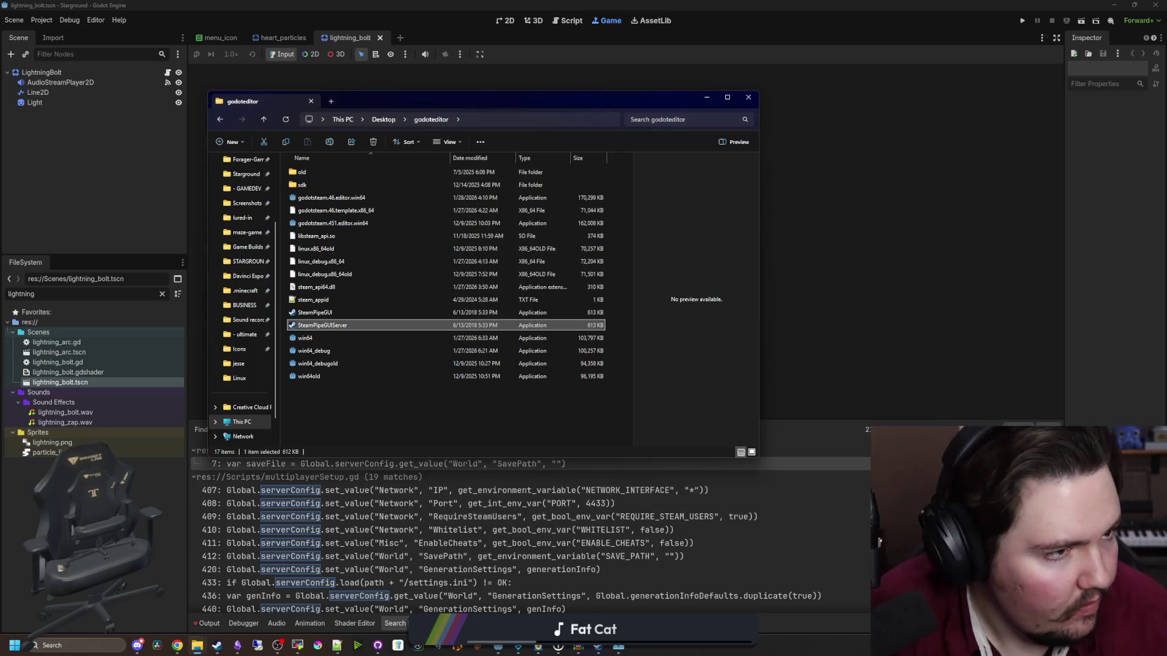
# In Steamworks, preview setting the newest build live on the default branch.
pyautogui.hotkey('alt', 'Tab')
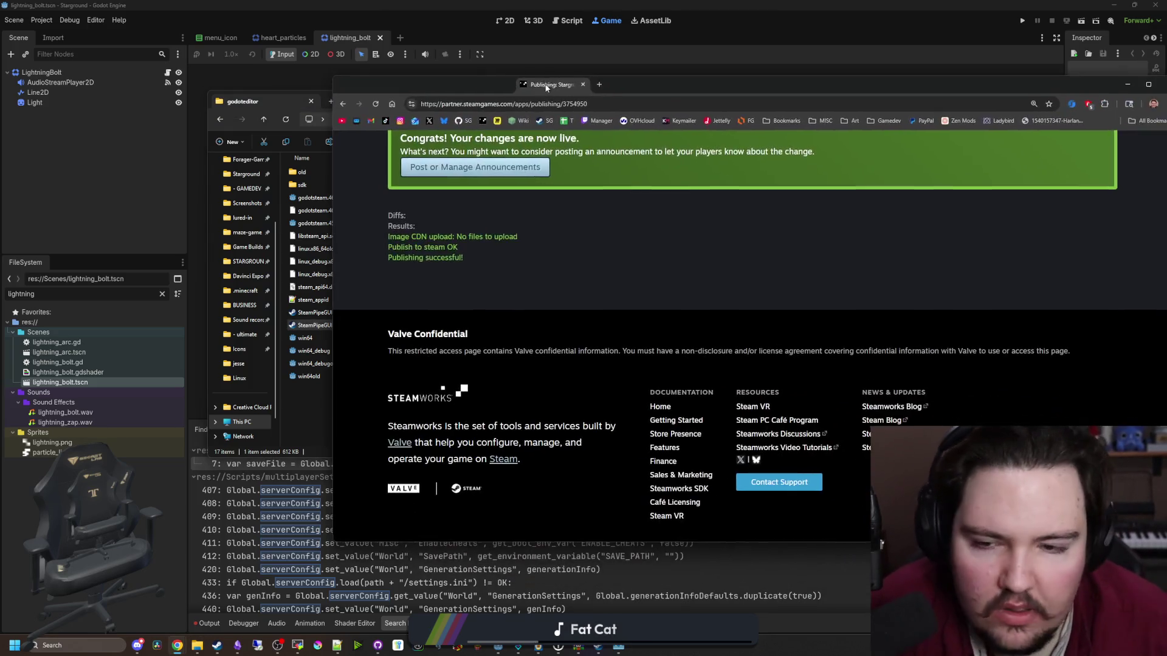
pyautogui.scroll(5, 547, 273)
pyautogui.moveTo(474, 316)
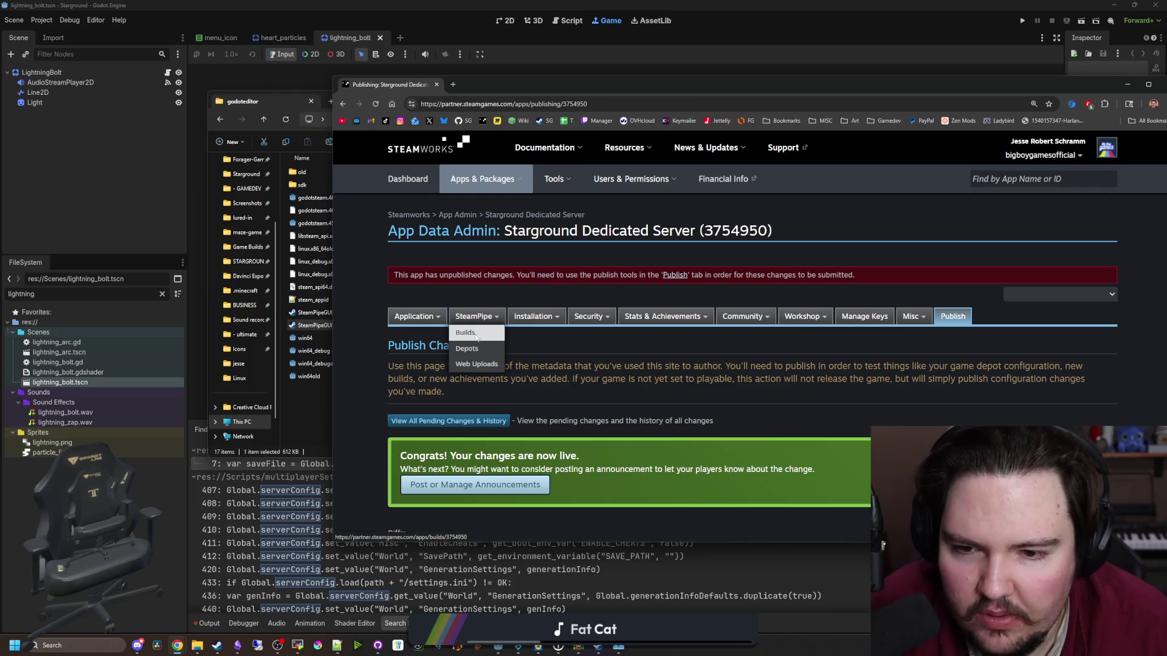
pyautogui.scroll(-2, 520, 418)
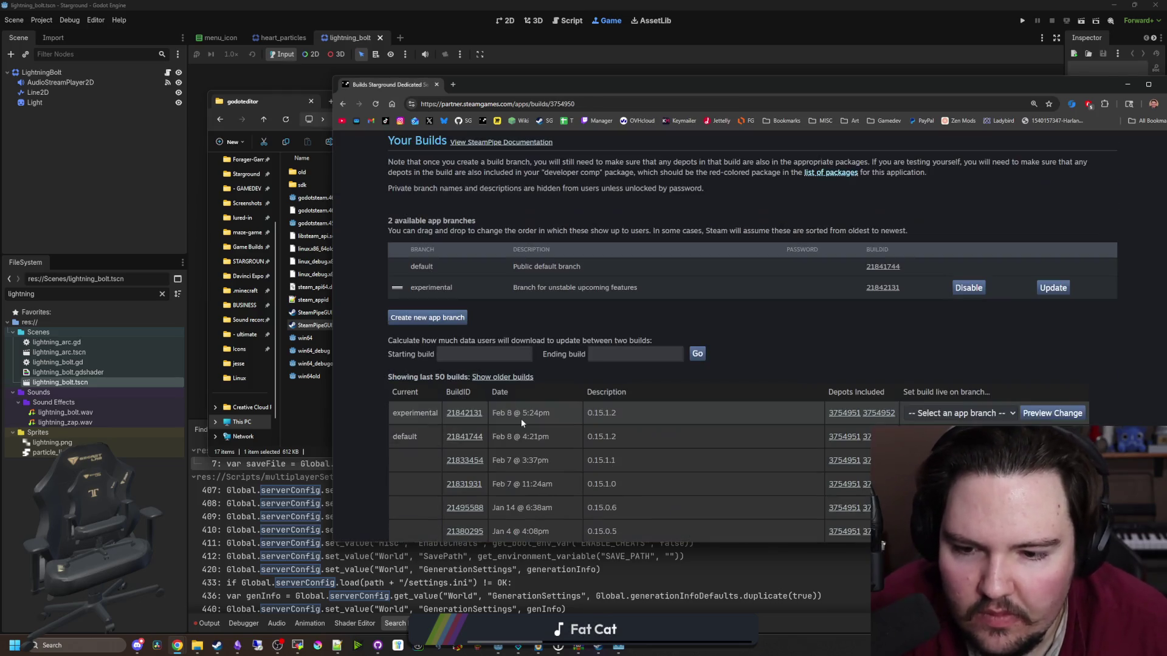
pyautogui.click(948, 437)
pyautogui.click(1043, 414)
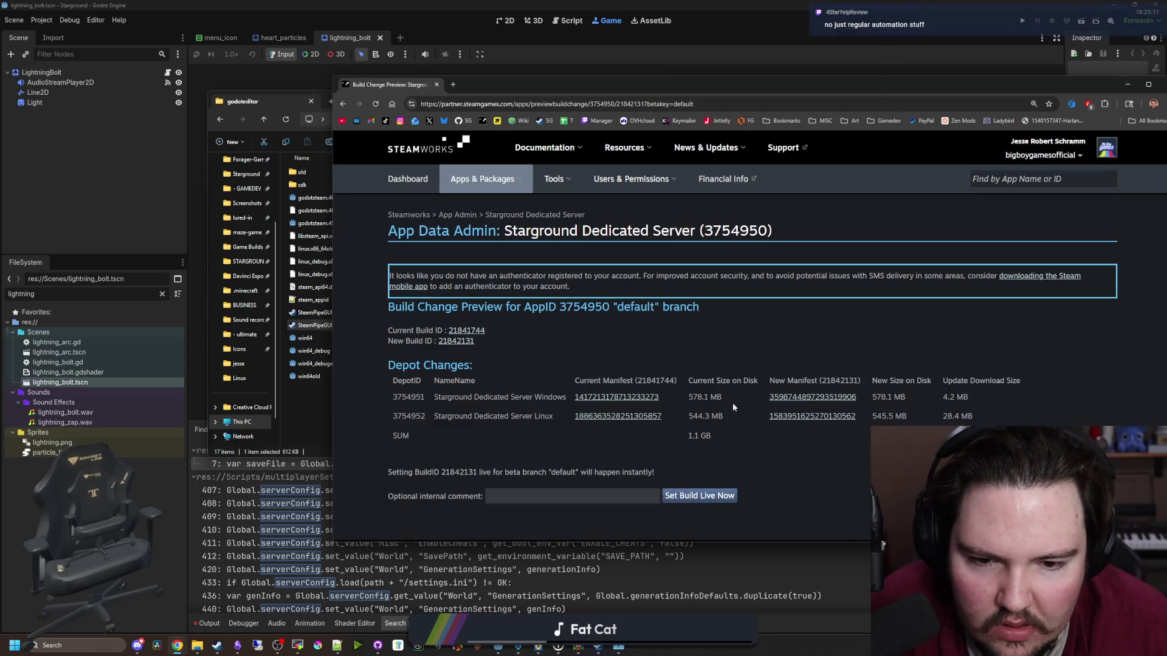
pyautogui.scroll(-4, 701, 397)
# Set build 21842131 live, confirming with the texted verification code, then go to Publish.
pyautogui.click(699, 262)
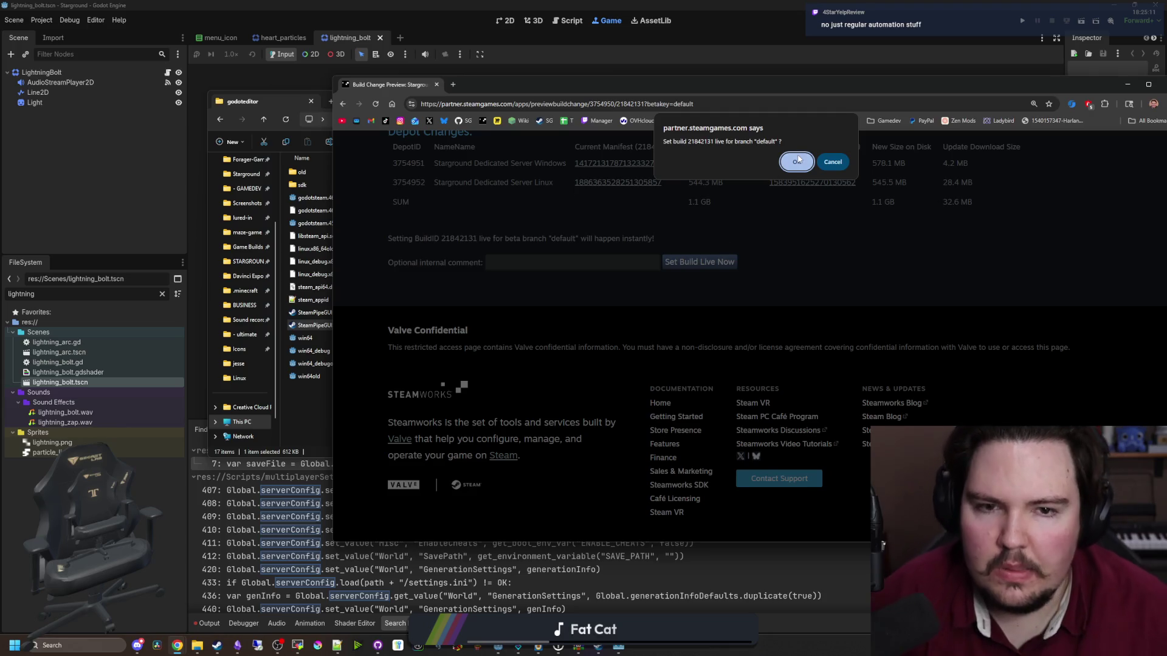
pyautogui.click(798, 158)
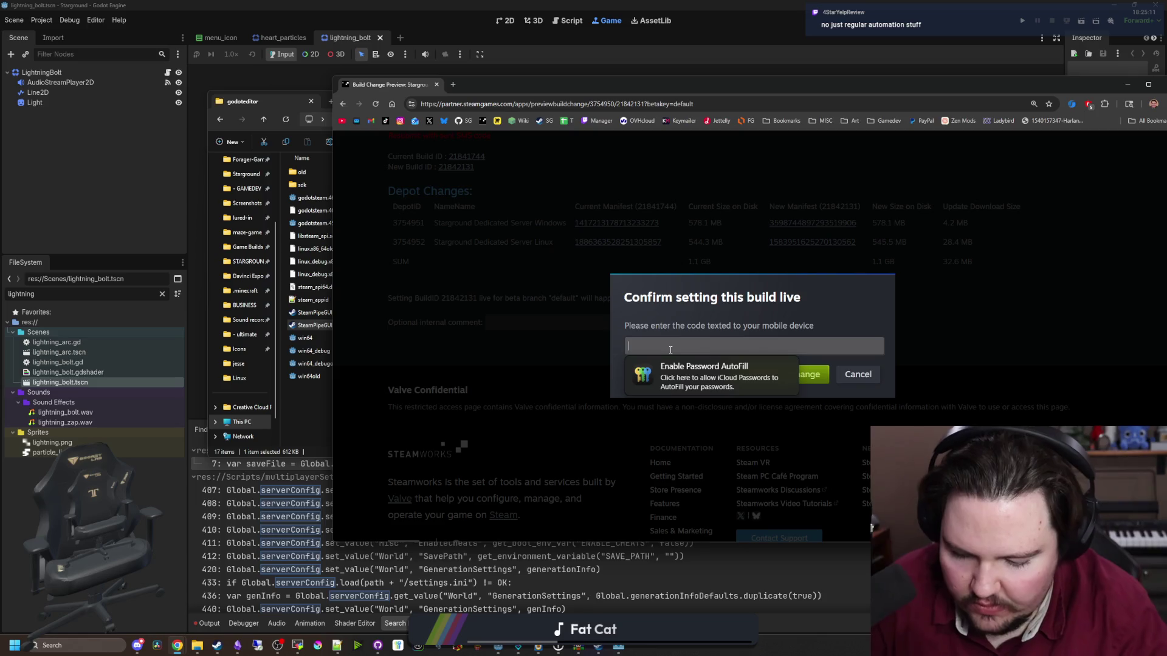
pyautogui.click(757, 374)
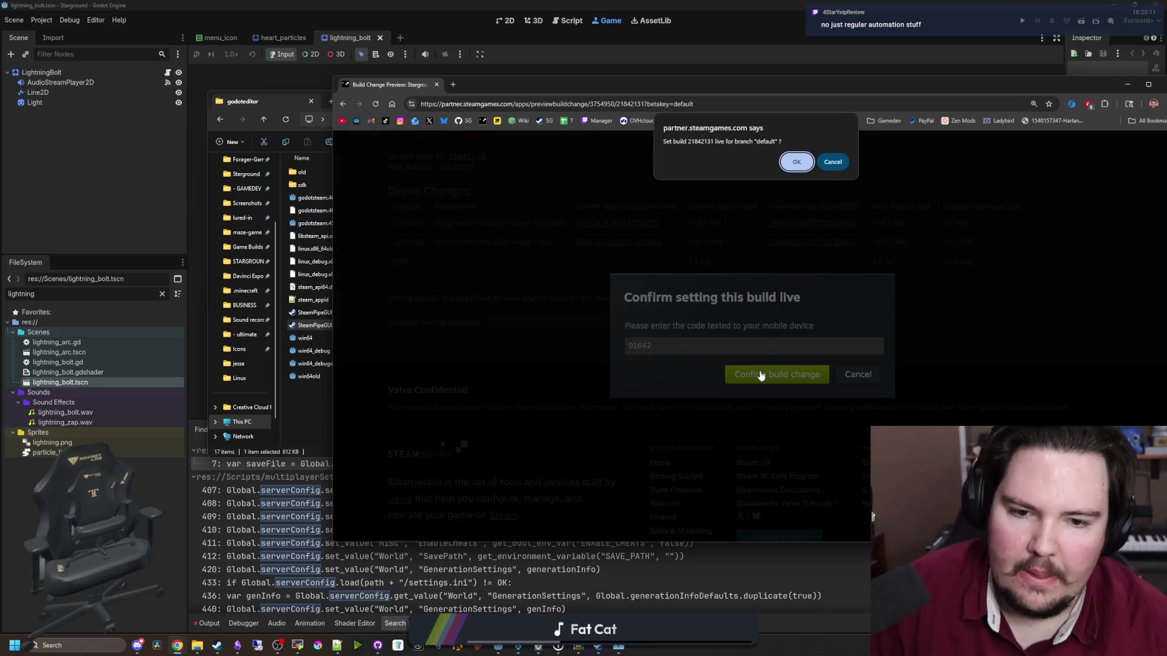
pyautogui.click(799, 159)
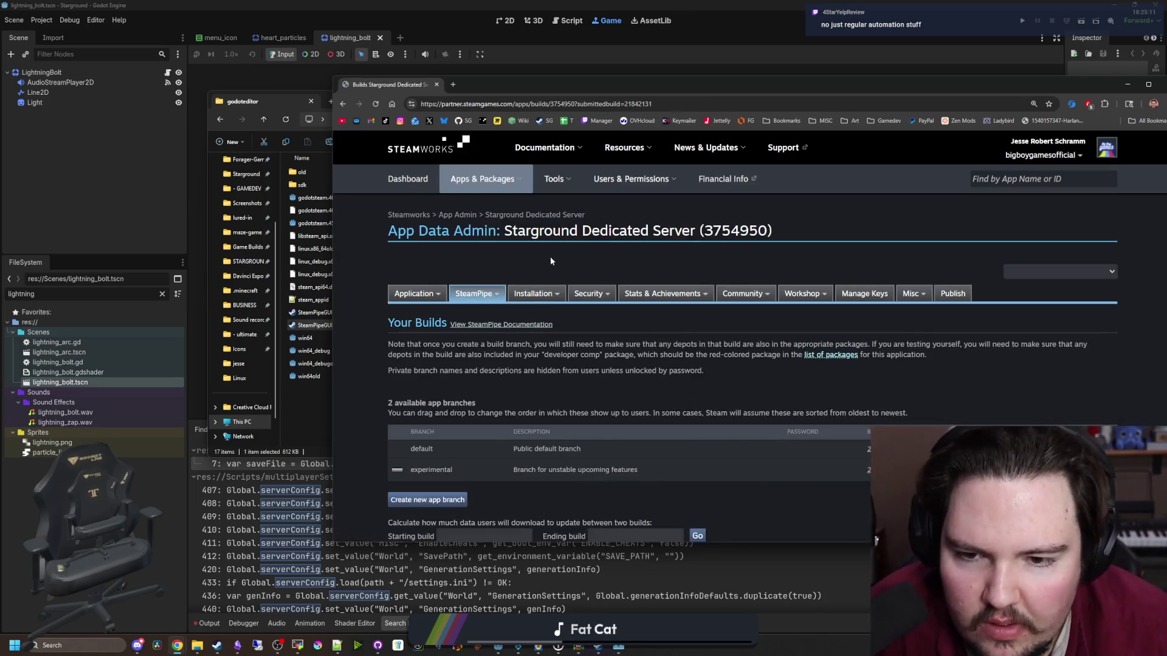
pyautogui.scroll(-15, 733, 307)
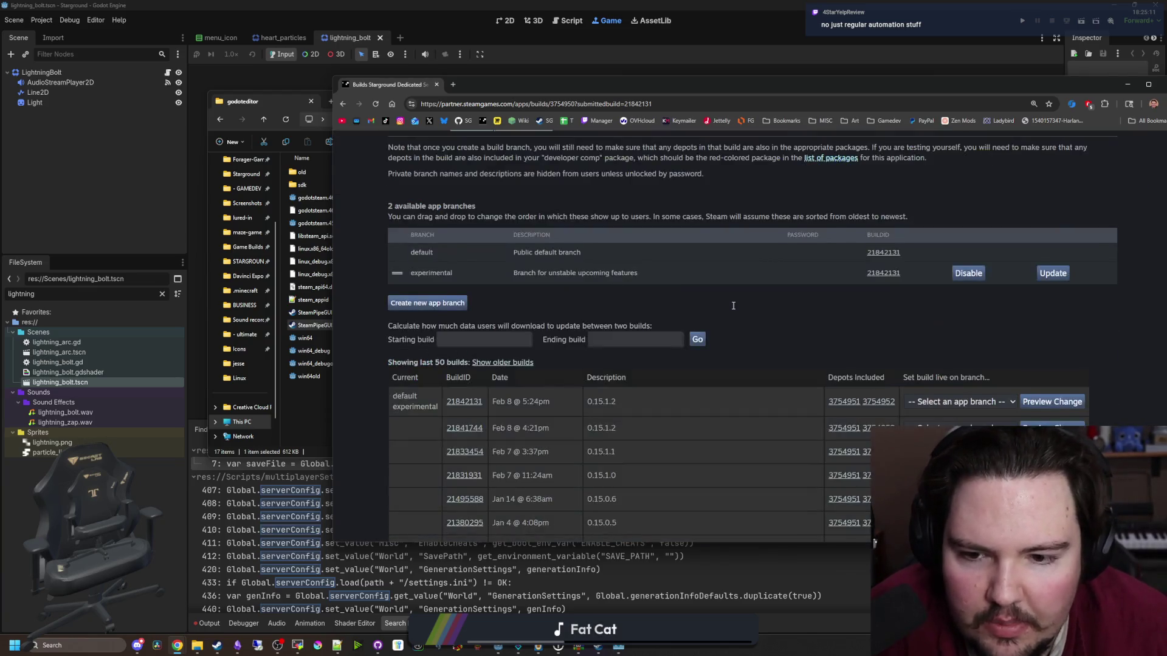
pyautogui.scroll(20, 633, 306)
pyautogui.click(952, 294)
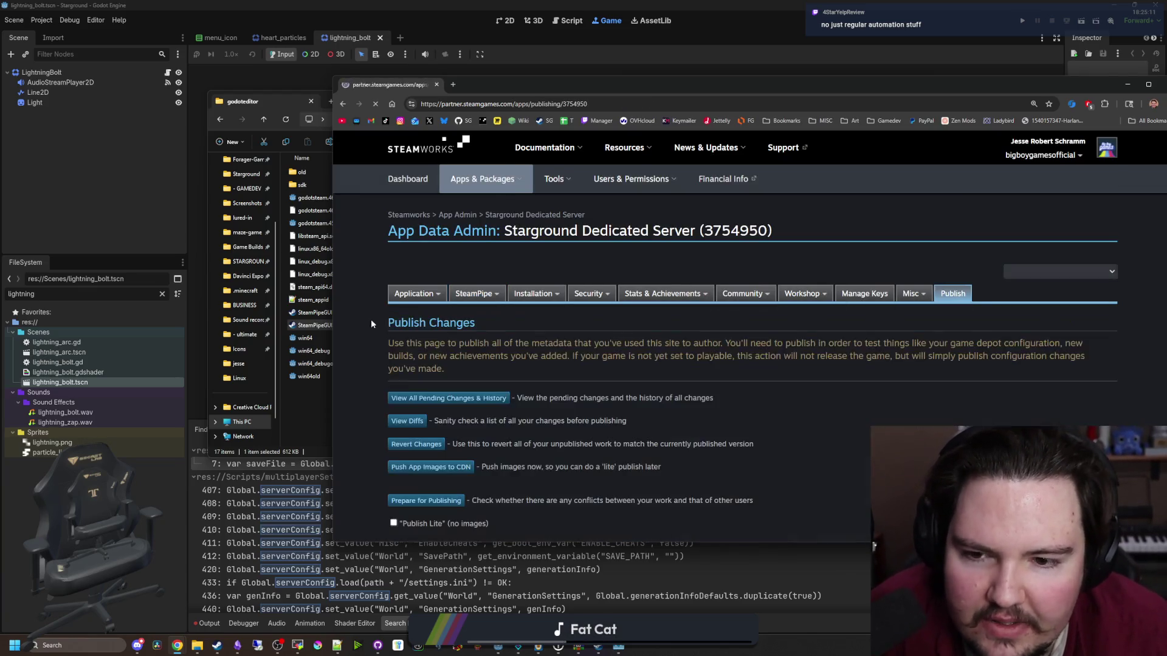
# Publish the pending Starground Dedicated Server changes to Steam and close the Steamworks tab.
pyautogui.scroll(-3, 425, 316)
pyautogui.click(441, 321)
pyautogui.write('STEAMWORKS')
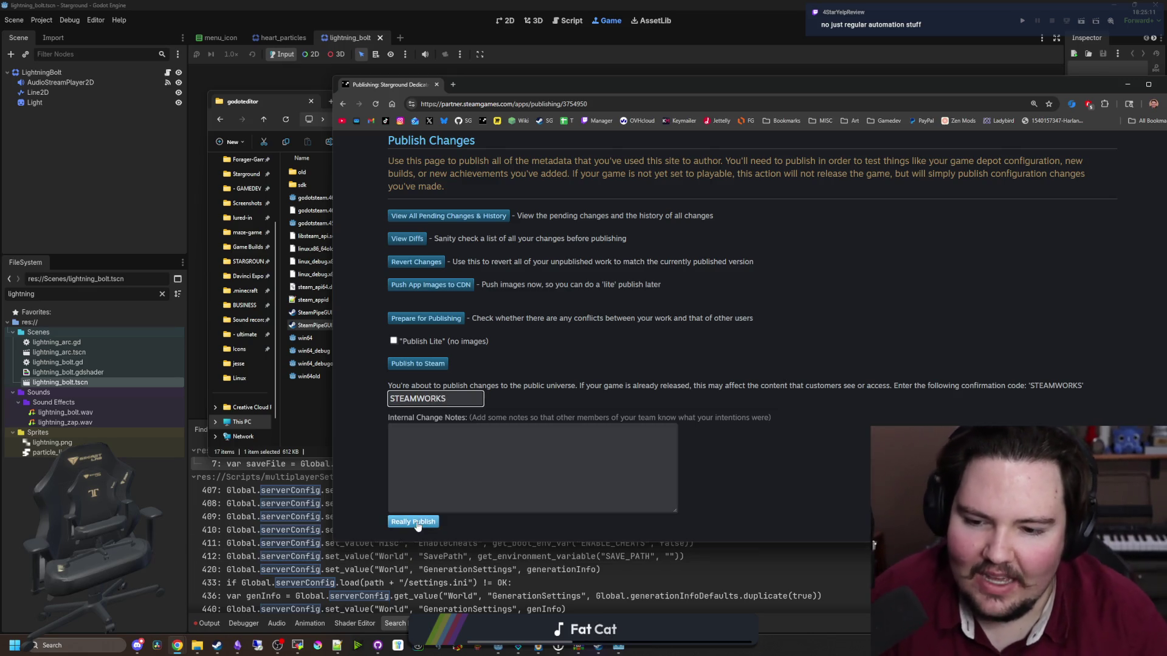
pyautogui.click(413, 522)
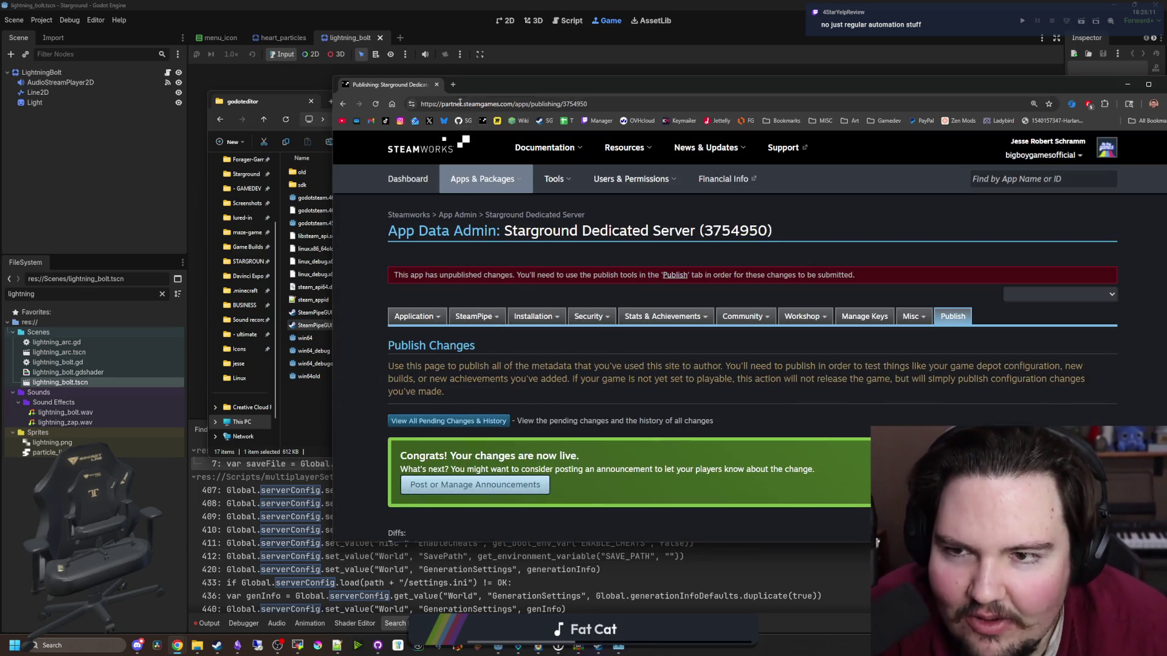
pyautogui.moveTo(435, 85); pyautogui.dragTo(461, 170)
pyautogui.click(462, 169)
pyautogui.moveTo(373, 99); pyautogui.dragTo(539, 141)
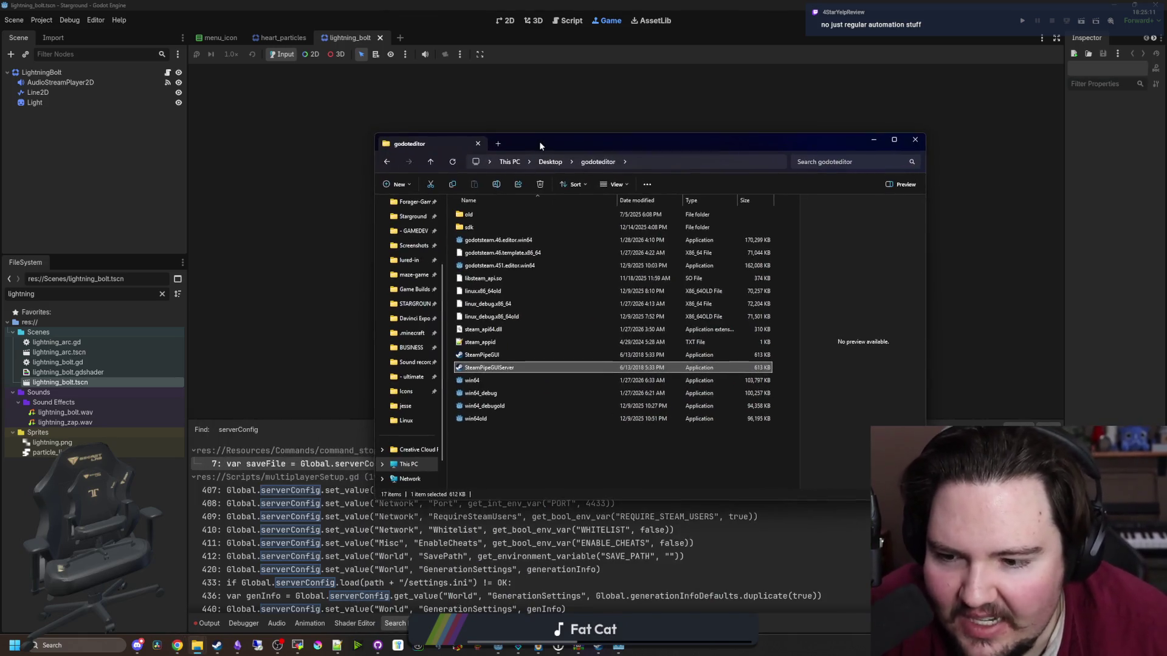
# Close the godoteditor and LinuxServer folders and the build uploader, and minimize Notepad++.
pyautogui.click(477, 143)
pyautogui.moveTo(426, 5)
pyautogui.mouseDown()
pyautogui.moveTo(511, 334)
pyautogui.moveTo(511, 495)
pyautogui.moveTo(445, 248)
pyautogui.mouseUp()
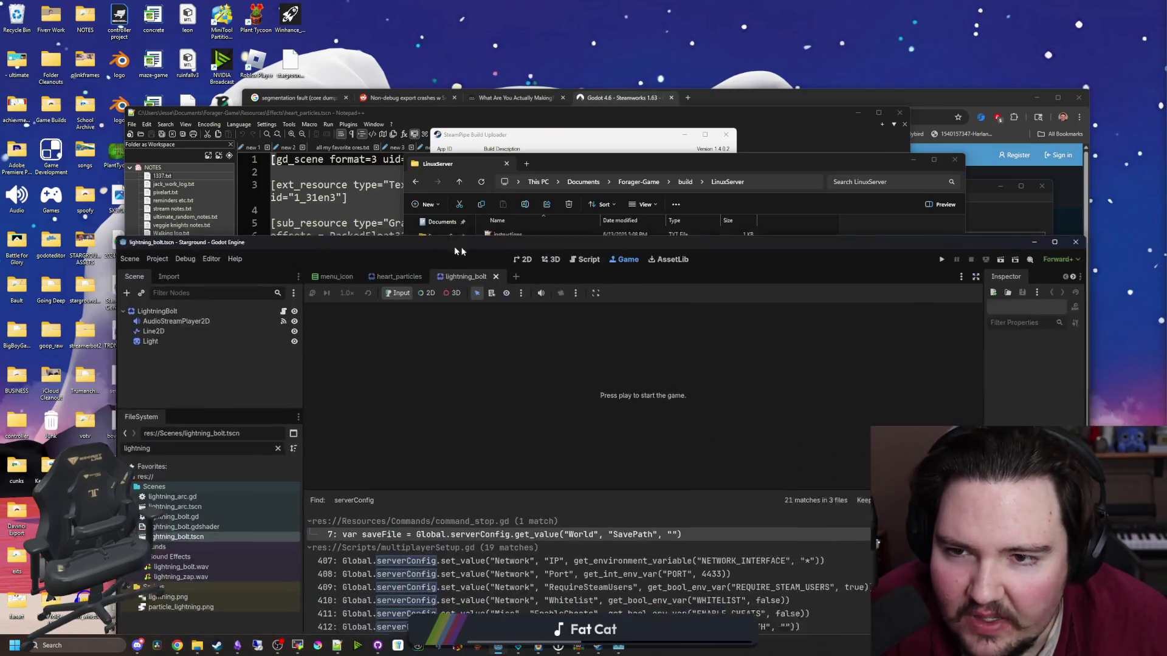
pyautogui.click(521, 137)
pyautogui.click(725, 135)
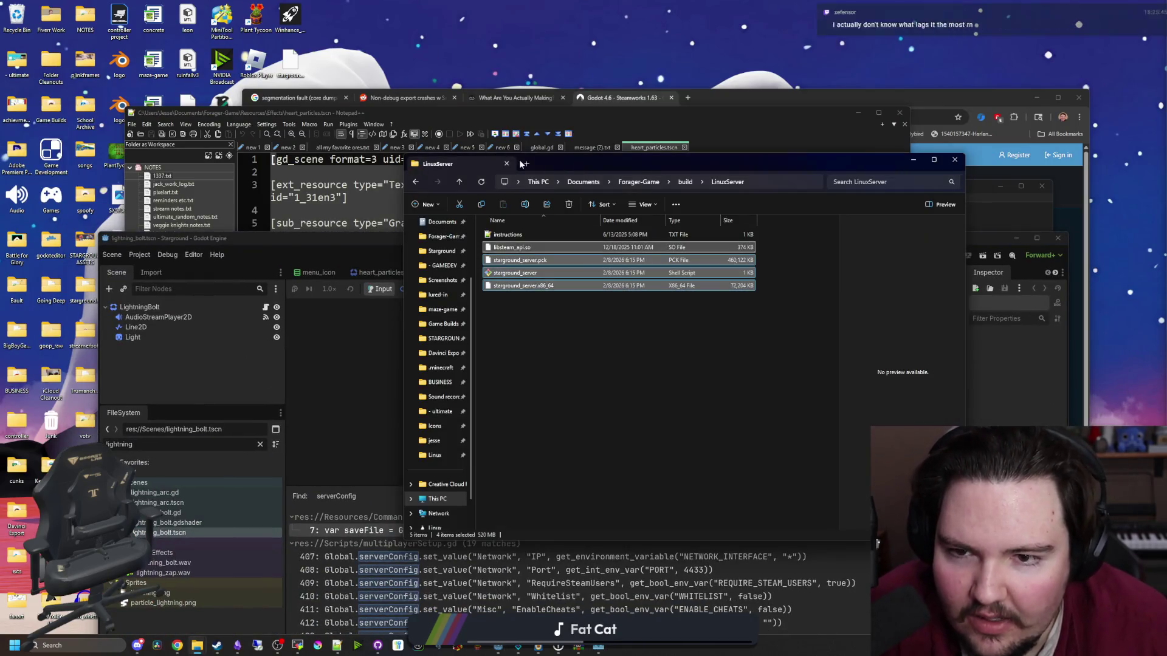
pyautogui.click(509, 163)
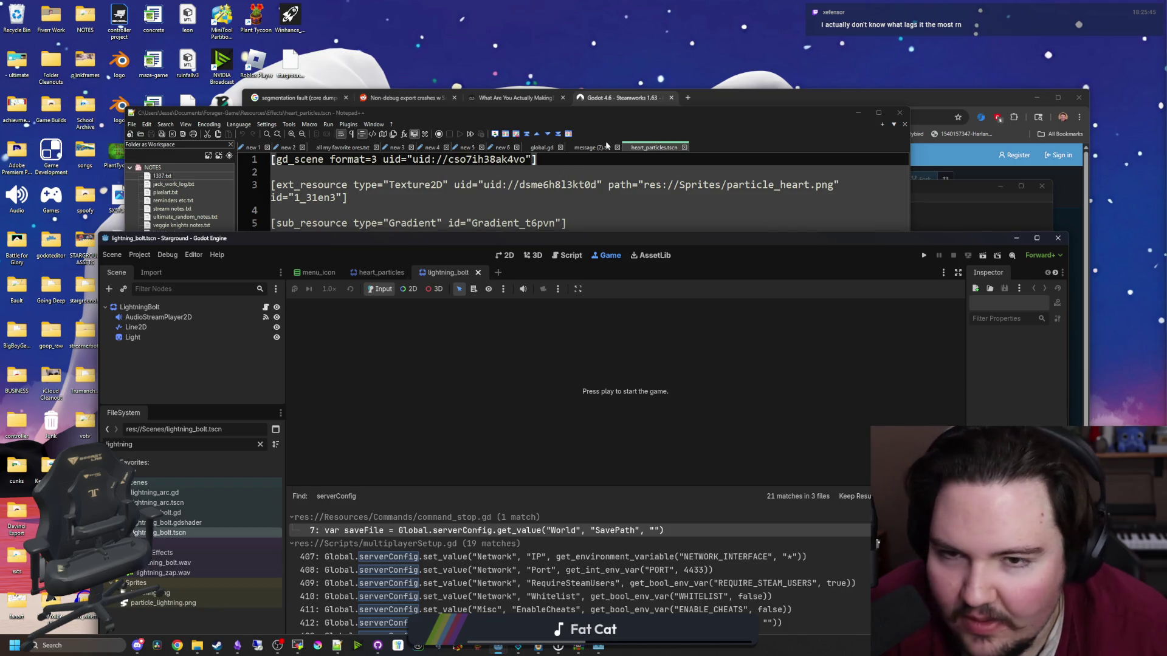
pyautogui.click(858, 112)
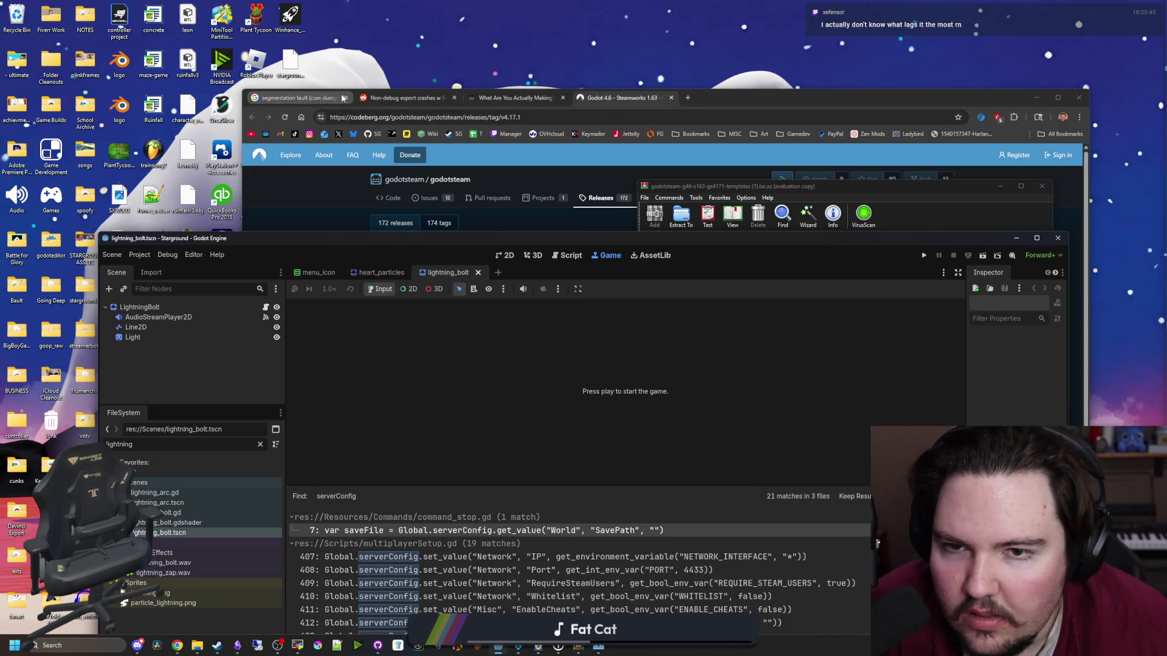
# Close the codeberg browser, both WSL welcome windows, Task Manager and the WinRAR archive.
pyautogui.moveTo(767, 96)
pyautogui.mouseDown()
pyautogui.moveTo(569, 153)
pyautogui.moveTo(431, 233)
pyautogui.mouseUp()
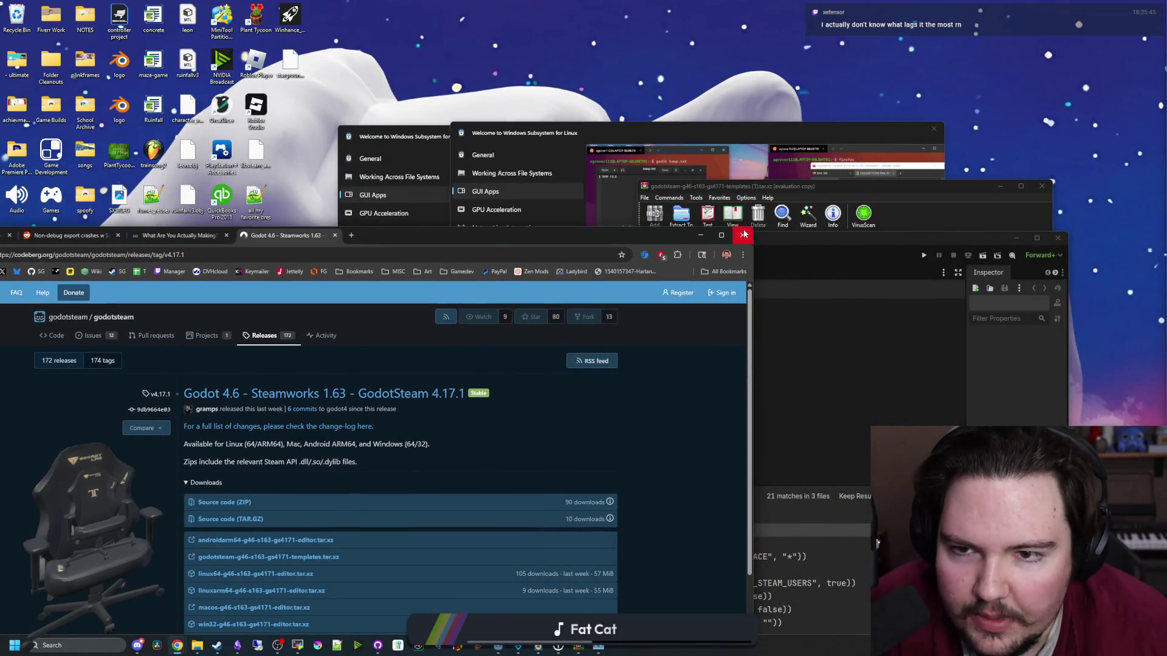
pyautogui.click(744, 235)
pyautogui.click(933, 129)
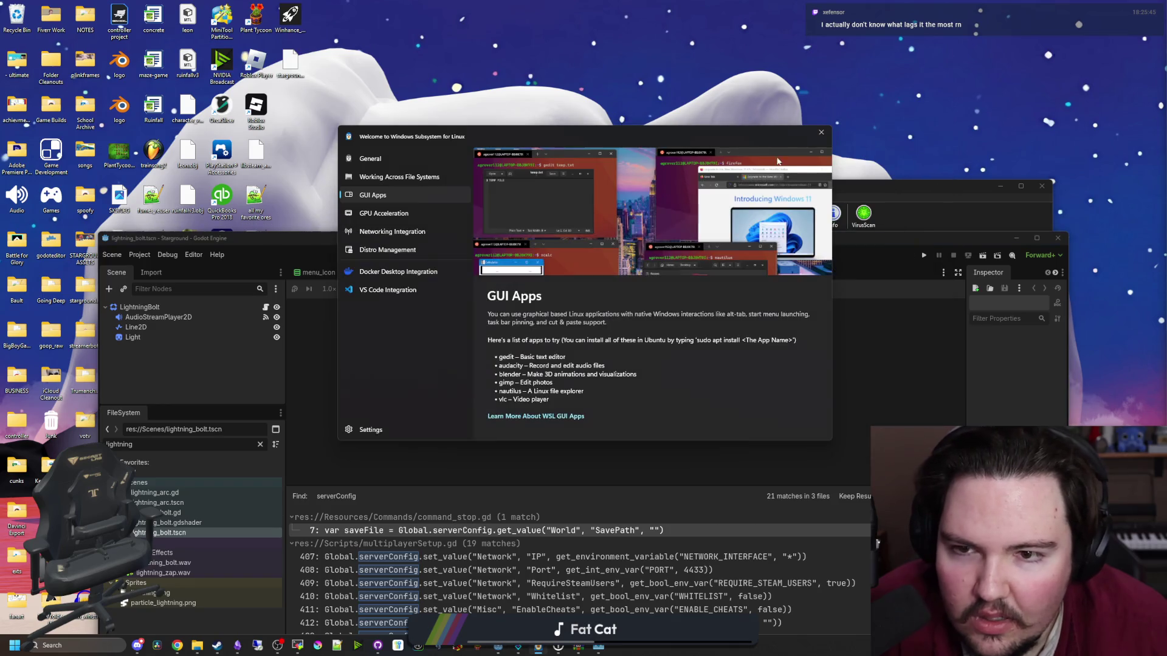
pyautogui.click(821, 132)
pyautogui.click(578, 648)
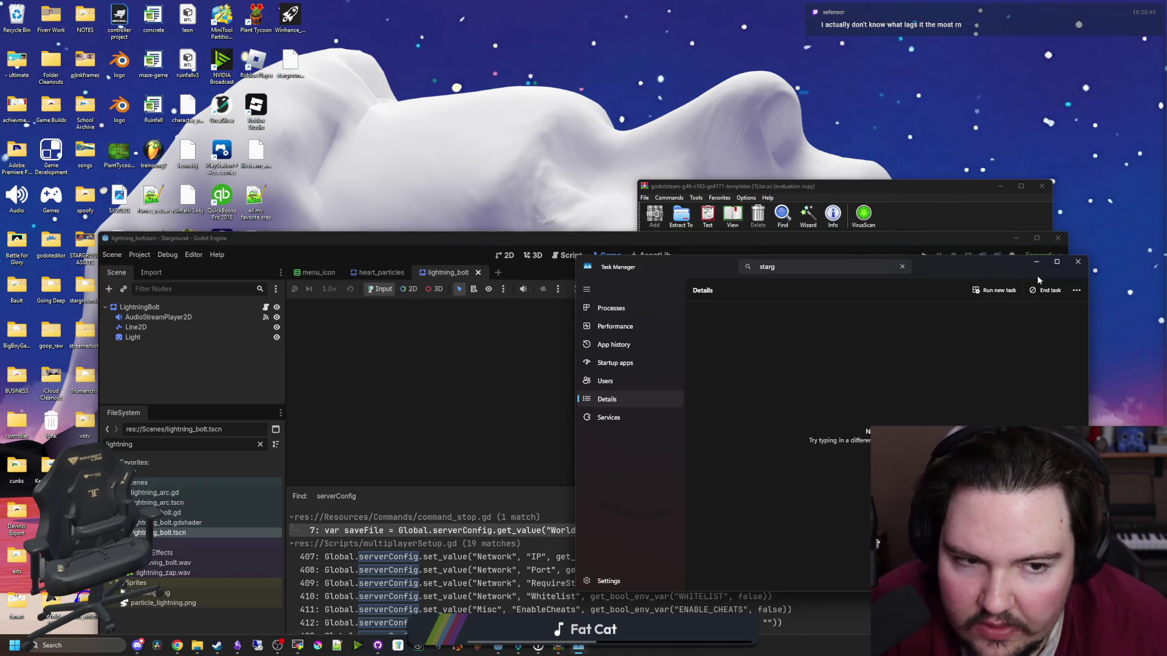
pyautogui.click(1069, 265)
pyautogui.moveTo(560, 651)
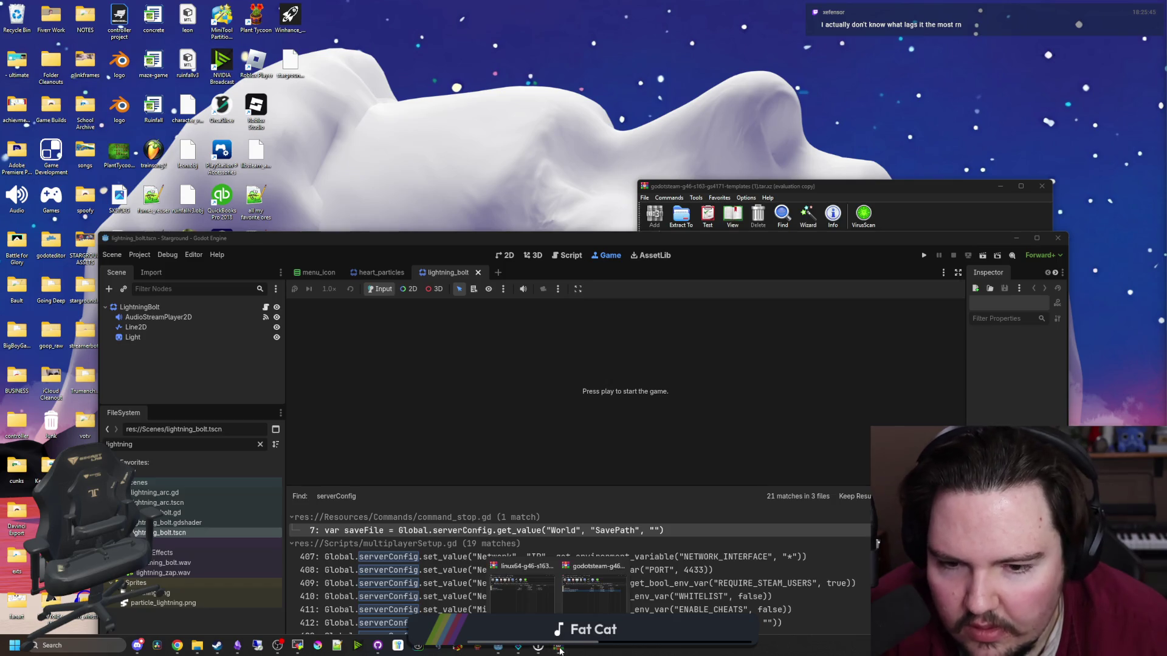
pyautogui.click(618, 569)
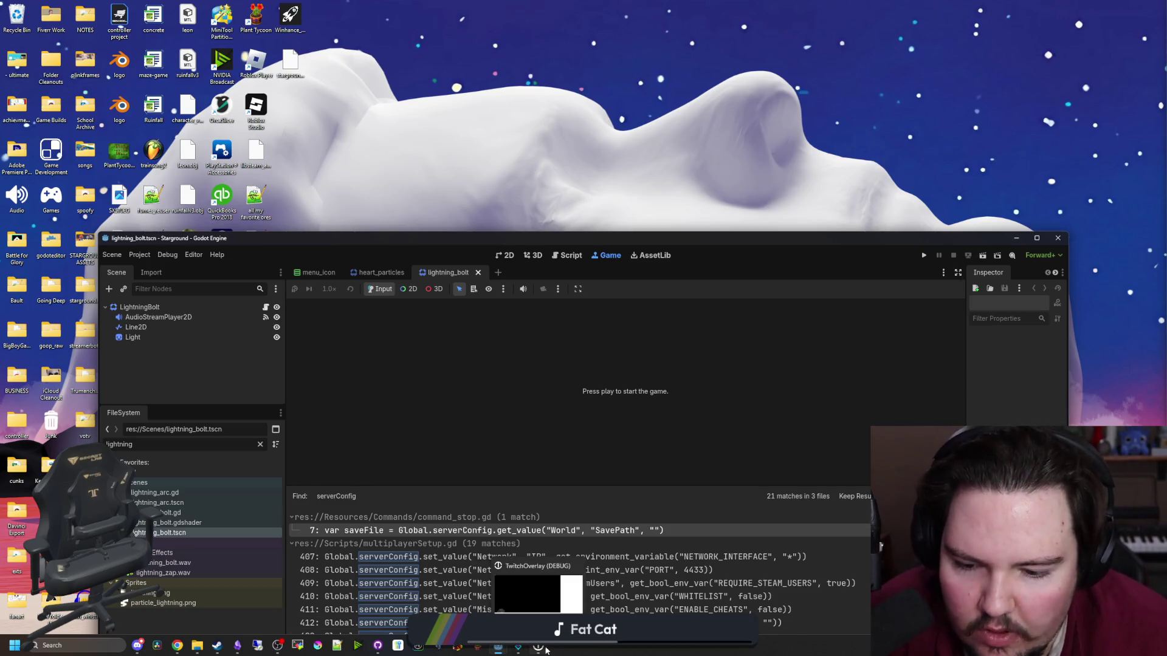
pyautogui.click(138, 645)
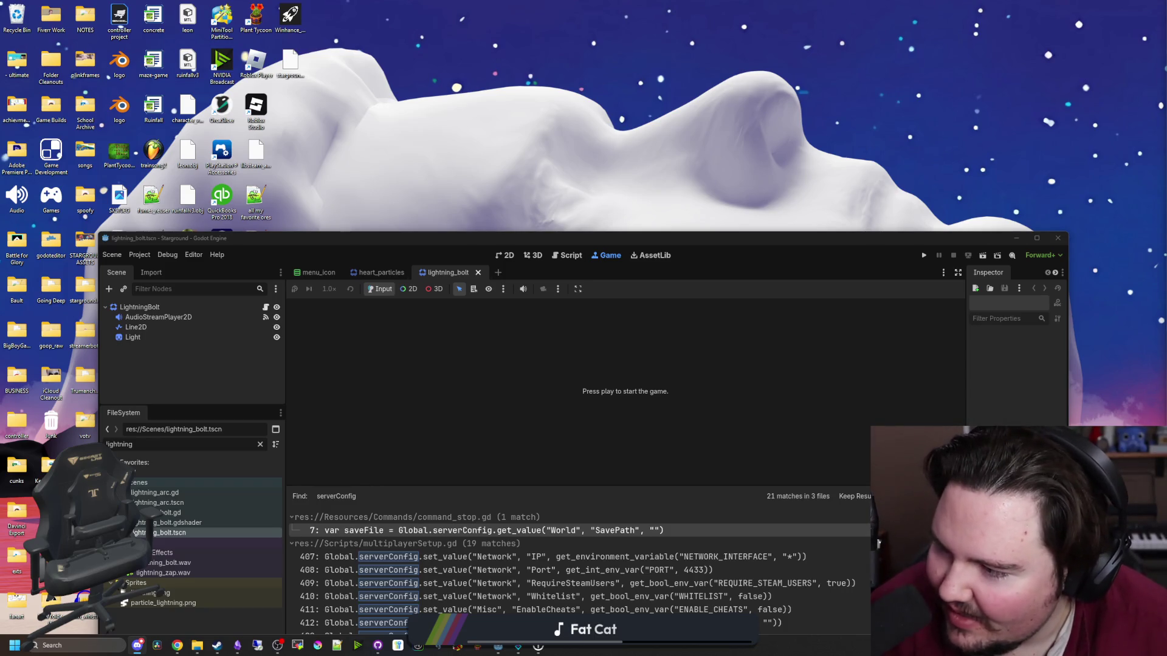
# Maximize the Godot editor, close the File Explorer windows, and bring the Steamworks Chrome window forward.
pyautogui.doubleClick(360, 234)
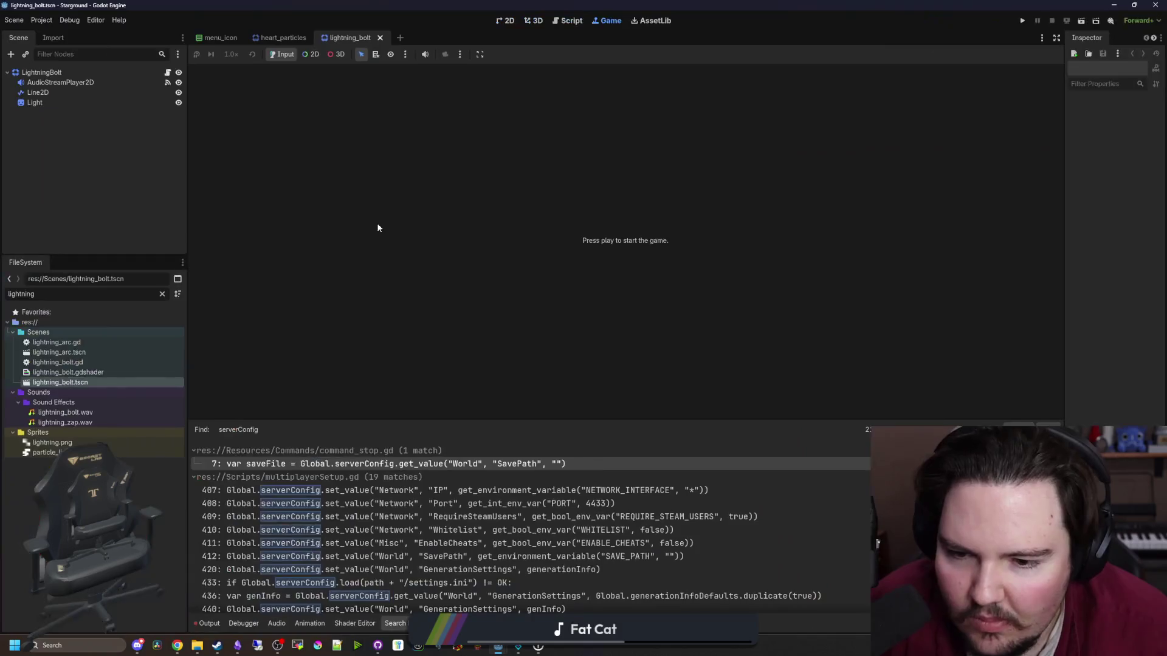
pyautogui.moveTo(378, 652)
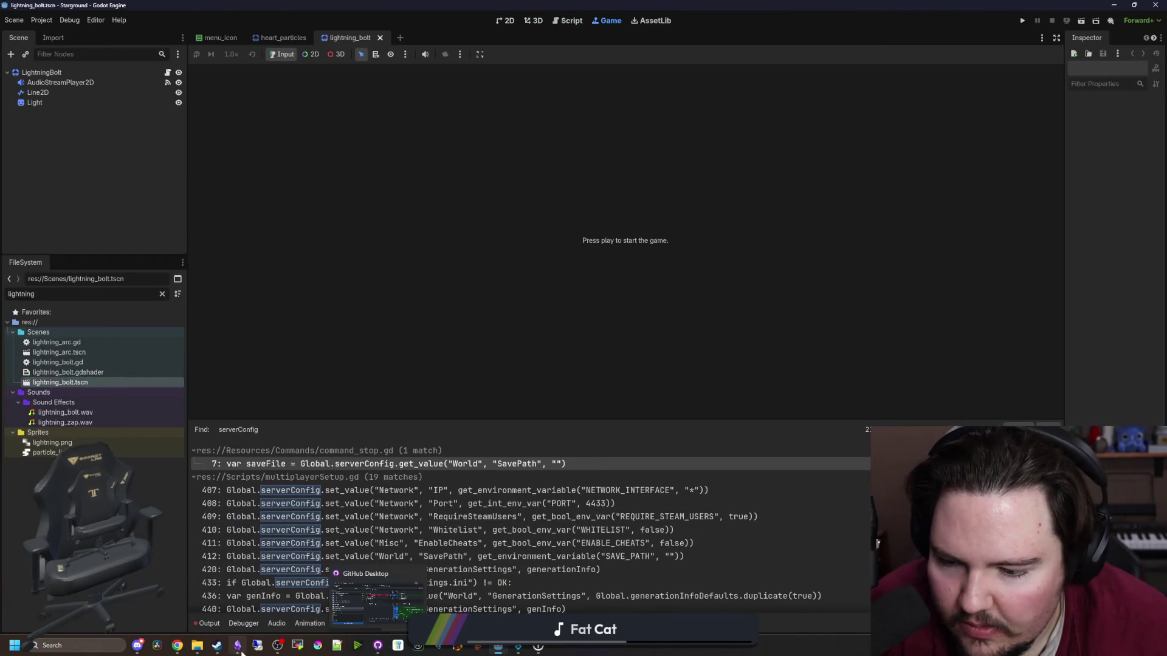
pyautogui.moveTo(217, 651)
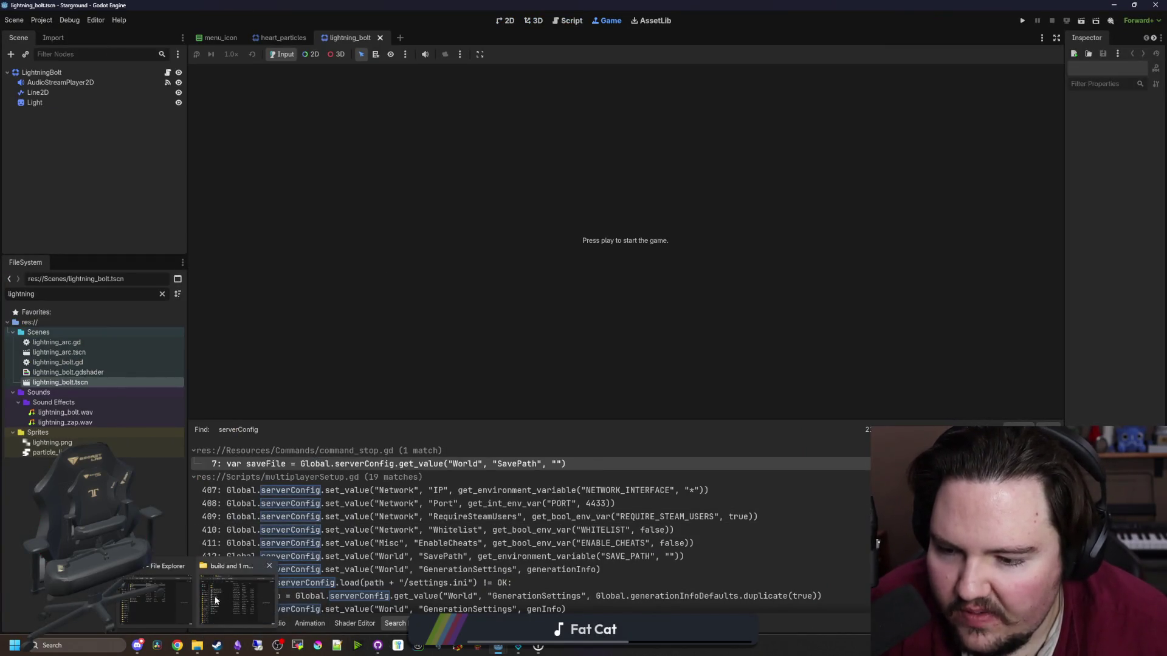
pyautogui.click(268, 567)
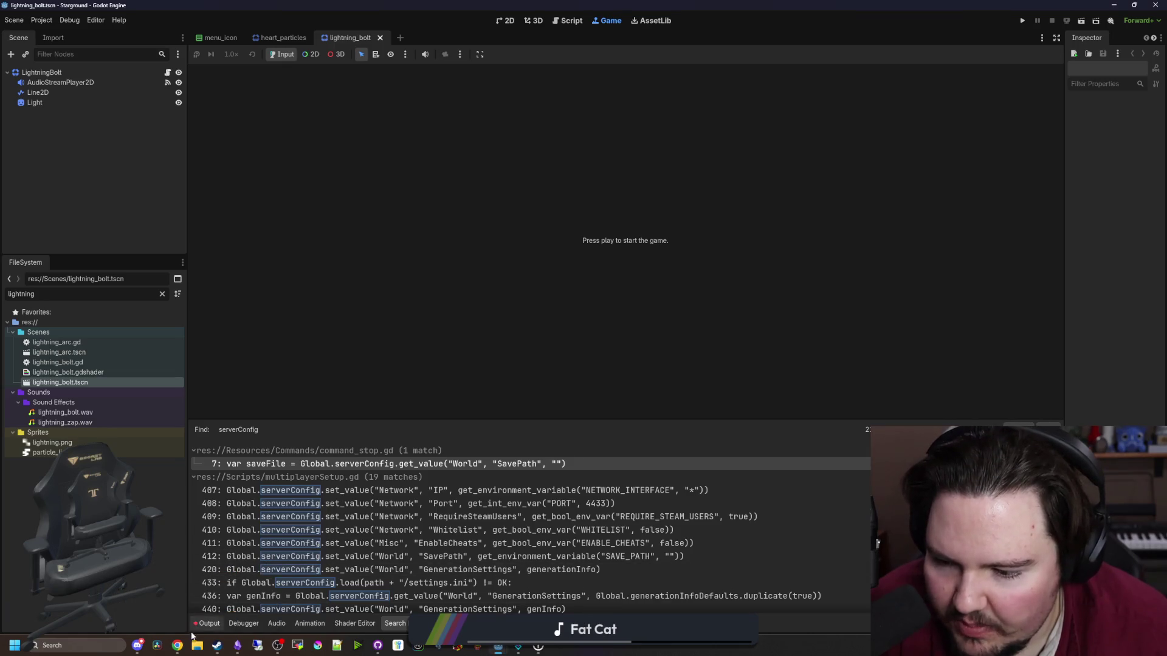
pyautogui.moveTo(178, 651)
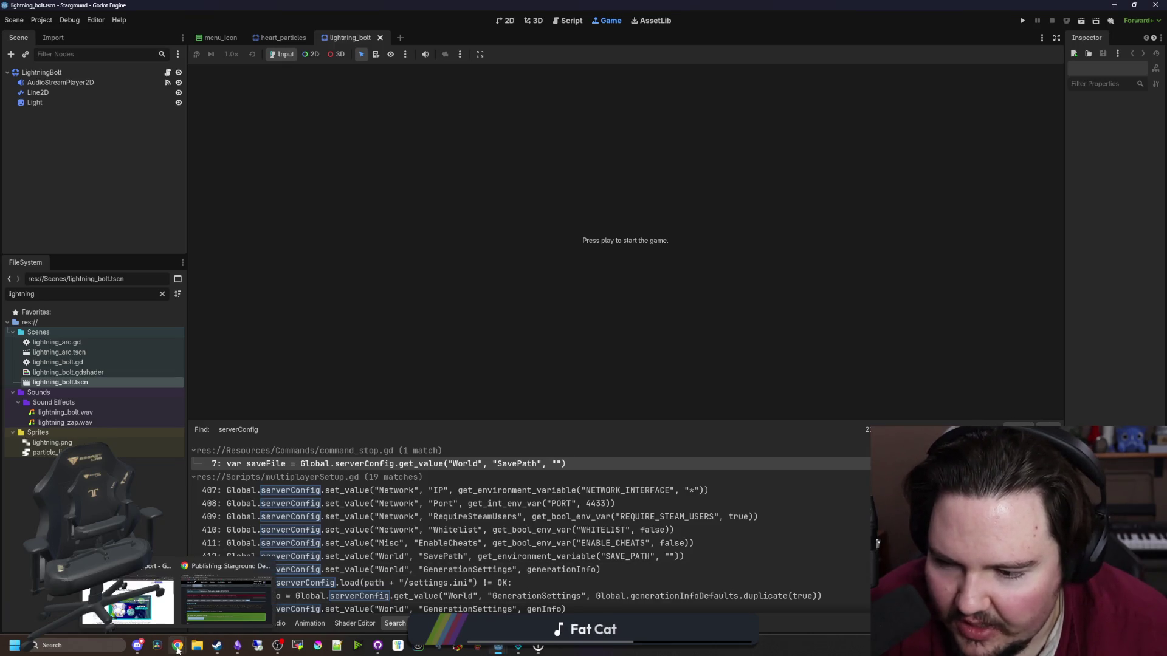
pyautogui.click(211, 620)
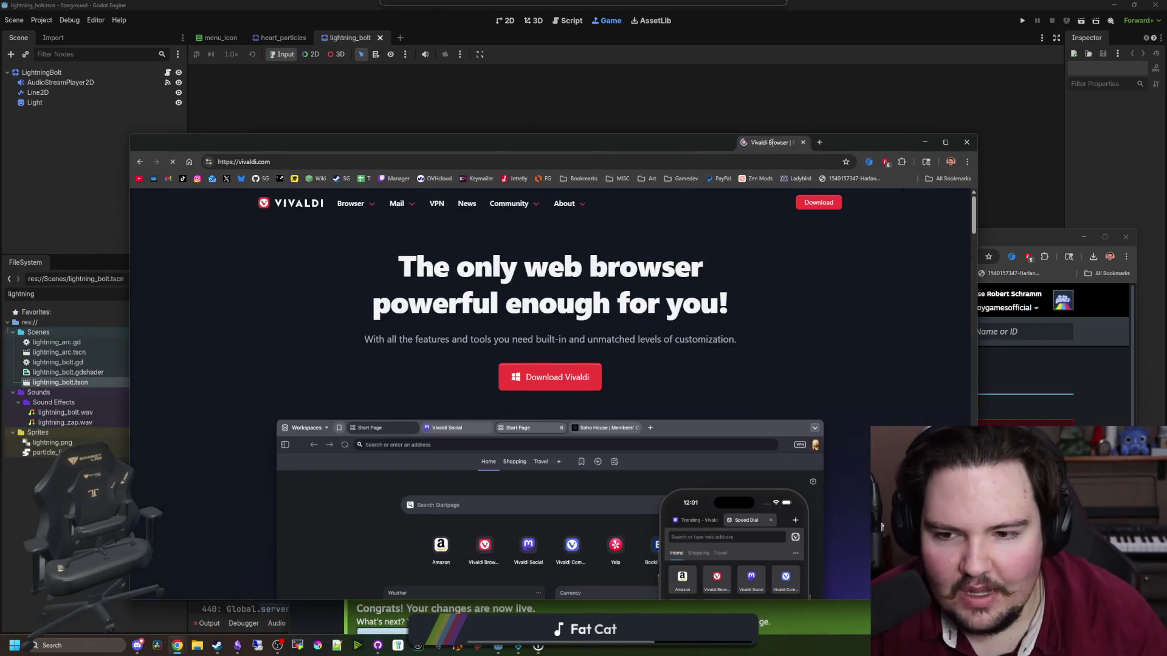
# Maximize Chrome, then download and launch the Vivaldi installer.
pyautogui.doubleClick(596, 125)
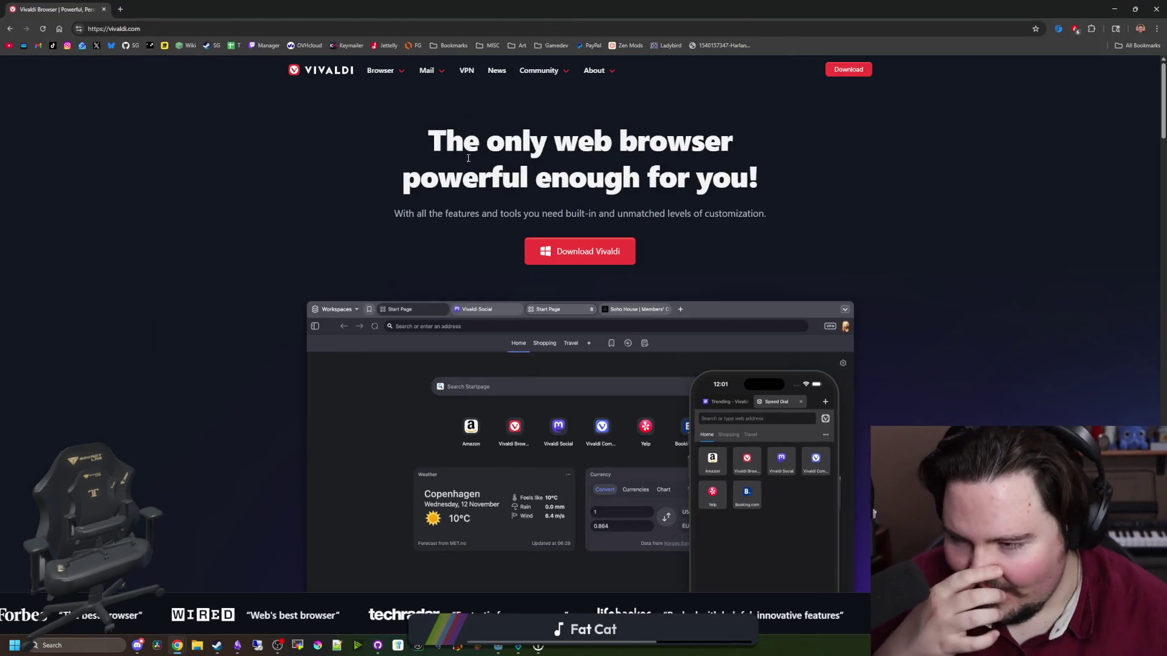
pyautogui.click(547, 250)
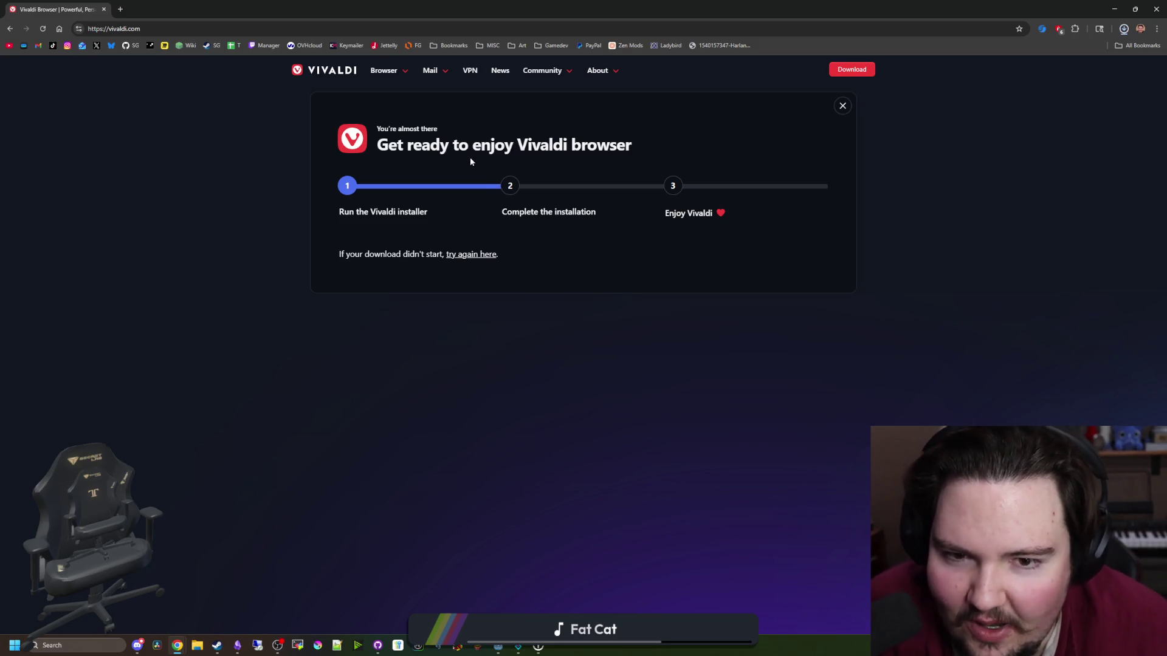
pyautogui.click(1044, 58)
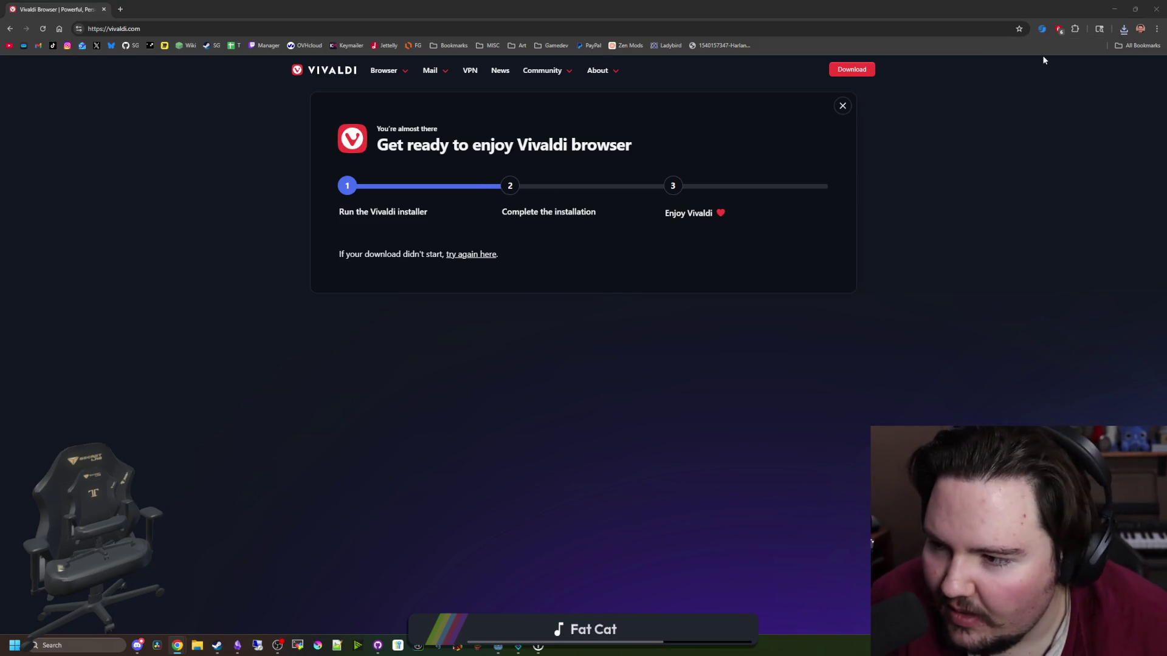
pyautogui.click(442, 109)
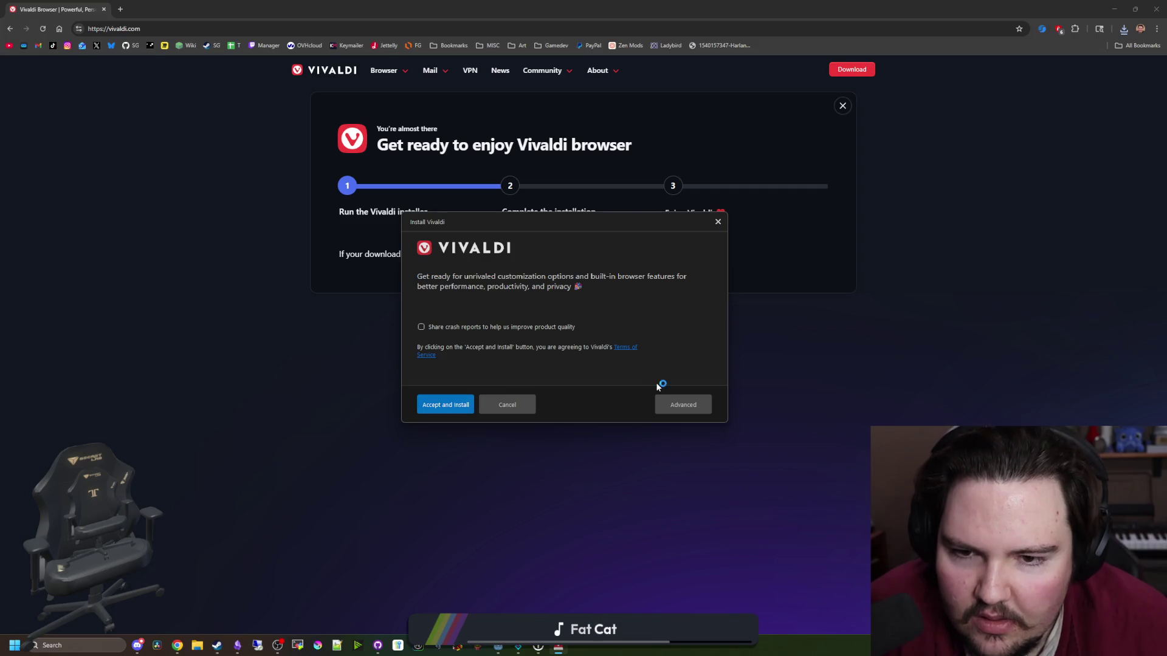
# Install Vivaldi with the Per user installation type from the advanced options.
pyautogui.click(689, 404)
pyautogui.click(628, 286)
pyautogui.click(628, 286)
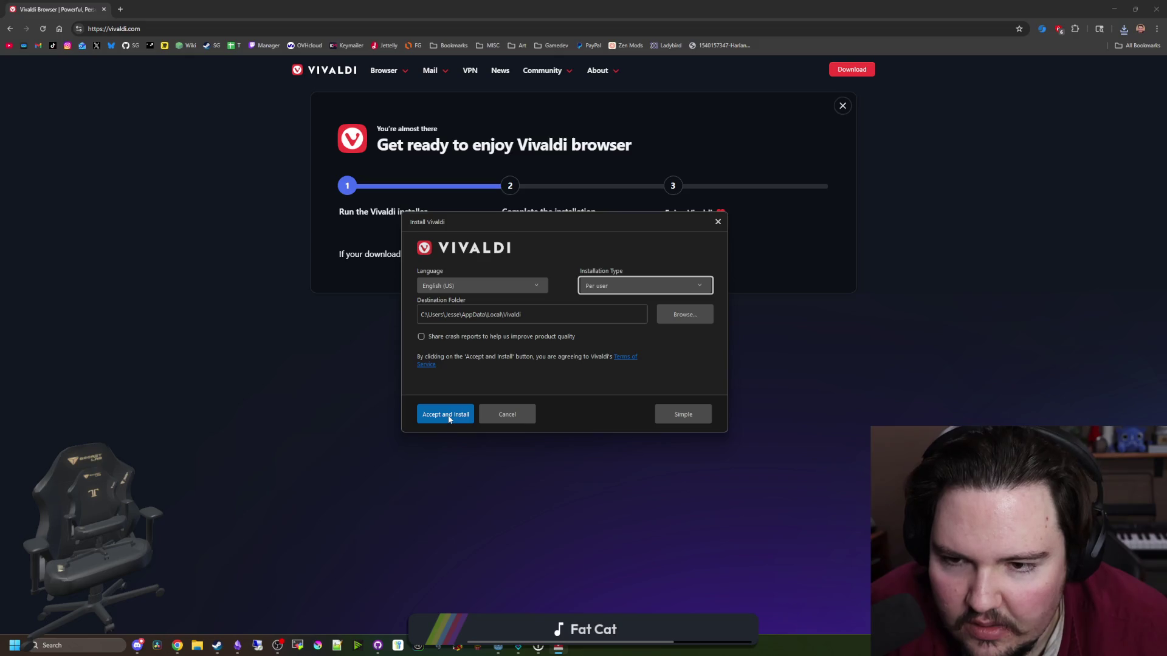
pyautogui.click(447, 415)
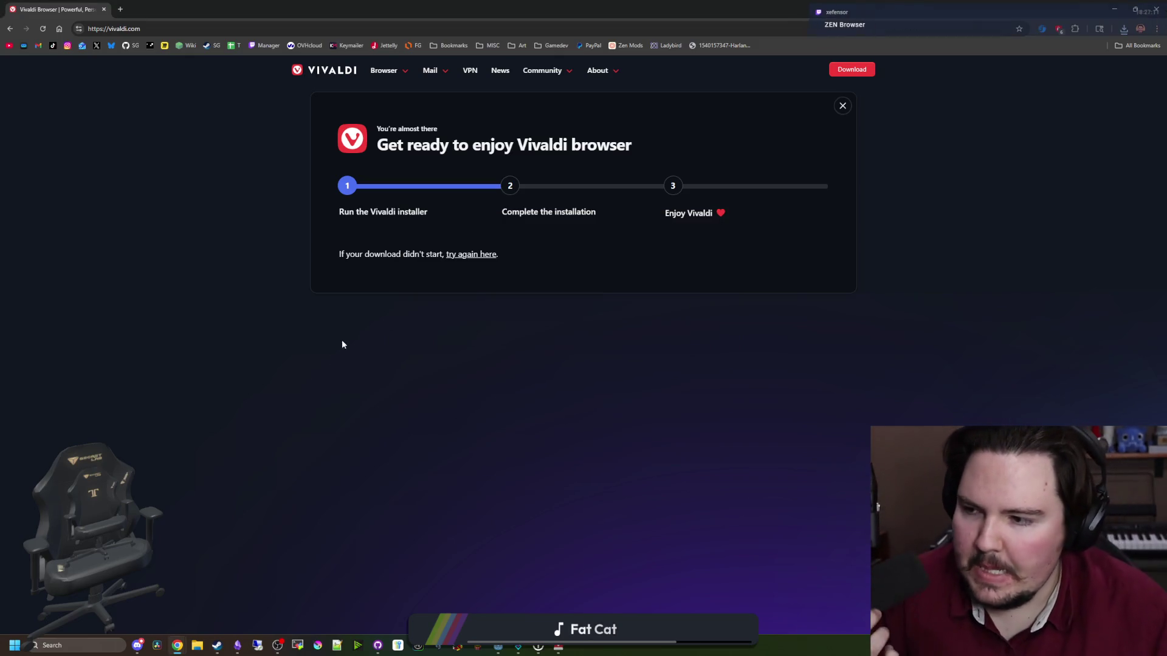
# Open Zen Mods in a new tab, then go to the Zen Browser home page and its beta announcement.
pyautogui.middleClick(629, 49)
pyautogui.click(164, 9)
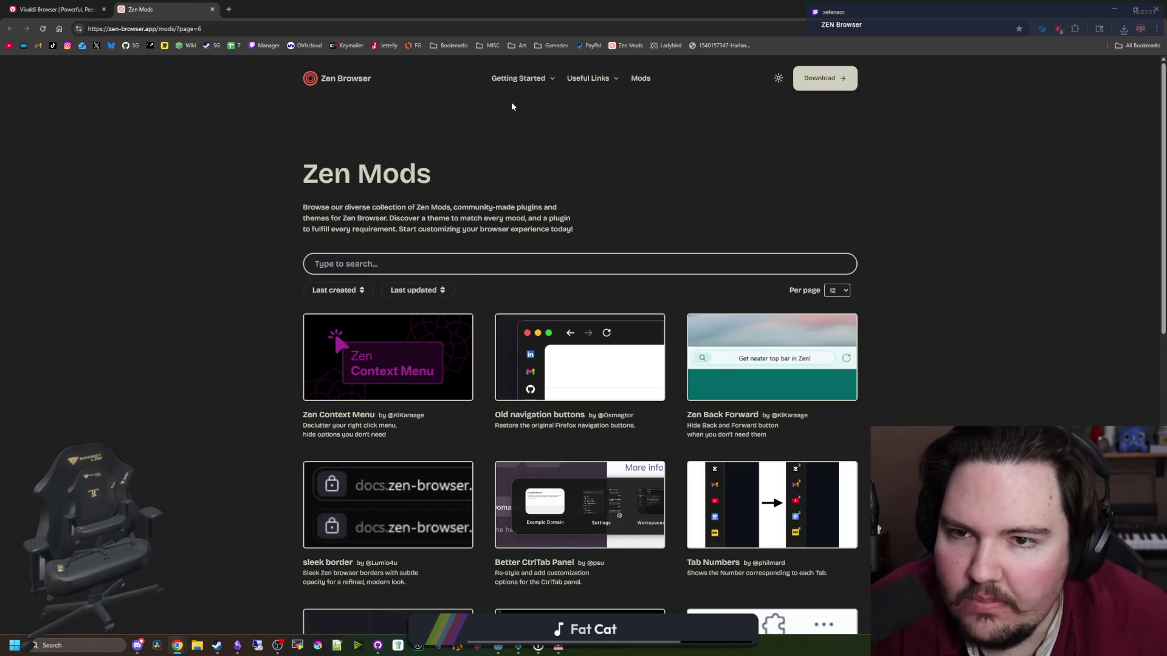
pyautogui.click(345, 78)
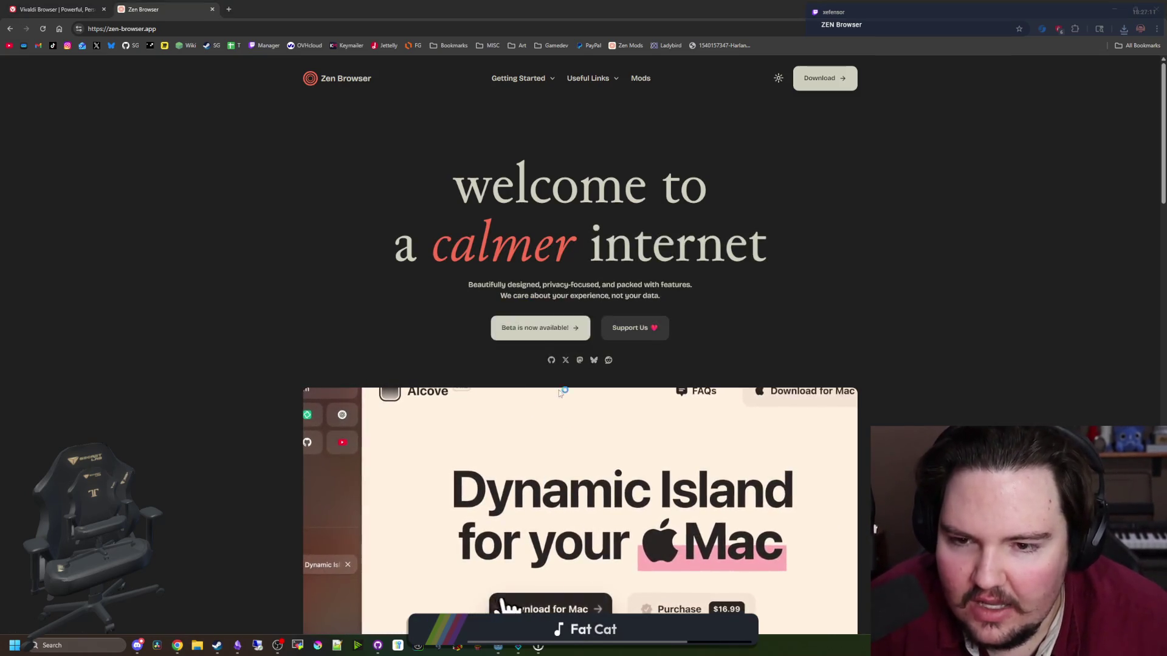
pyautogui.click(555, 328)
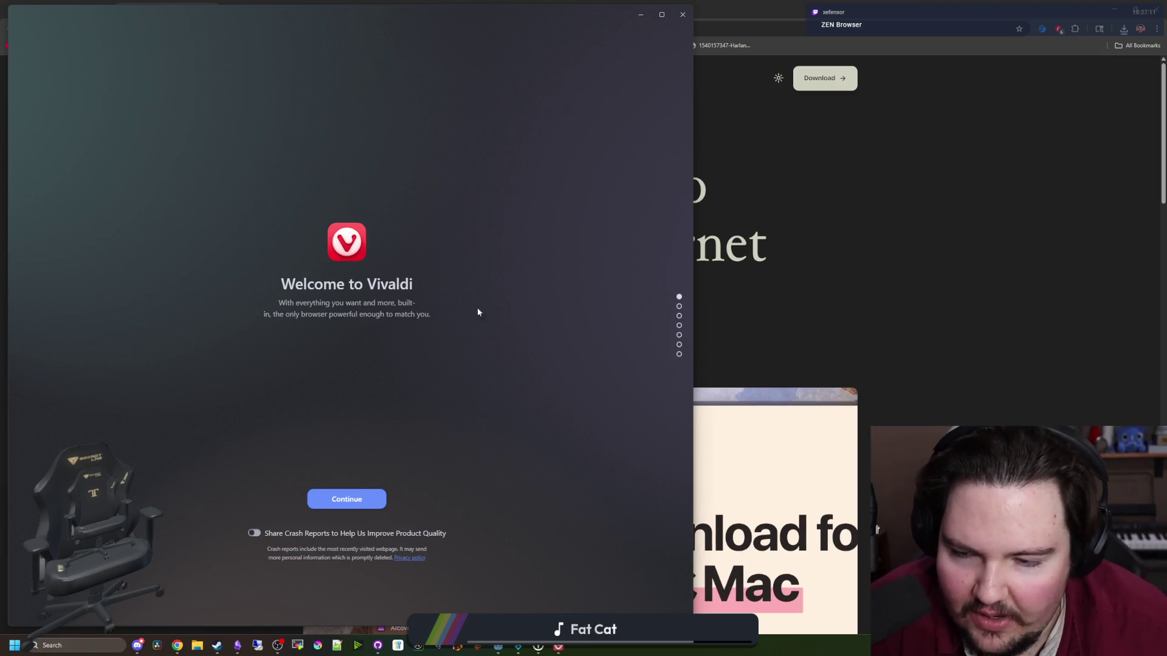
# Continue past Vivaldi's welcome screen to the free-account step, then switch back to Chrome.
pyautogui.click(354, 504)
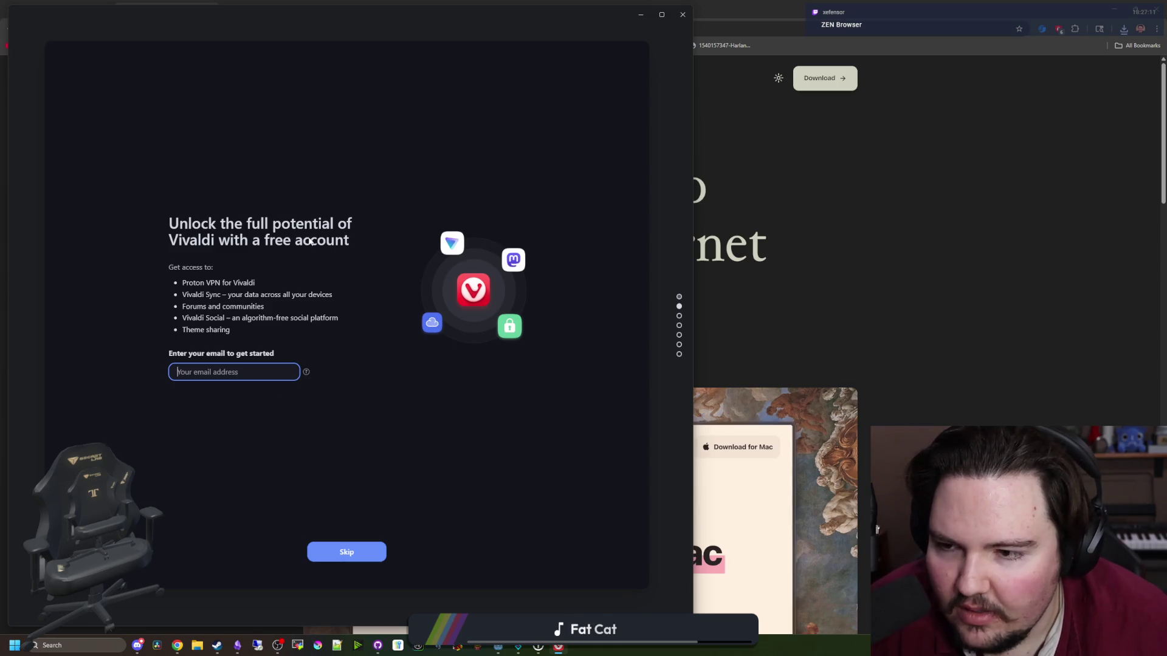
pyautogui.hotkey('alt', 'Tab')
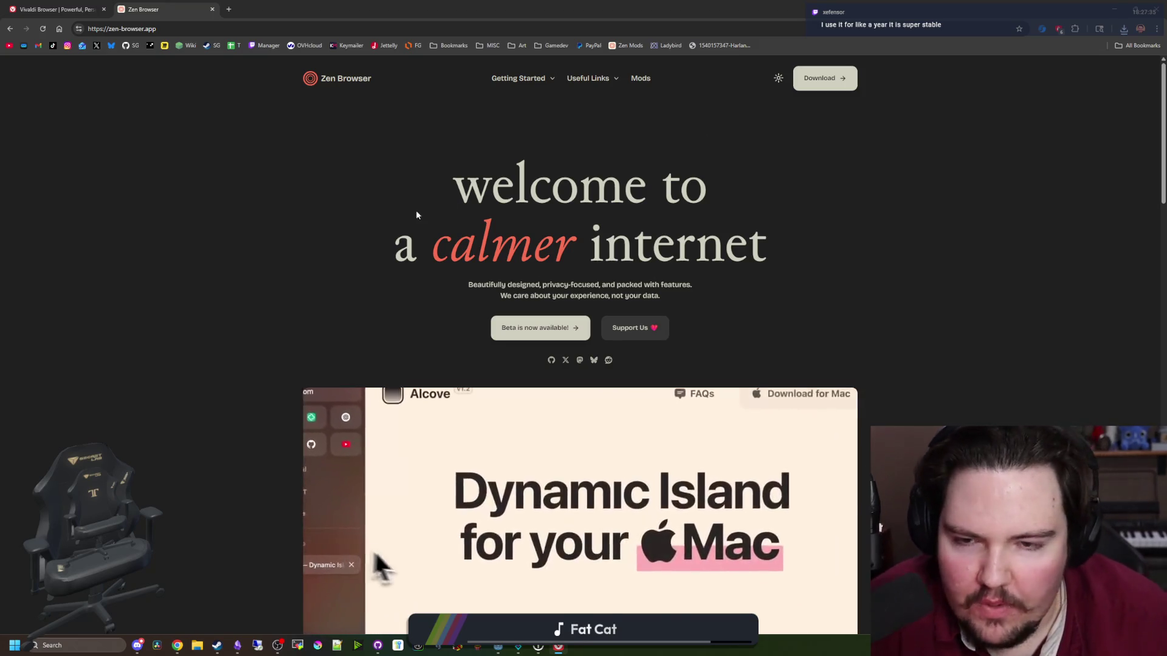
# Scroll through the Zen Browser page, then restore its window to a smaller size.
pyautogui.scroll(-15, 417, 214)
pyautogui.scroll(5, 417, 214)
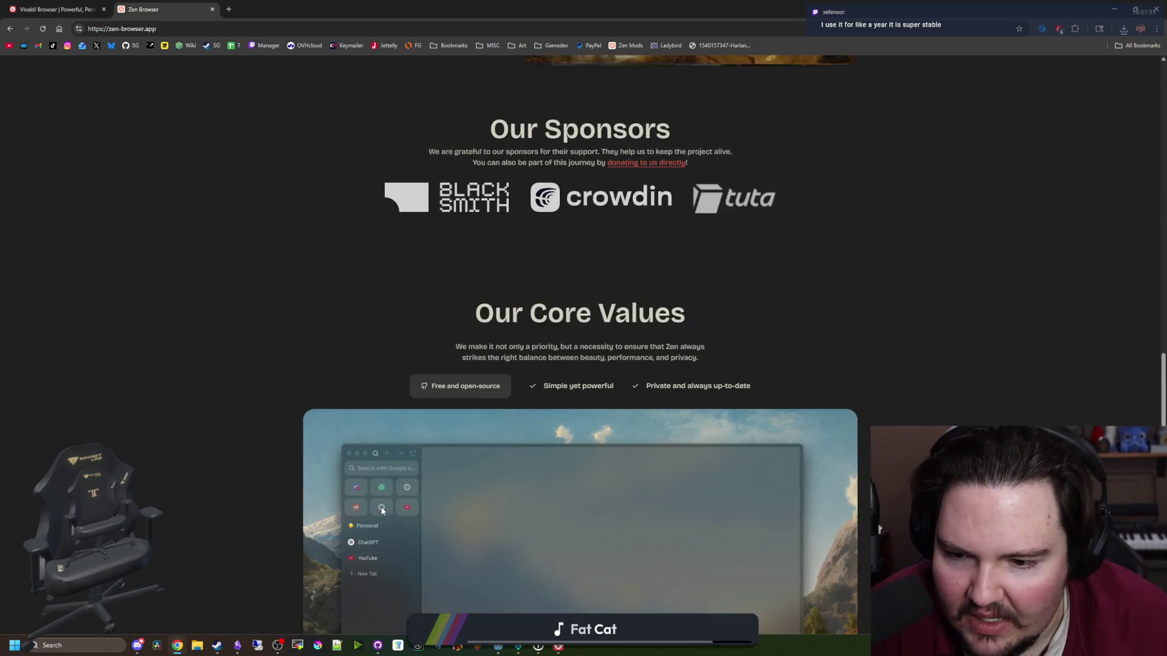
pyautogui.scroll(-3, 537, 608)
pyautogui.scroll(15, 538, 608)
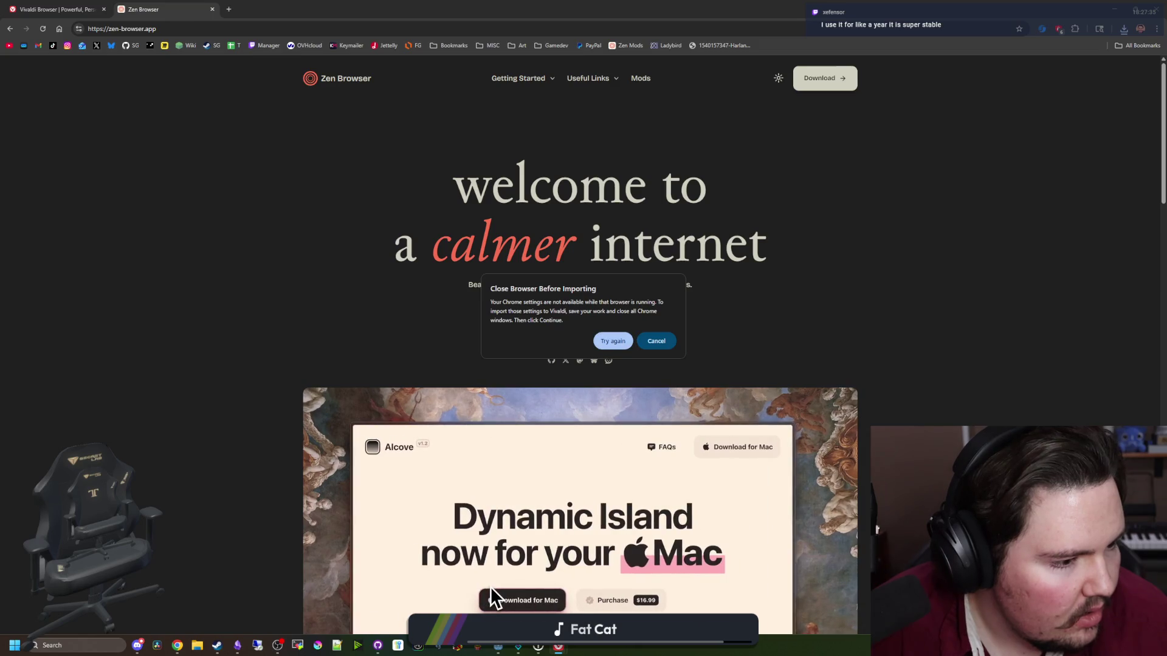
pyautogui.moveTo(512, 5)
pyautogui.mouseDown()
pyautogui.moveTo(681, 130)
pyautogui.moveTo(493, 149)
pyautogui.mouseUp()
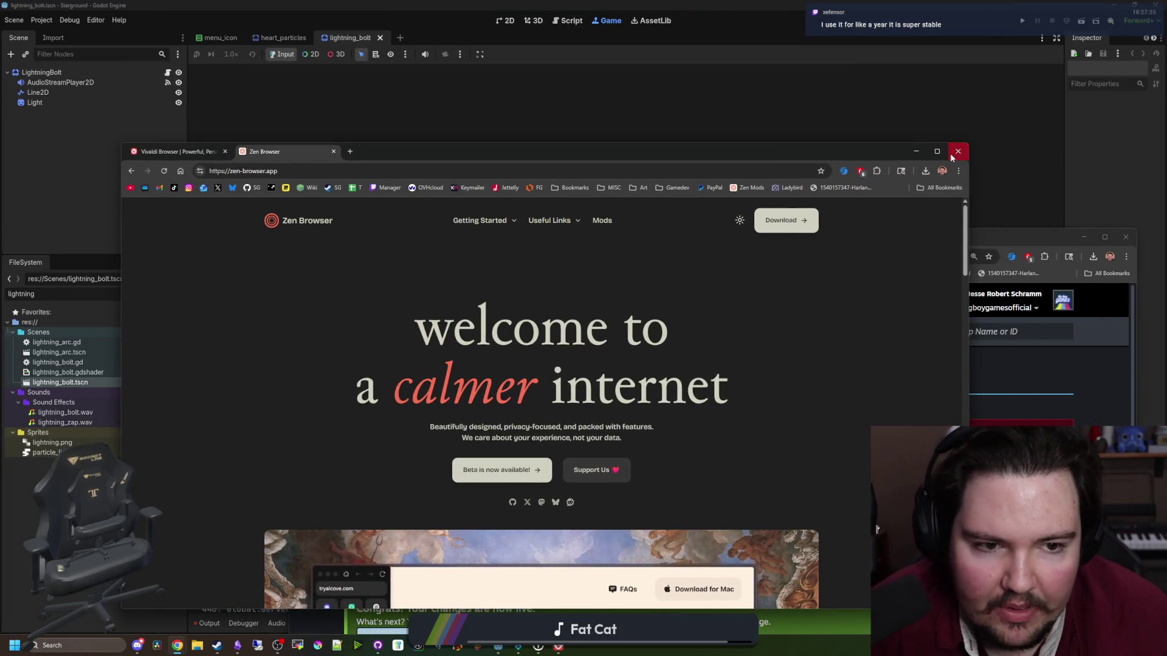
# Close the Zen Browser, Steamworks and remaining Chrome windows so Vivaldi can retry the import.
pyautogui.click(952, 157)
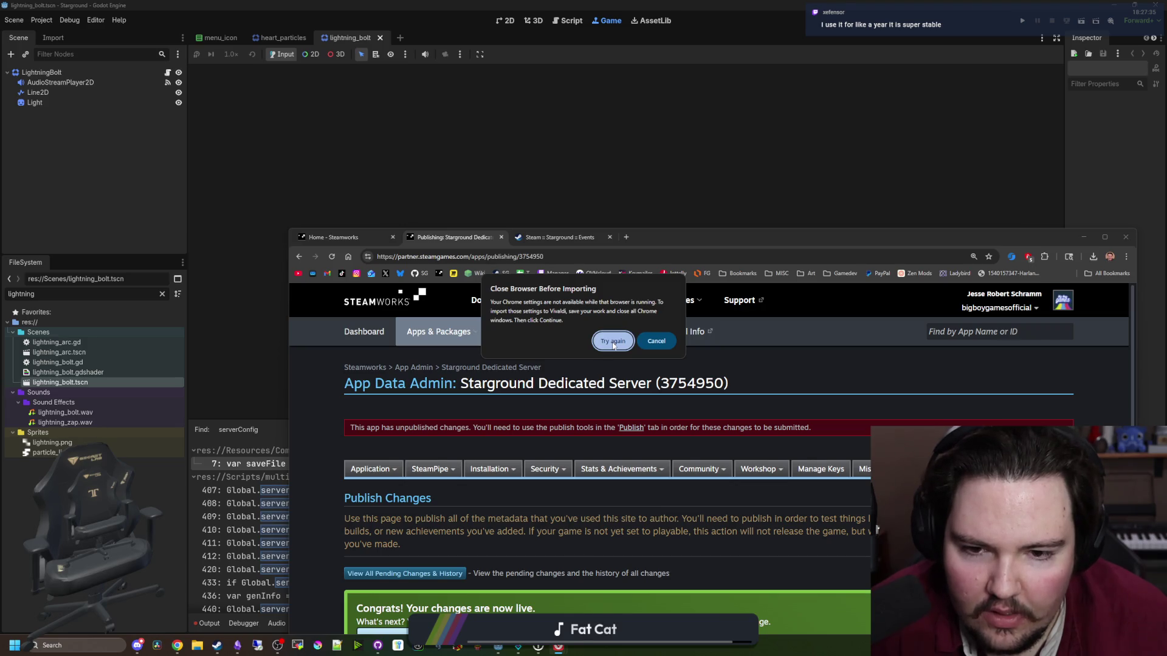
pyautogui.click(1124, 237)
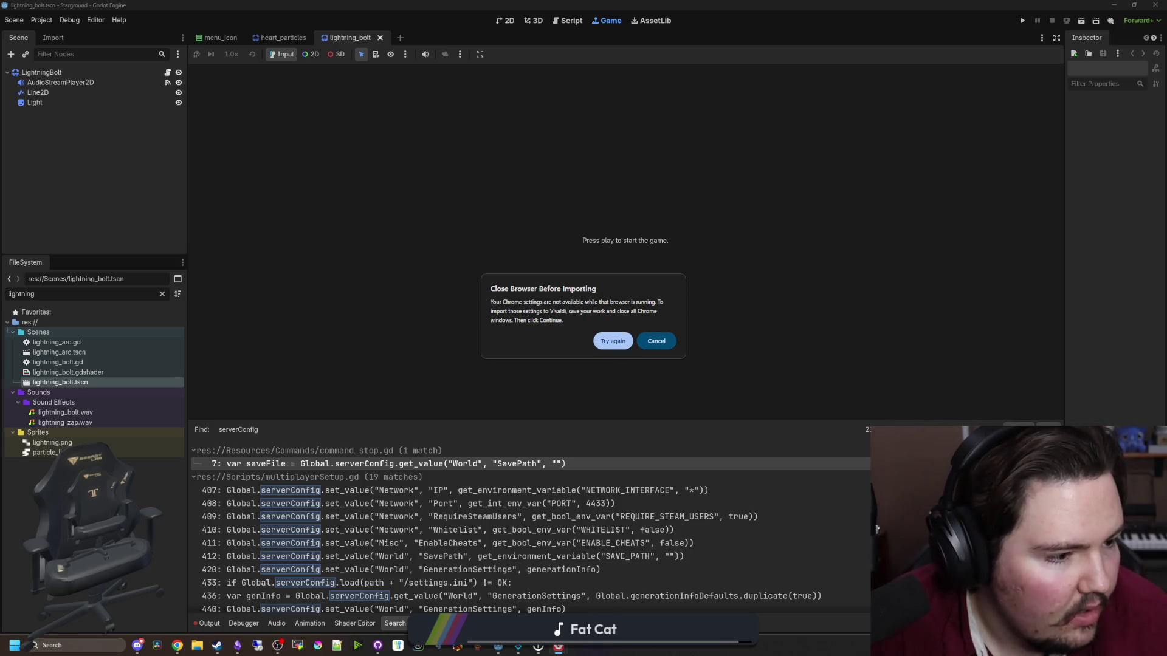
pyautogui.press('Tab')
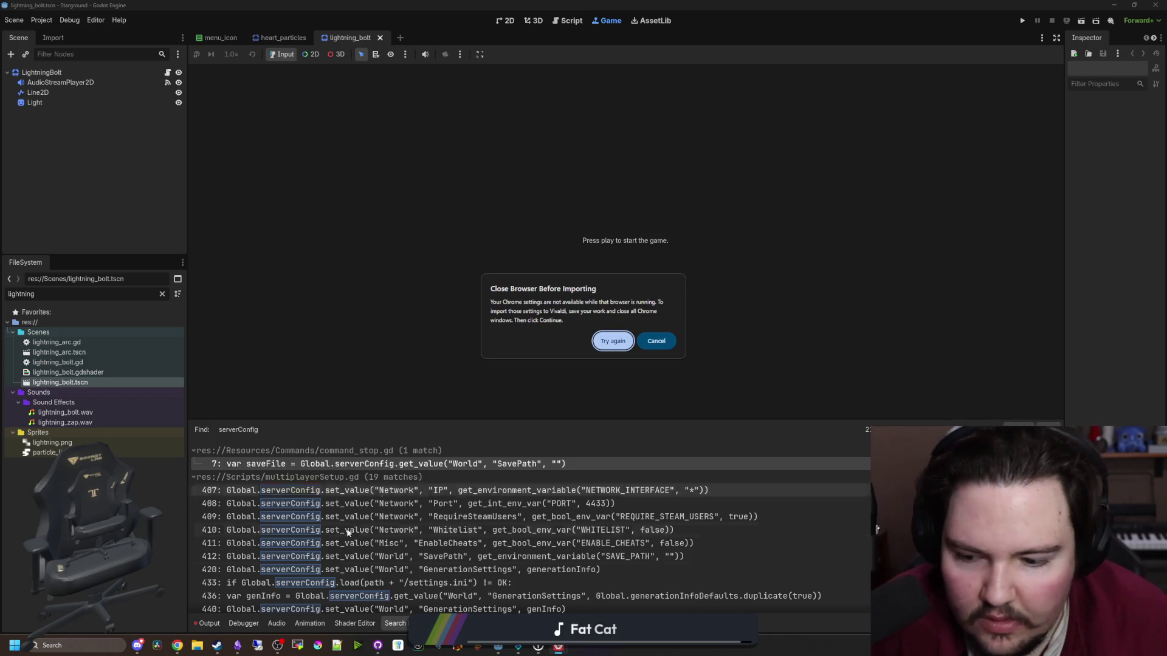
pyautogui.moveTo(177, 644)
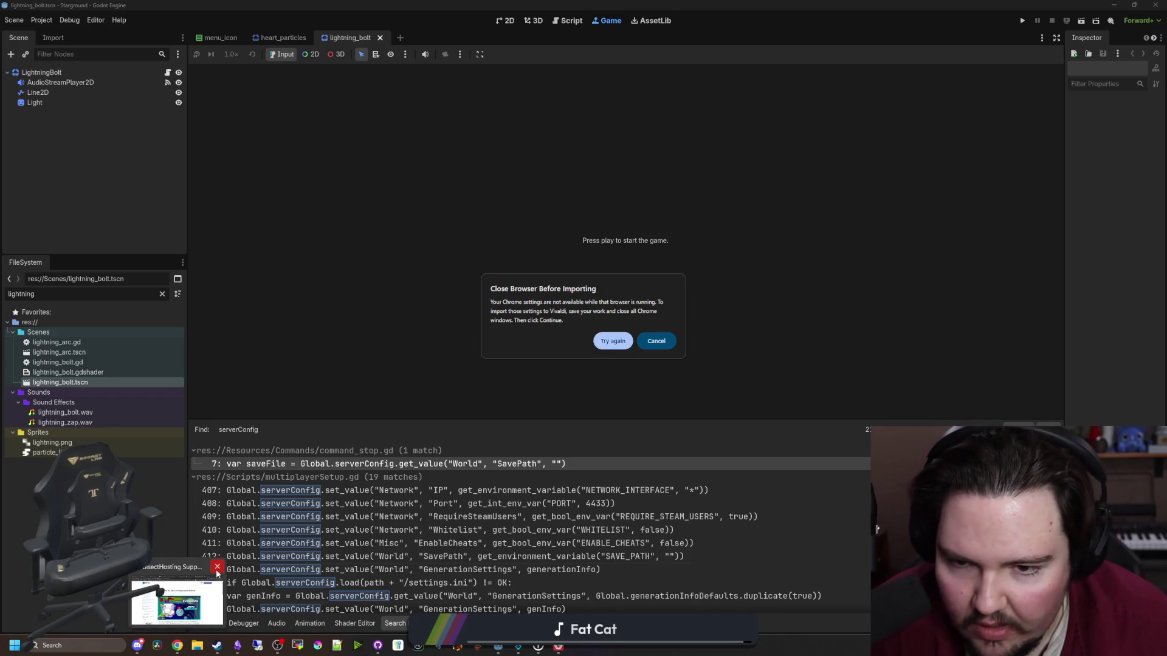
pyautogui.click(875, 528)
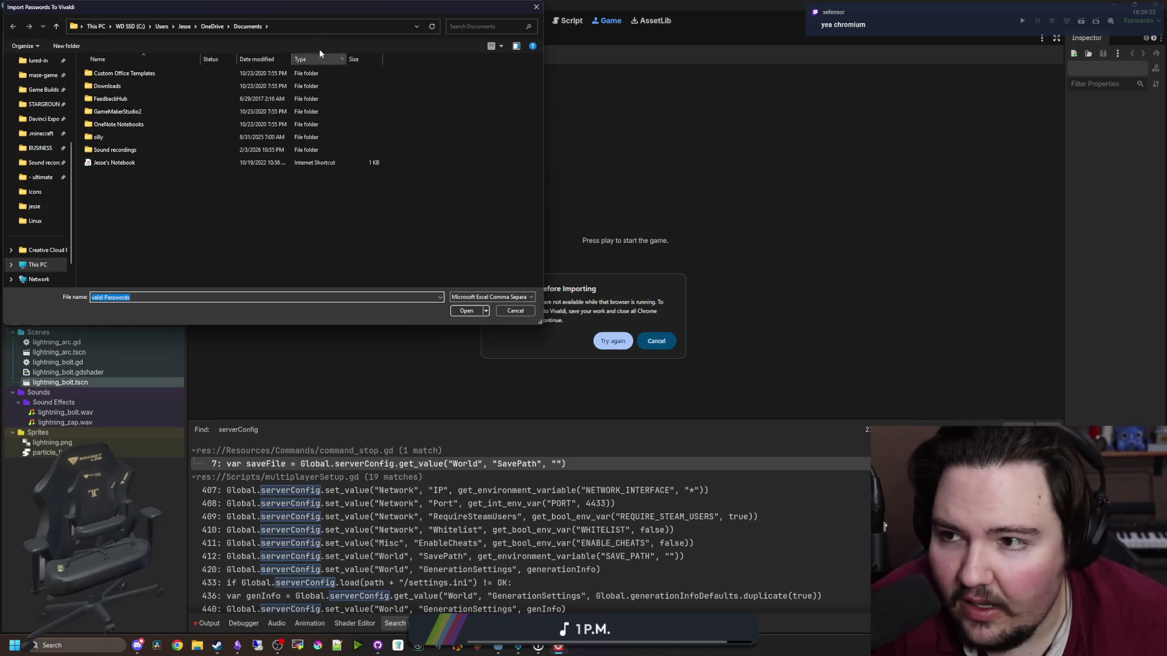
# Cancel the password file import and dismiss the Close Browser Before Importing prompt.
pyautogui.press('Escape')
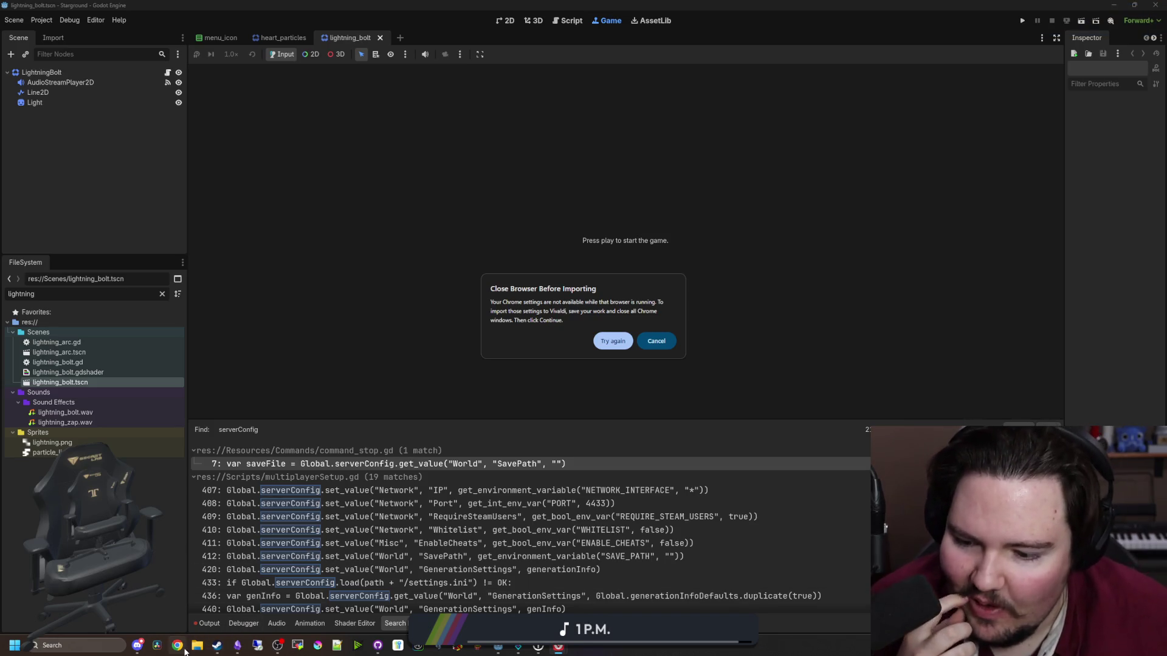
pyautogui.click(657, 342)
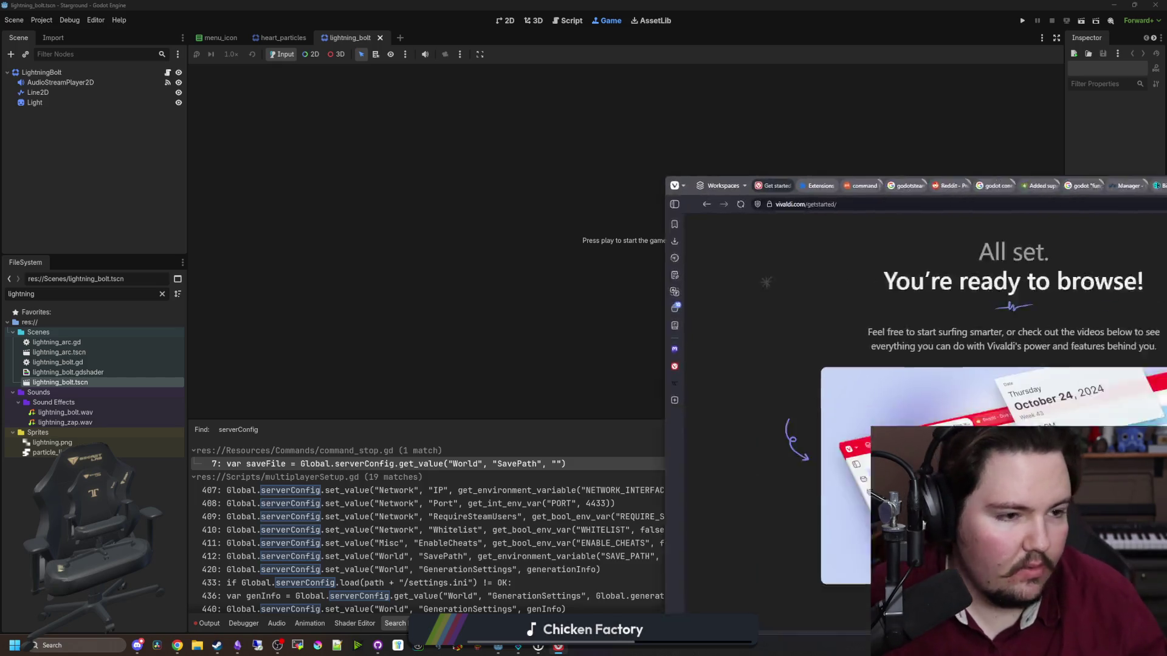
# Move Vivaldi toward the screen centre, view its profile options, then minimize it.
pyautogui.moveTo(817, 202); pyautogui.dragTo(795, 156)
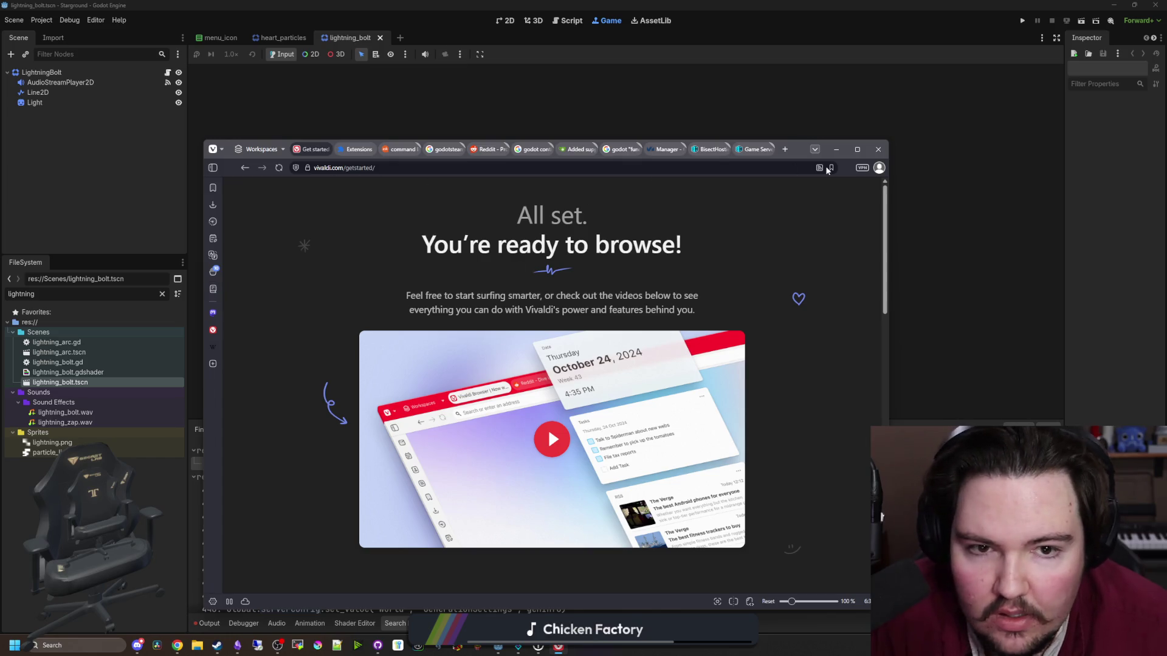
pyautogui.click(878, 169)
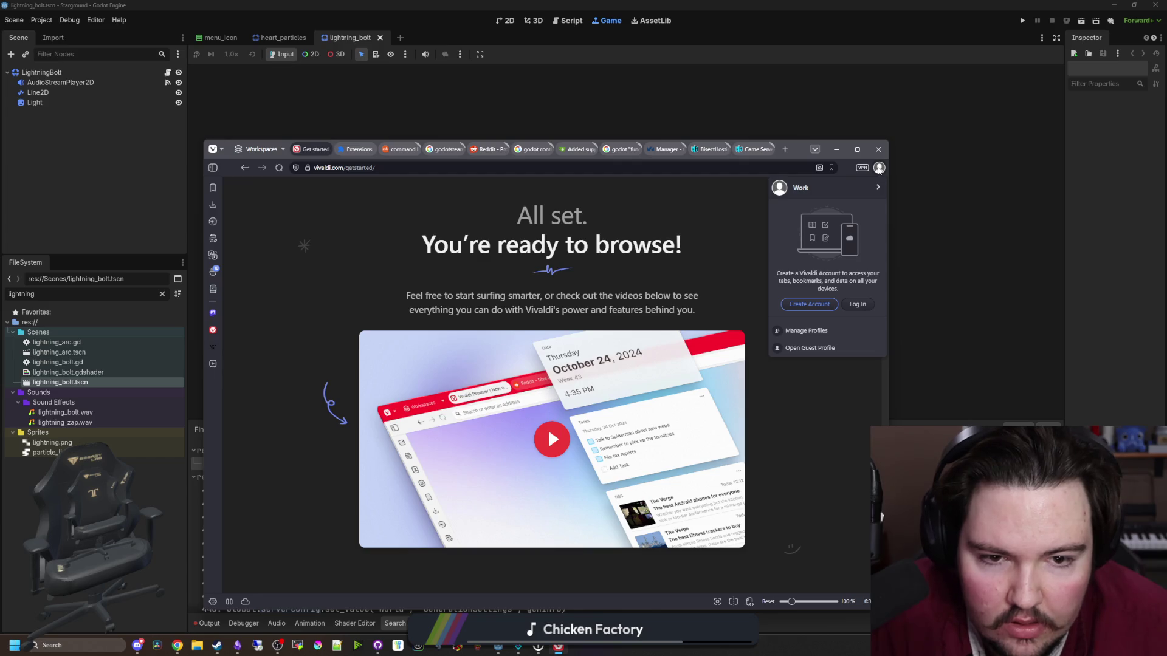
pyautogui.click(837, 149)
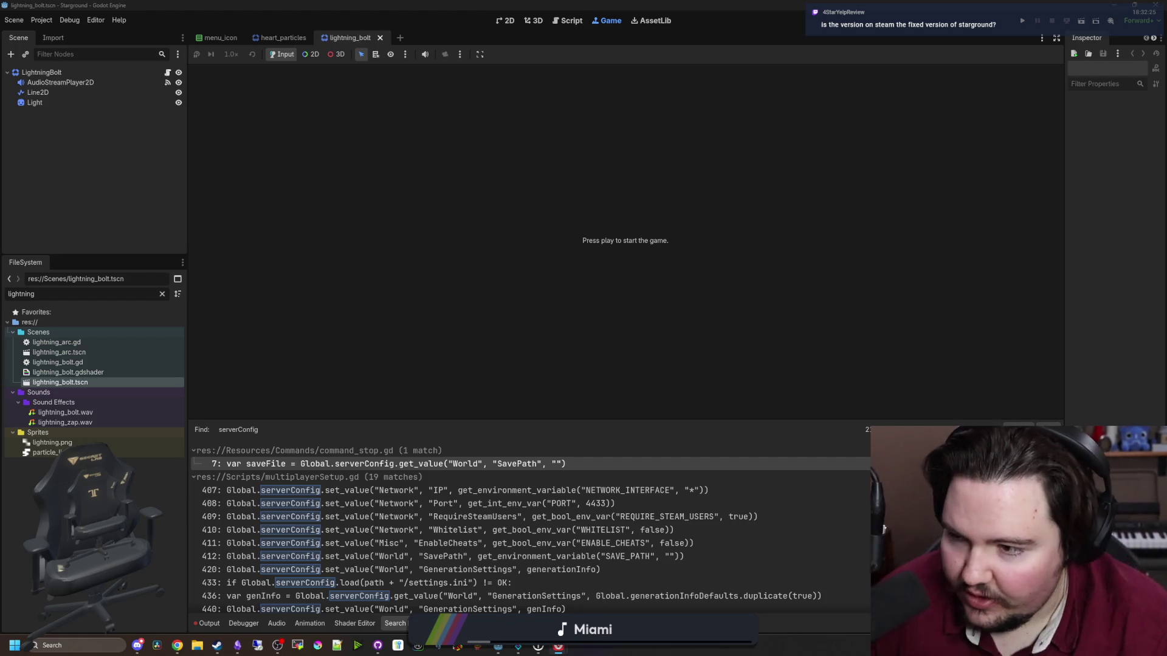
# Bring the Steam library window showing the Starground page in front of Godot.
pyautogui.moveTo(224, 646)
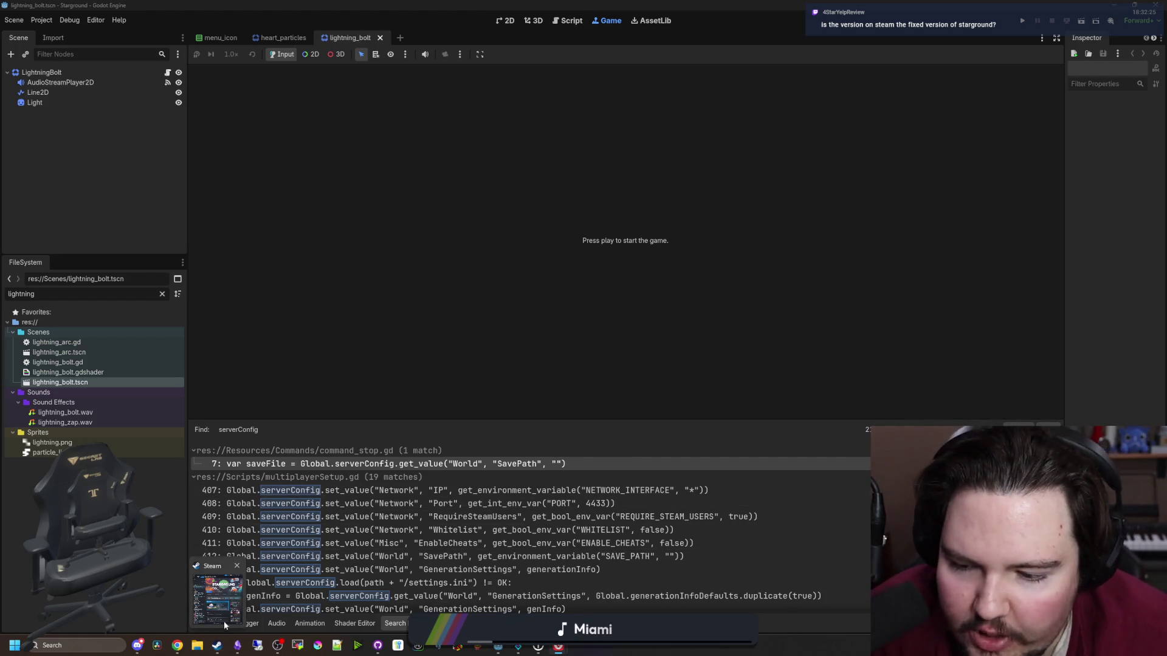
pyautogui.click(223, 621)
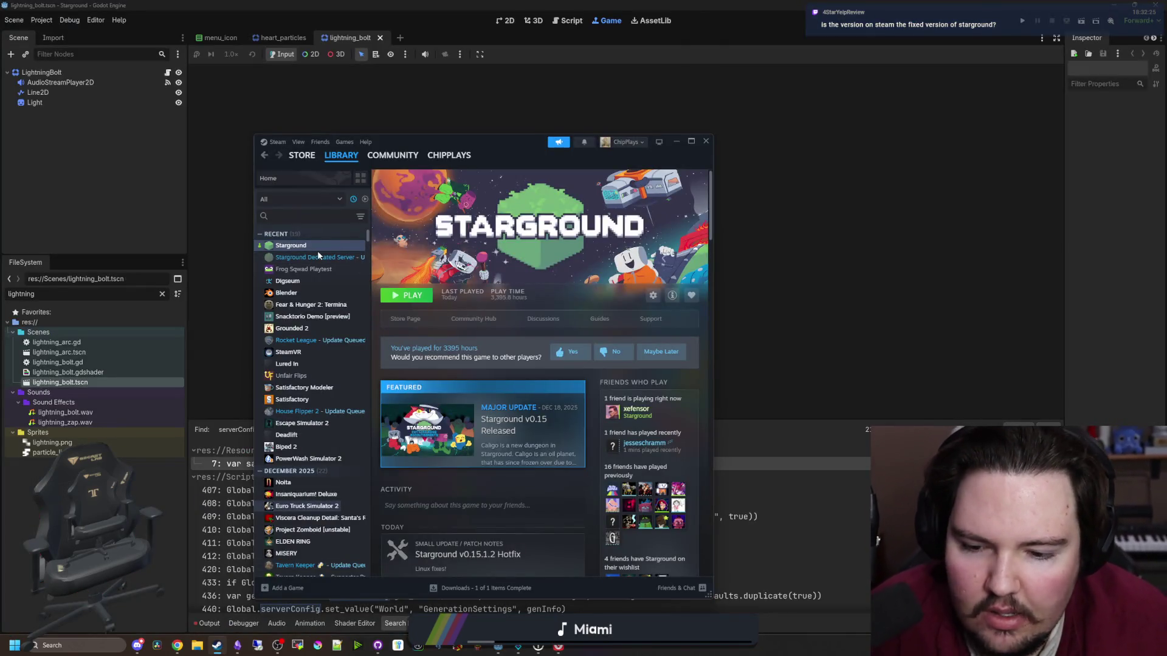
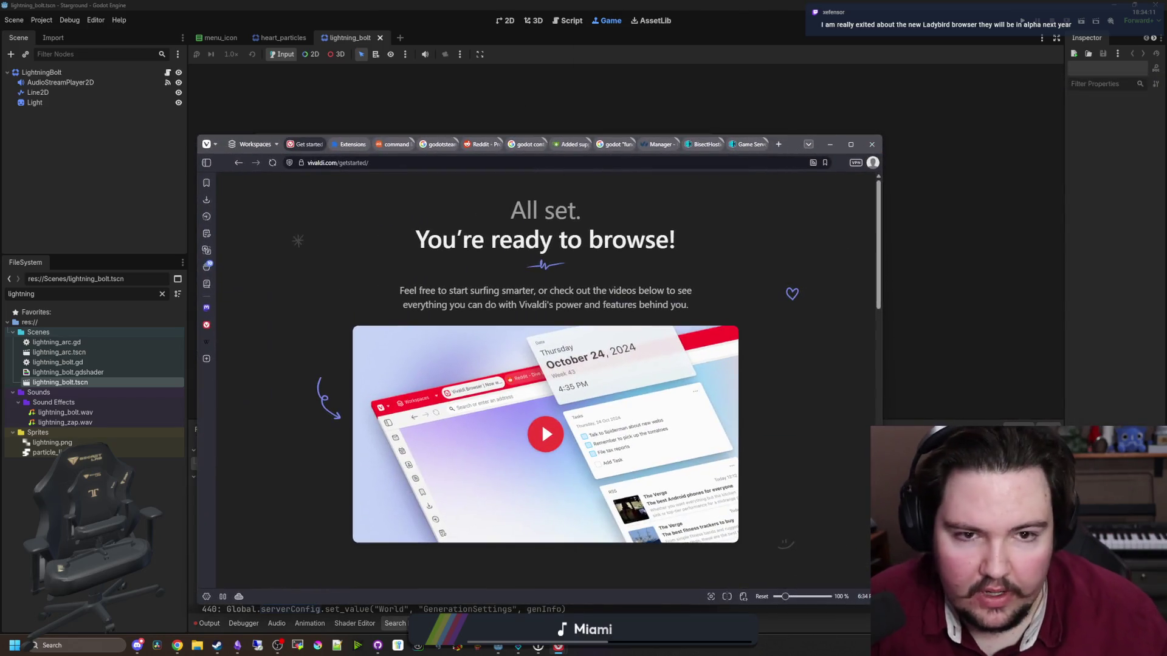
# Bookmark the Get started page, then push the Vivaldi window to the right screen edge.
pyautogui.click(872, 165)
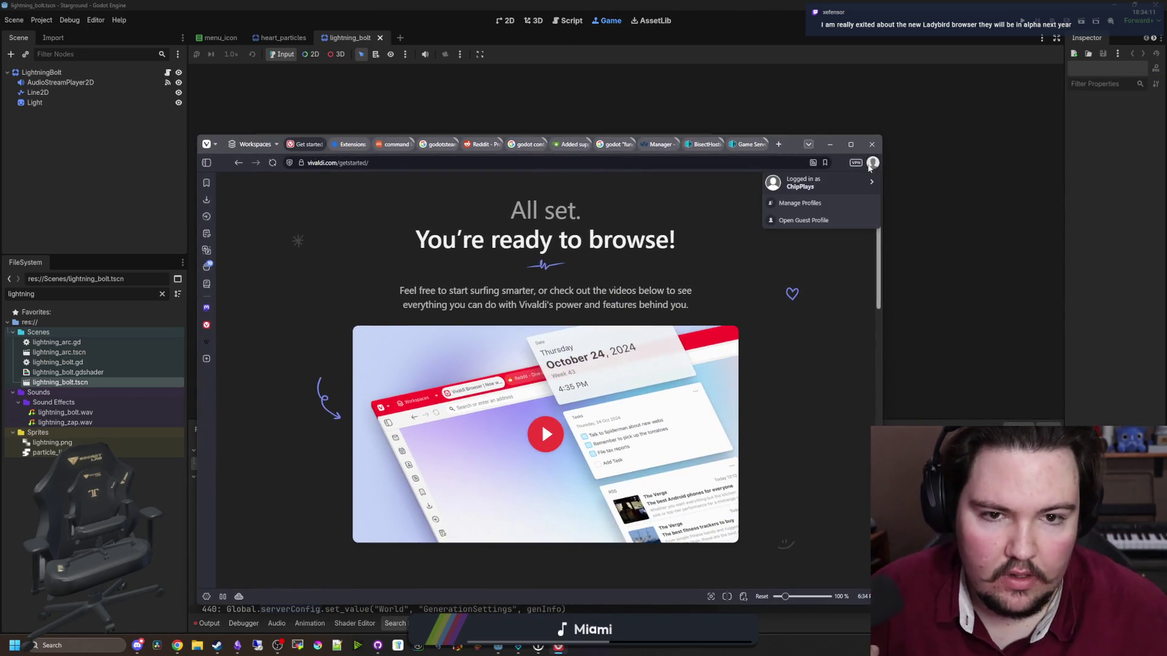
pyautogui.click(869, 165)
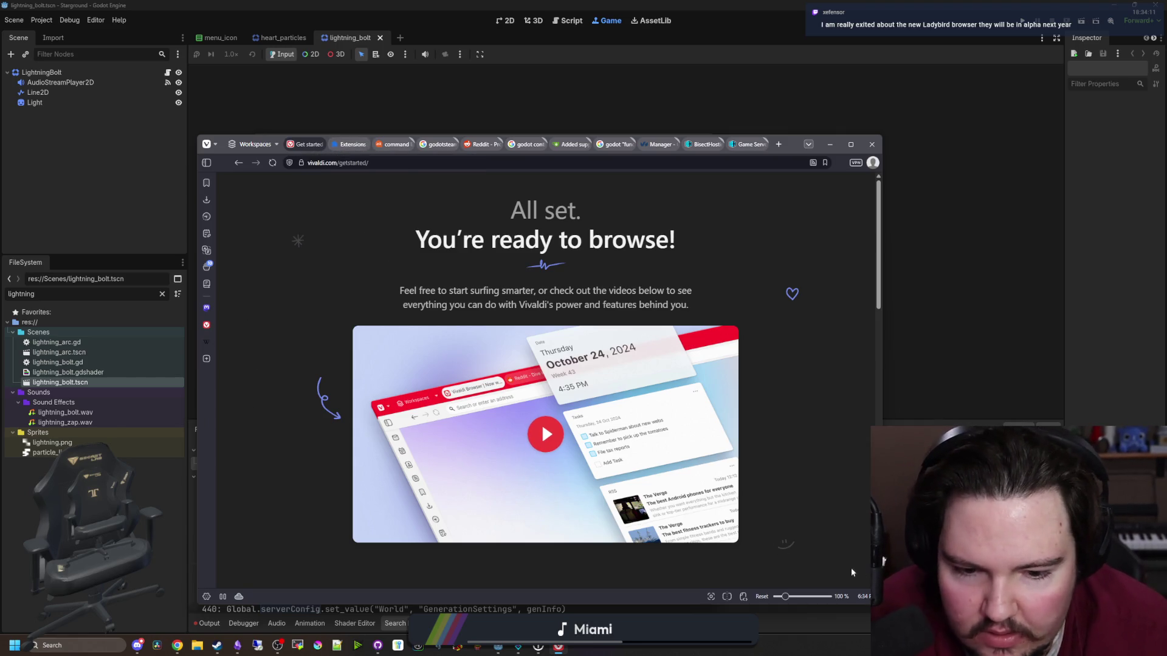
pyautogui.click(824, 163)
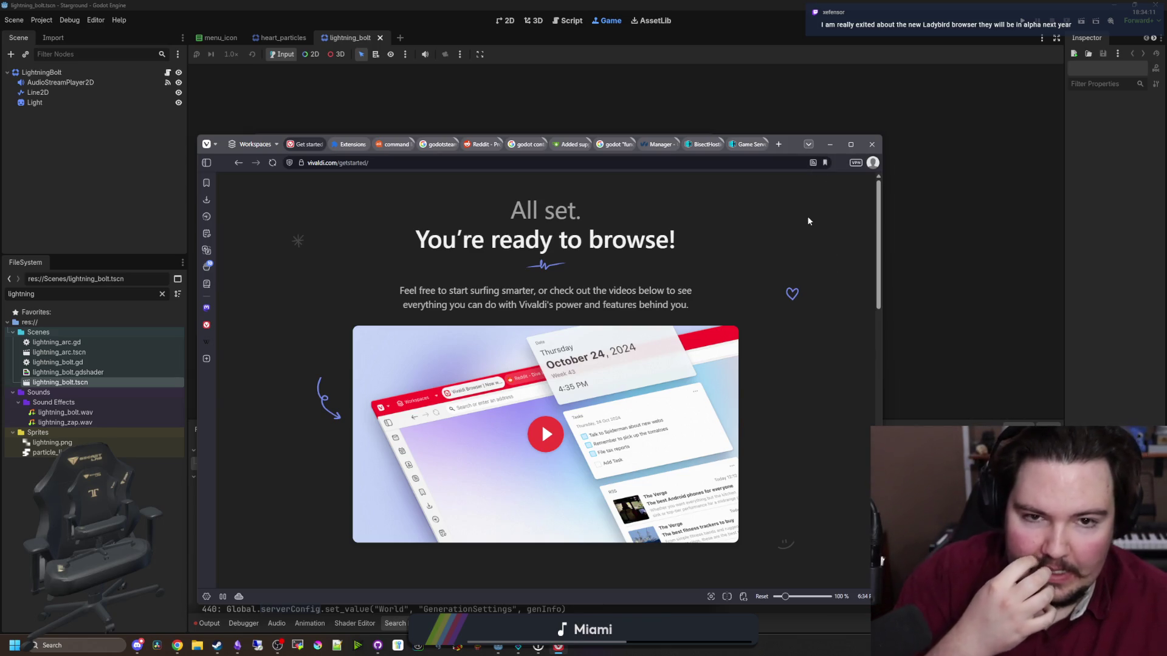
pyautogui.click(825, 163)
pyautogui.scroll(-10, 742, 375)
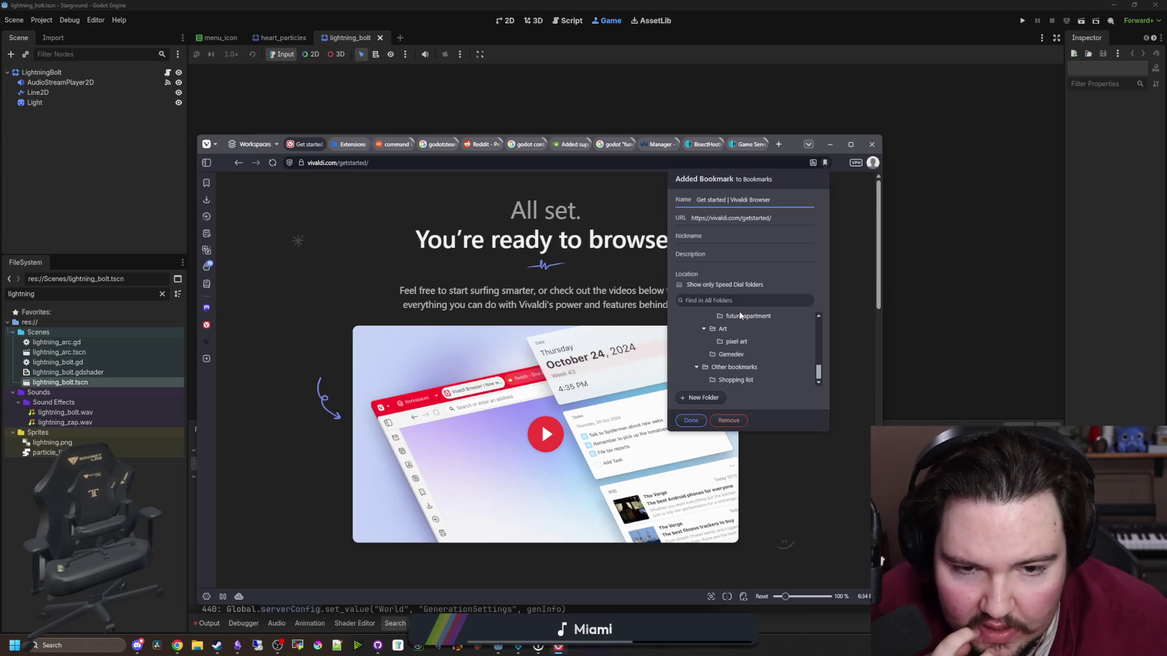
pyautogui.scroll(10, 743, 340)
pyautogui.click(858, 252)
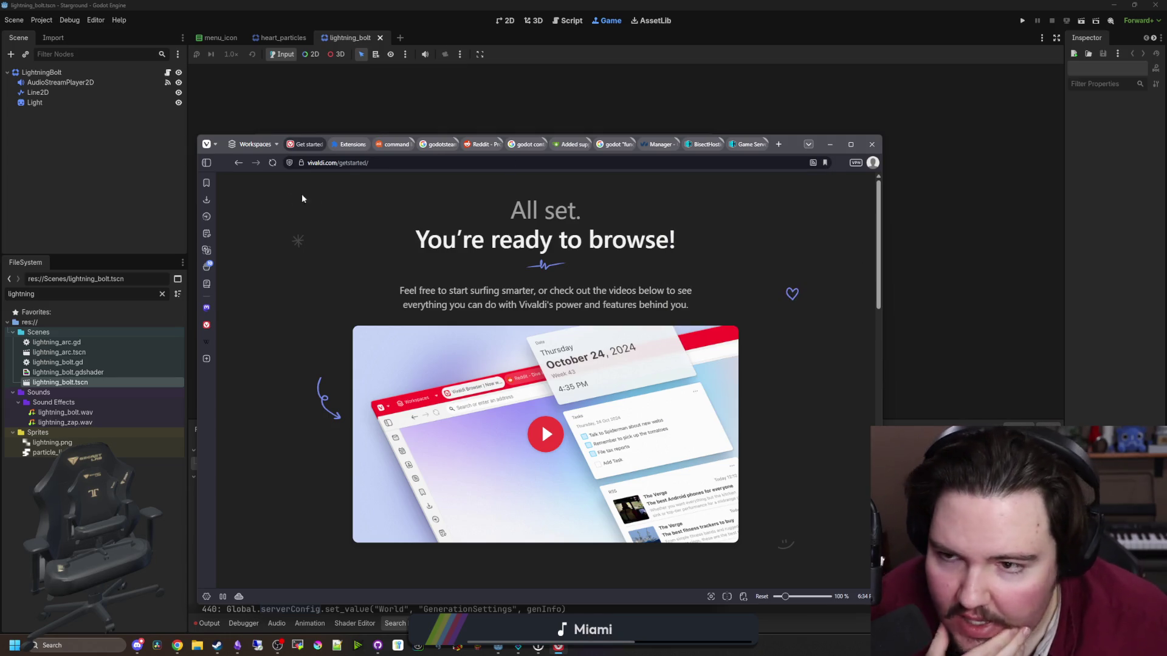
pyautogui.click(874, 162)
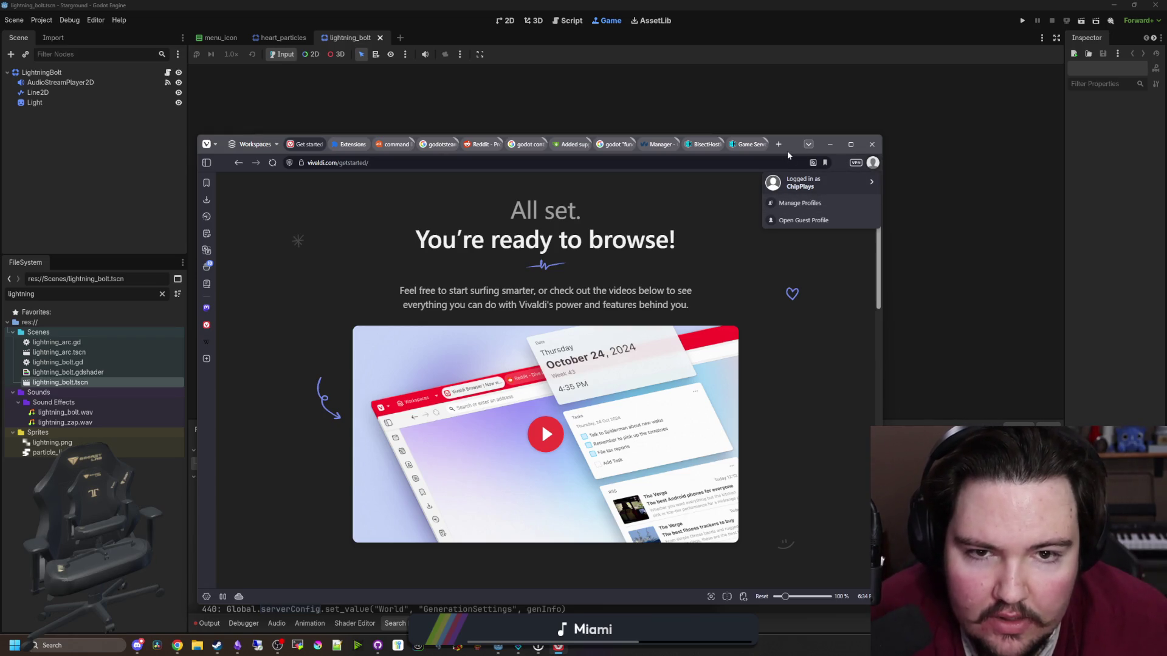
pyautogui.moveTo(788, 147)
pyautogui.mouseDown()
pyautogui.moveTo(998, 139)
pyautogui.moveTo(1166, 101)
pyautogui.mouseUp()
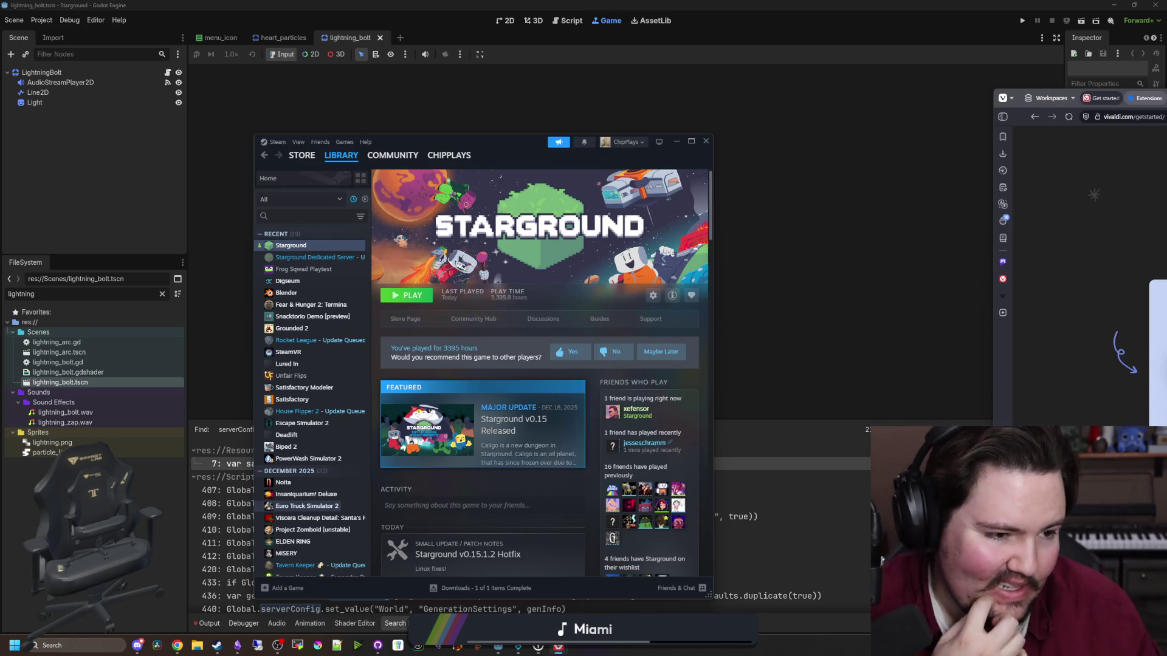
# In Settings (Ctrl+F12), go to the Bookmarks section and enable Show Bookmark Bar.
pyautogui.hotkey('ctrl', 'F12')
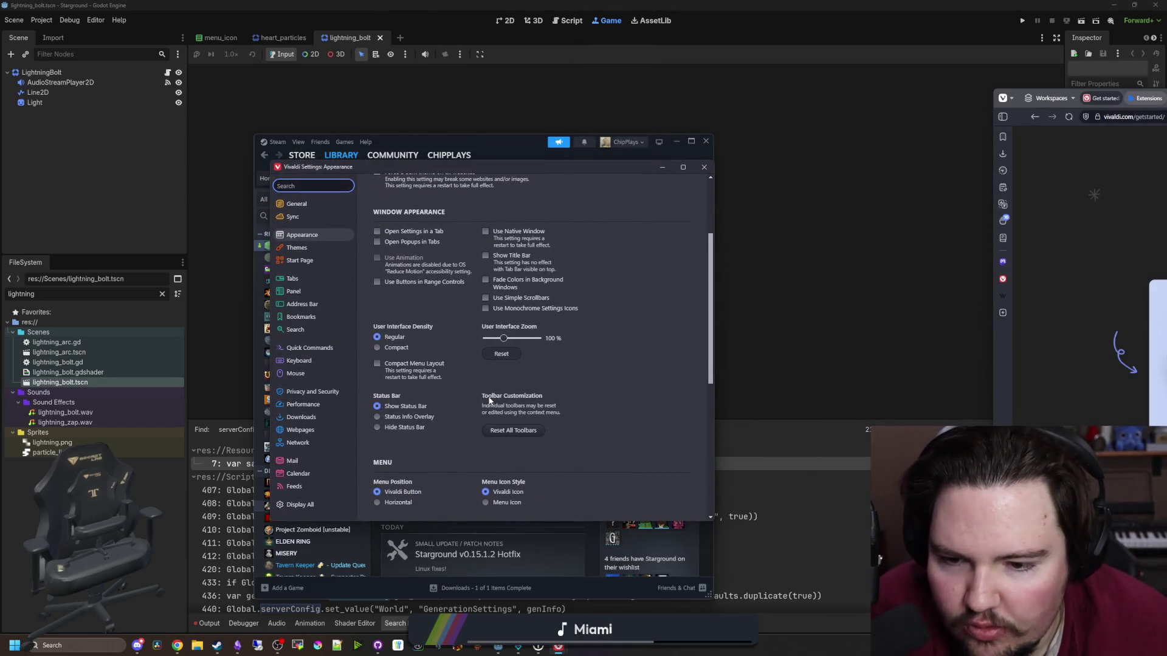
pyautogui.scroll(-1, 459, 407)
pyautogui.scroll(-1, 458, 403)
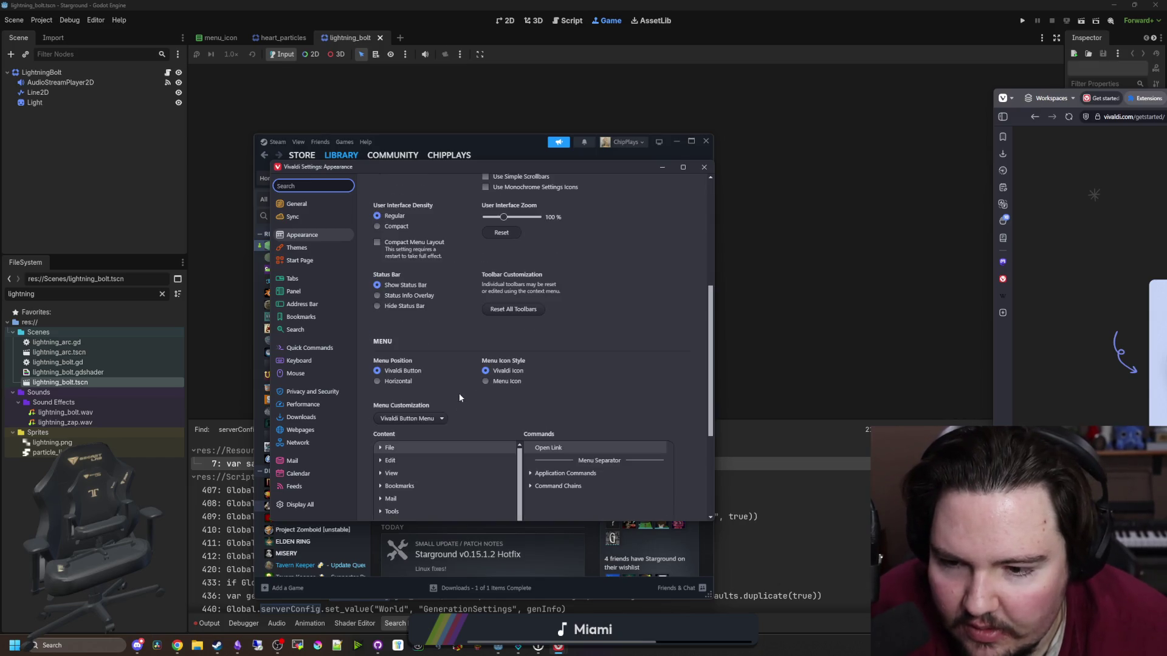
pyautogui.scroll(-1, 458, 393)
pyautogui.scroll(-1, 469, 352)
pyautogui.scroll(5, 628, 489)
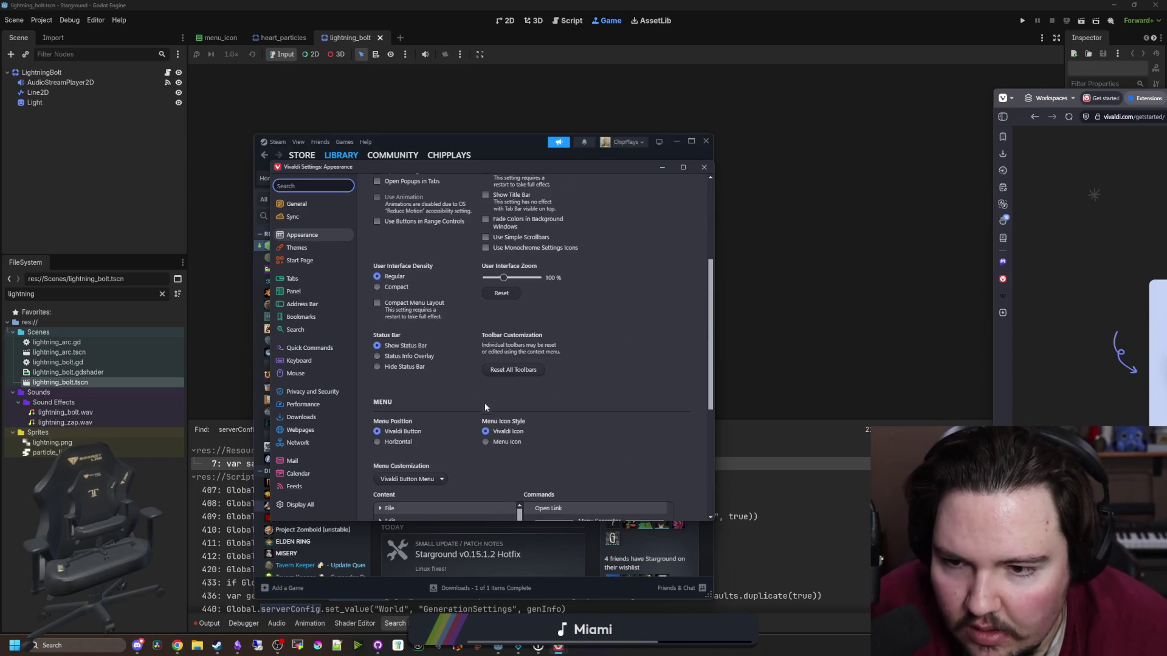
pyautogui.scroll(1, 389, 413)
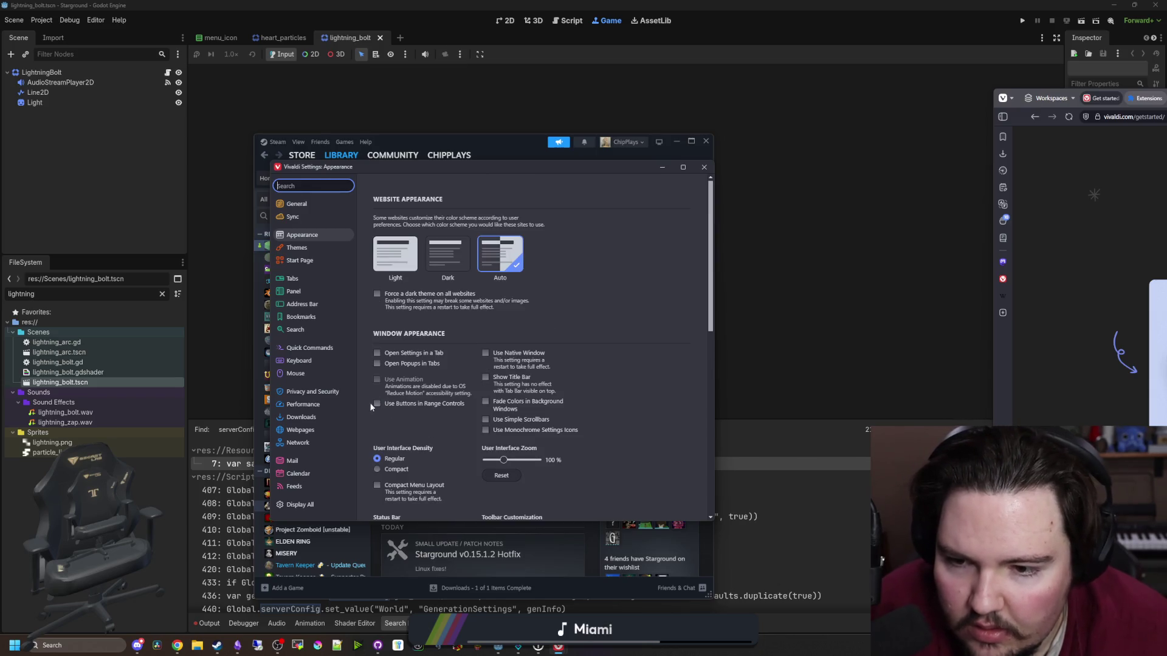
pyautogui.click(301, 250)
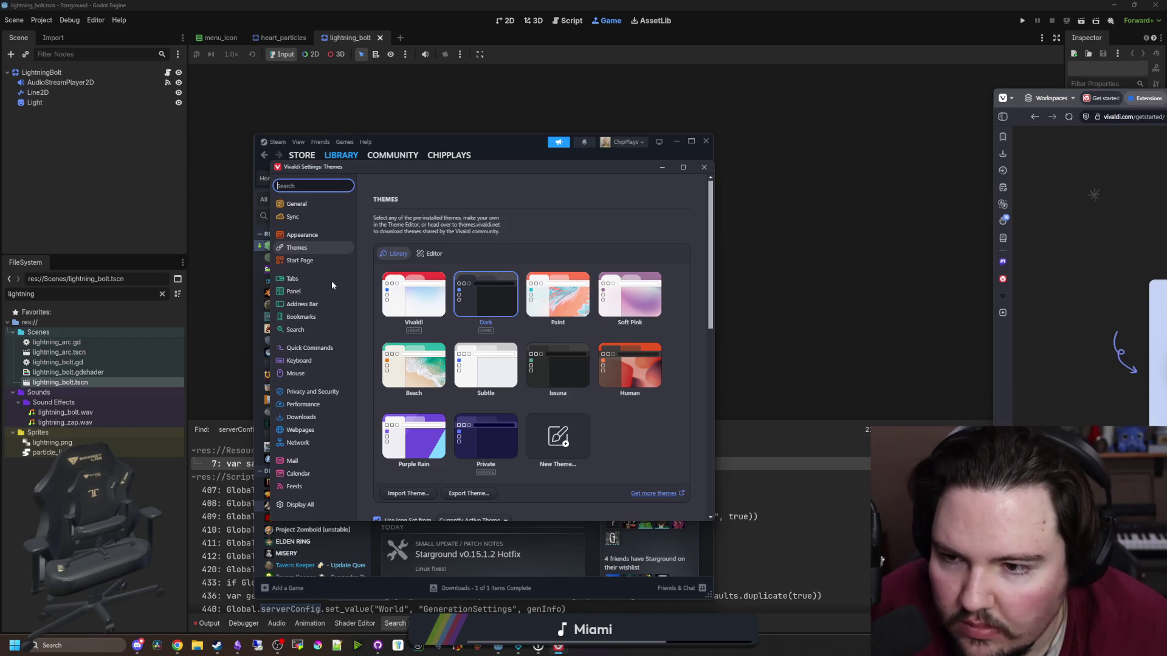
pyautogui.click(300, 281)
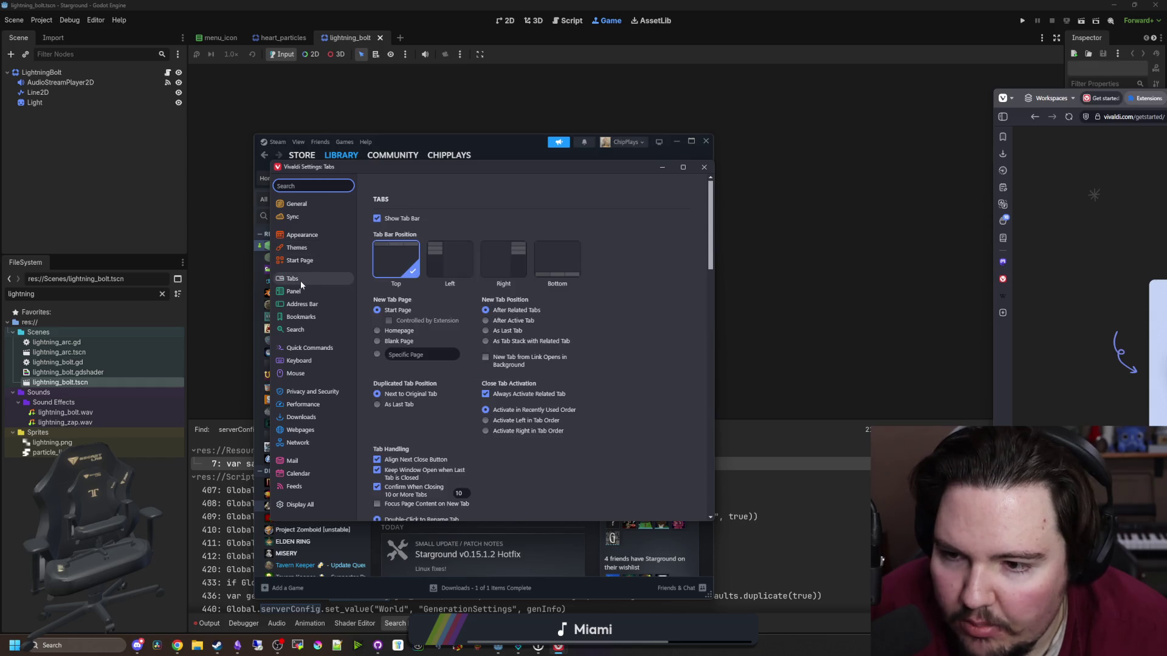
pyautogui.click(302, 316)
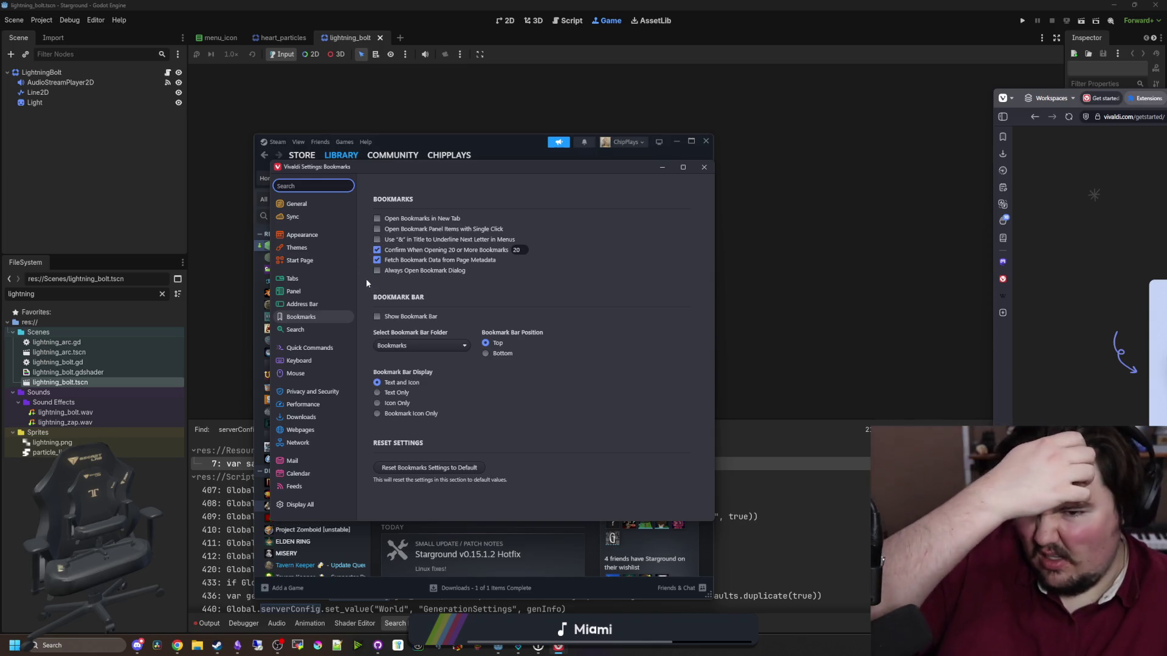
pyautogui.click(378, 316)
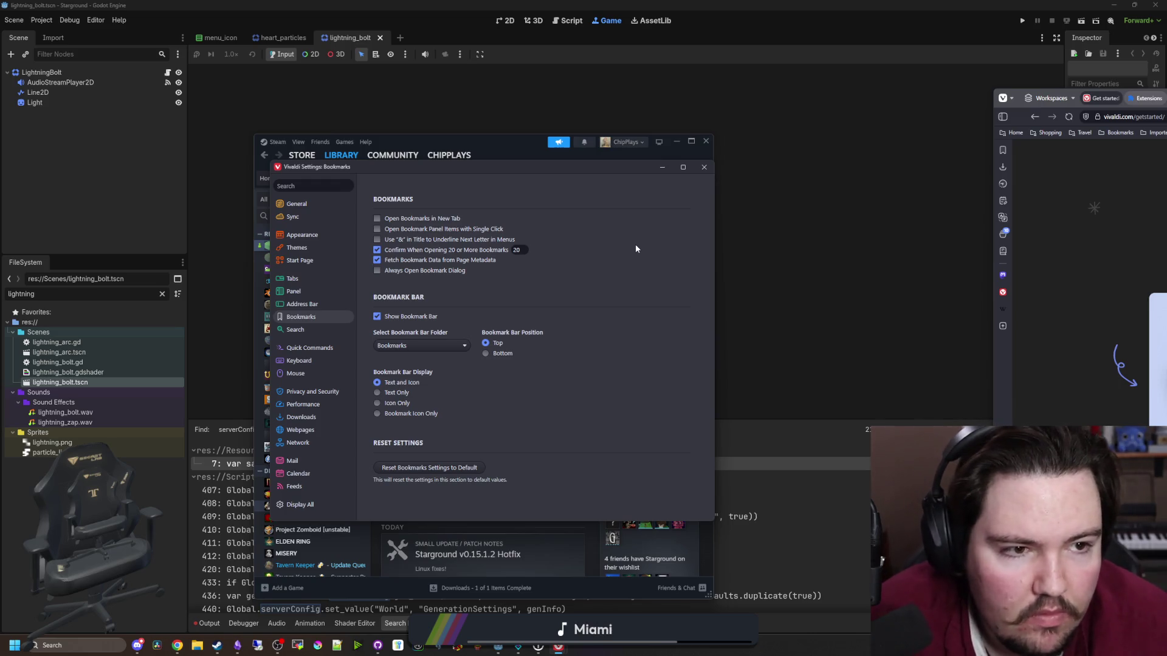
# Close Settings and move Vivaldi back to the centre of the screen.
pyautogui.click(704, 168)
pyautogui.moveTo(1166, 98)
pyautogui.mouseDown()
pyautogui.moveTo(1166, 146)
pyautogui.moveTo(953, 150)
pyautogui.mouseUp()
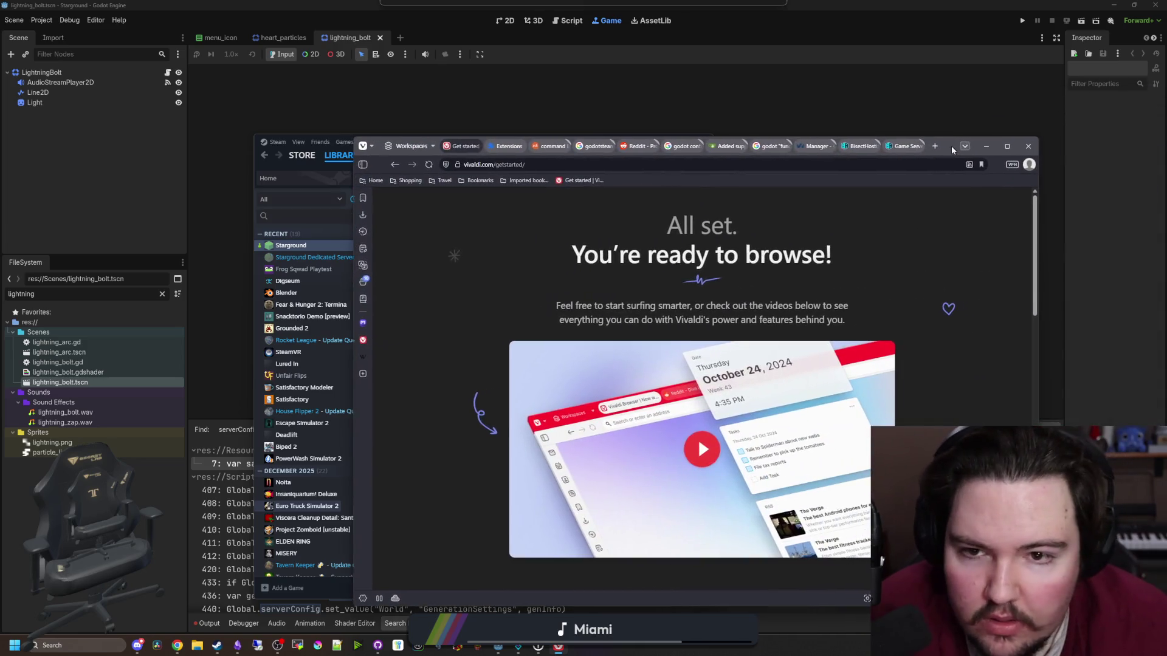
pyautogui.rightClick(510, 181)
pyautogui.click(480, 203)
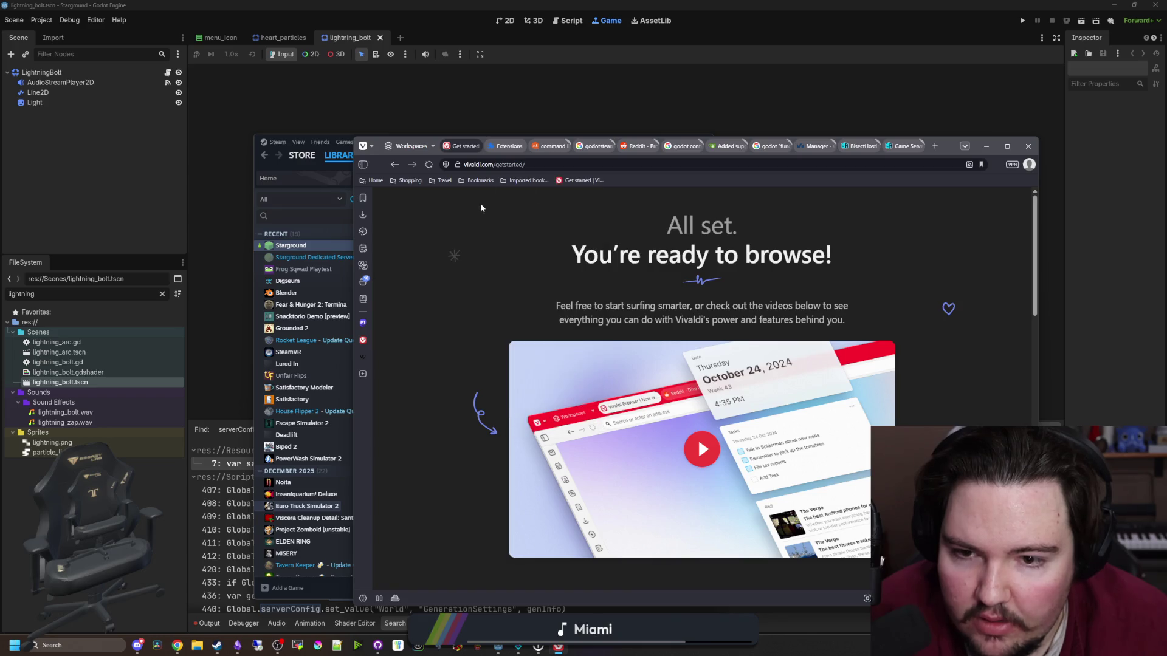
# Browse the Imported bookmarks folder's contents, then minimise Vivaldi.
pyautogui.click(509, 182)
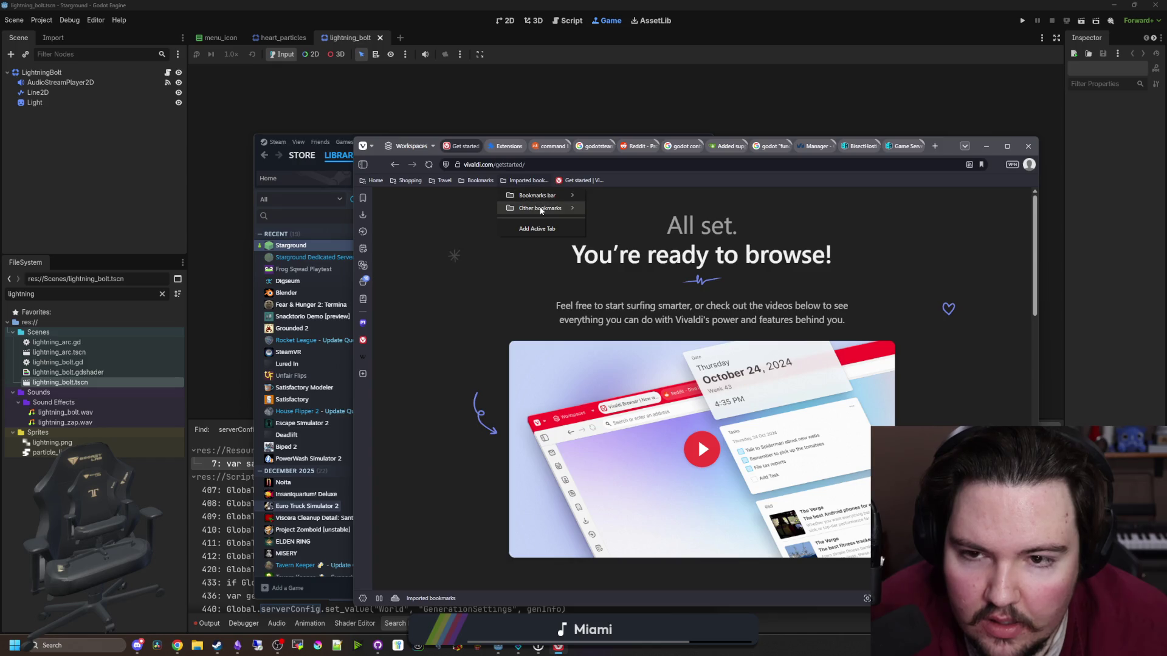
pyautogui.moveTo(541, 210)
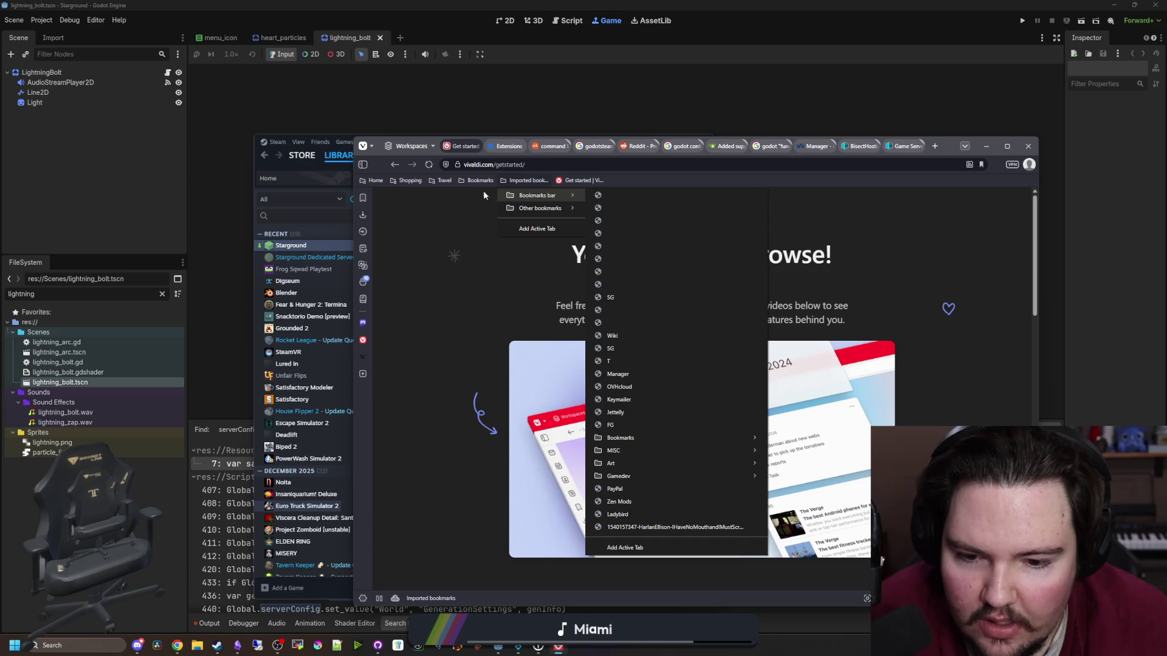
pyautogui.click(955, 148)
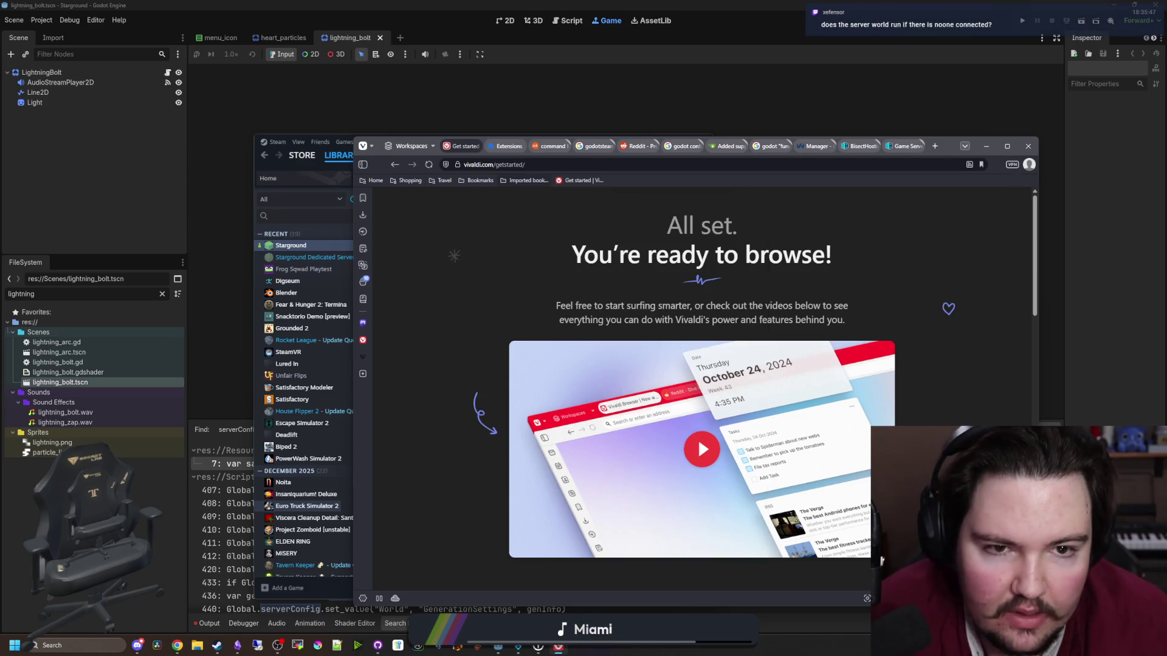
pyautogui.click(985, 146)
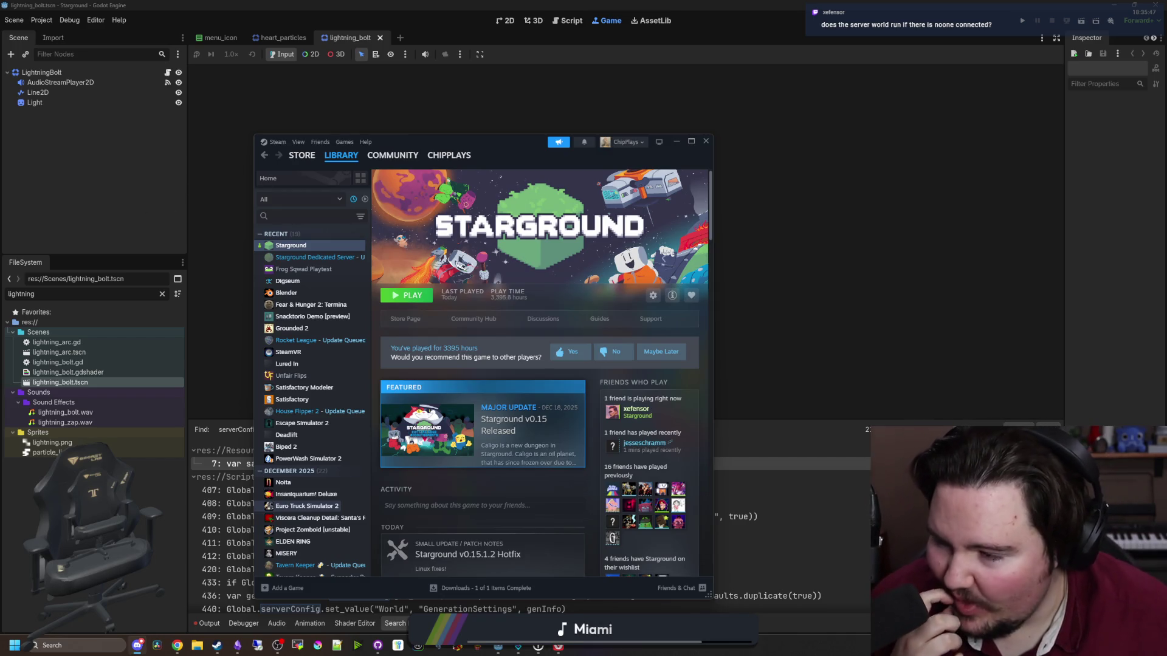
# Minimise Steam to reveal the Godot editor, then restore Vivaldi from the taskbar.
pyautogui.click(678, 141)
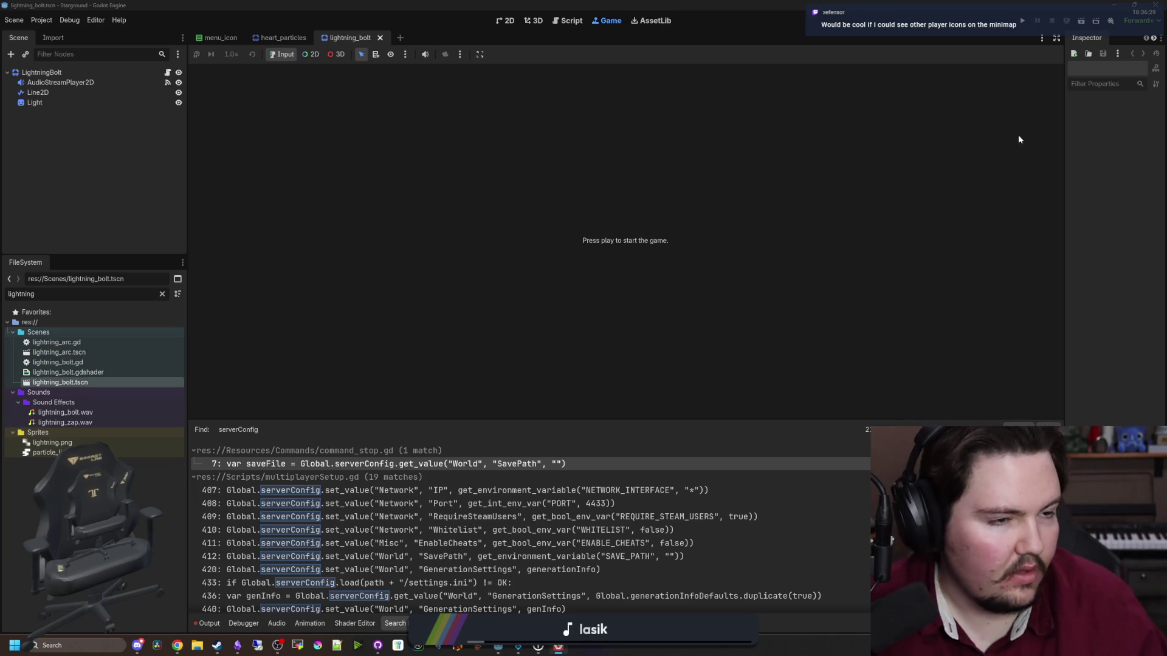
pyautogui.click(558, 646)
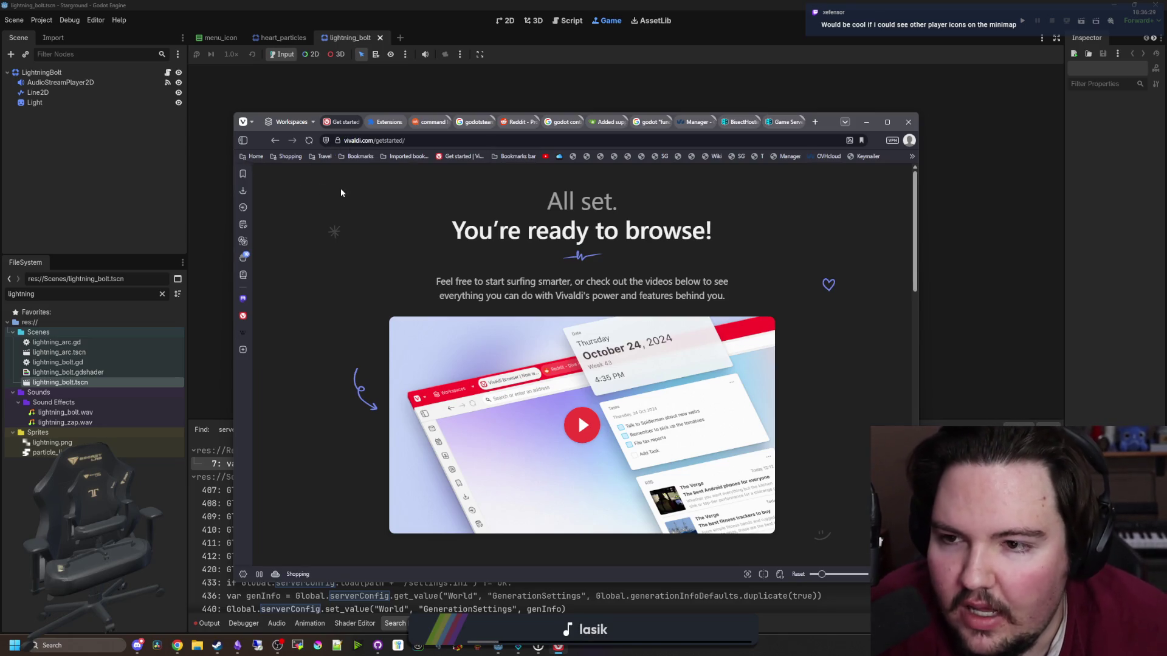
# Delete the Bookmarks folder from the bookmark bar.
pyautogui.rightClick(357, 157)
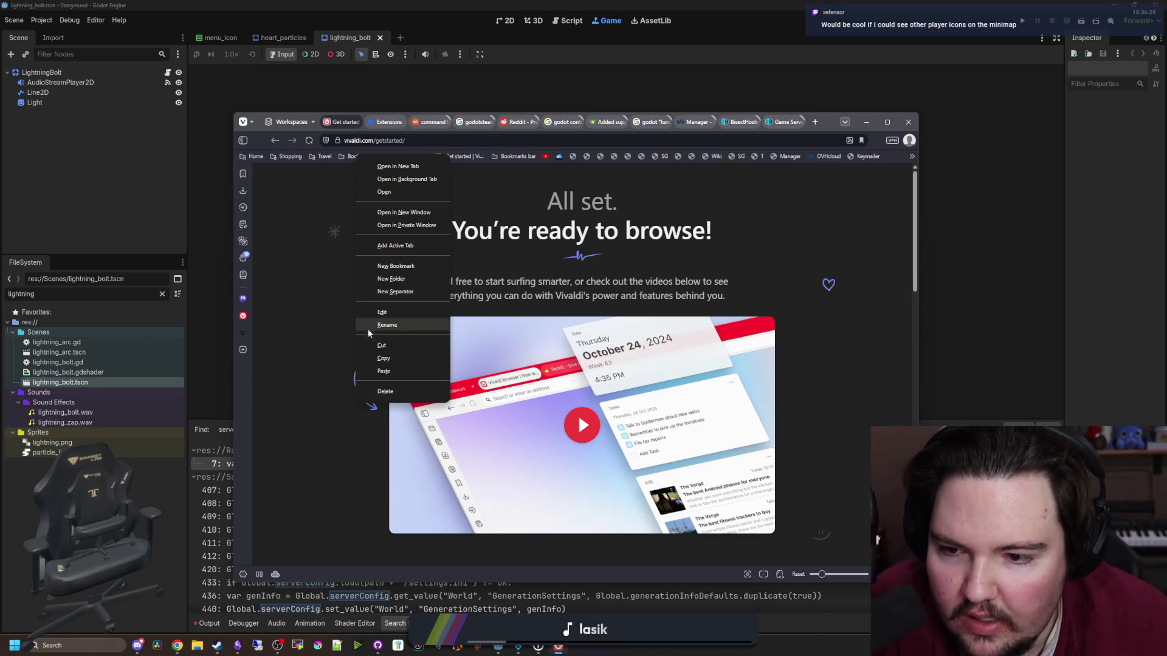
pyautogui.click(363, 156)
pyautogui.click(363, 156)
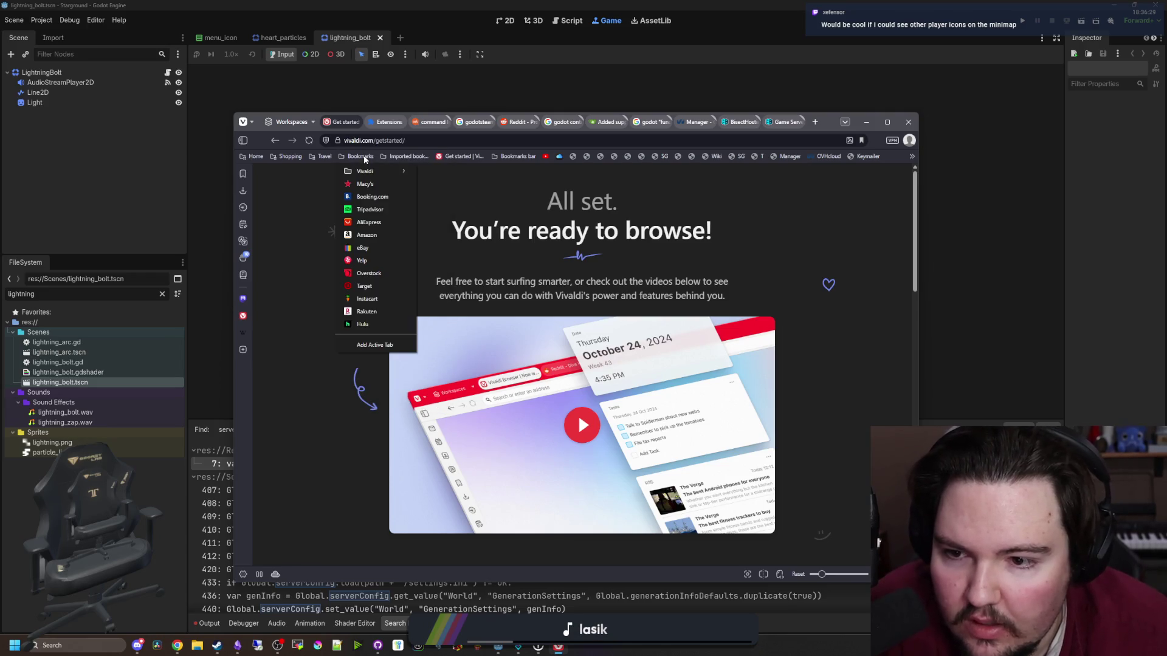
pyautogui.rightClick(363, 156)
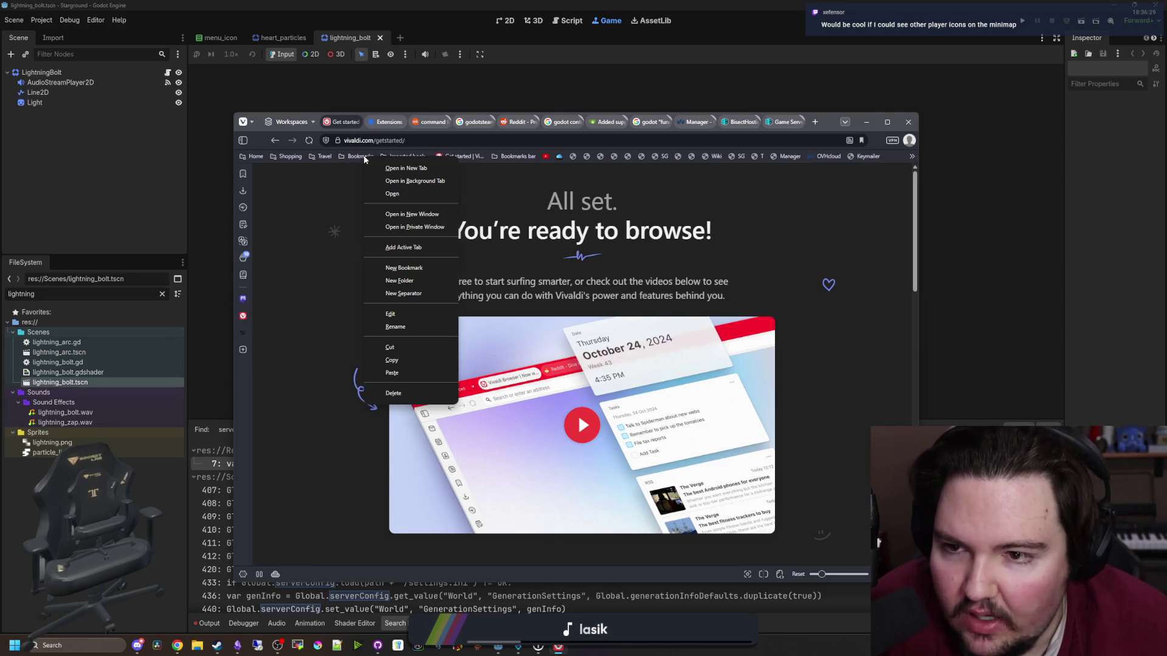
pyautogui.click(395, 394)
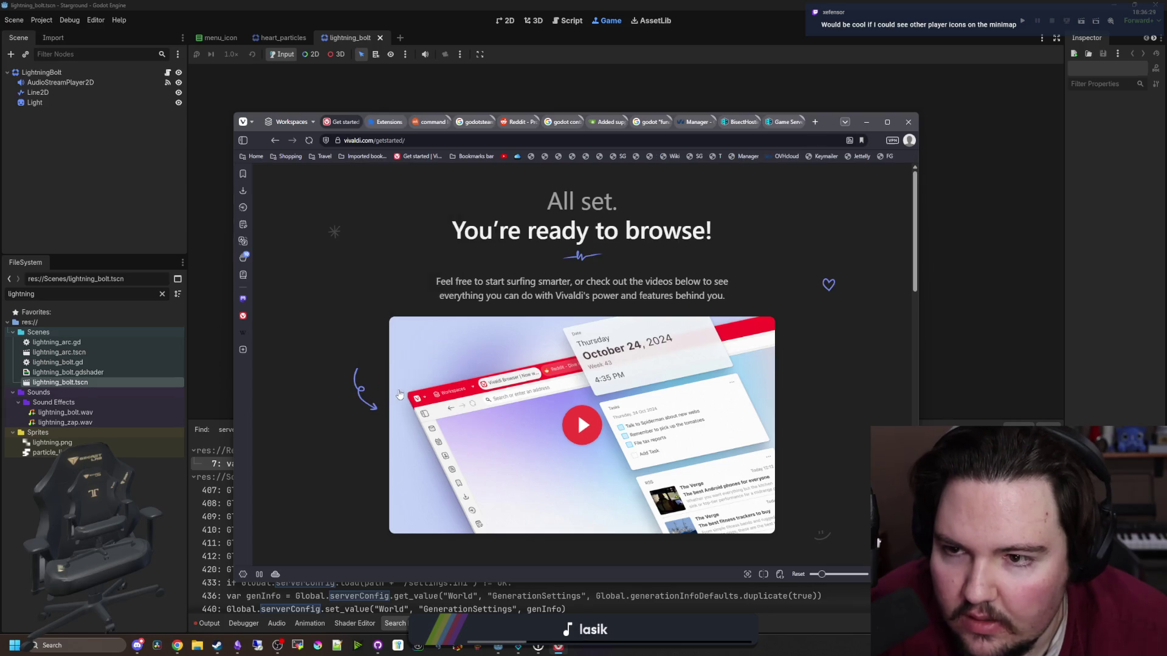
pyautogui.click(356, 157)
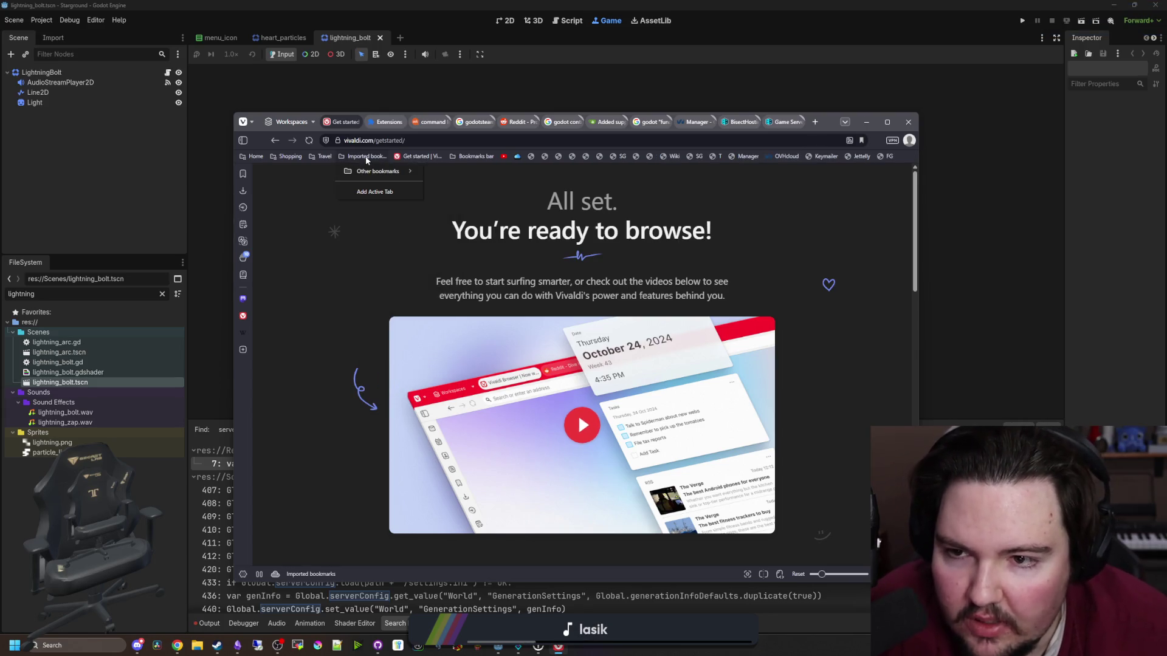
# Delete the Travel and Shopping folders and the Home bookmark from the bar.
pyautogui.rightClick(320, 157)
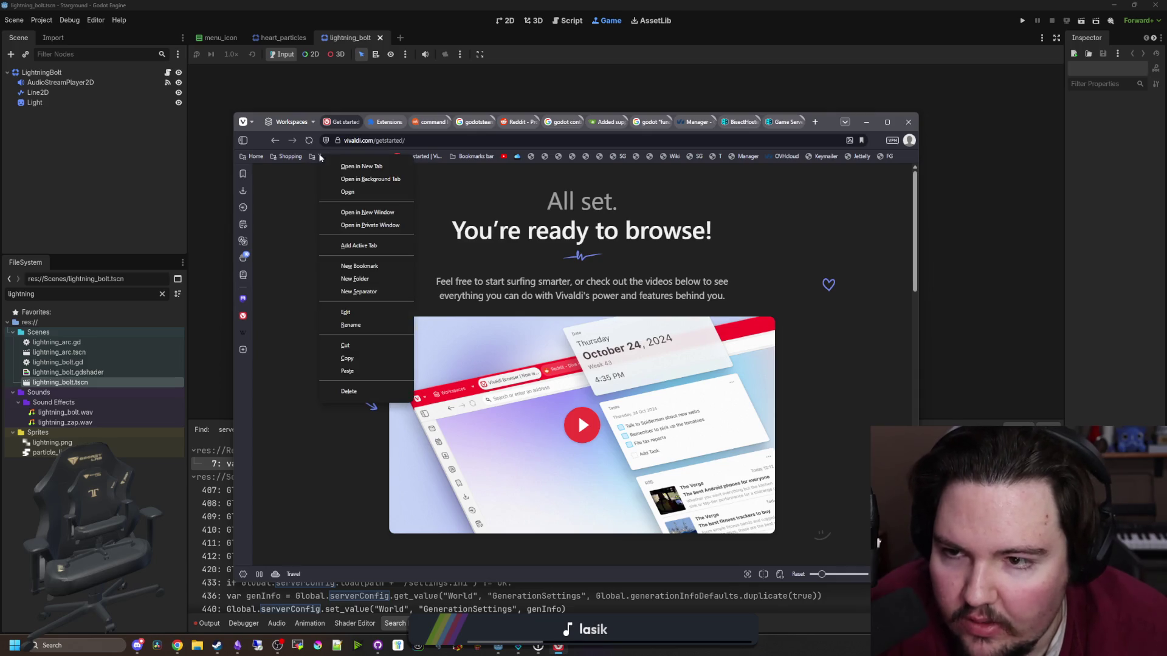
pyautogui.click(356, 393)
pyautogui.rightClick(275, 159)
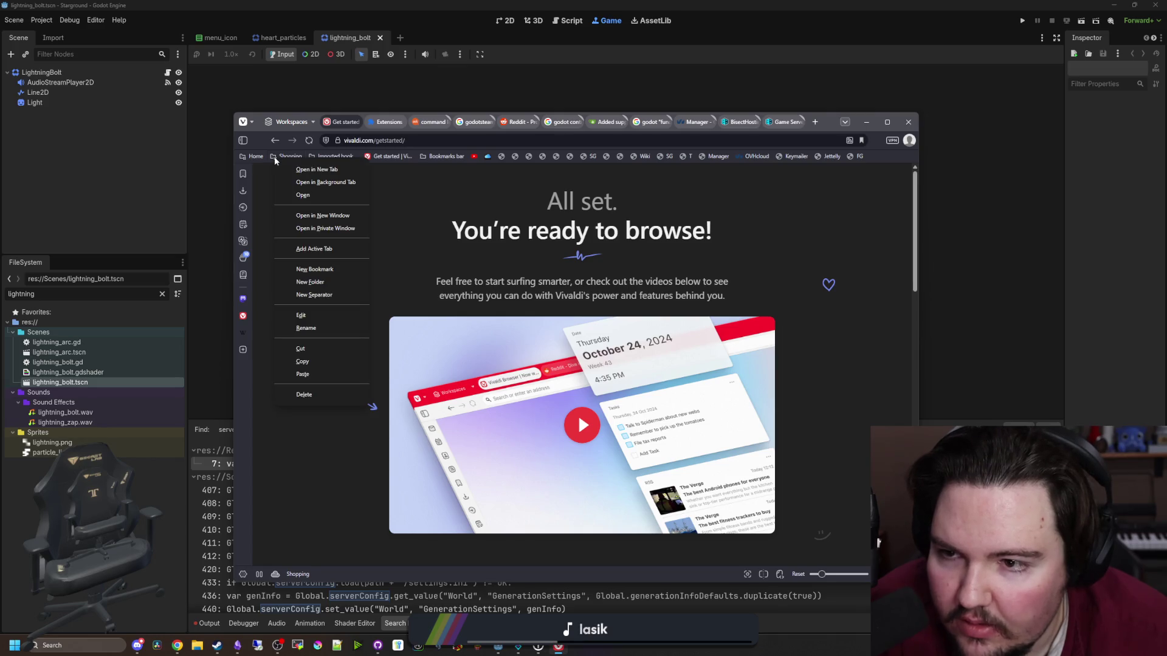
pyautogui.click(313, 394)
pyautogui.rightClick(295, 156)
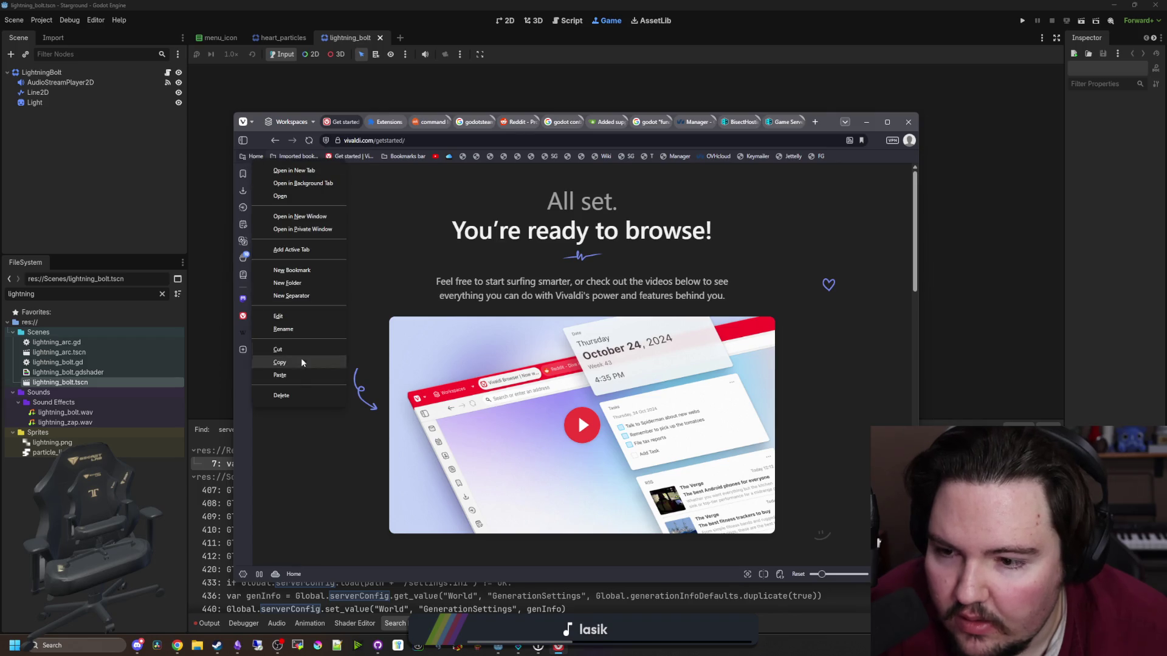
pyautogui.click(294, 395)
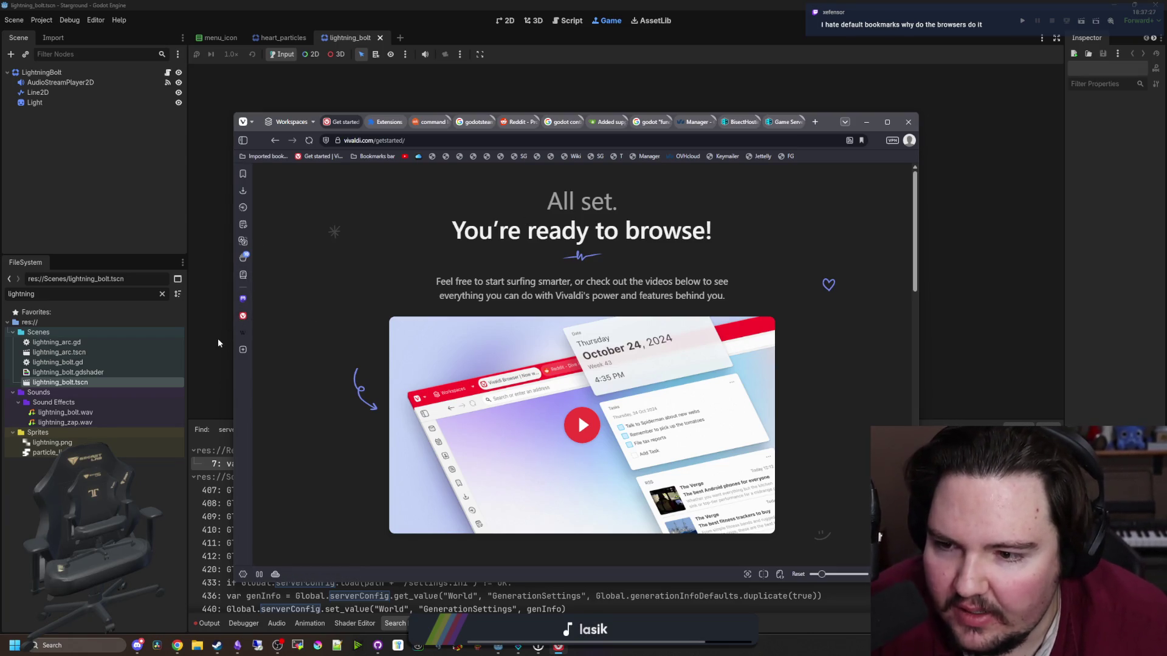
# Check the sidebar web panel options and briefly view the Wikipedia panel.
pyautogui.rightClick(243, 301)
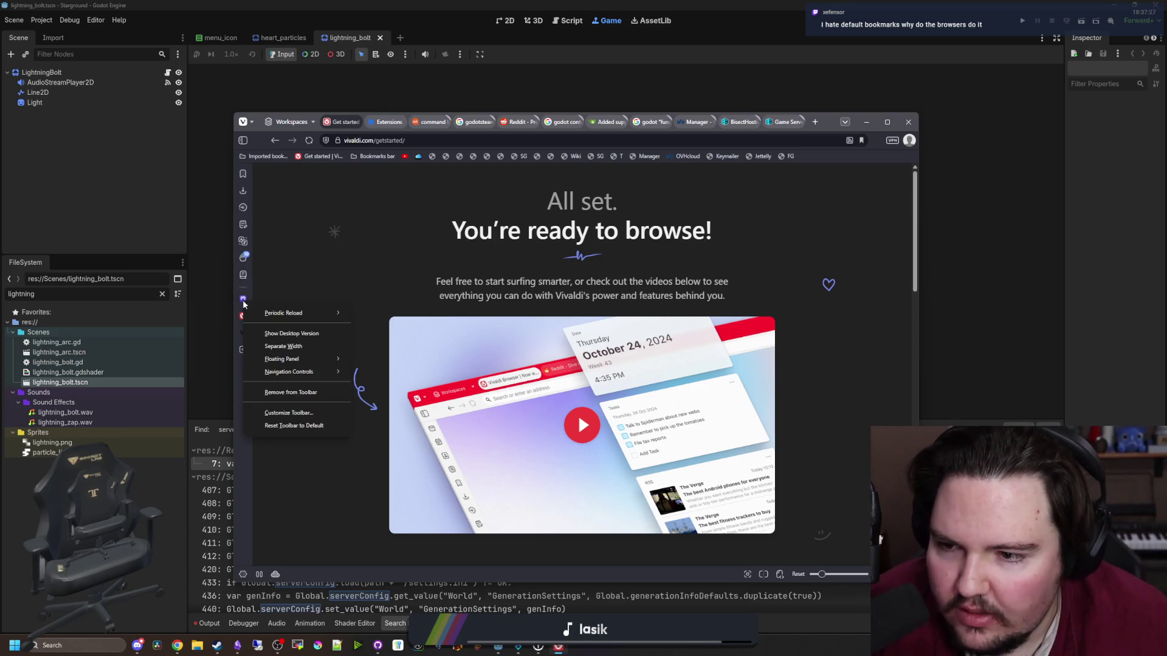
pyautogui.click(249, 448)
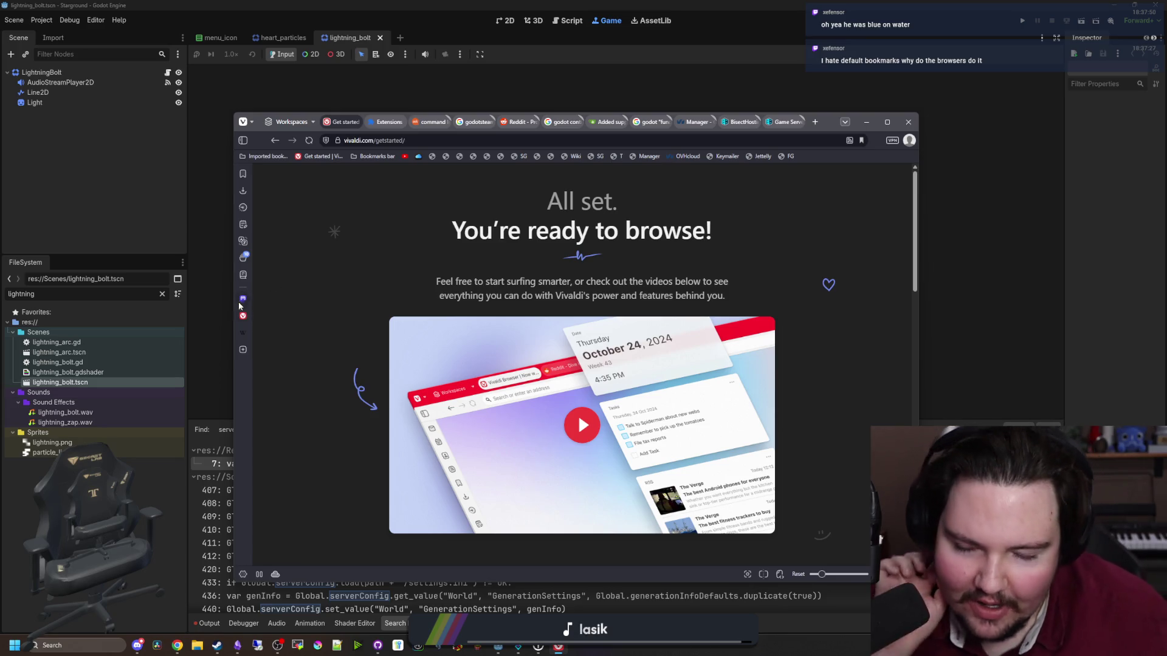
pyautogui.click(244, 350)
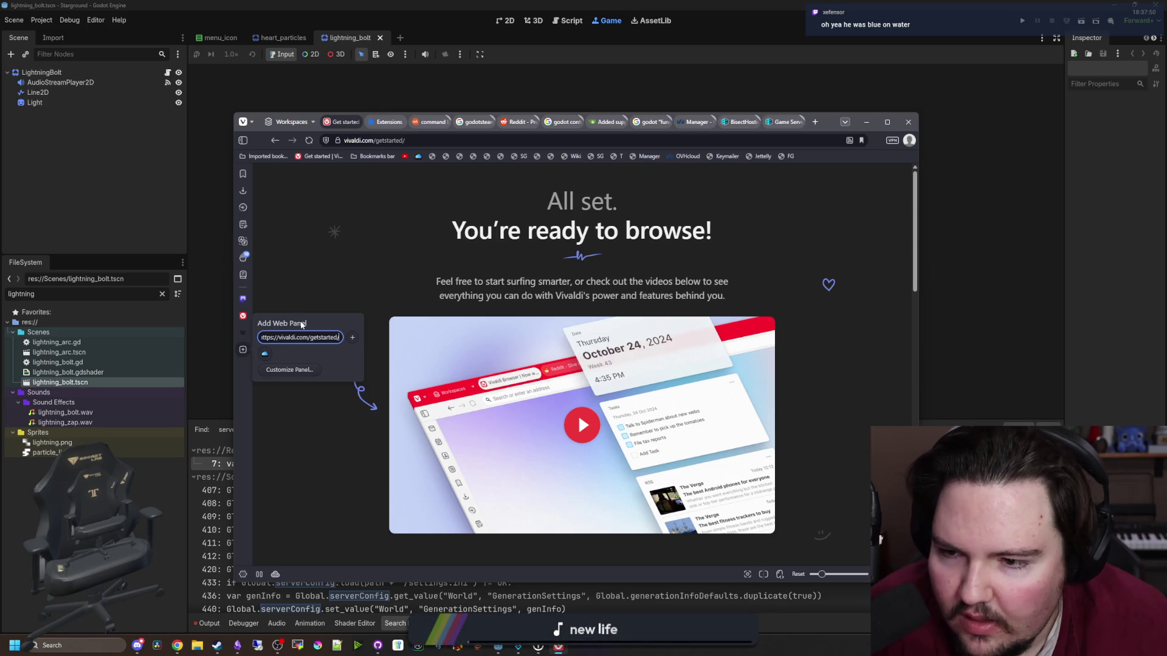
pyautogui.click(245, 412)
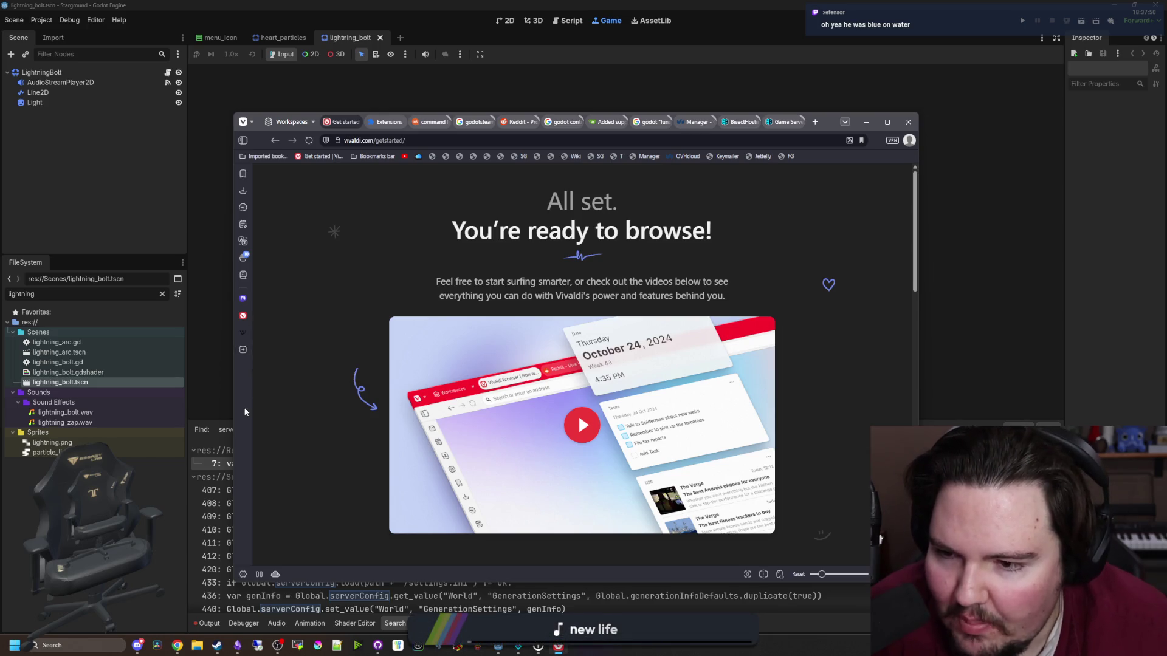
pyautogui.click(240, 332)
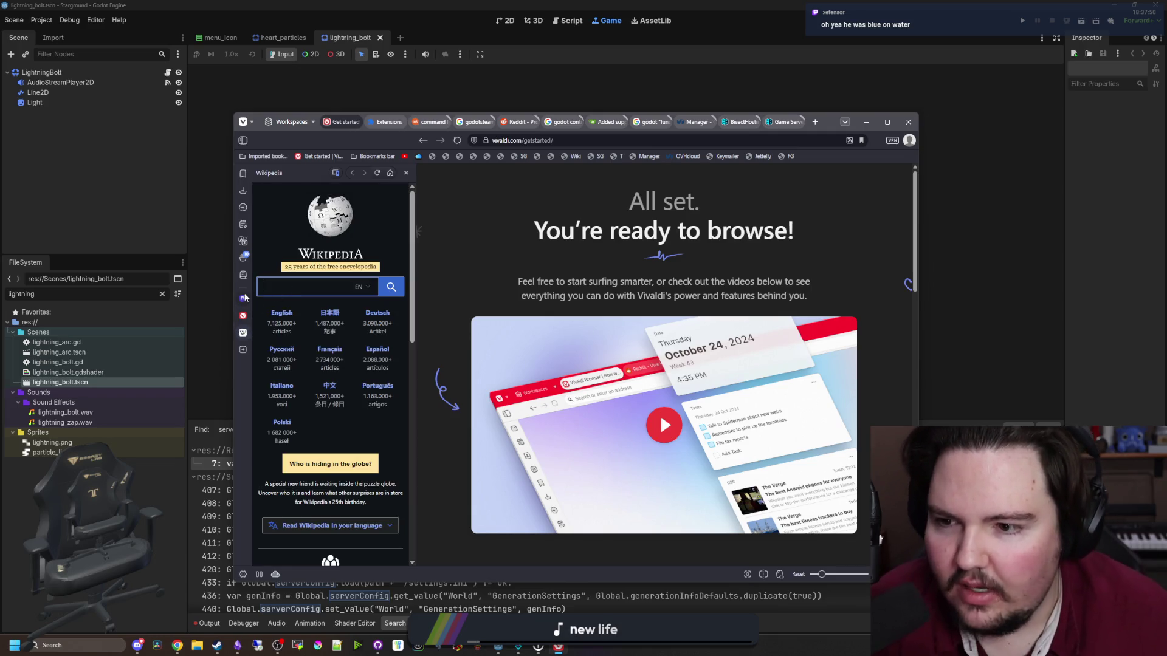
pyautogui.scroll(-5, 345, 344)
pyautogui.scroll(5, 345, 344)
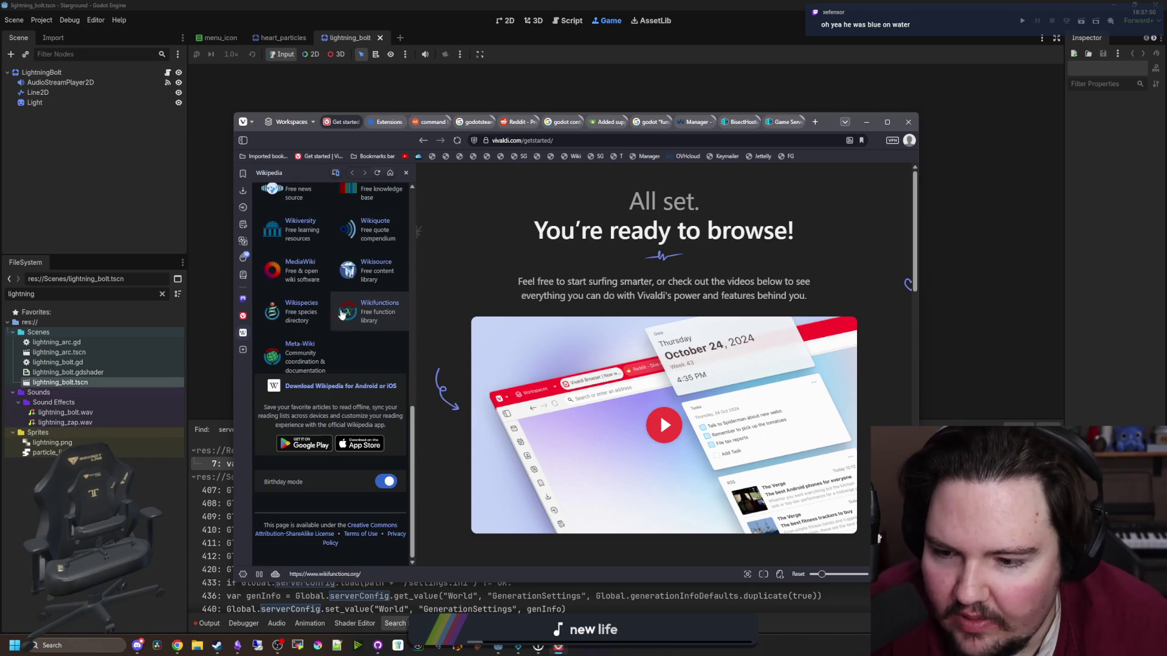
pyautogui.click(405, 173)
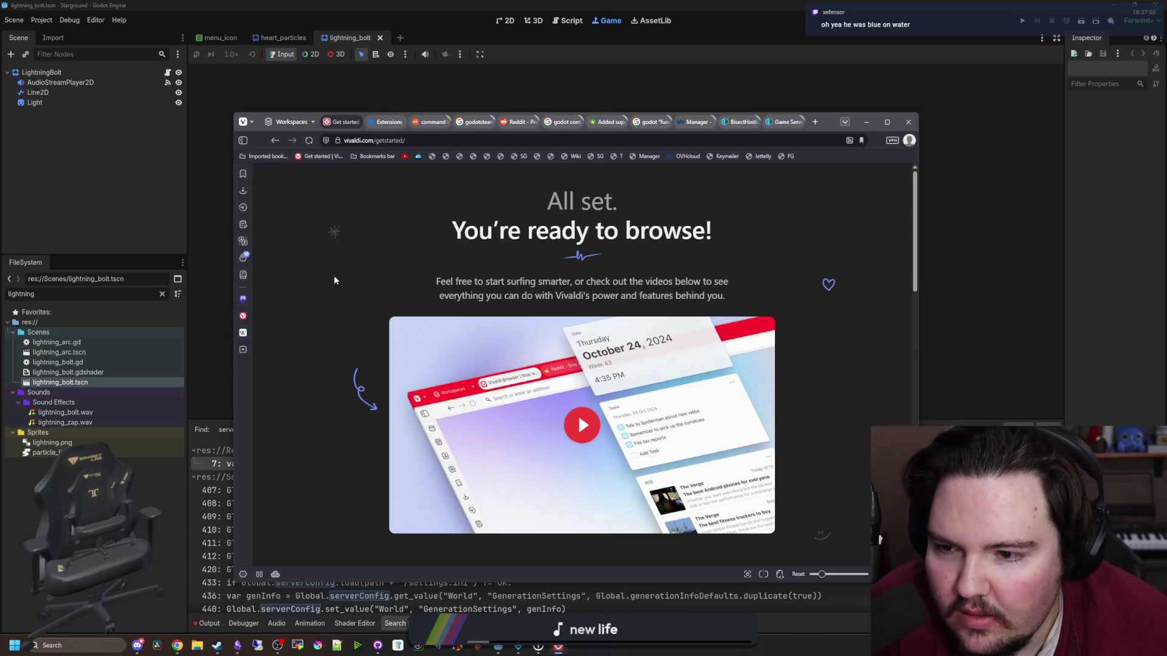
# Add youtube.com as a new sidebar web panel.
pyautogui.click(243, 351)
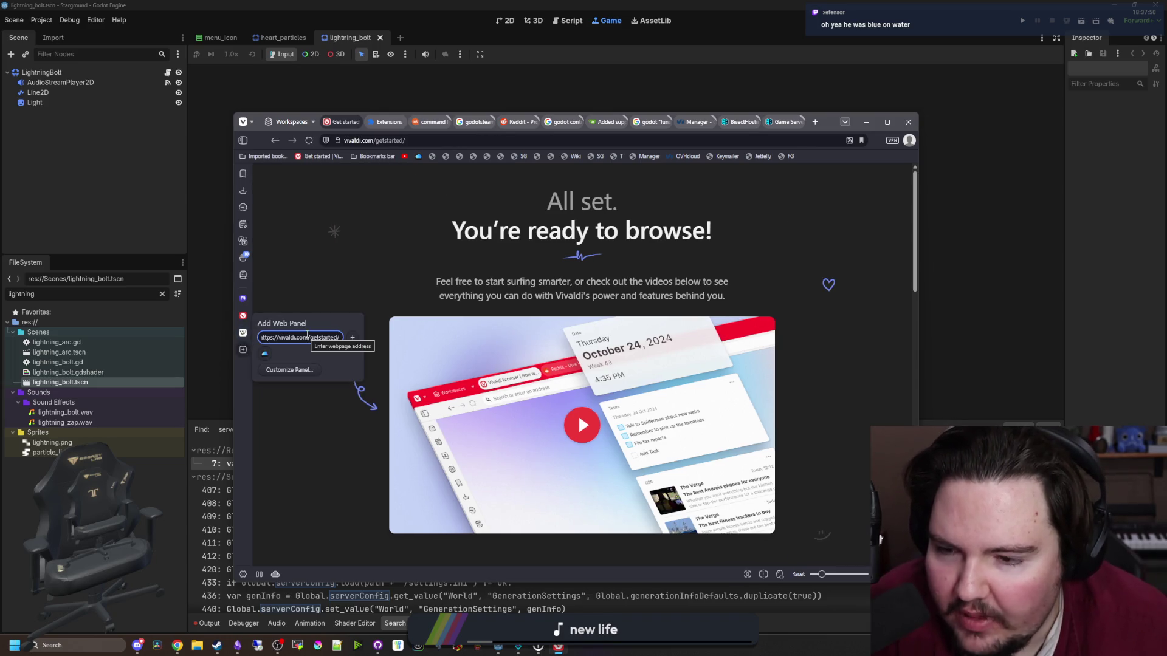
pyautogui.hotkey('ctrl', 'a')
pyautogui.write('youtube.com')
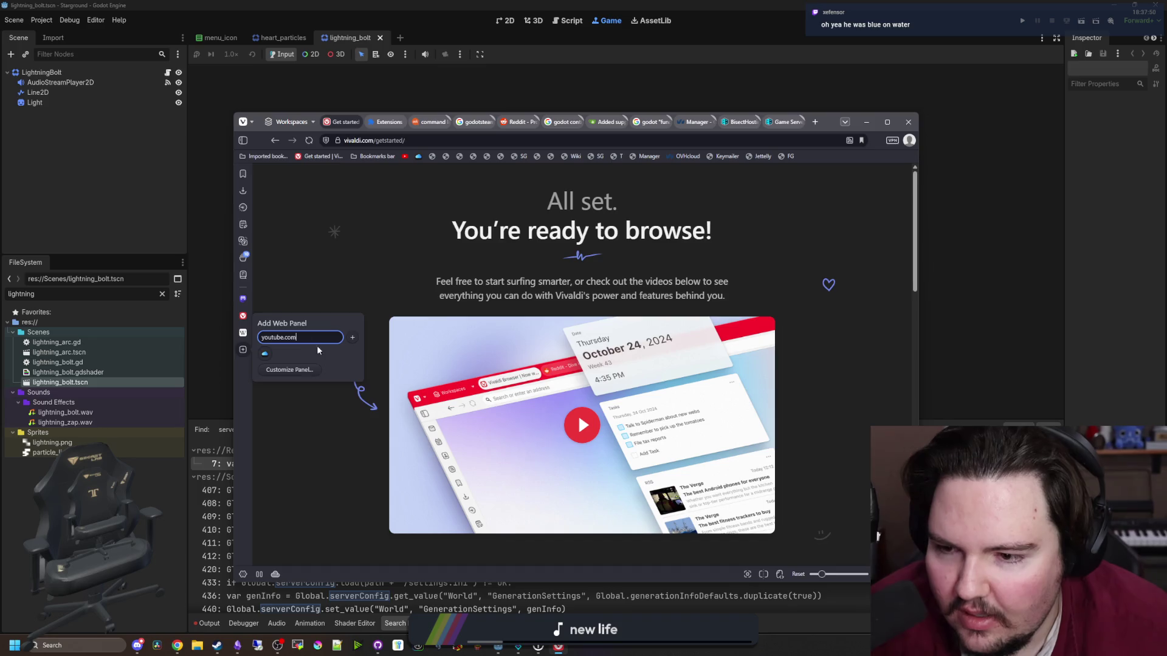
pyautogui.click(352, 339)
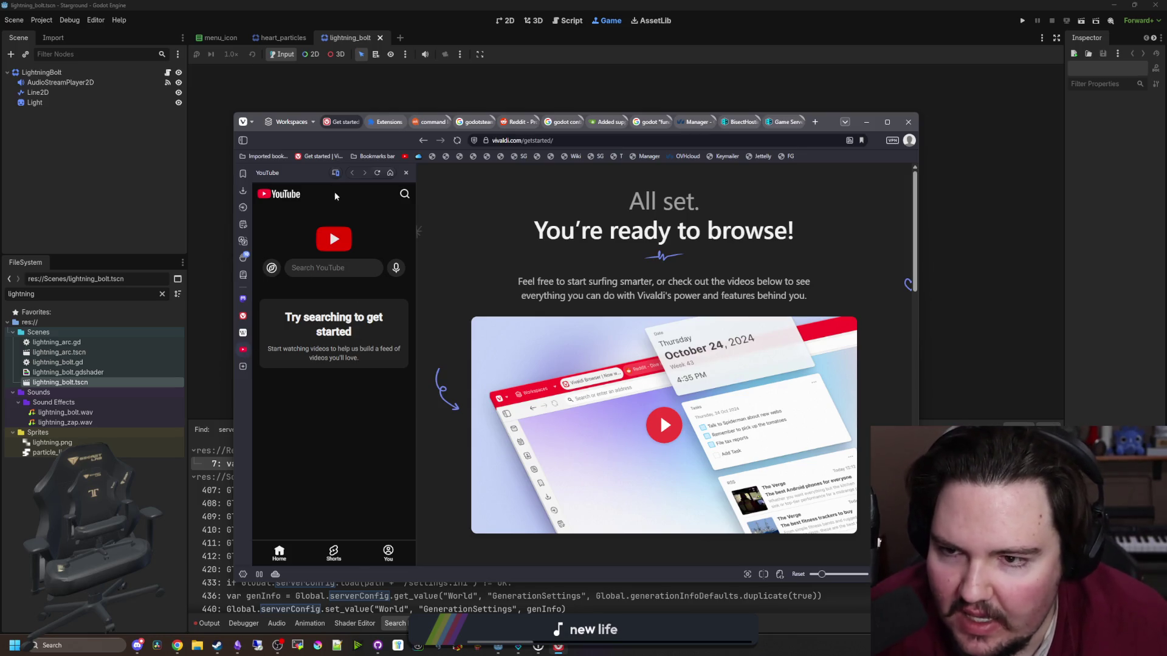
pyautogui.rightClick(245, 350)
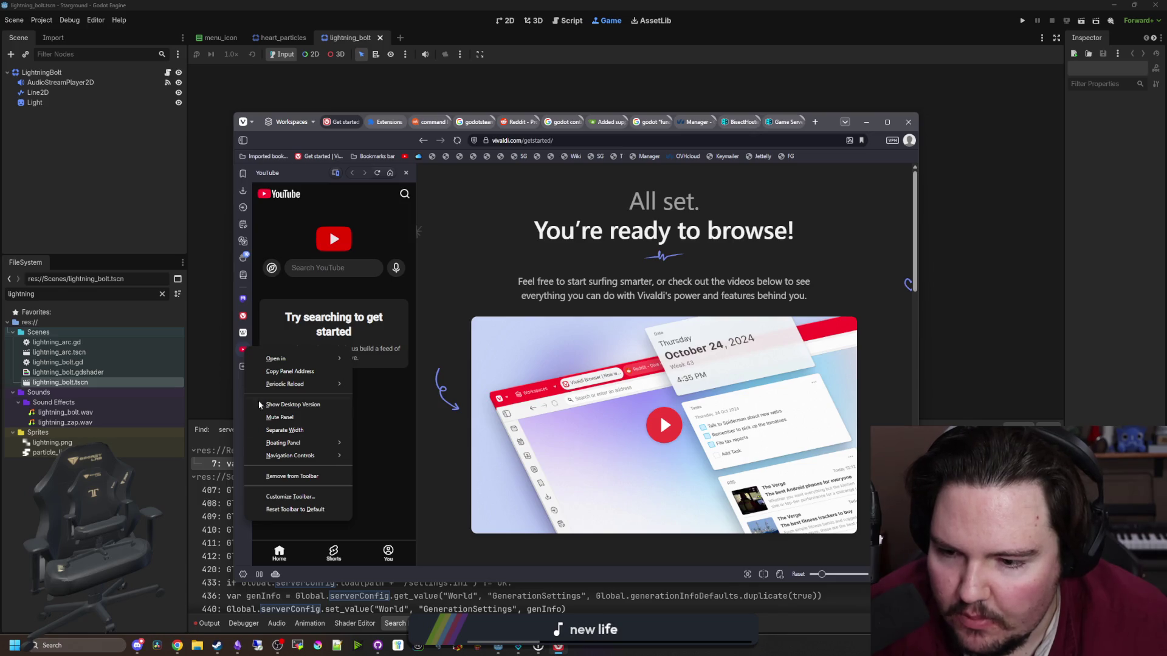
pyautogui.click(298, 496)
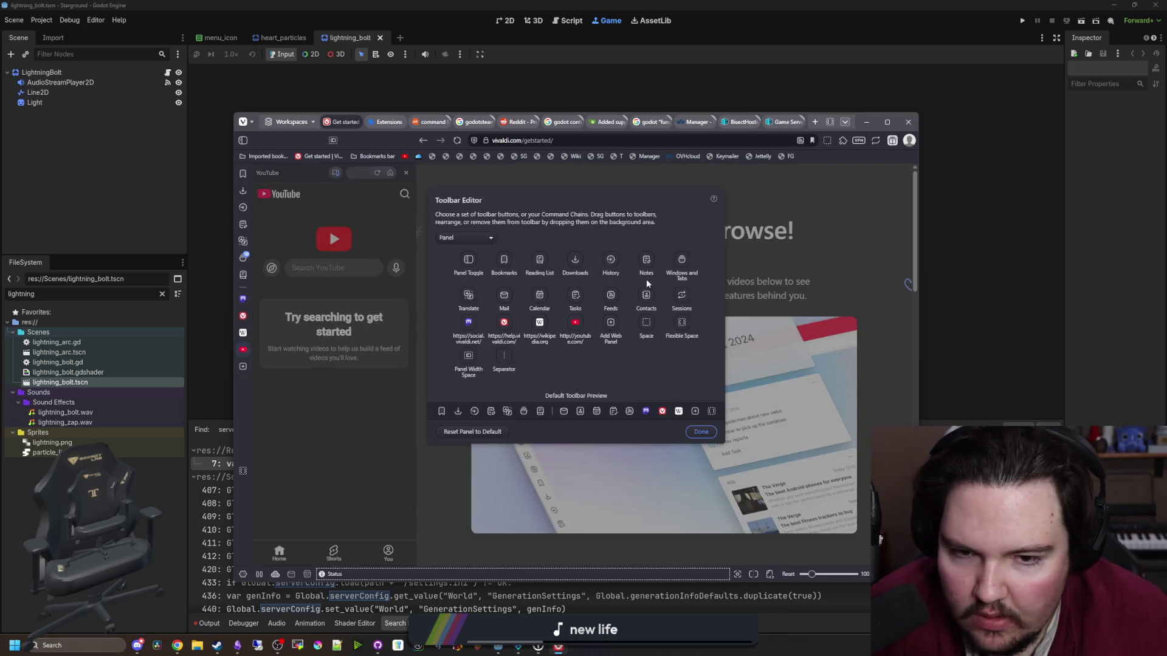
pyautogui.click(610, 183)
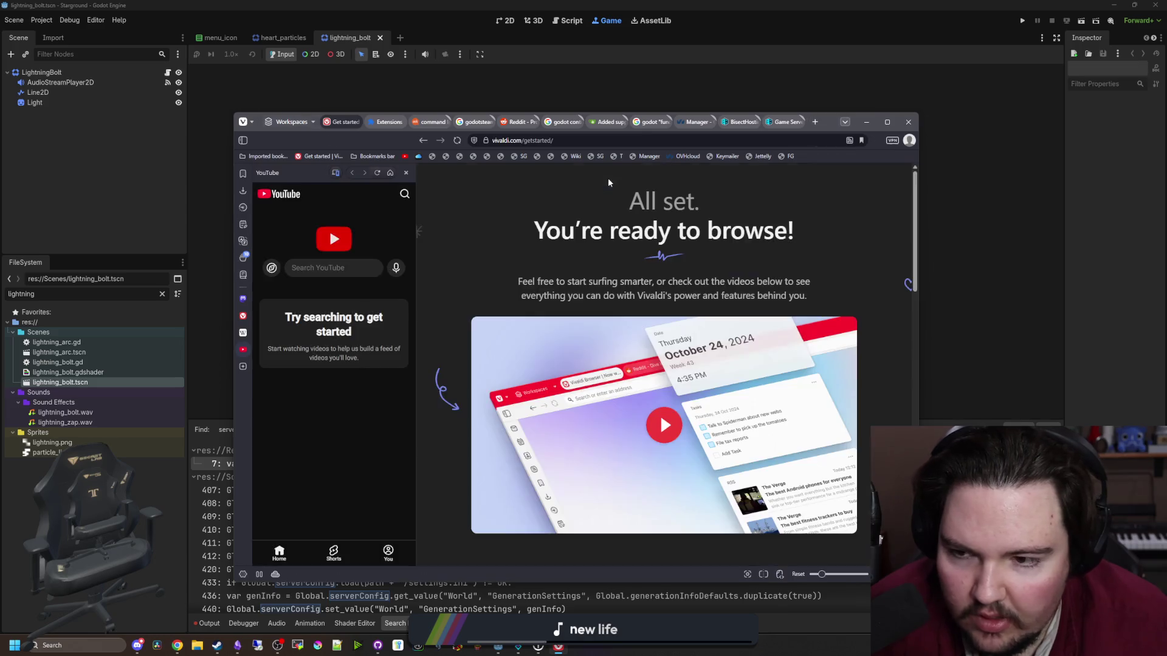
pyautogui.rightClick(242, 384)
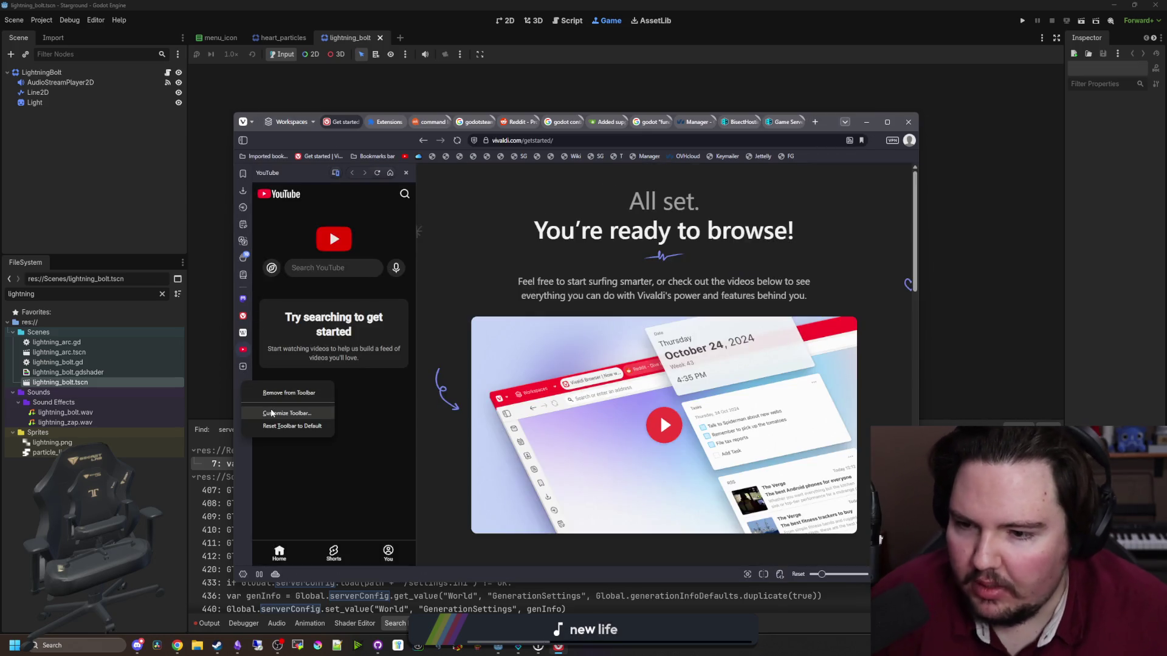
pyautogui.click(274, 413)
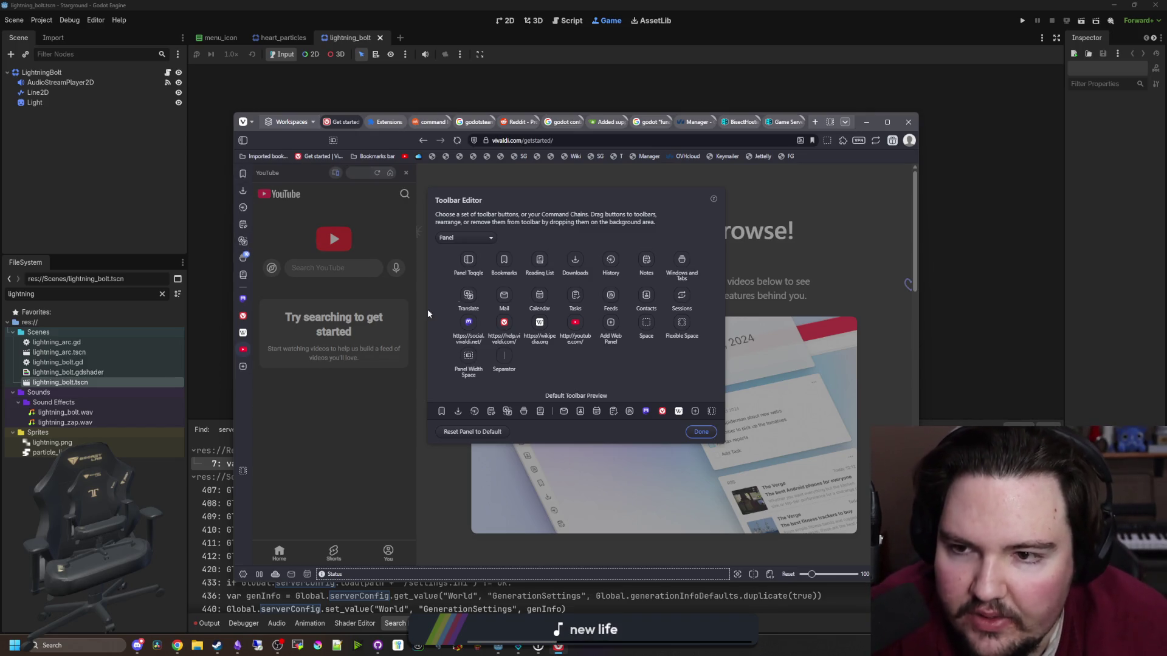
pyautogui.click(739, 204)
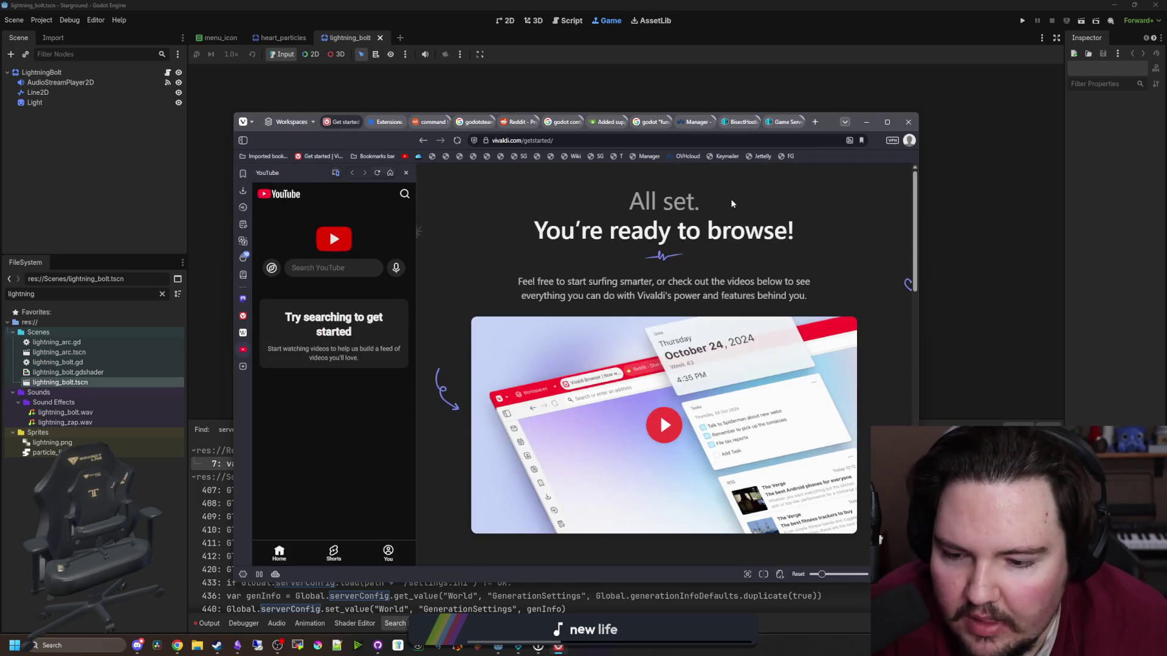
pyautogui.click(261, 575)
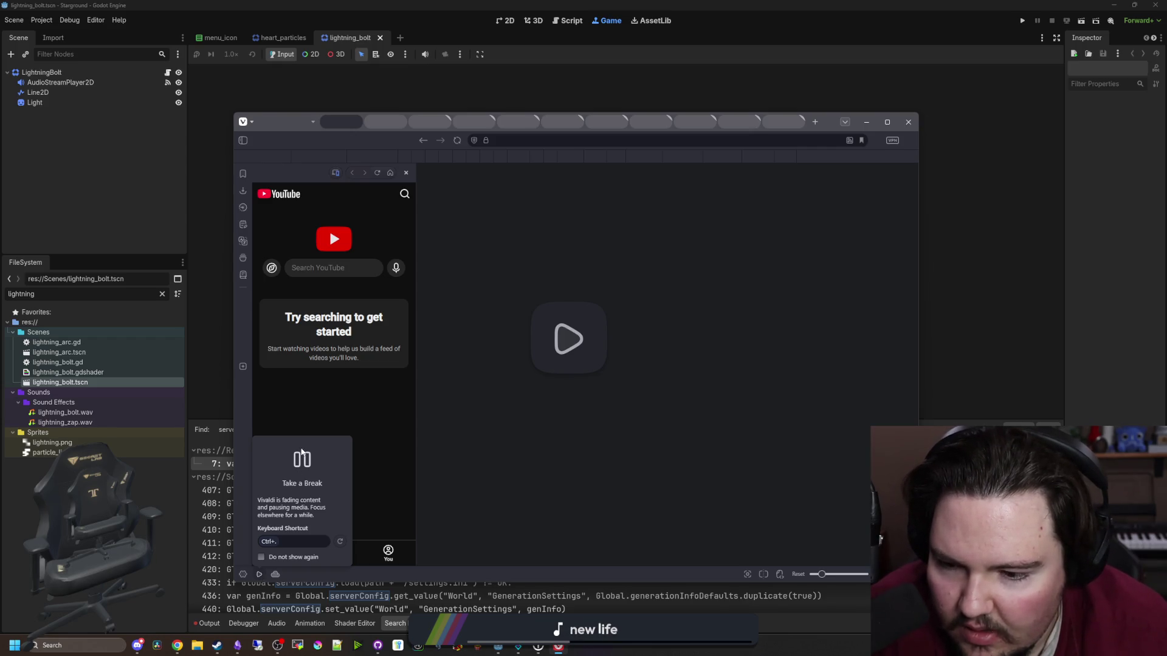
pyautogui.click(261, 573)
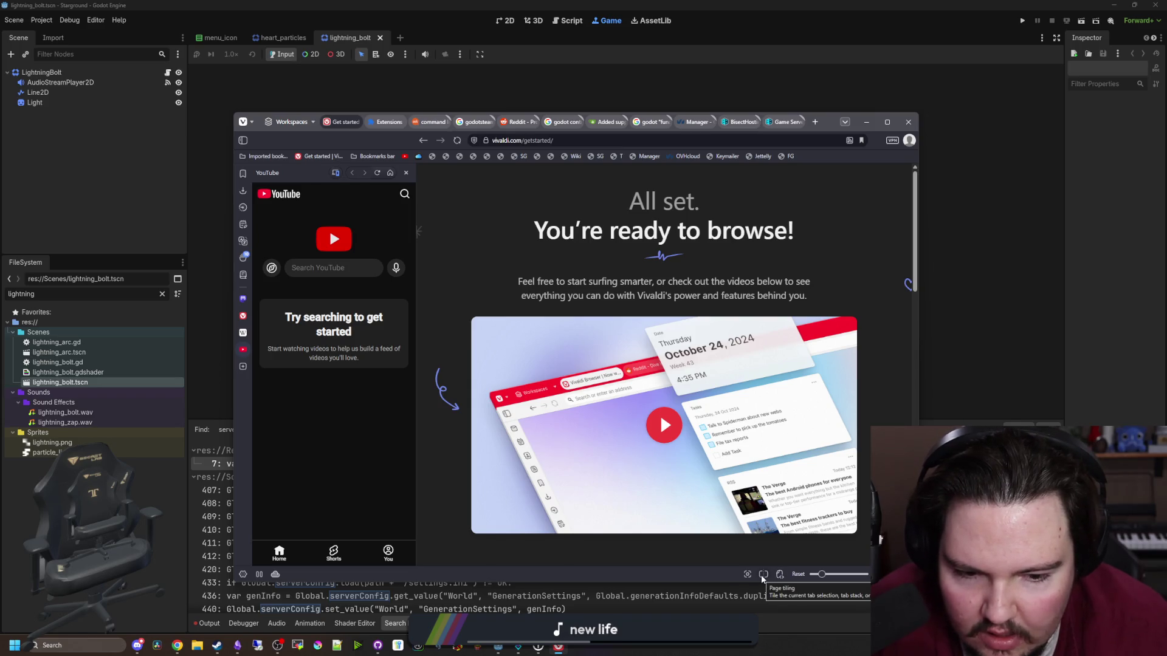
pyautogui.click(761, 575)
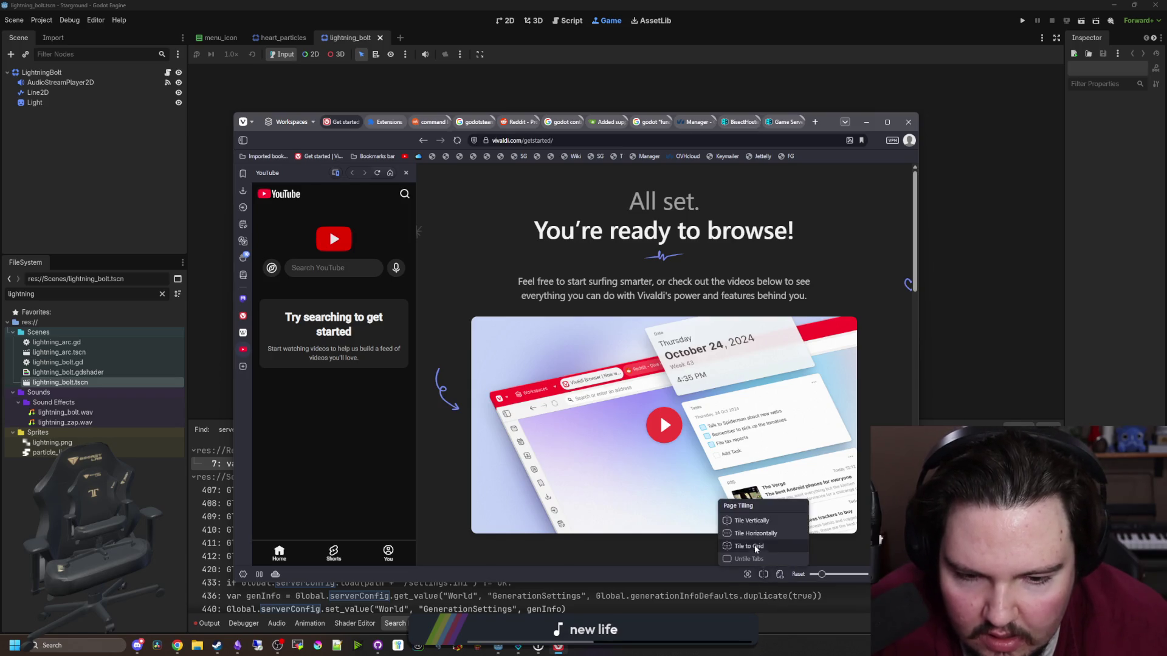
pyautogui.click(758, 522)
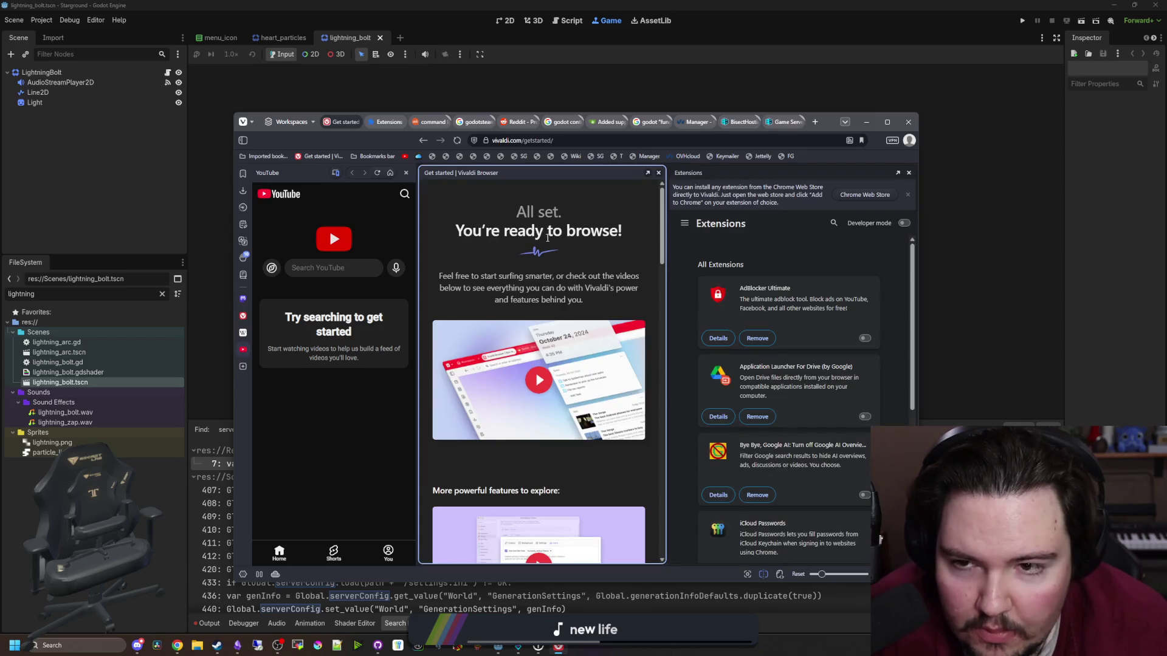
pyautogui.click(763, 574)
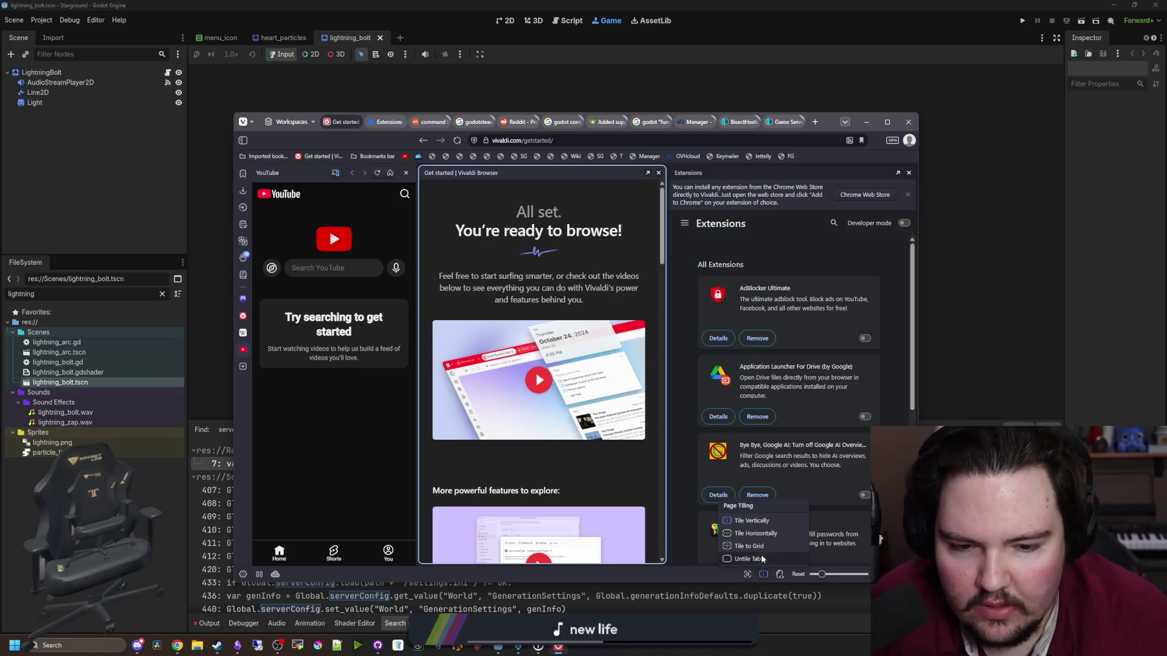
pyautogui.click(766, 539)
pyautogui.click(763, 574)
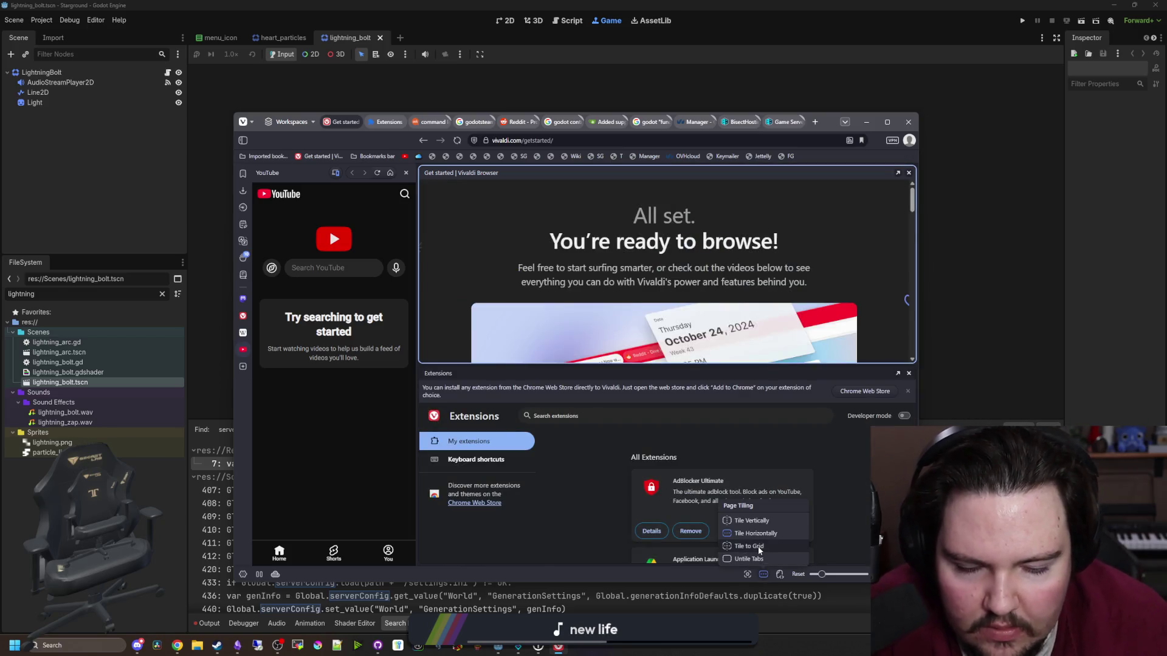
pyautogui.click(761, 552)
pyautogui.click(763, 574)
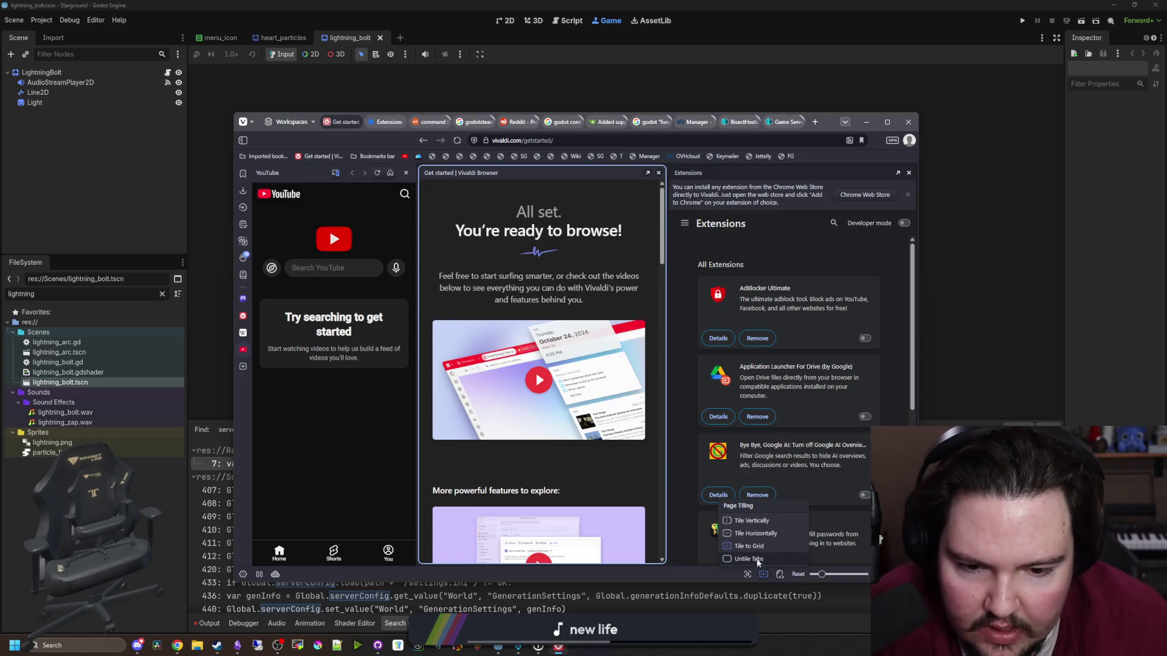
pyautogui.click(757, 559)
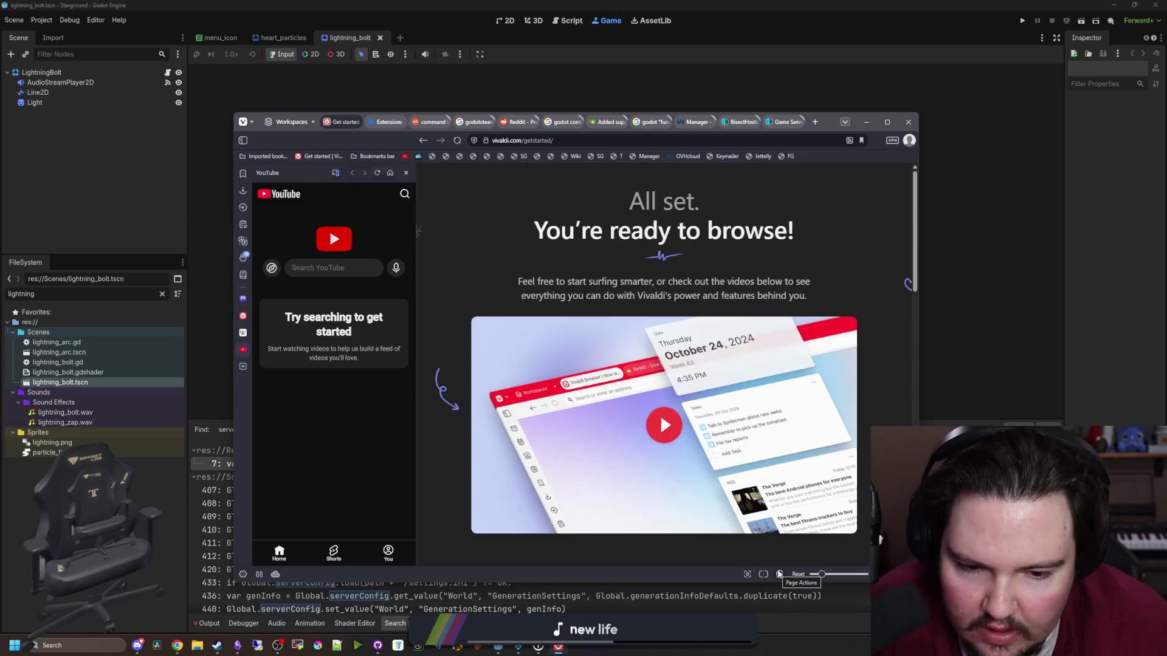
pyautogui.moveTo(821, 574); pyautogui.dragTo(833, 574)
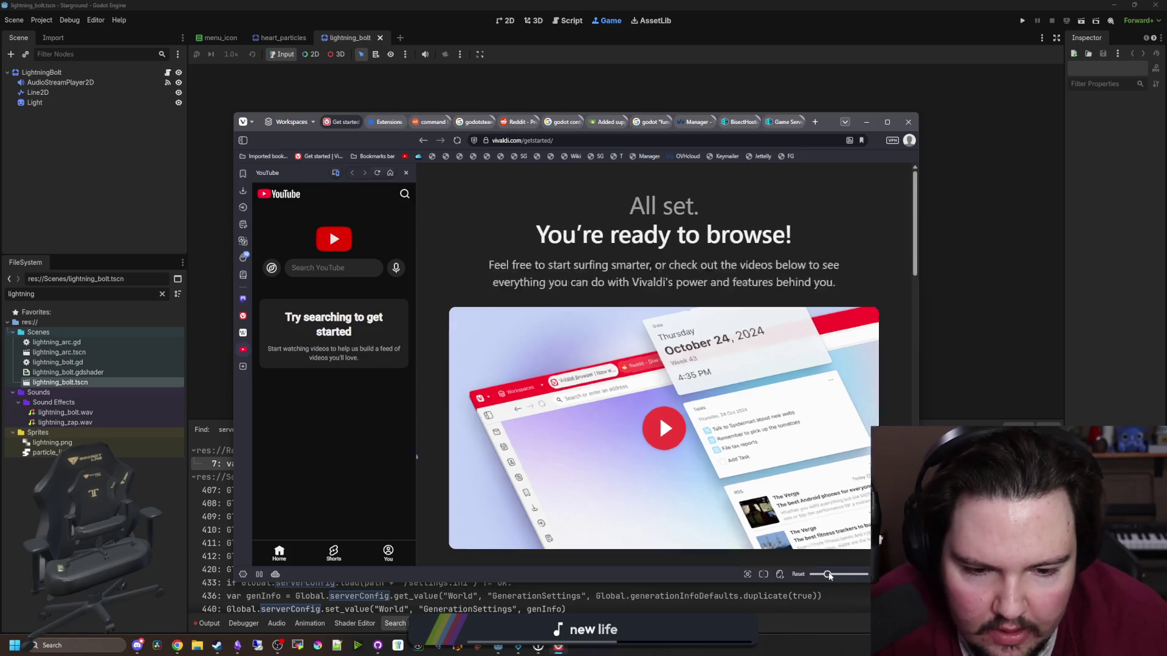
pyautogui.click(799, 575)
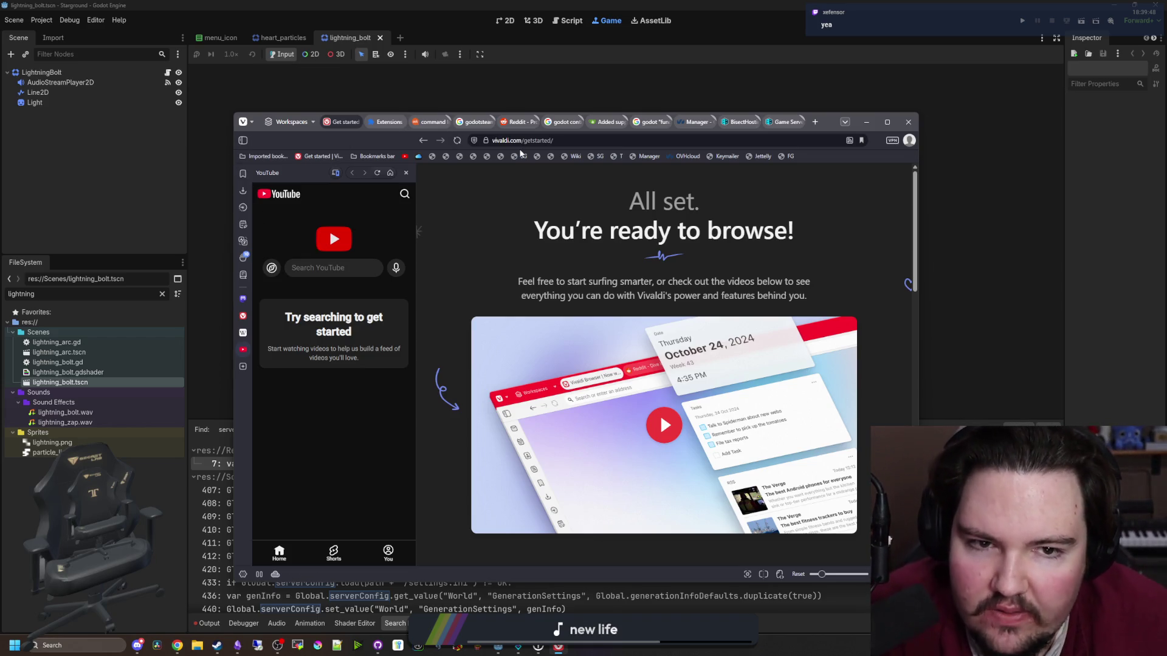
# Drag the Bookmarks folder onto the end of the bookmark bar, then minimise Vivaldi.
pyautogui.moveTo(342, 137); pyautogui.dragTo(275, 150)
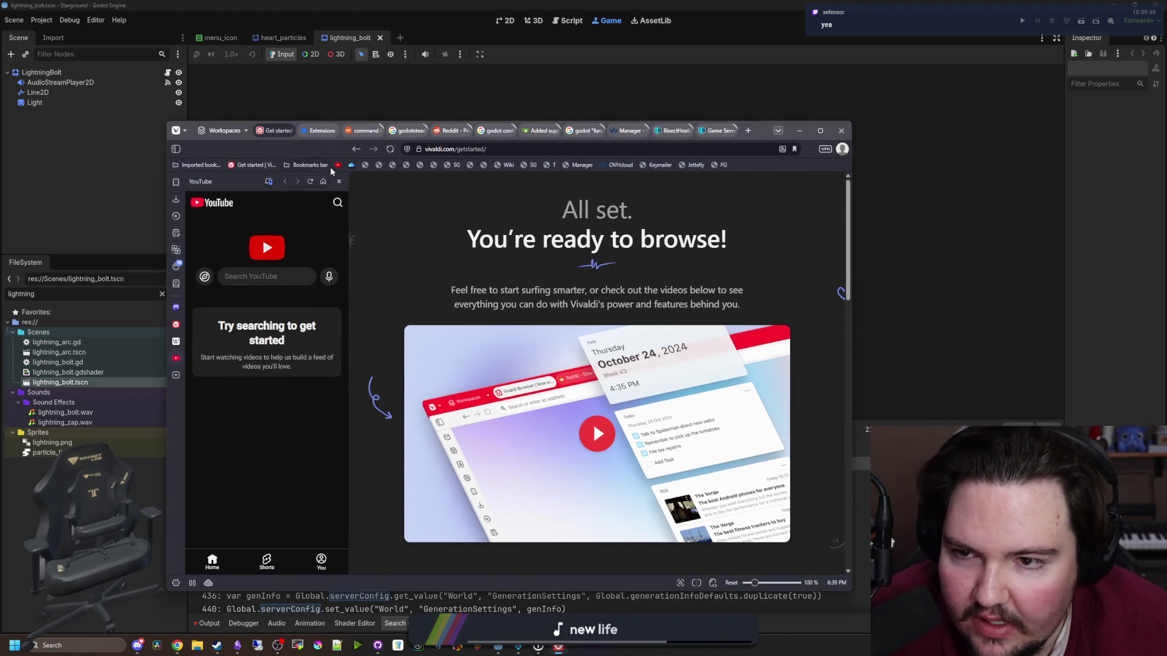
pyautogui.click(308, 165)
pyautogui.moveTo(313, 179); pyautogui.dragTo(745, 169)
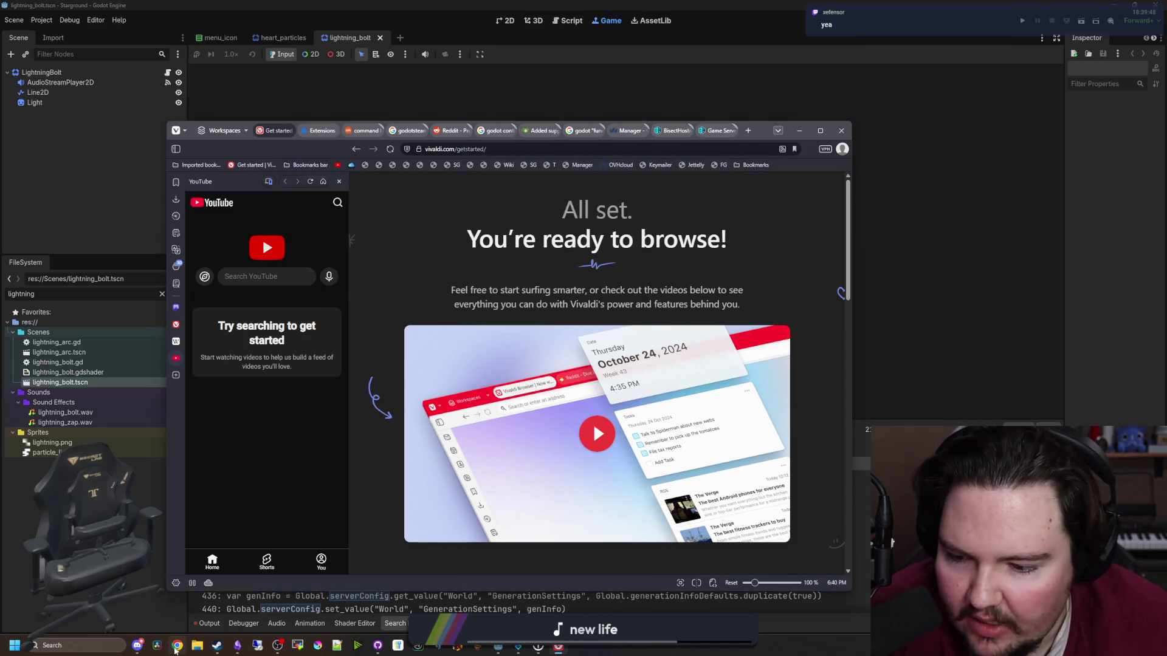
pyautogui.moveTo(174, 649)
pyautogui.click(799, 131)
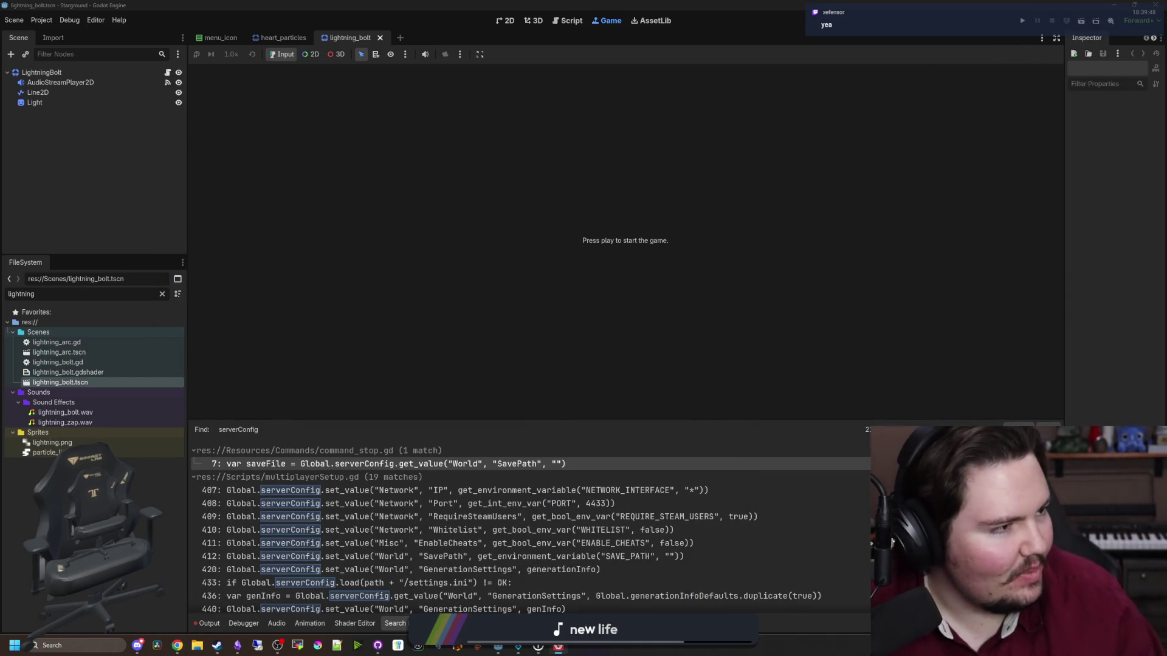
# Move Vivaldi's Sync settings to the other monitor, then bring the browser back over Godot.
pyautogui.hotkey('alt', 'Tab')
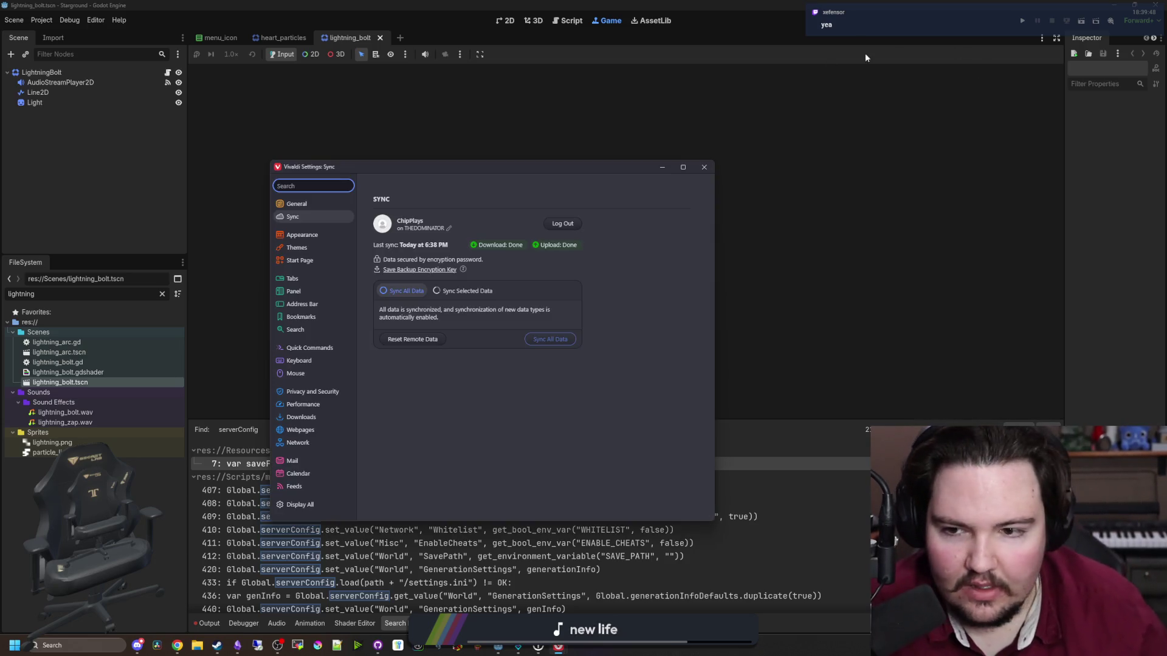
pyautogui.moveTo(515, 166); pyautogui.dragTo(1166, 182)
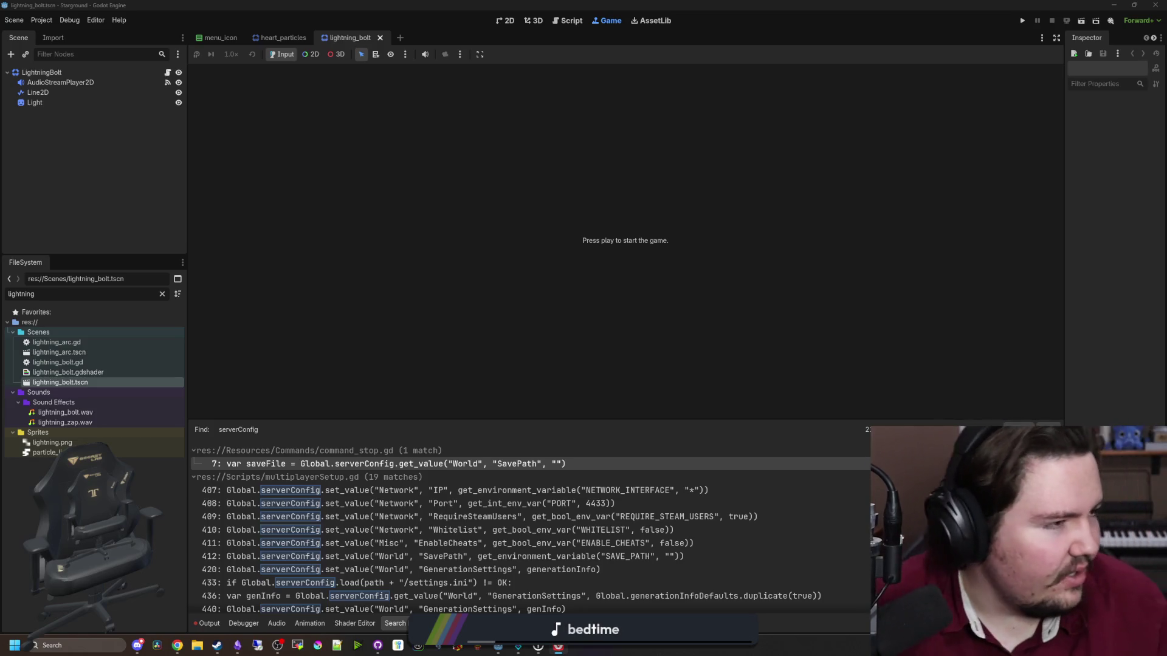
pyautogui.moveTo(1166, 182)
pyautogui.mouseDown()
pyautogui.moveTo(710, 189)
pyautogui.moveTo(773, 141)
pyautogui.mouseUp()
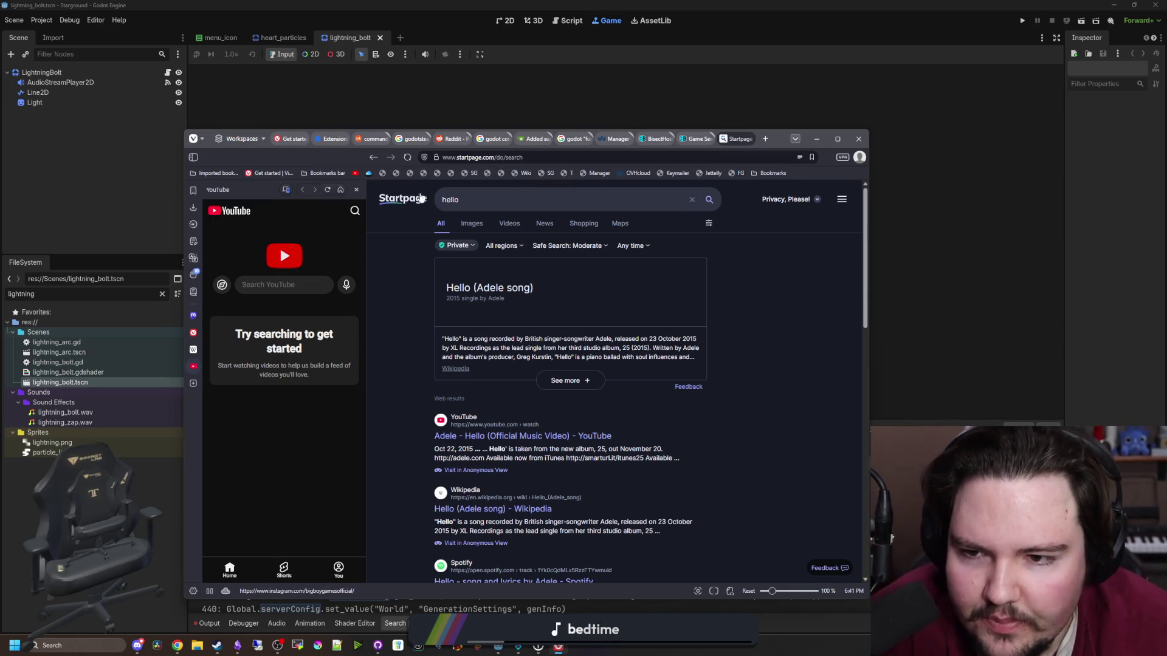
# Return to the Startpage home page, adjust the window position, and focus the search box.
pyautogui.click(392, 206)
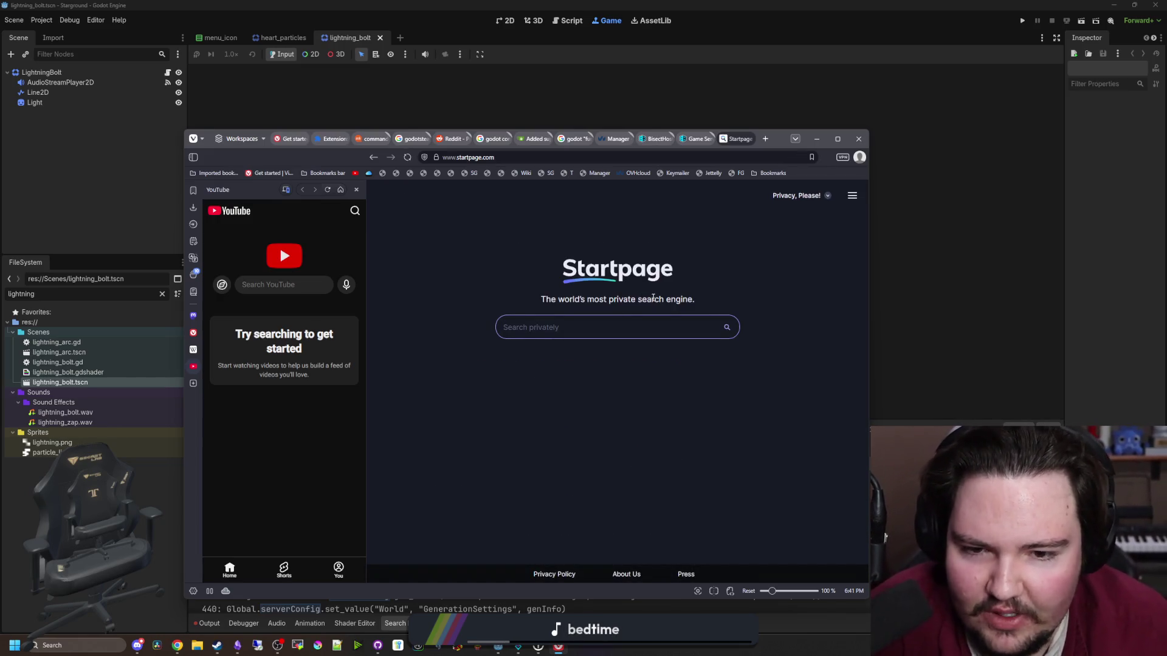
pyautogui.click(851, 195)
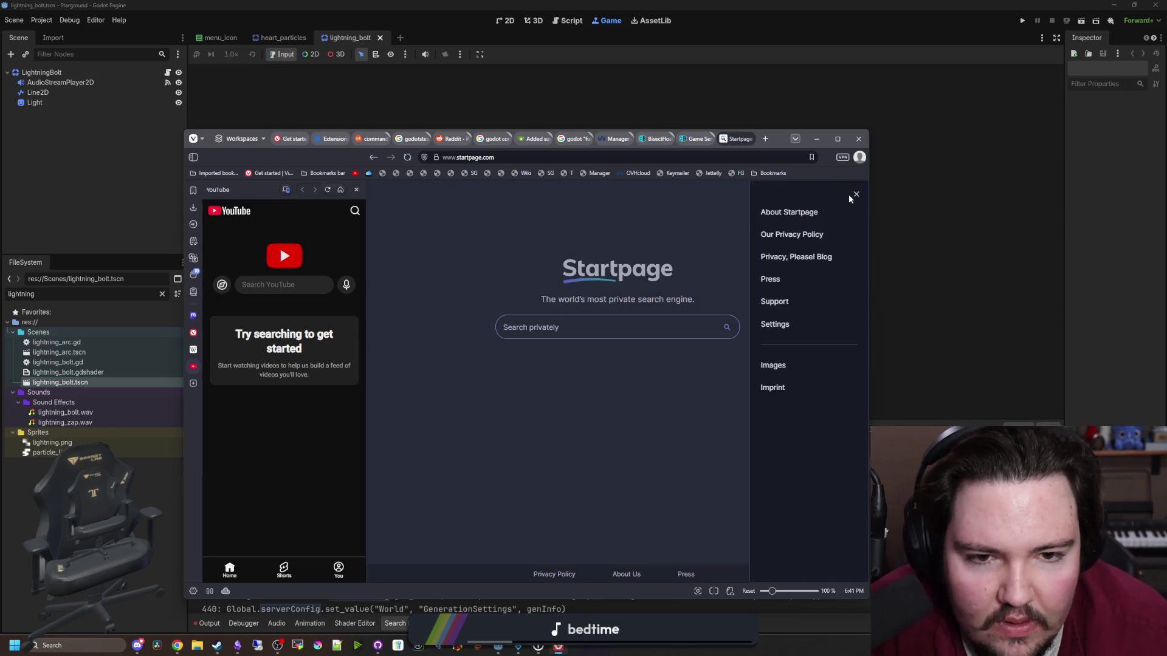
pyautogui.click(856, 195)
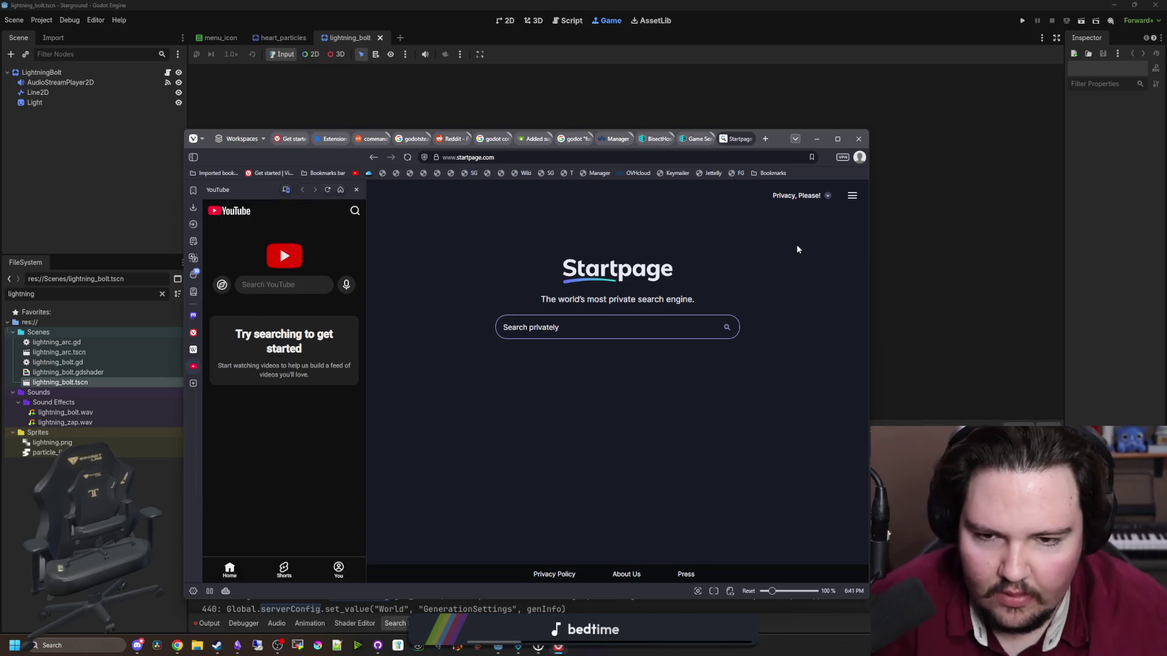
pyautogui.moveTo(776, 143); pyautogui.dragTo(752, 125)
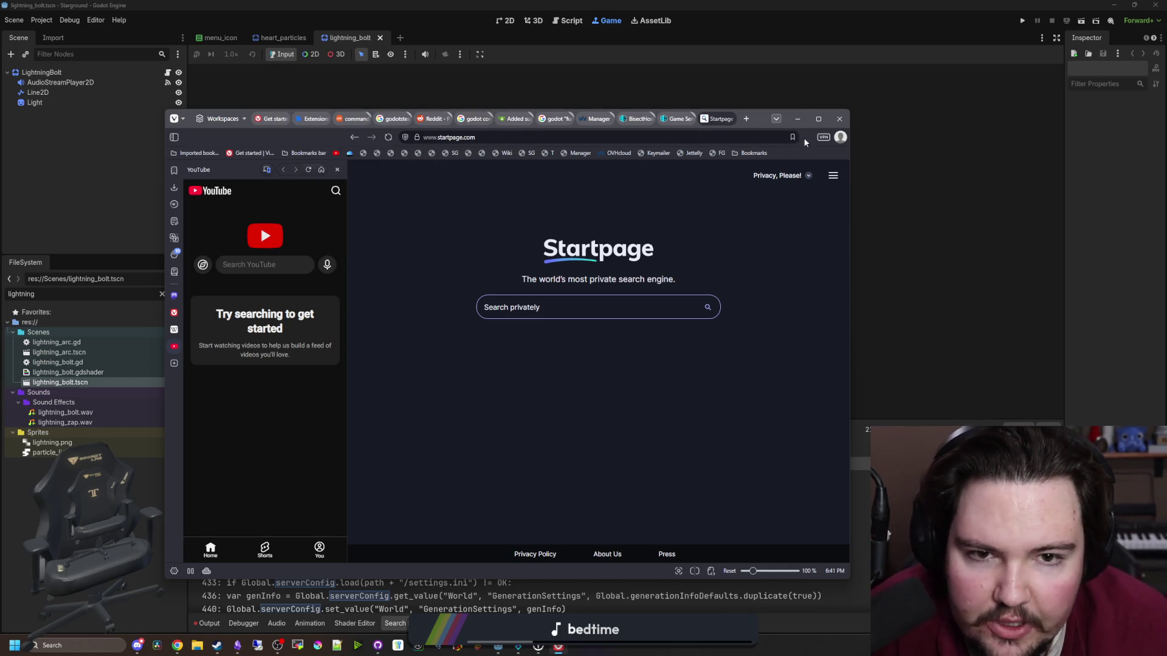
pyautogui.rightClick(760, 118)
pyautogui.click(797, 273)
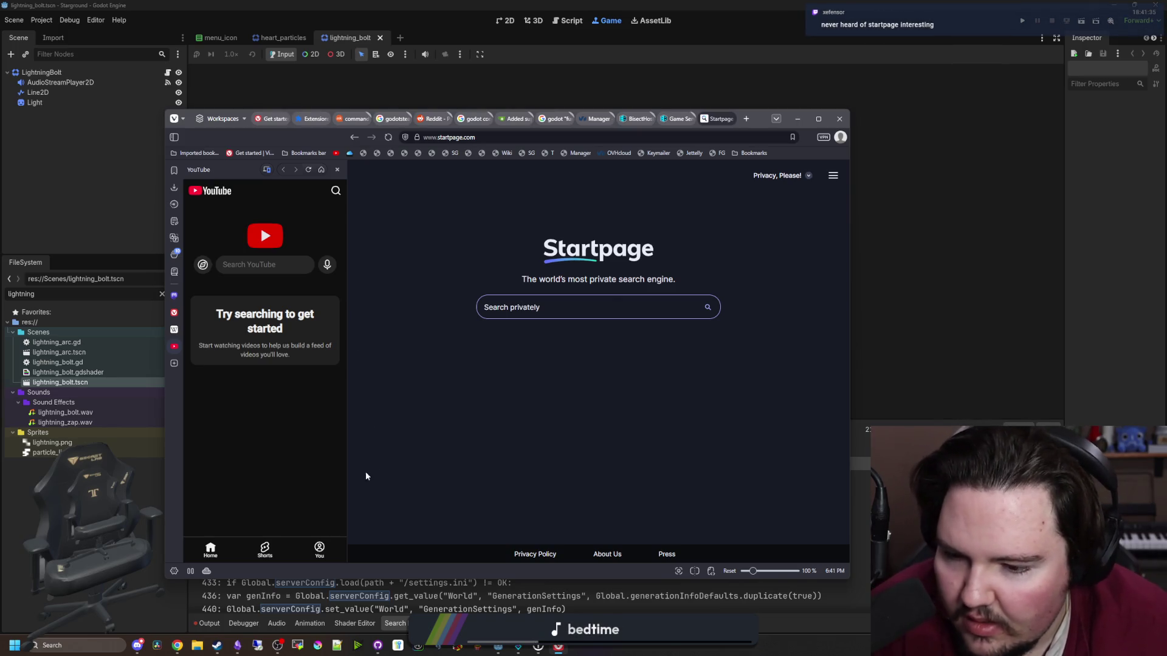
pyautogui.click(527, 308)
# Search Startpage for 'startpage' and scroll through the results.
pyautogui.write('starts')
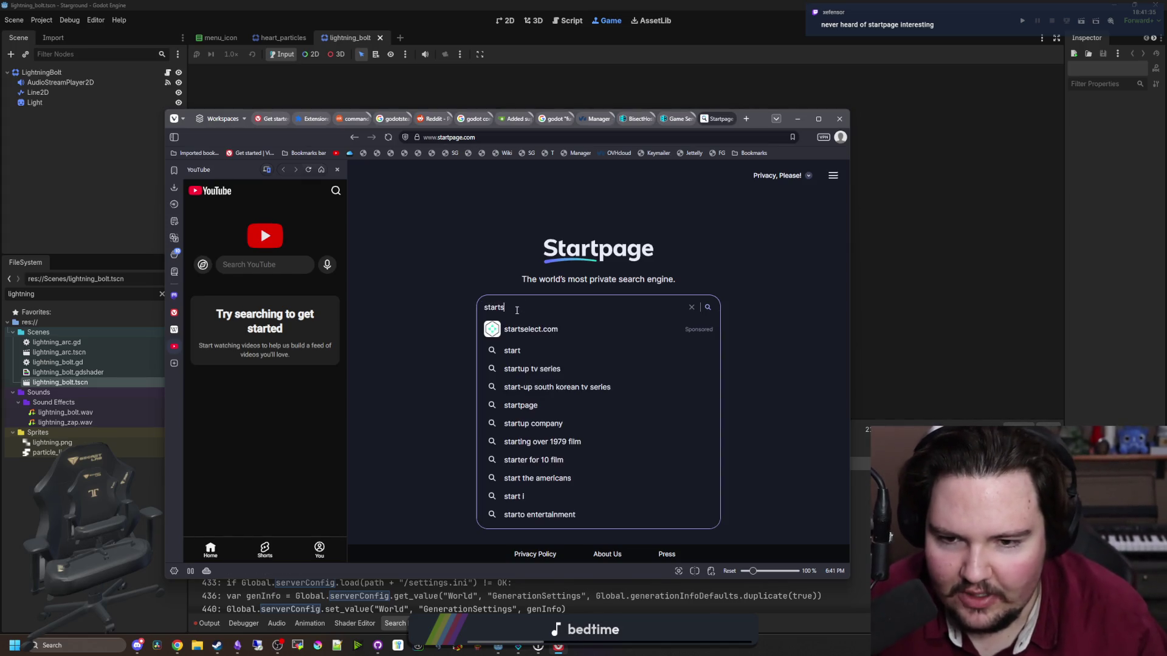
pyautogui.press('BackSpace')
pyautogui.write('page')
pyautogui.press('Return')
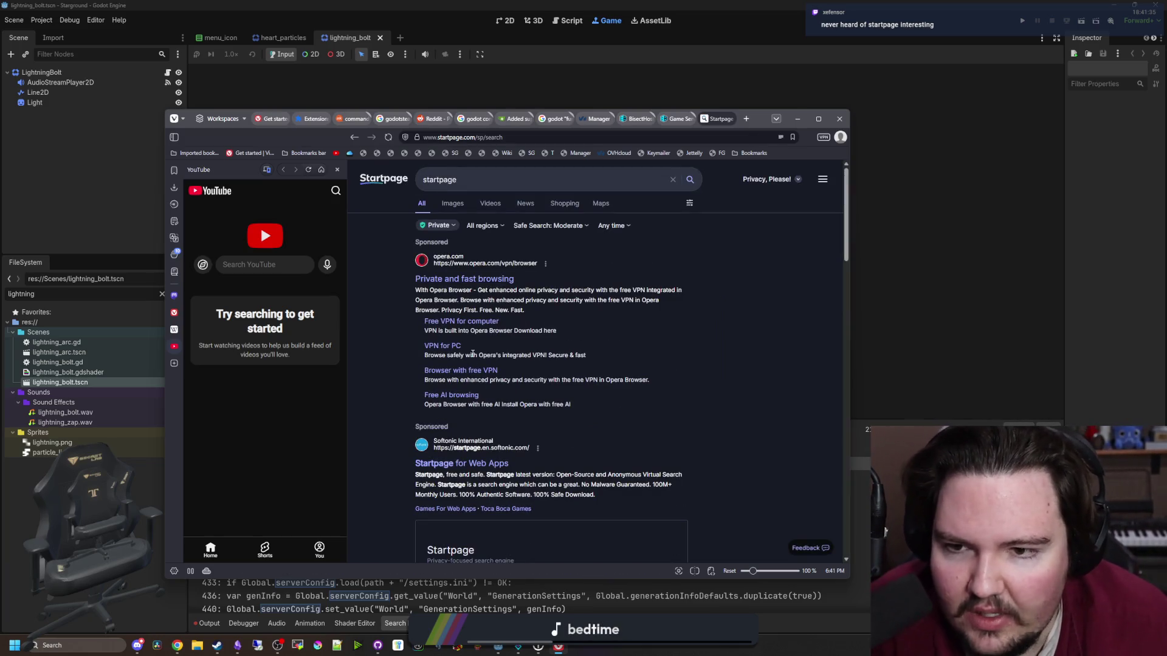
pyautogui.scroll(-2, 514, 352)
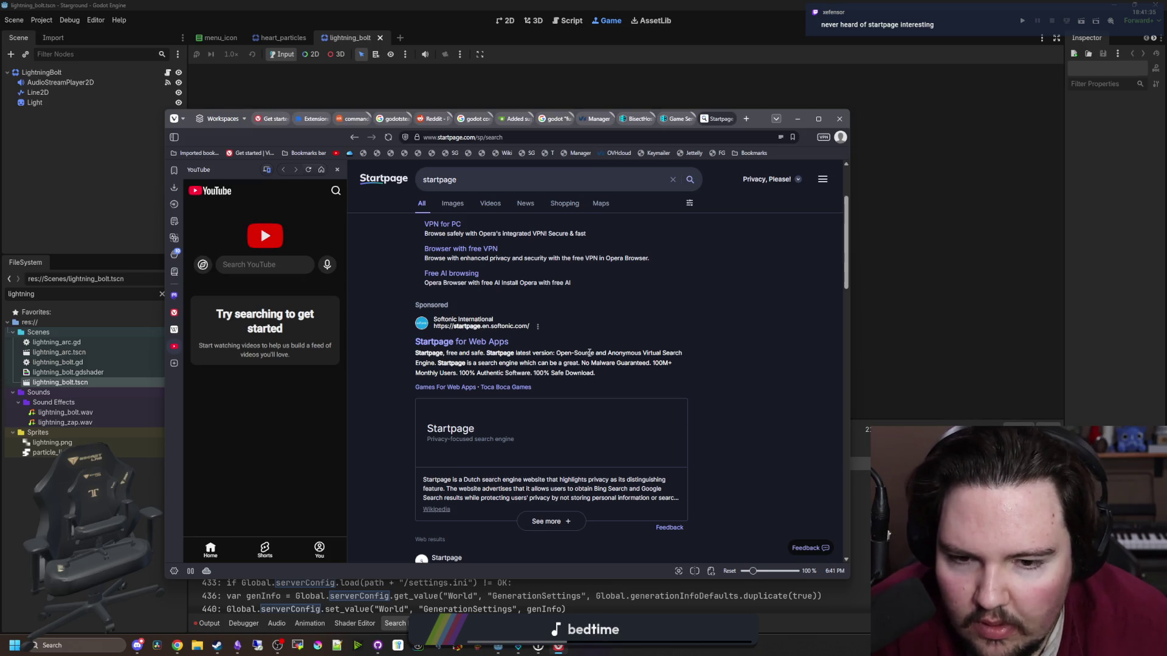
pyautogui.moveTo(589, 352); pyautogui.dragTo(683, 355)
pyautogui.click(451, 371)
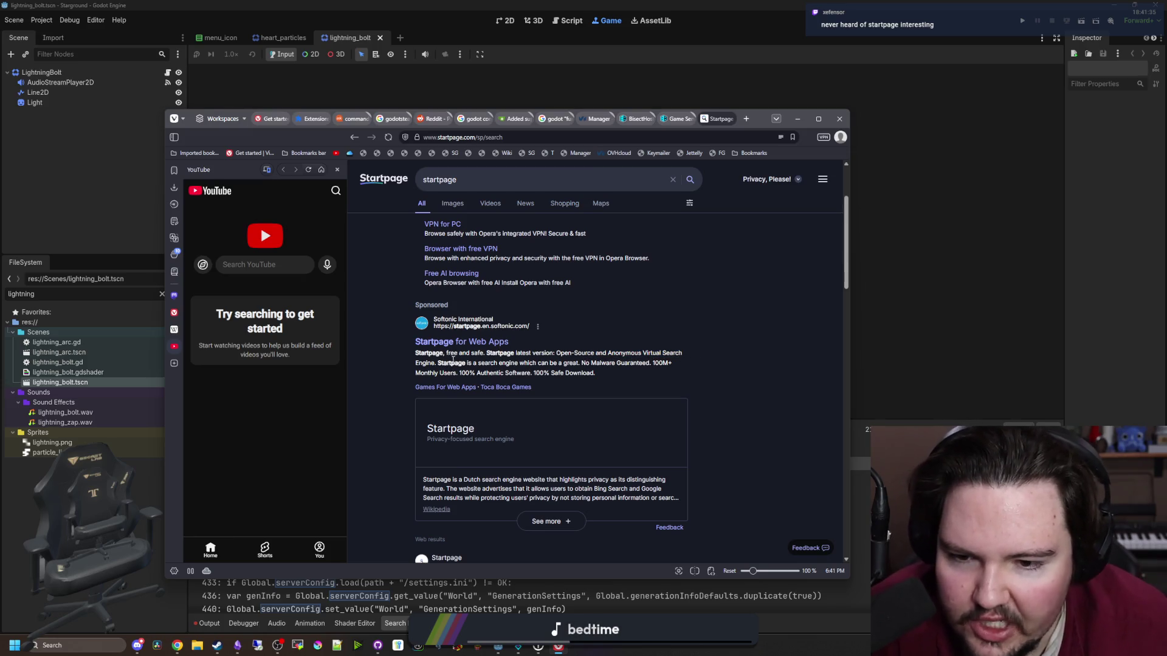
pyautogui.moveTo(453, 359); pyautogui.dragTo(618, 372)
pyautogui.click(633, 382)
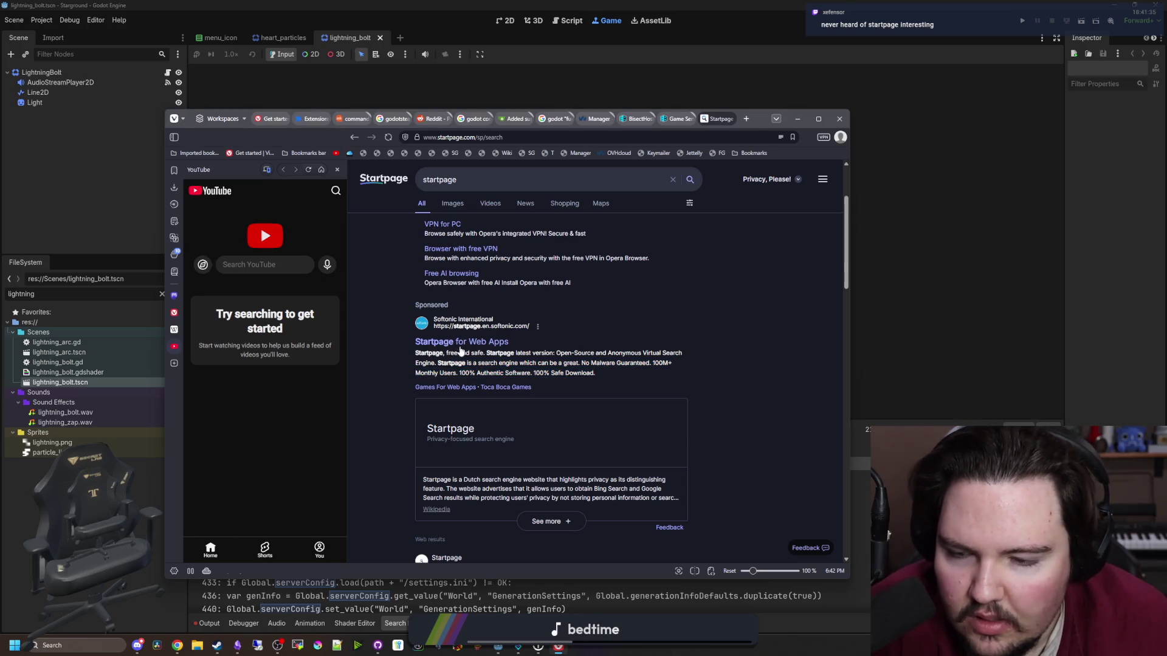
pyautogui.scroll(-3, 472, 347)
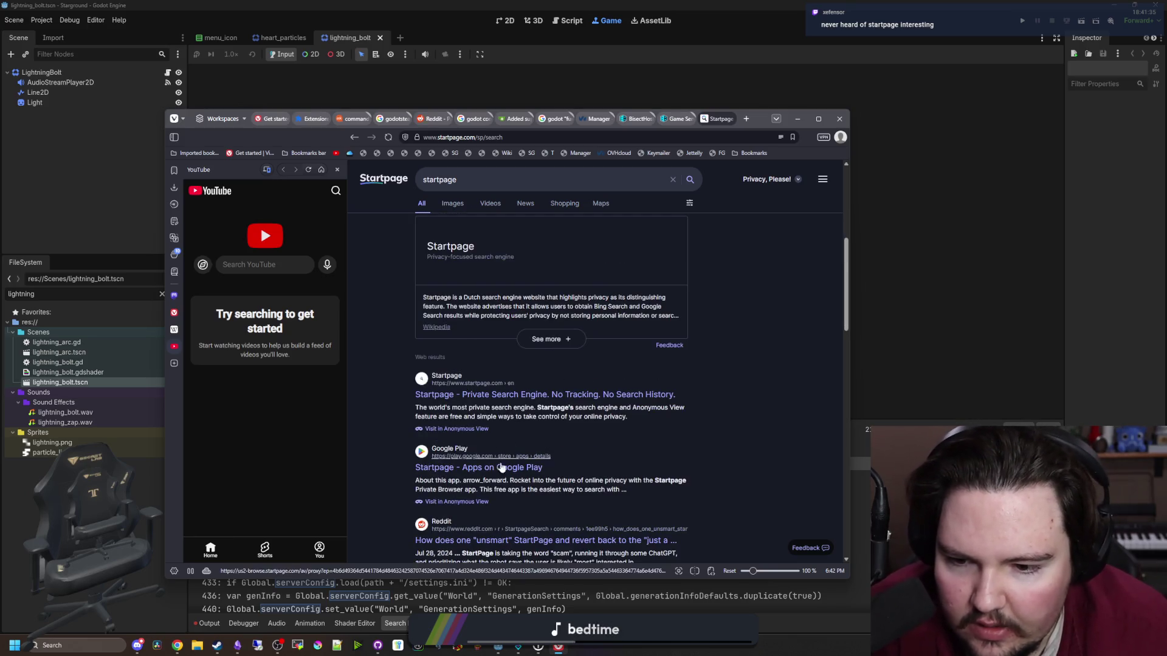
pyautogui.scroll(-2, 501, 467)
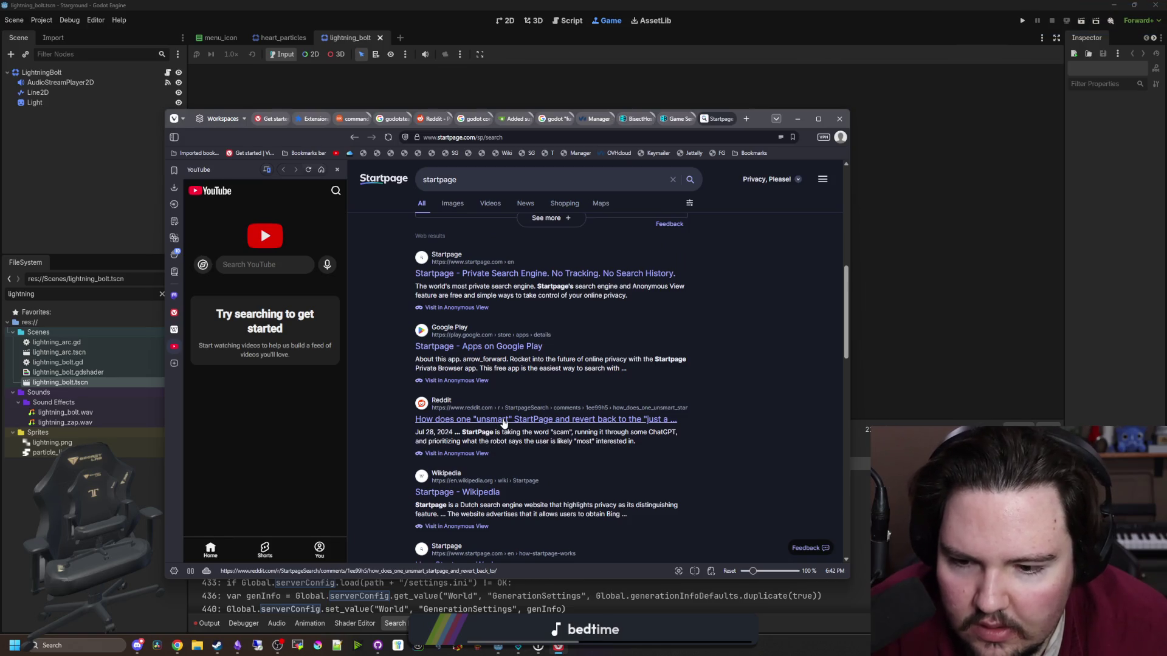
pyautogui.scroll(-1, 504, 424)
# Open and read the Startpage Wikipedia article in a new tab, then minimise the browser.
pyautogui.click(484, 427)
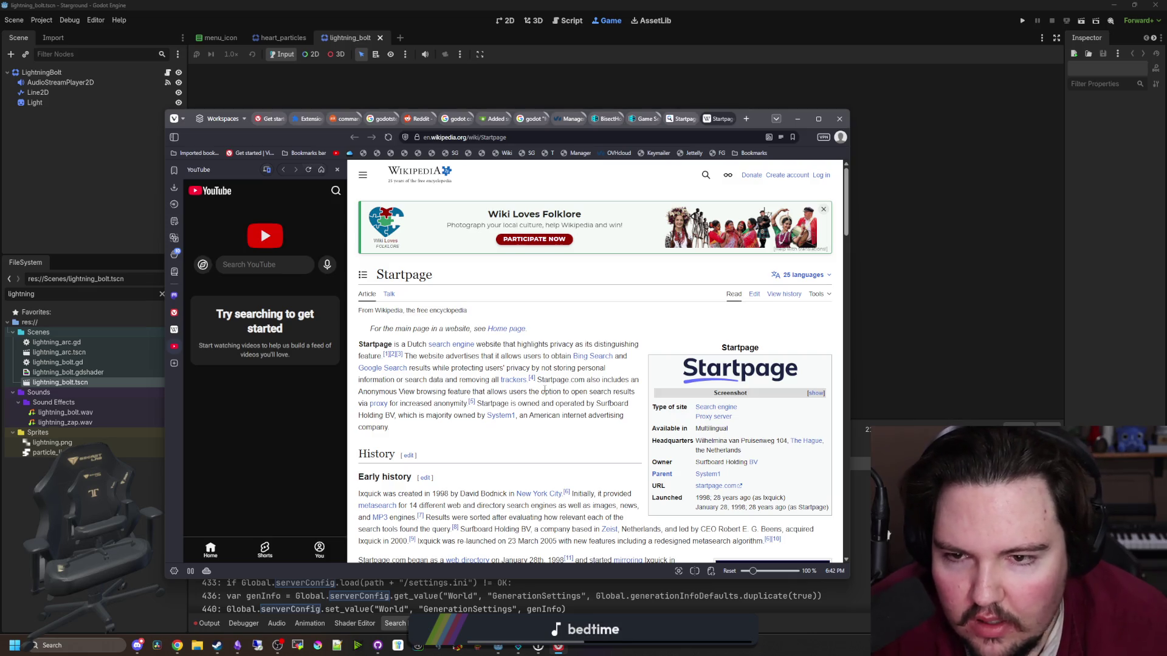
pyautogui.scroll(-1, 579, 365)
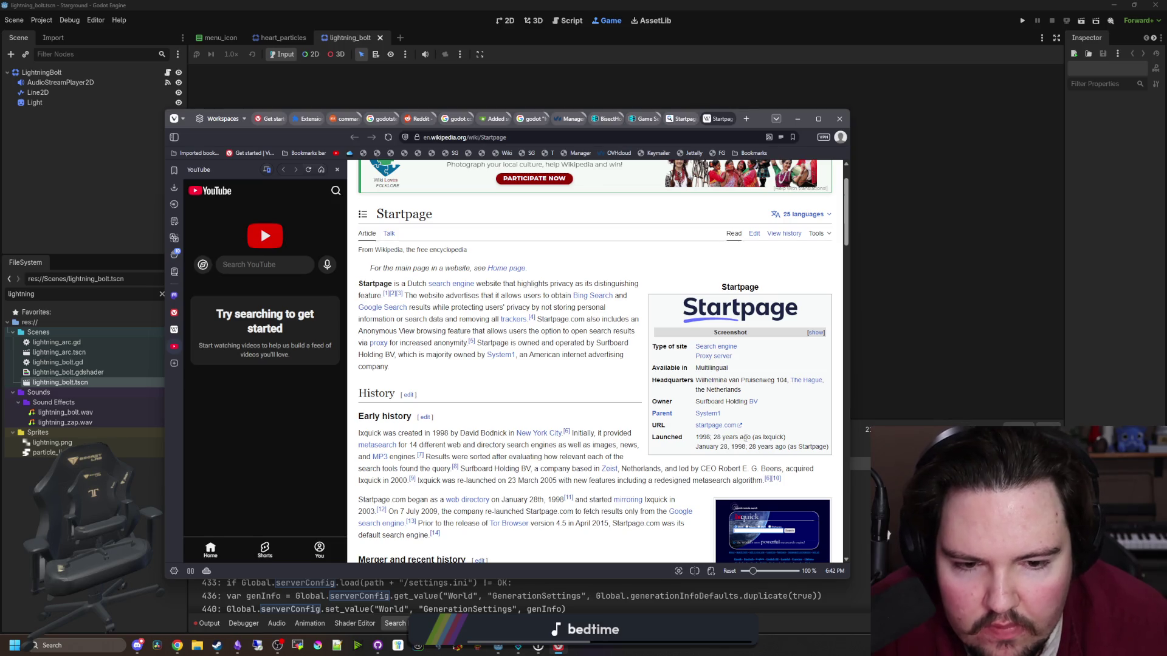
pyautogui.scroll(1, 606, 428)
pyautogui.scroll(-2, 459, 353)
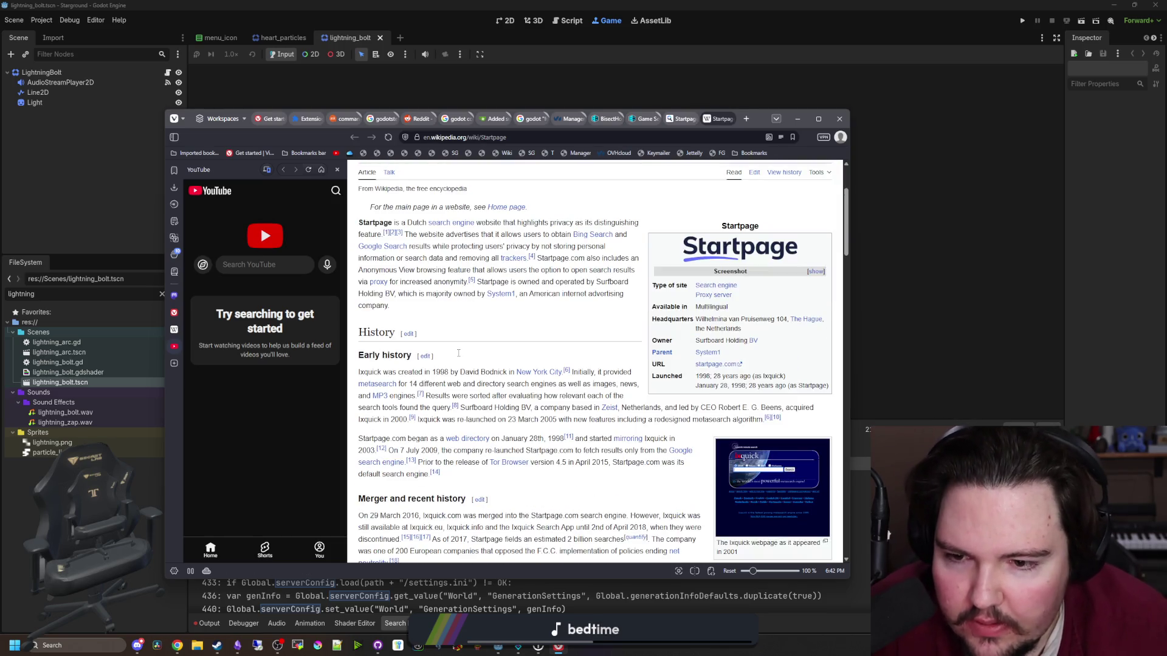
pyautogui.scroll(-10, 459, 356)
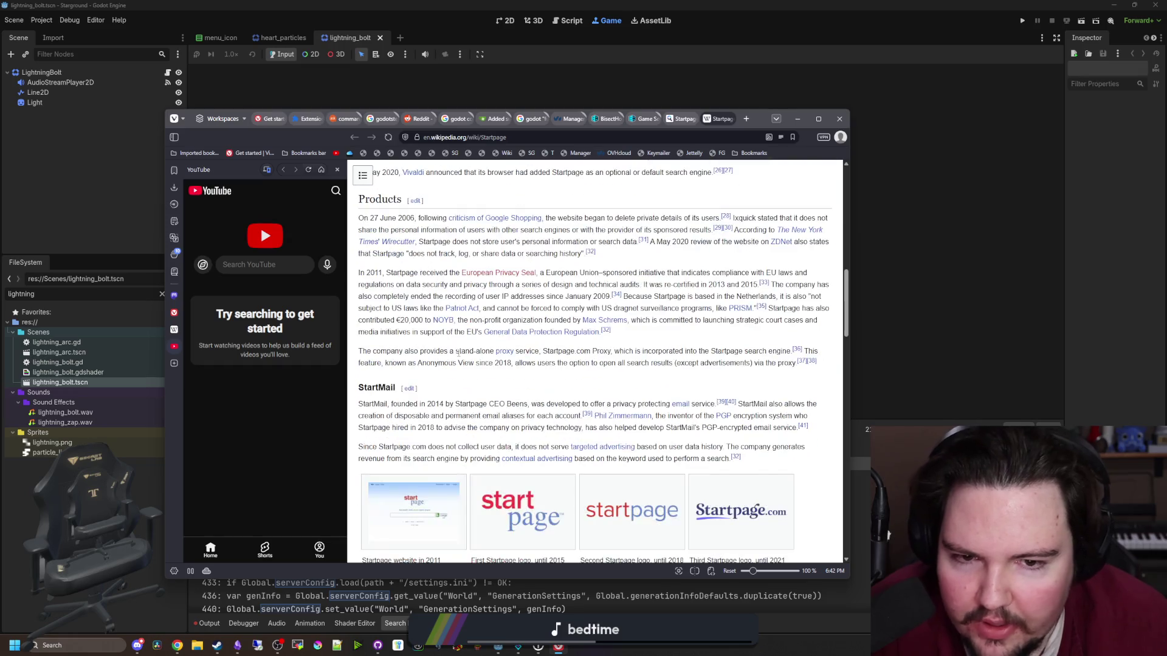
pyautogui.scroll(-2, 459, 353)
pyautogui.scroll(-8, 459, 356)
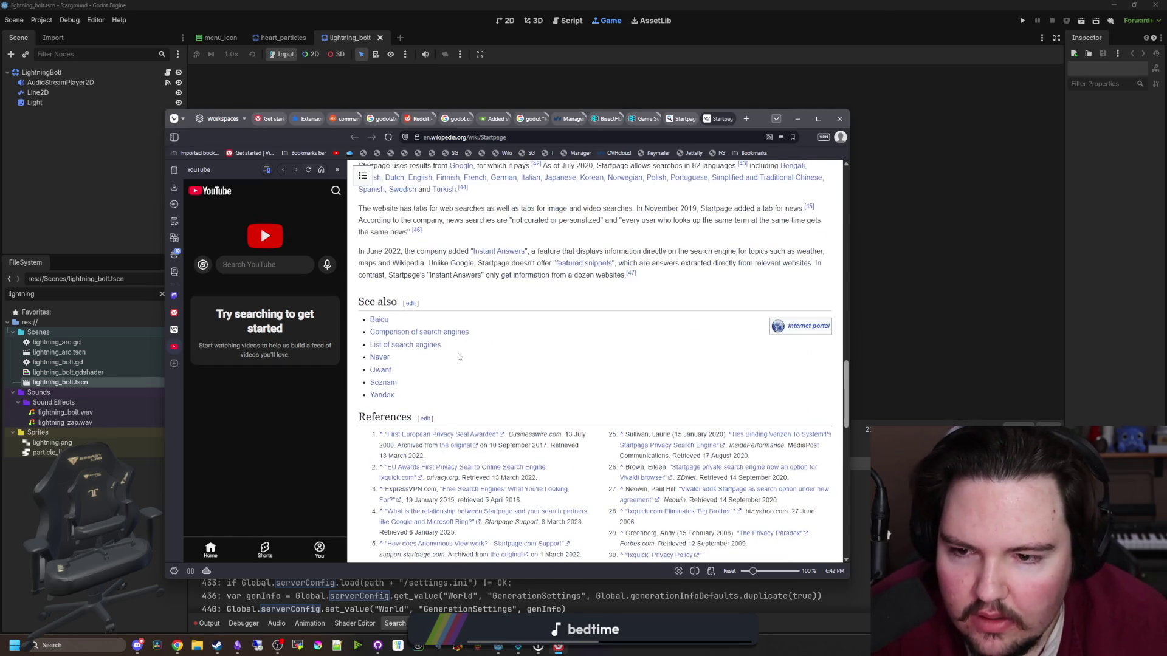
pyautogui.press('Home')
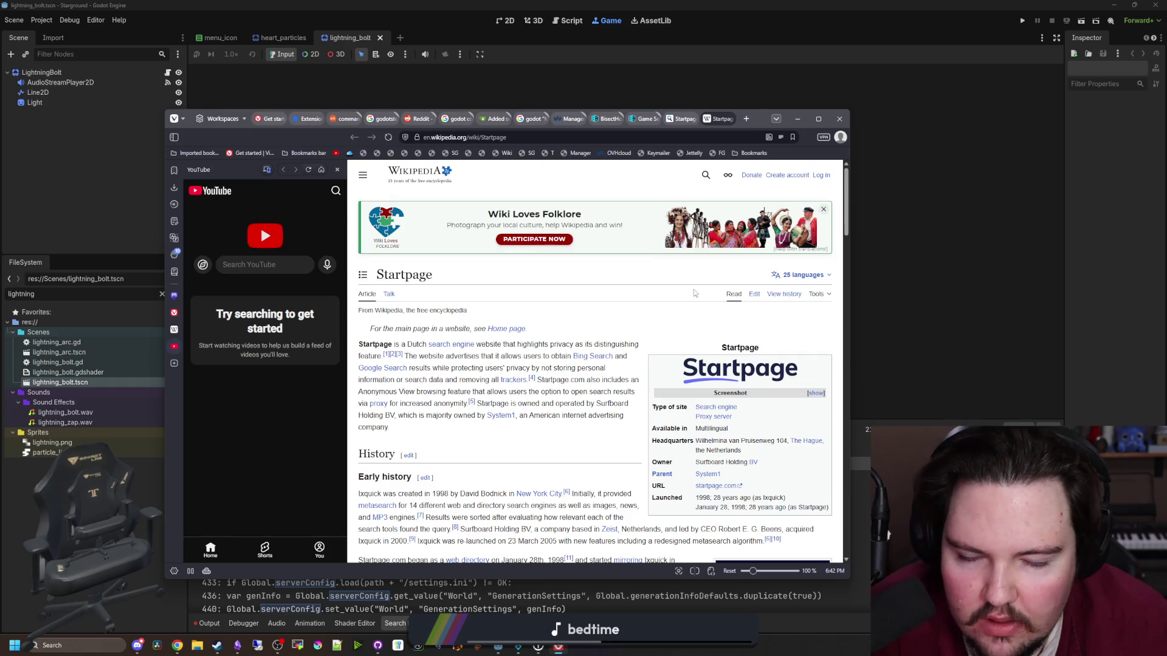
pyautogui.moveTo(762, 120); pyautogui.dragTo(784, 131)
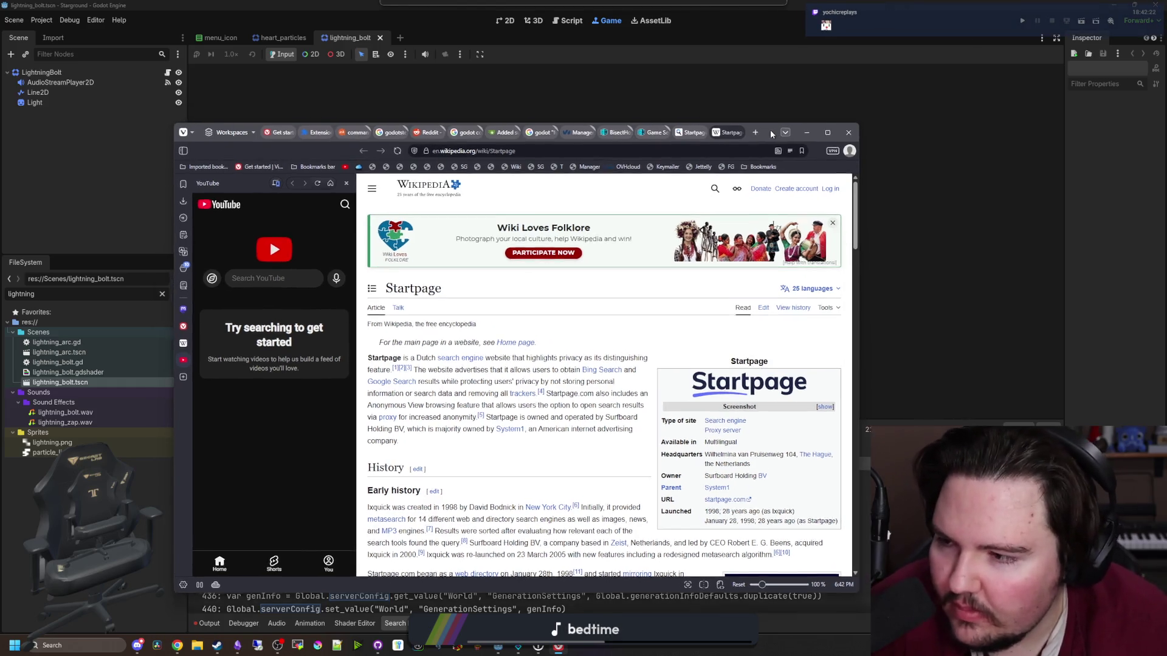
pyautogui.click(819, 130)
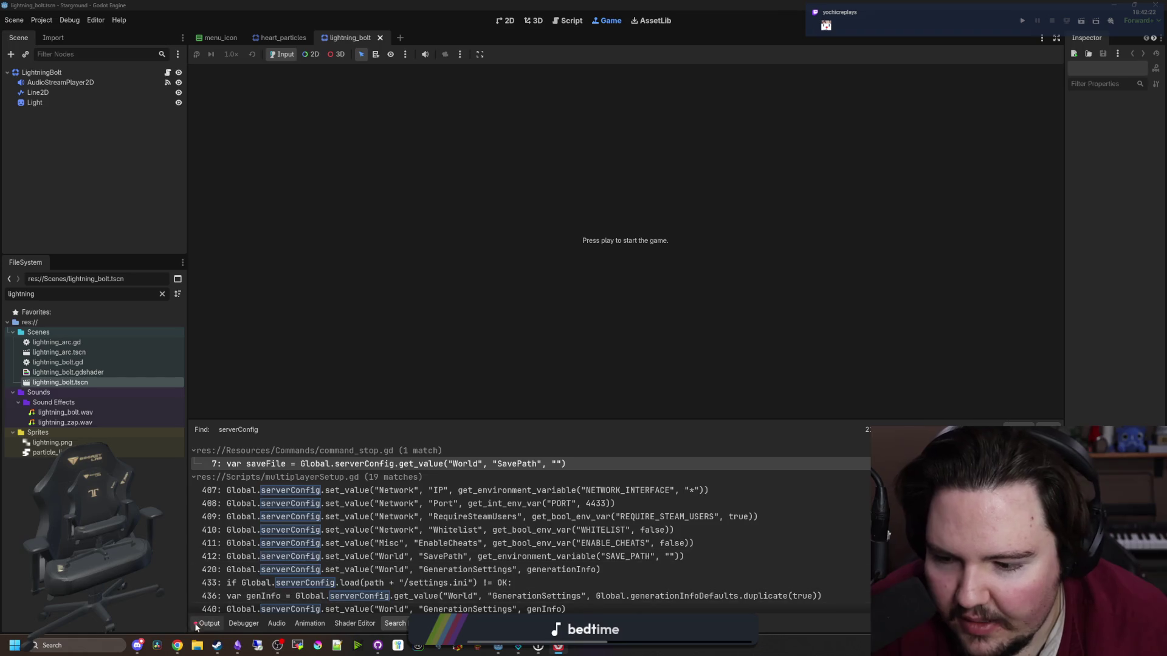
pyautogui.moveTo(176, 638)
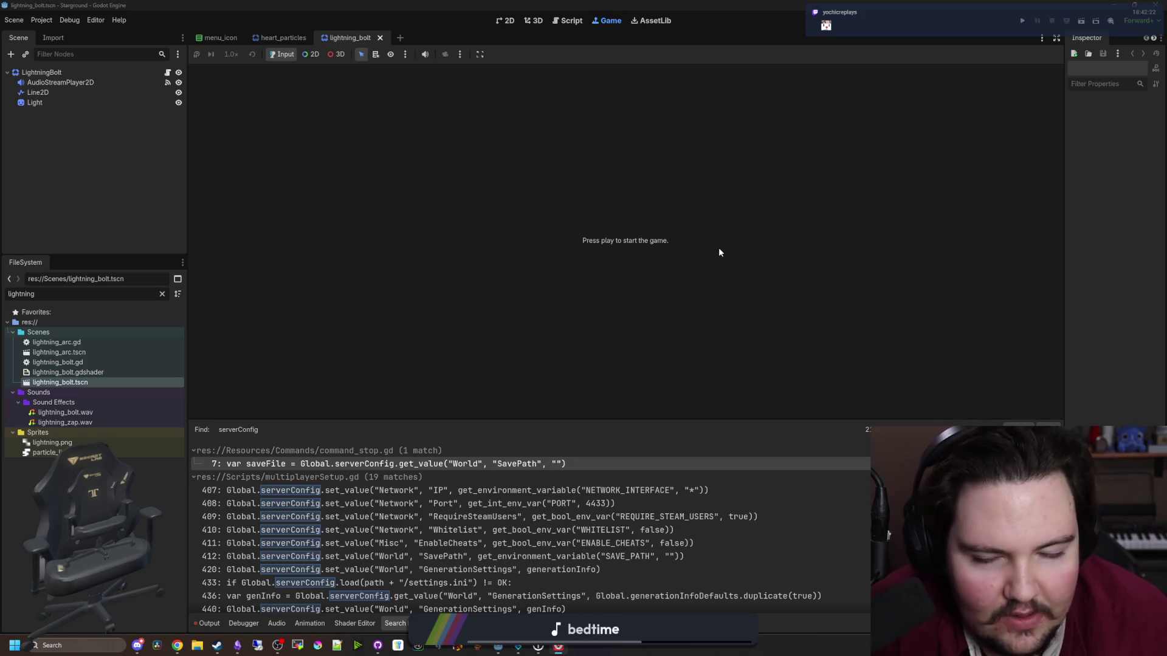
pyautogui.click(466, 294)
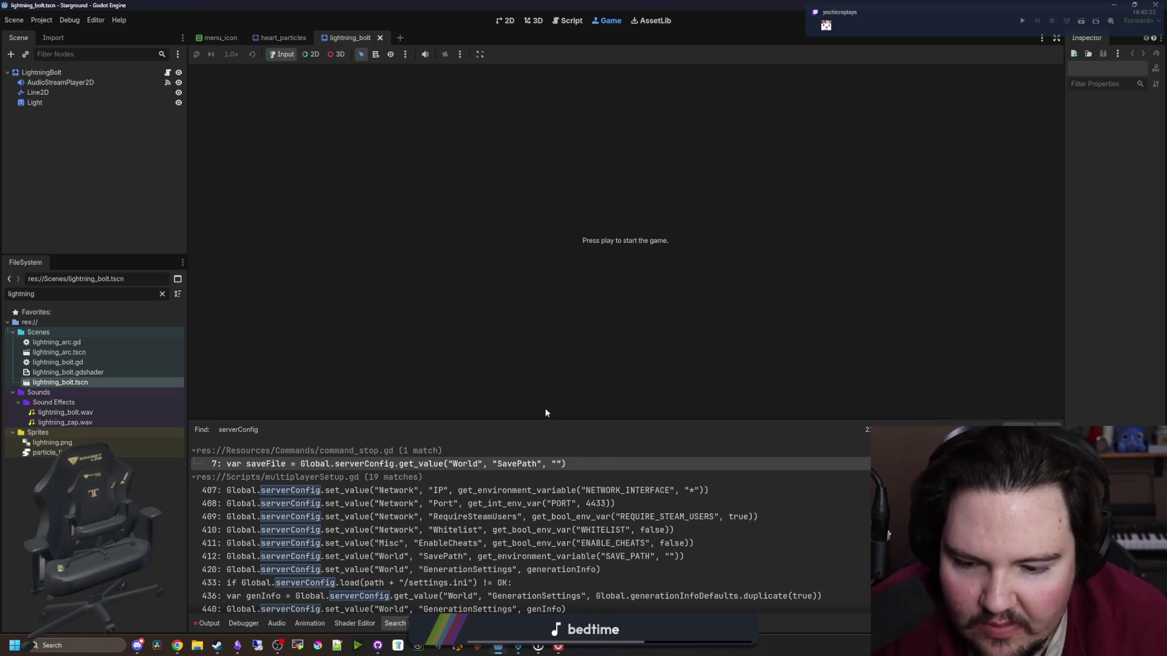
pyautogui.moveTo(558, 647)
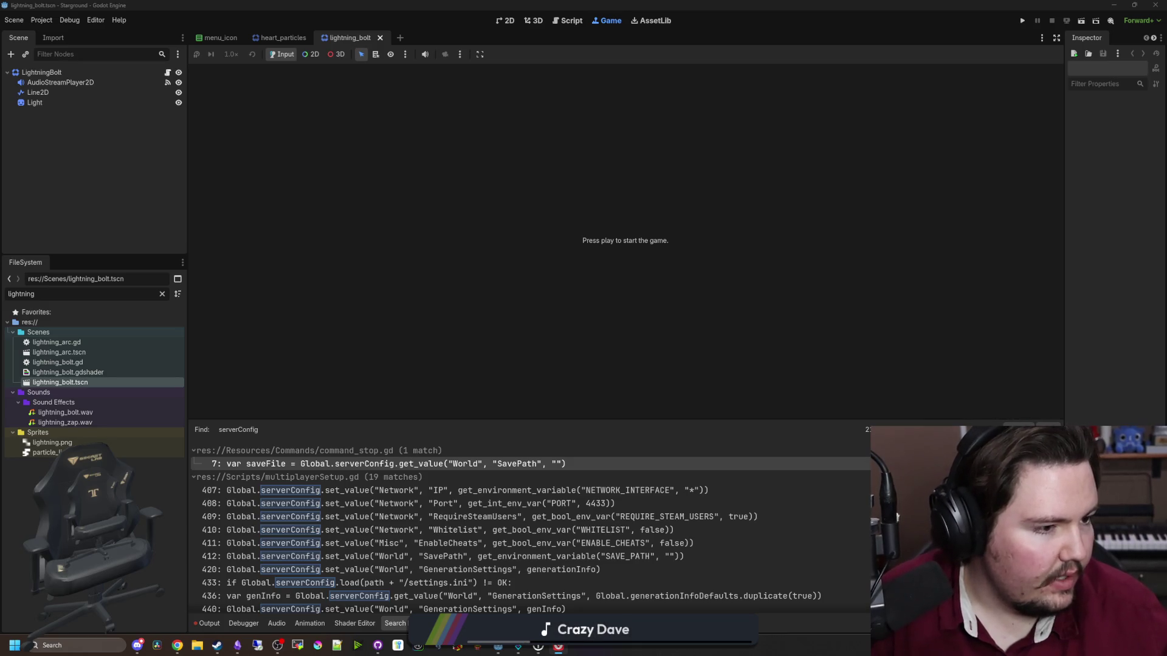
pyautogui.hotkey('alt', 'Tab')
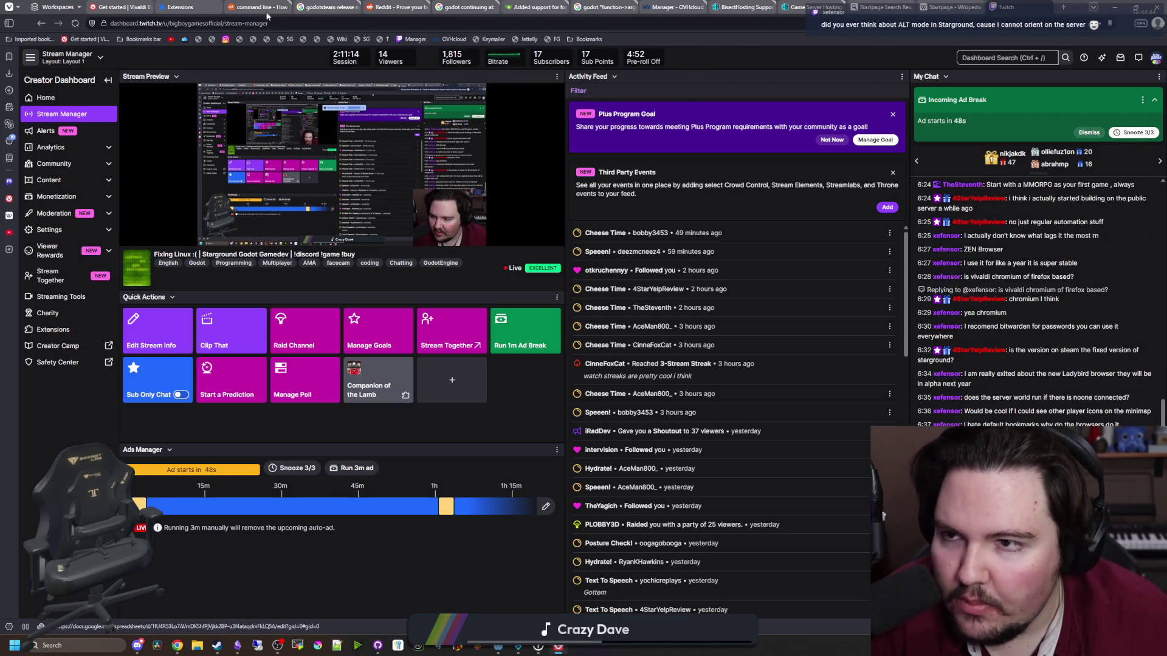
pyautogui.moveTo(1077, 7)
pyautogui.mouseDown()
pyautogui.moveTo(1110, 110)
pyautogui.moveTo(1166, 140)
pyautogui.mouseUp()
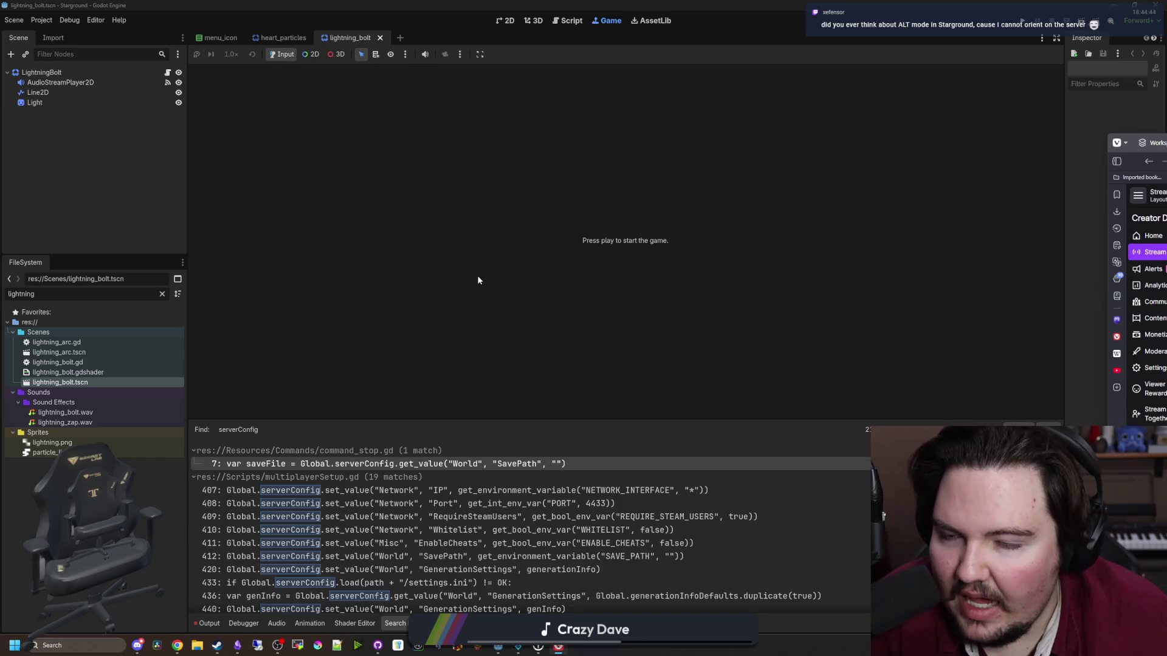
pyautogui.click(475, 3)
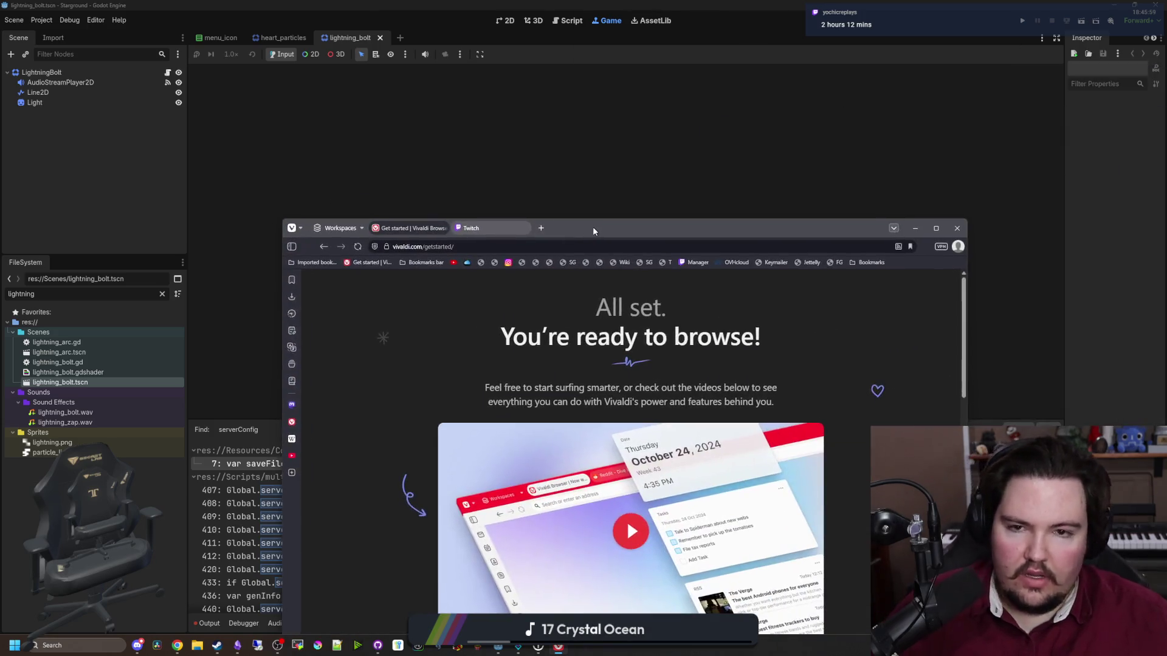
# Open five new blank Start Page tabs.
pyautogui.click(492, 135)
pyautogui.click(572, 135)
pyautogui.click(654, 135)
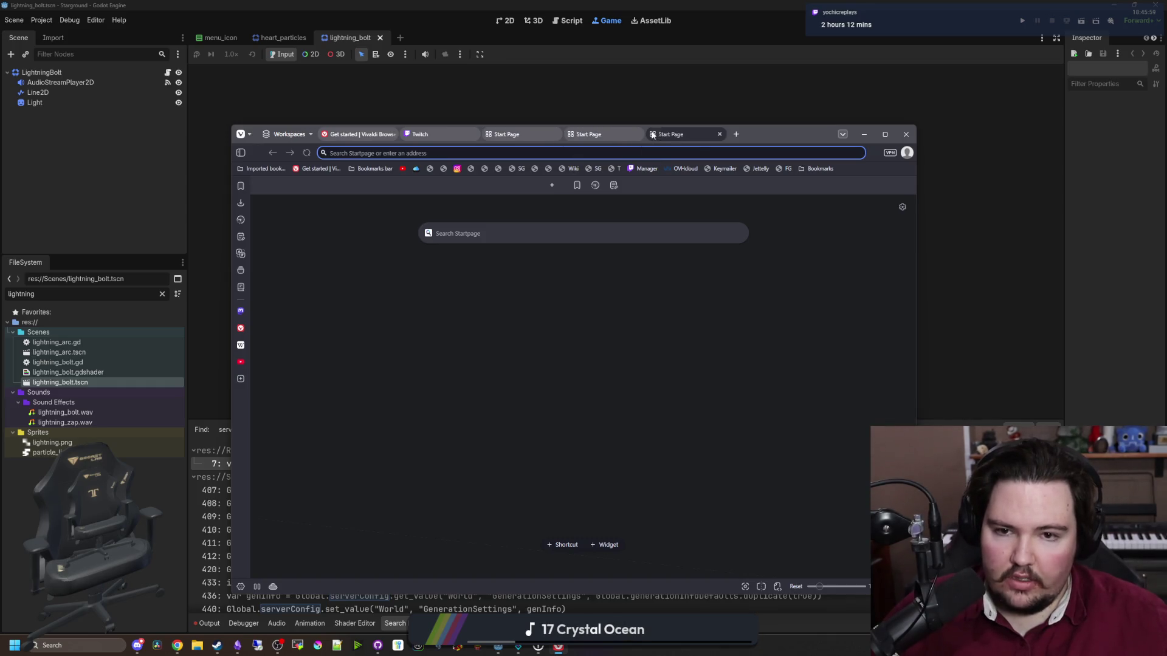
pyautogui.click(734, 135)
pyautogui.click(812, 134)
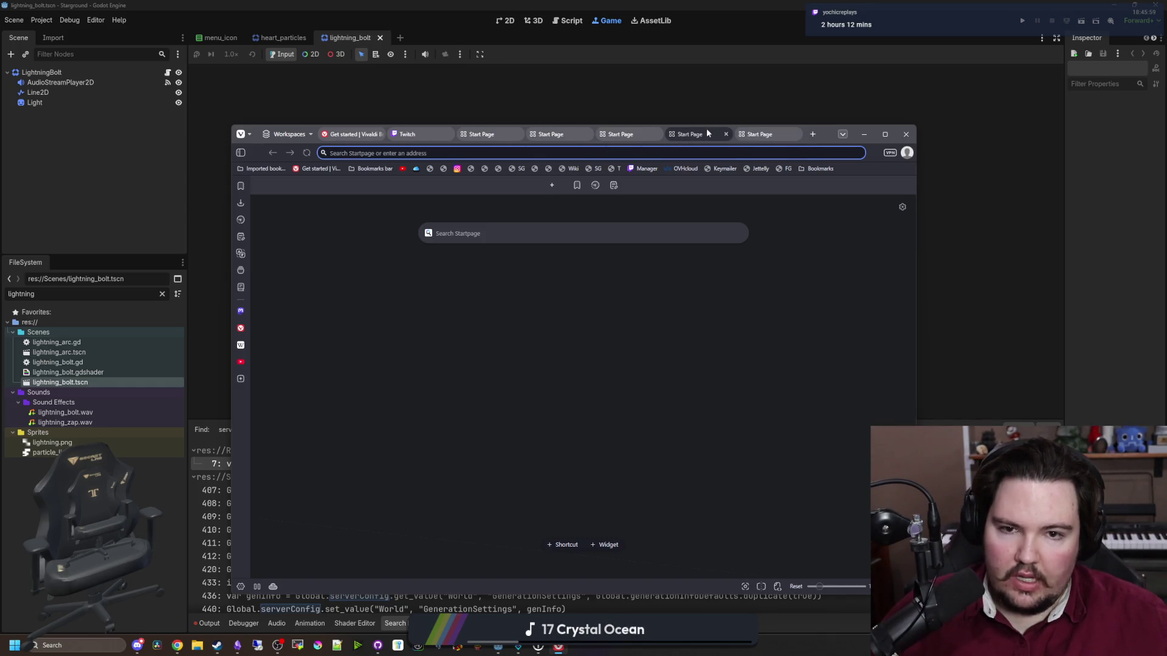
# Close the extra Start Page tabs and hide the Vivaldi window.
pyautogui.click(727, 134)
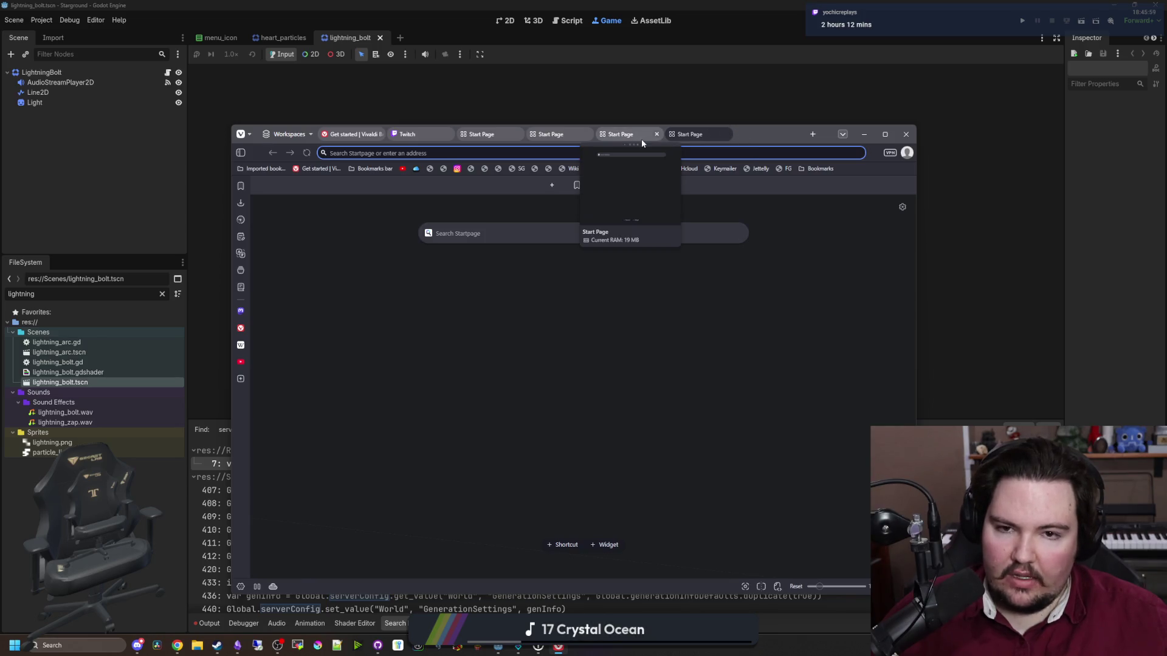
pyautogui.click(586, 134)
pyautogui.click(586, 134)
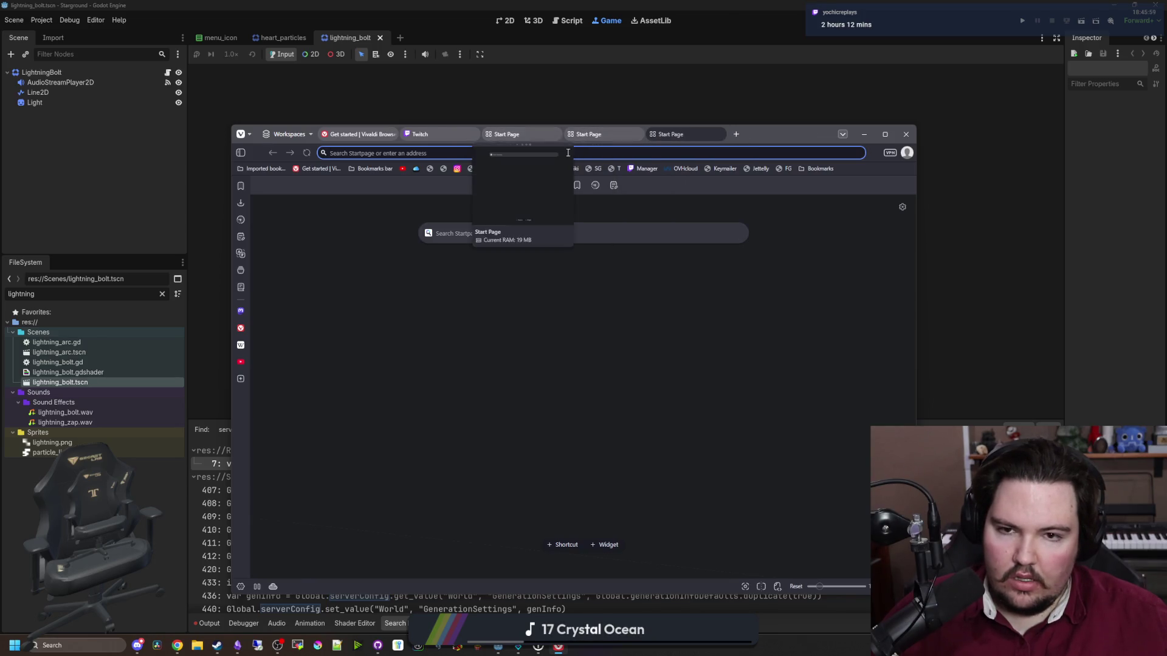
pyautogui.click(638, 135)
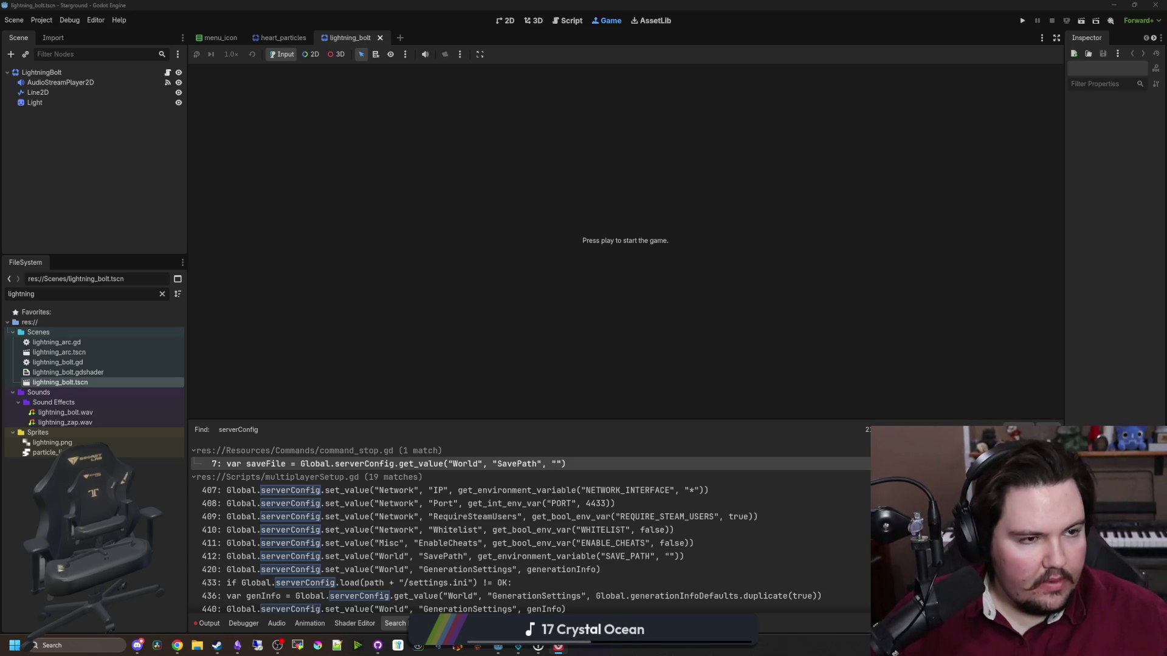
# Open the Starground Steam page from the SG bookmark, go to Steam sign-in, minimize Vivaldi.
pyautogui.hotkey('alt', 'Tab')
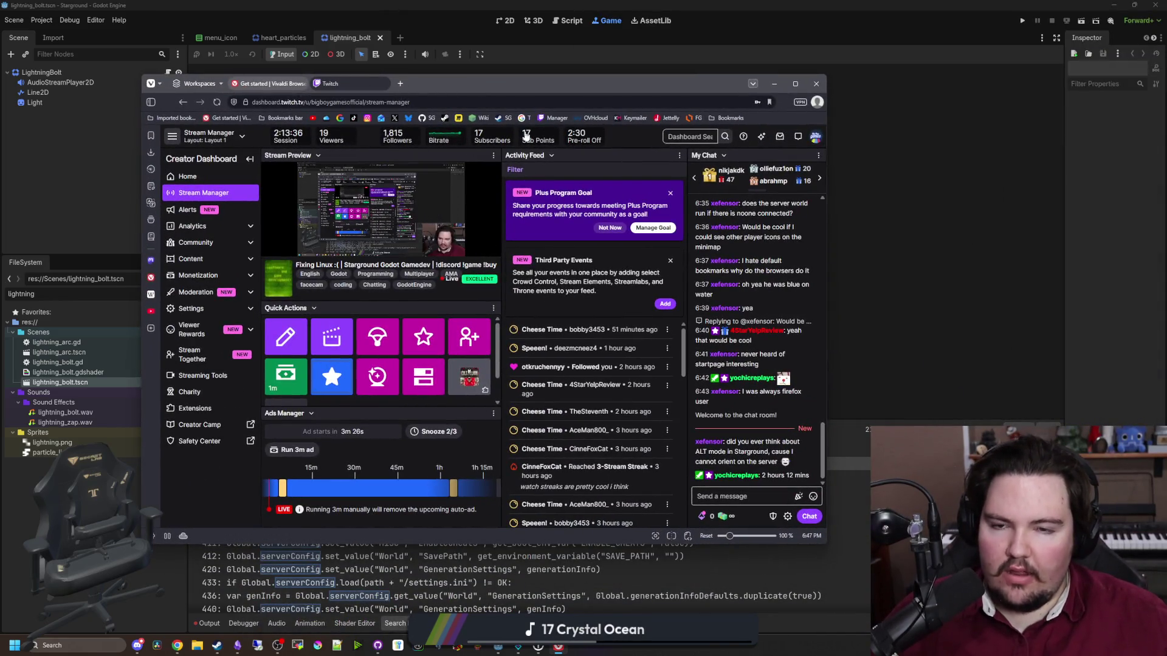
pyautogui.middleClick(509, 118)
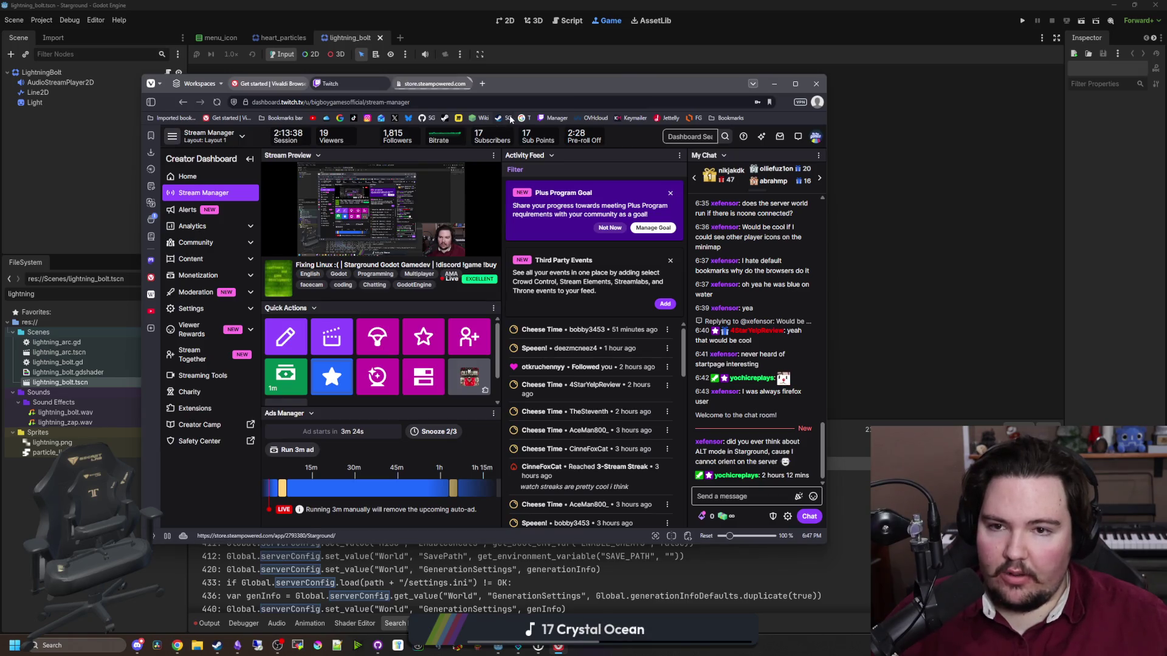
pyautogui.click(432, 83)
pyautogui.scroll(-2, 728, 349)
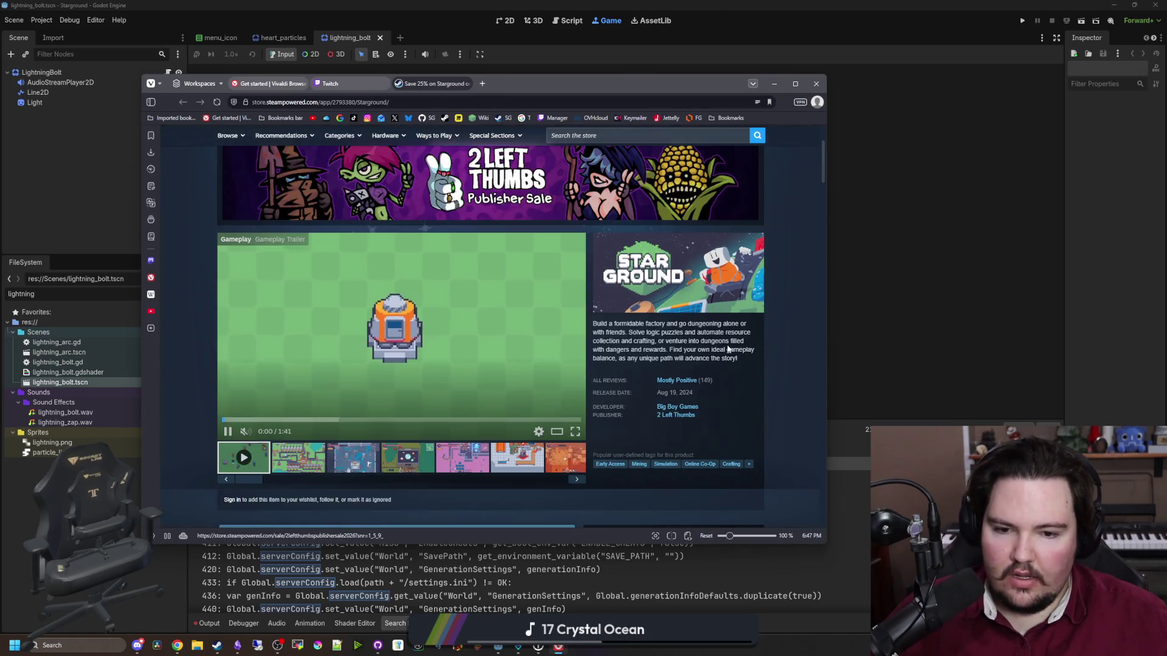
pyautogui.scroll(2, 728, 349)
pyautogui.click(715, 134)
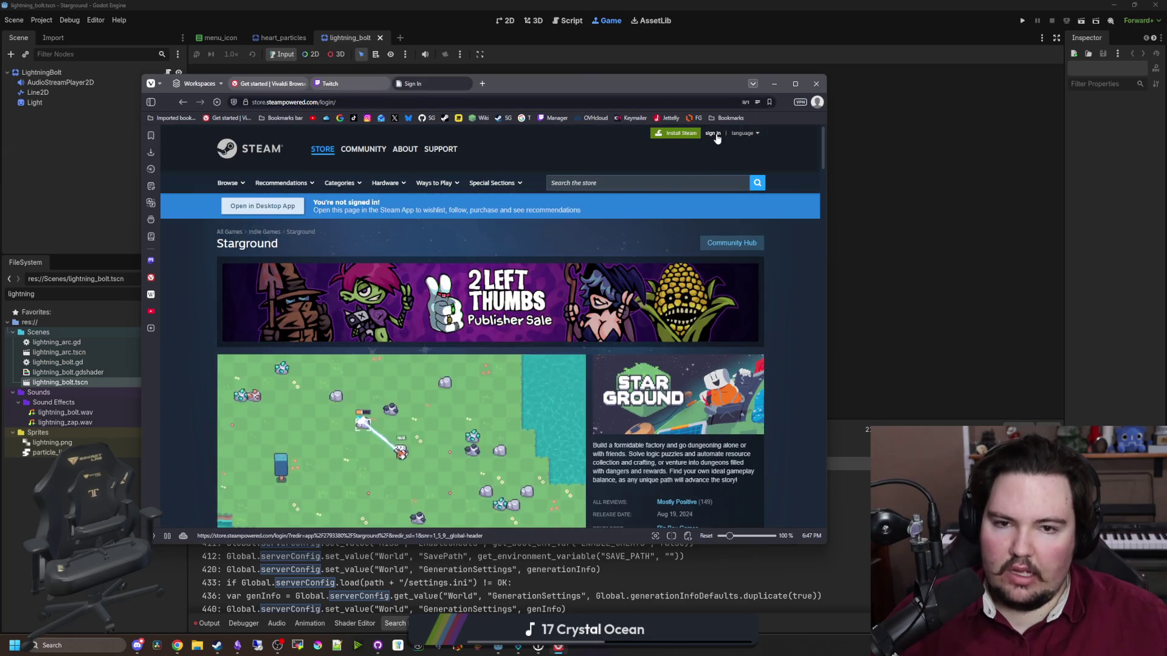
pyautogui.click(774, 84)
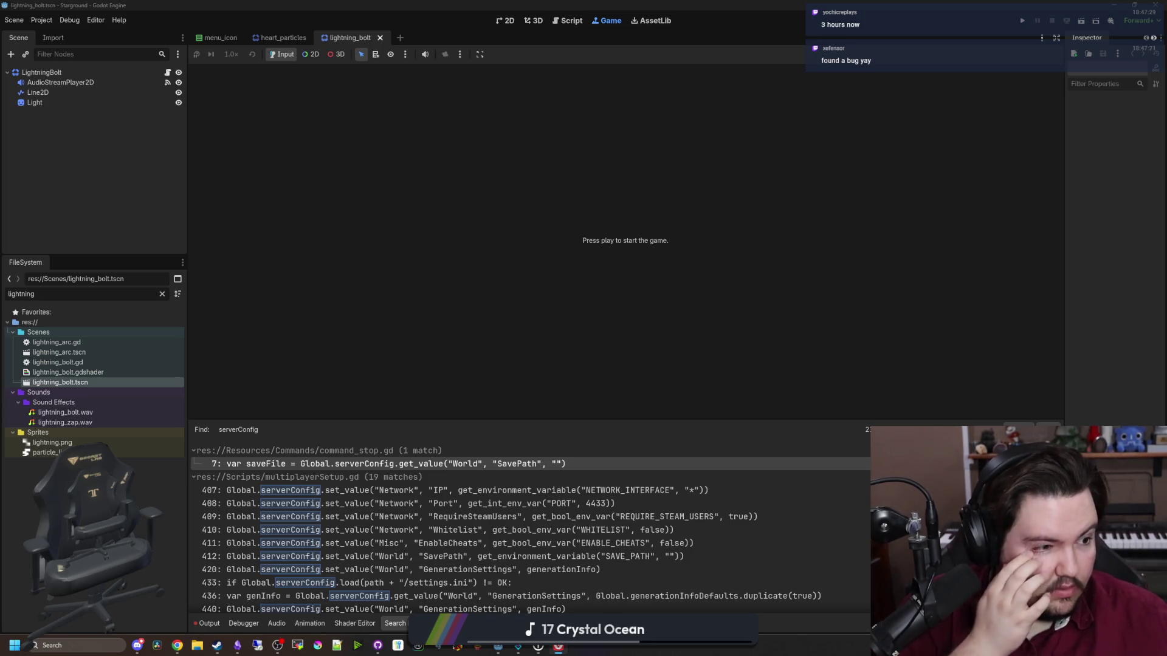
# Drag the Vivaldi window over the Godot editor and maximize it.
pyautogui.moveTo(1166, 119)
pyautogui.mouseDown()
pyautogui.moveTo(882, 122)
pyautogui.moveTo(659, 158)
pyautogui.mouseUp()
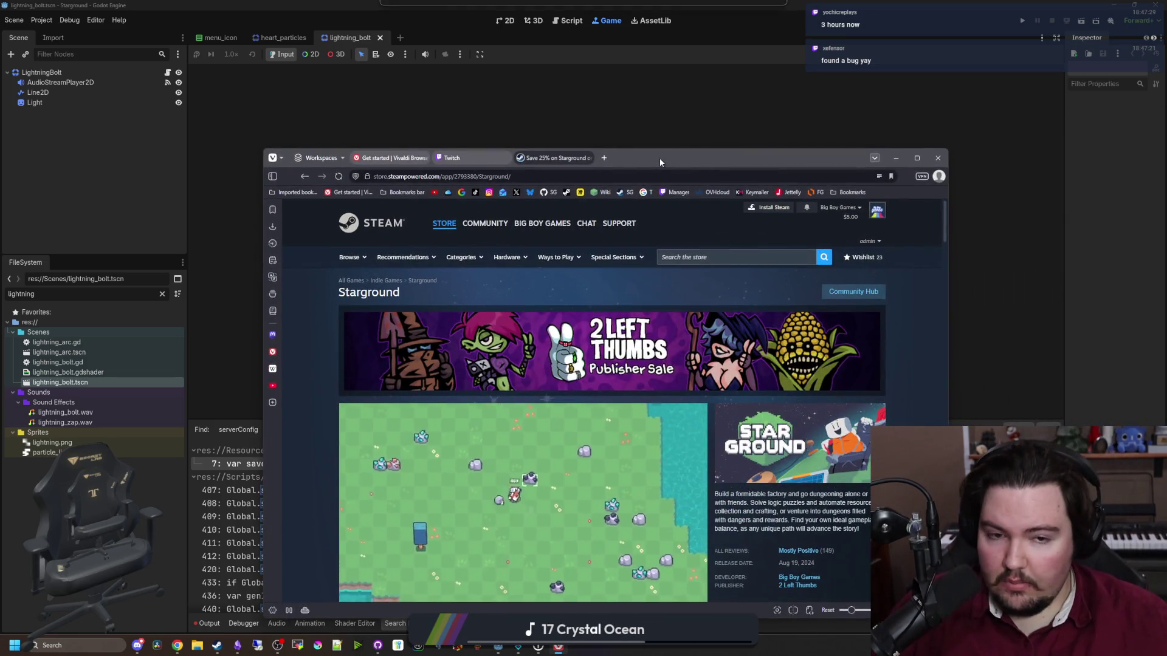
pyautogui.doubleClick(658, 158)
pyautogui.scroll(-5, 781, 382)
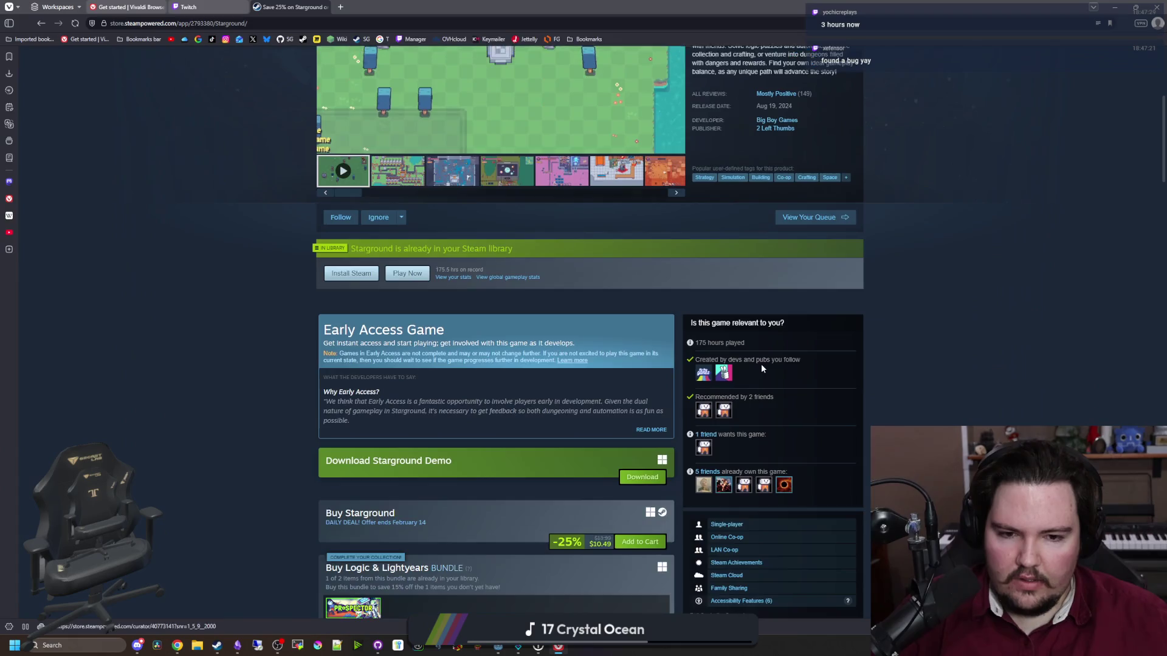
pyautogui.scroll(-4, 761, 363)
pyautogui.scroll(10, 760, 364)
# View the Steam notifications page, return to the store page top, then switch to Godot.
pyautogui.click(784, 55)
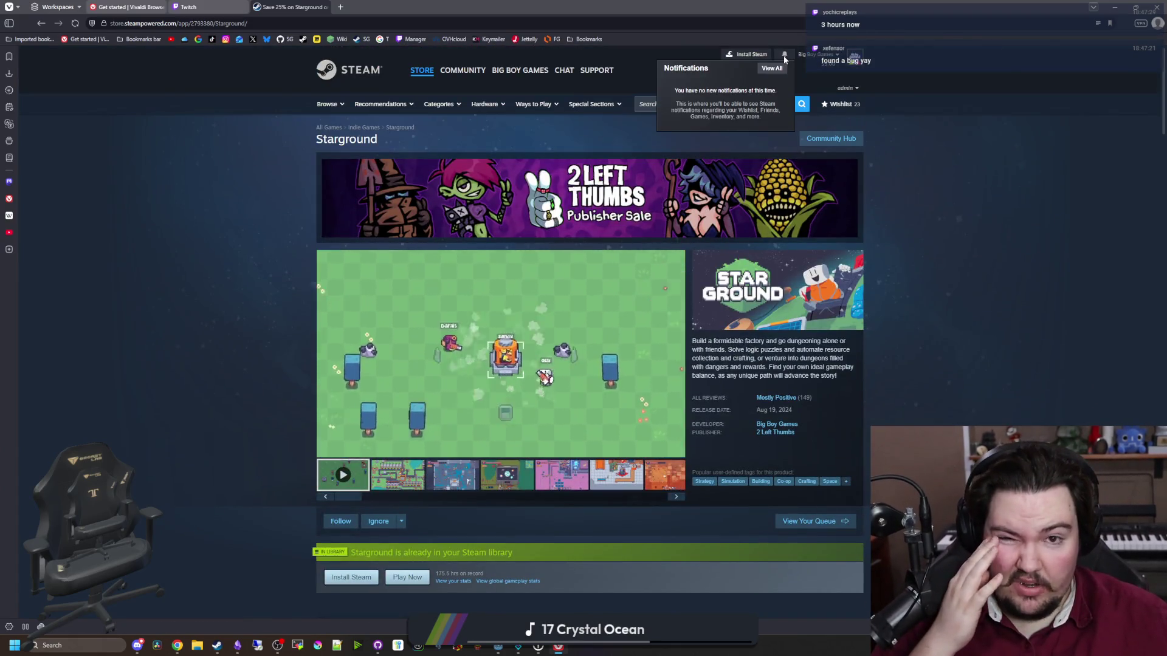
pyautogui.click(776, 68)
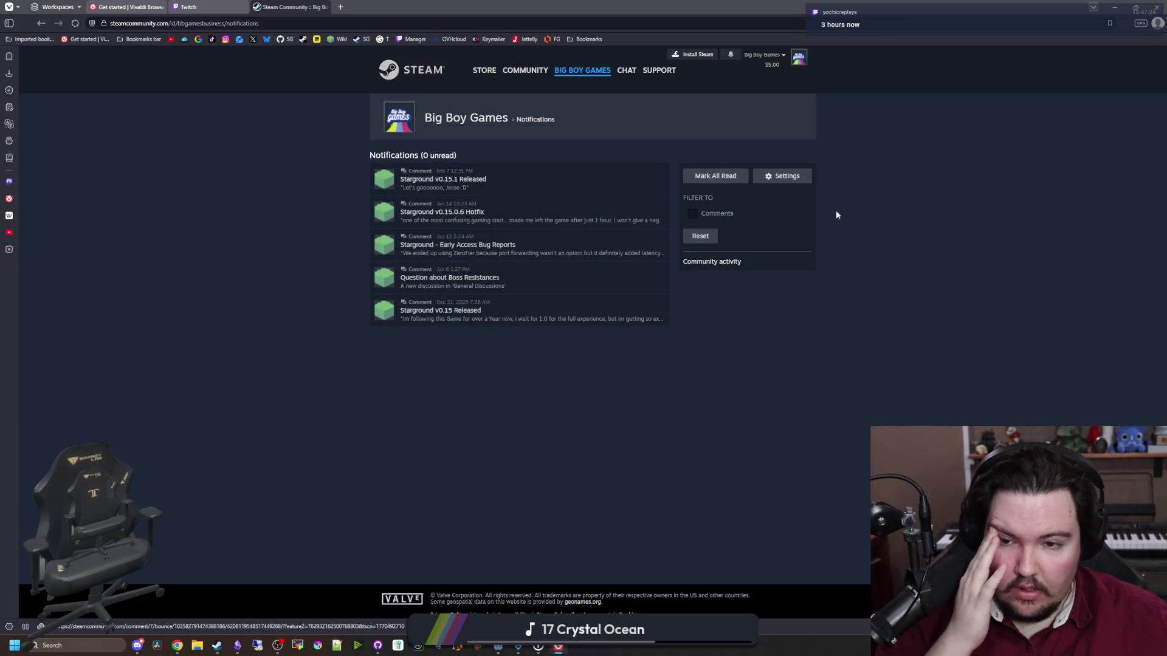
pyautogui.hotkey('alt', 'Left')
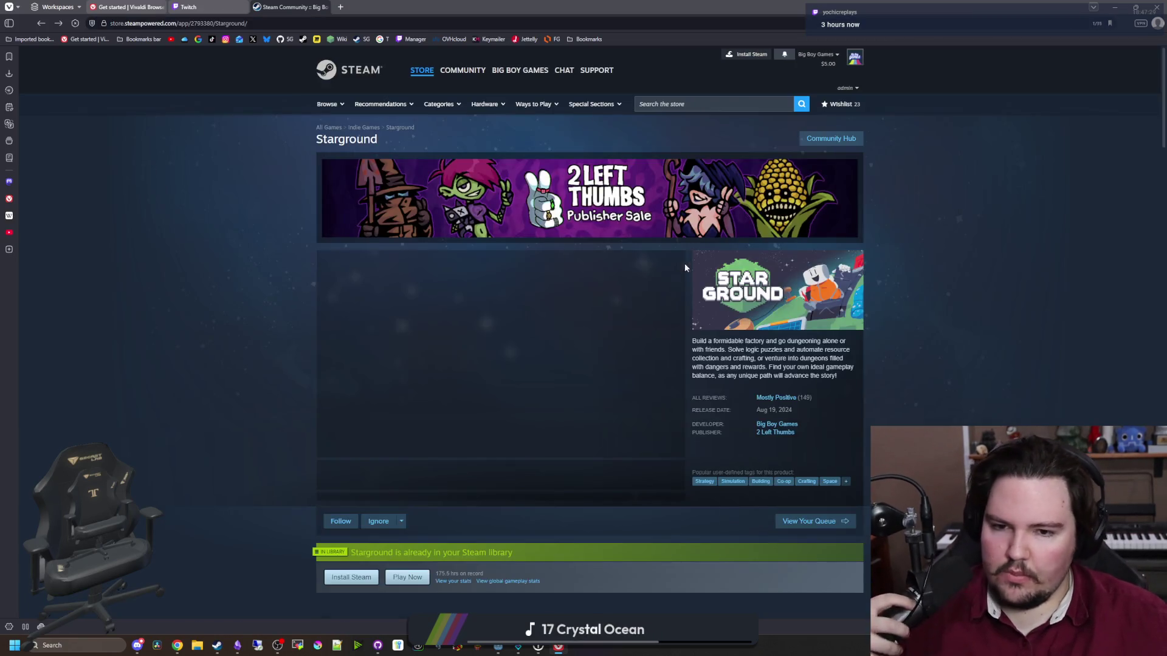
pyautogui.scroll(-20, 685, 268)
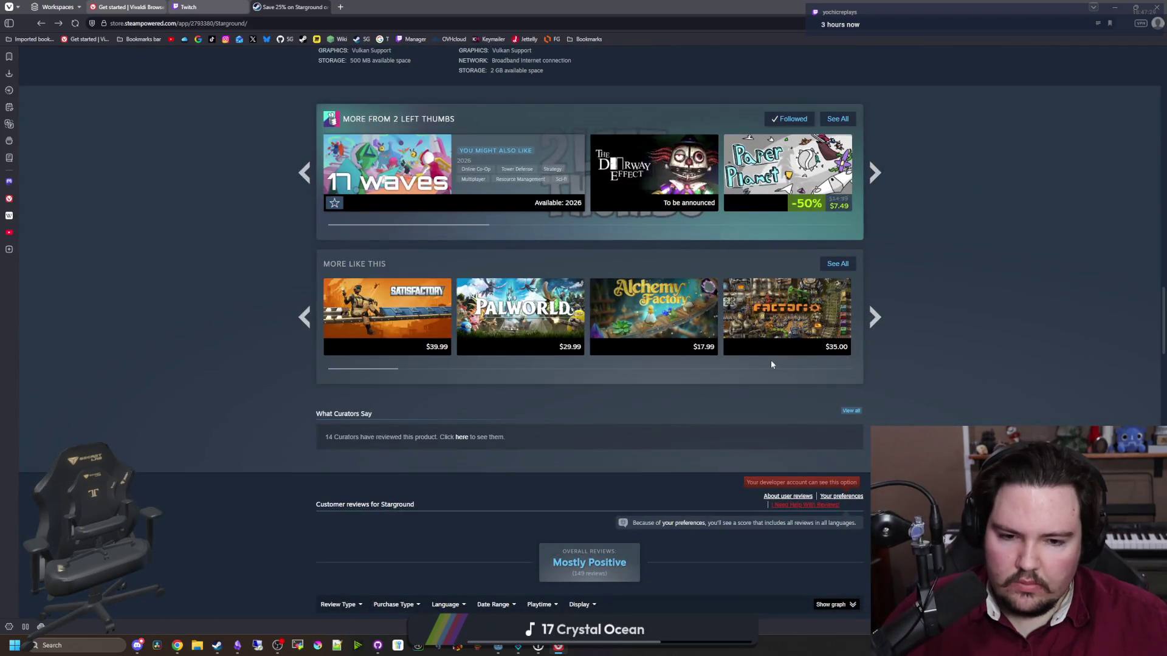
pyautogui.press('Home')
pyautogui.hotkey('alt', 'Tab')
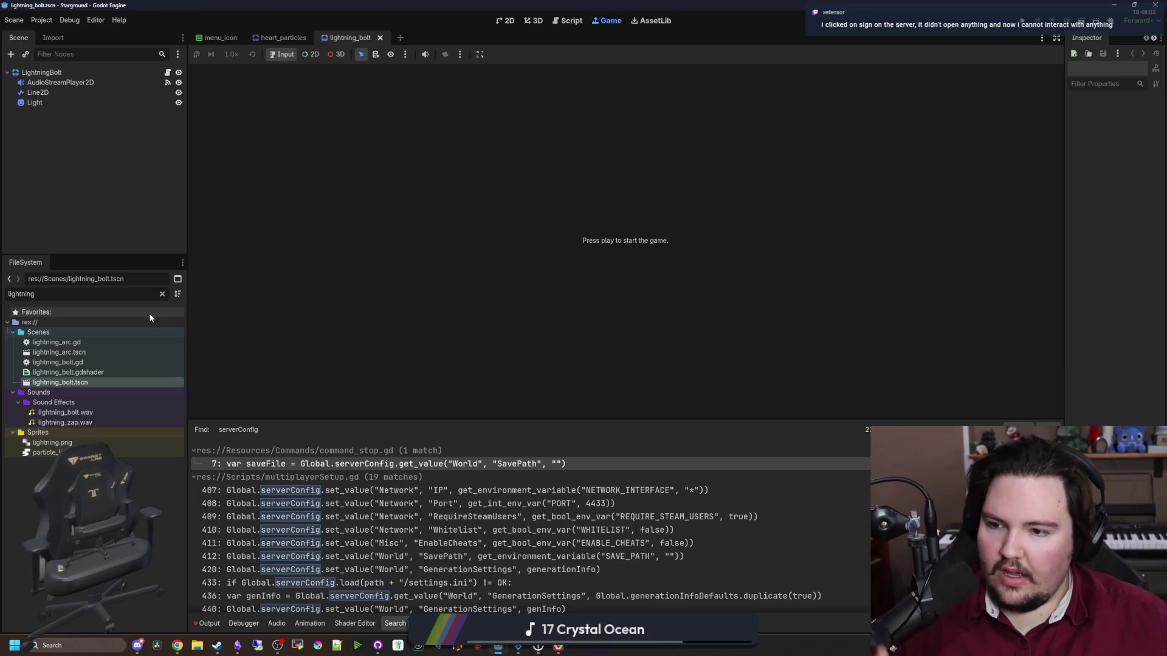
# Filter the FileSystem for 'SIGN' and open sign.tscn.
pyautogui.click(162, 295)
pyautogui.write('SIGN')
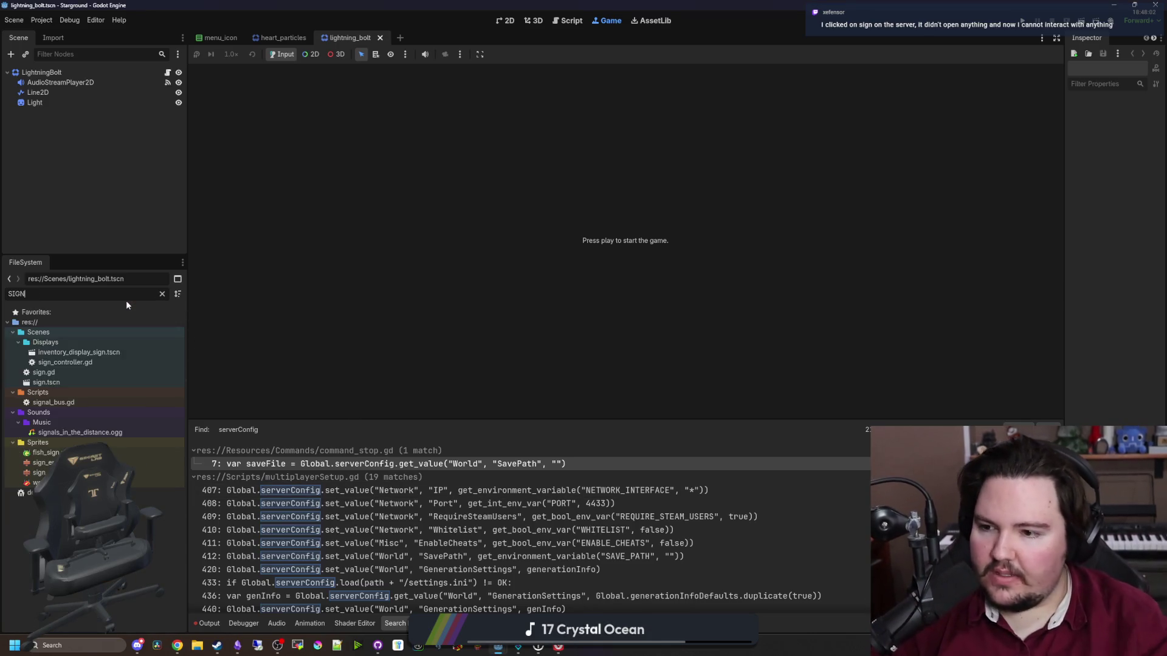
pyautogui.doubleClick(47, 382)
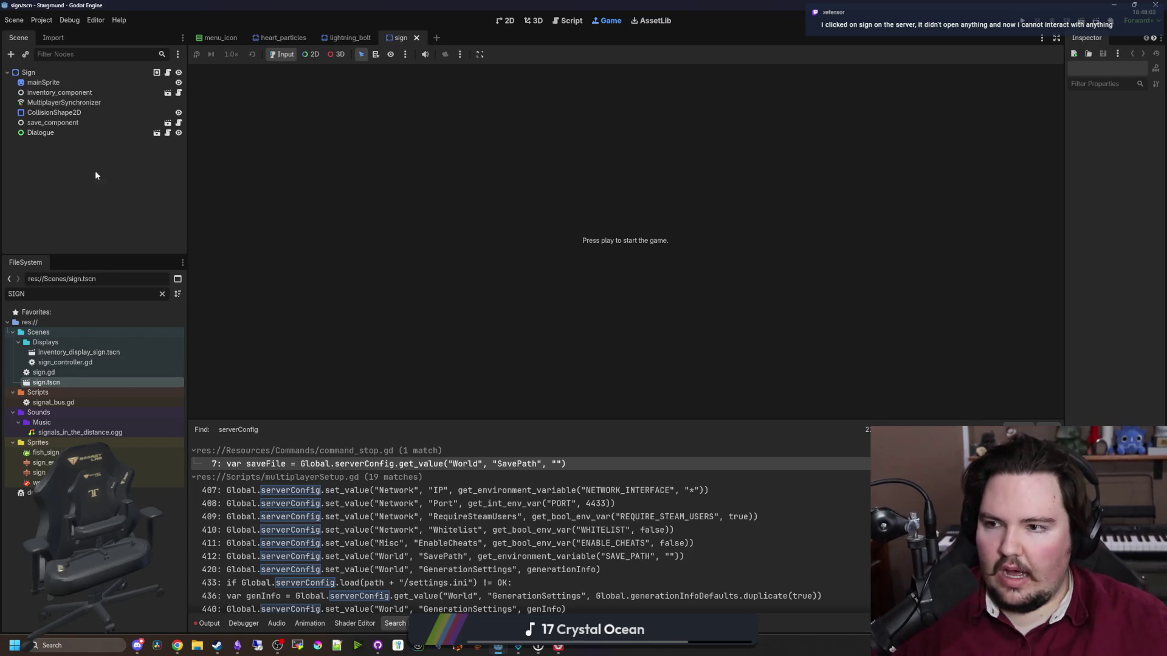
# Inspect the sign's nodes and select the inventory_display_sign.tscn Display Override path.
pyautogui.click(61, 92)
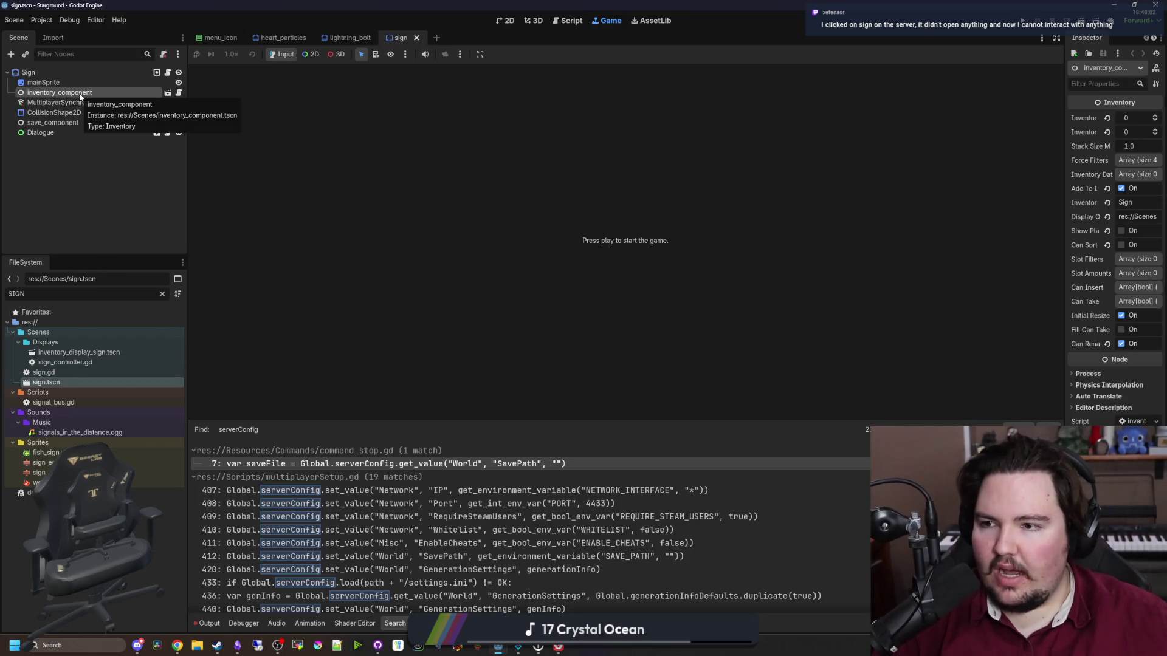
pyautogui.click(67, 102)
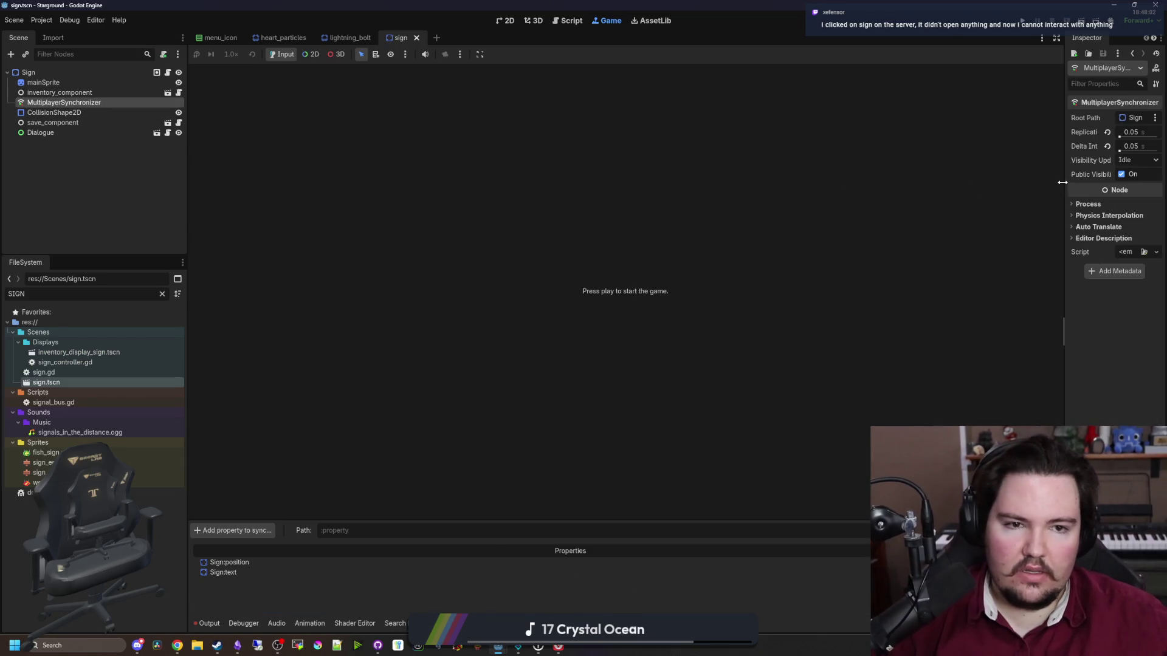
pyautogui.click(58, 125)
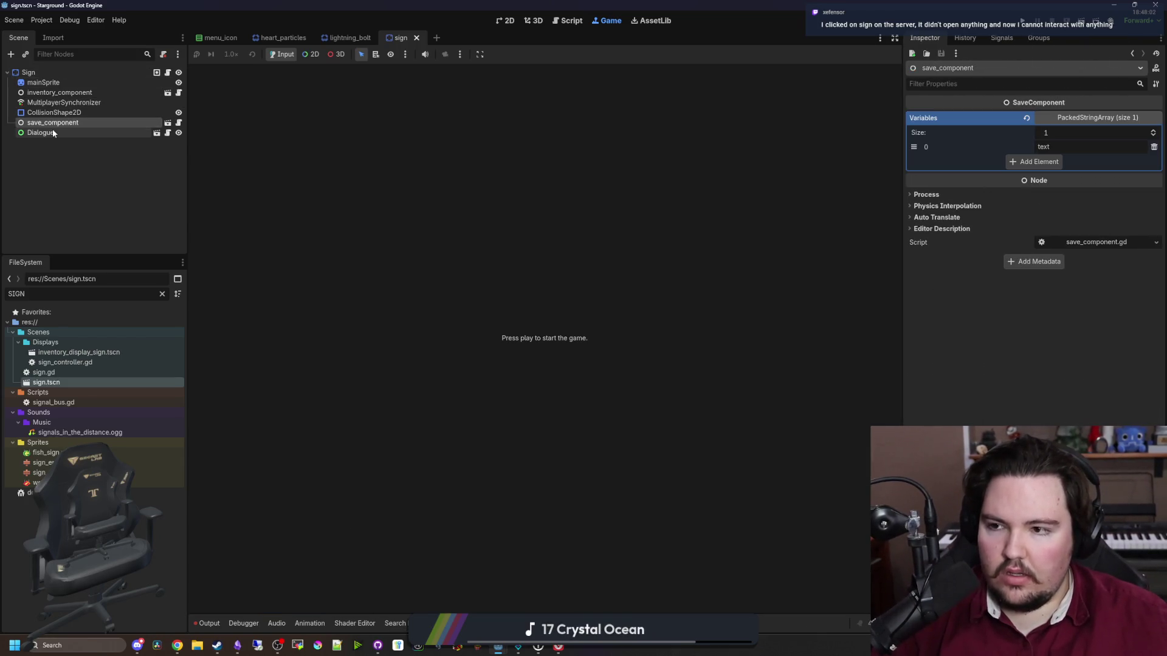
pyautogui.click(59, 93)
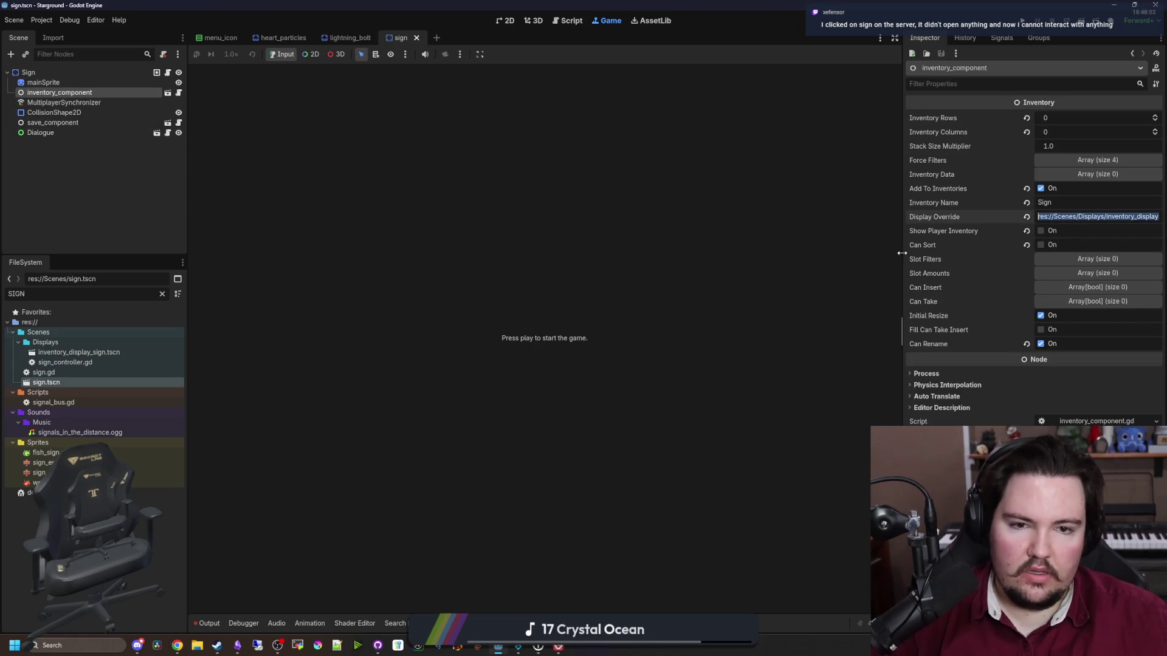
pyautogui.moveTo(902, 331); pyautogui.dragTo(704, 332)
pyautogui.click(1042, 216)
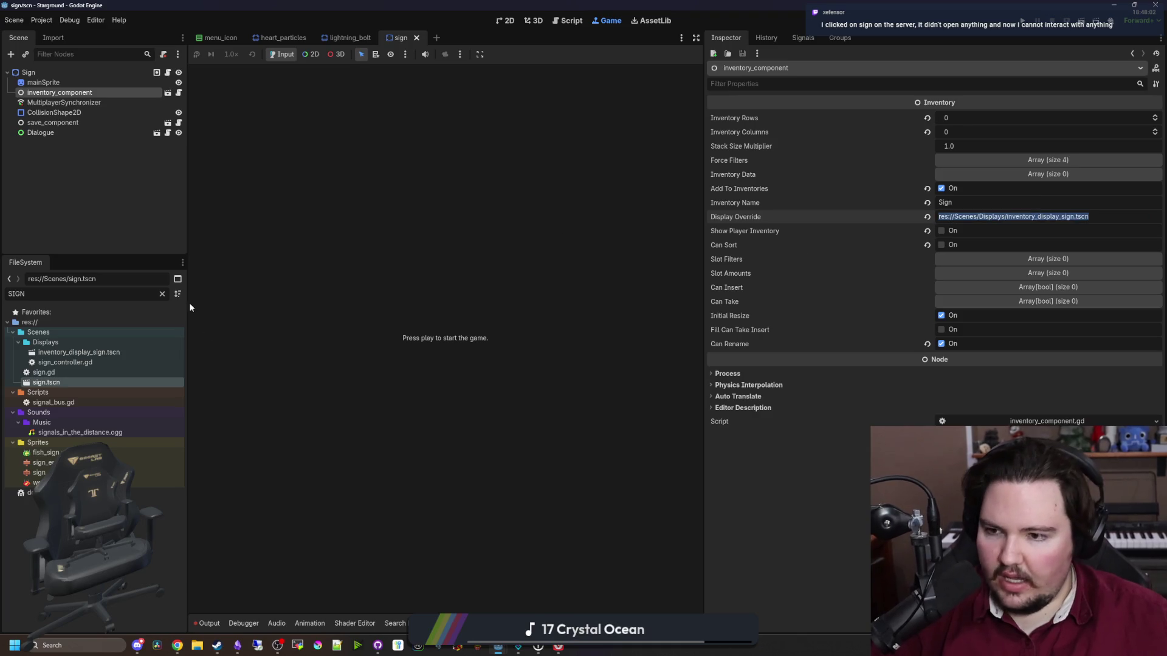
pyautogui.doubleClick(130, 293)
# Filter the FileSystem for 'spawner' and open spawner_table.gd.
pyautogui.write('SPAWMER')
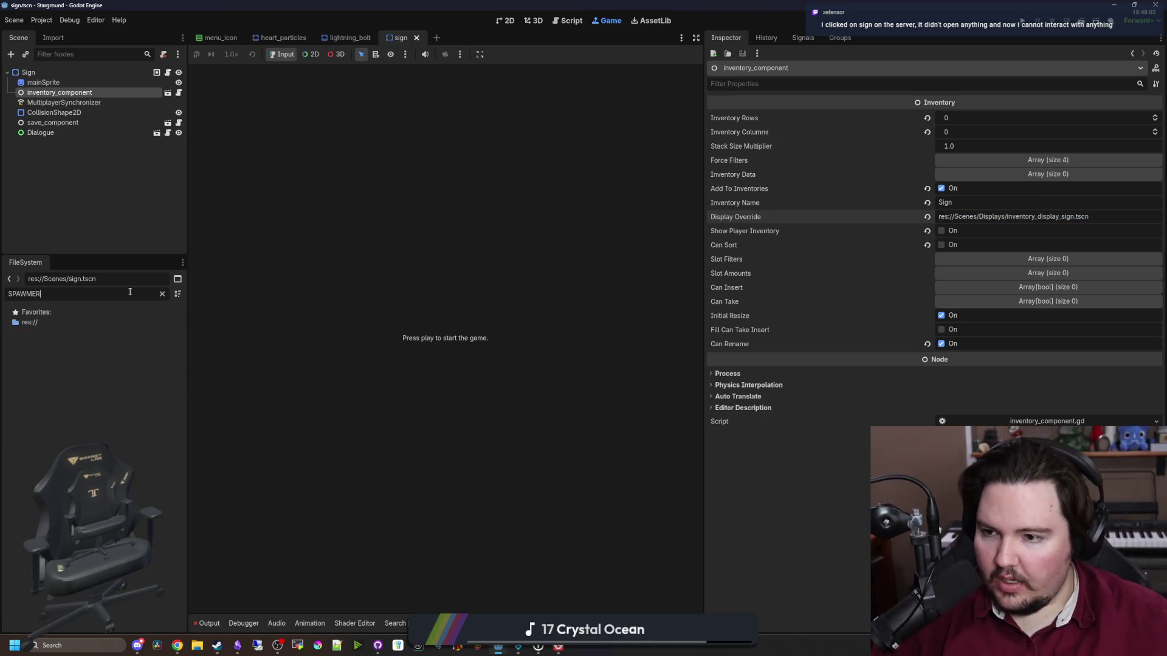
pyautogui.press('BackSpace')
pyautogui.press('BackSpace')
pyautogui.press('BackSpace')
pyautogui.write('spawner')
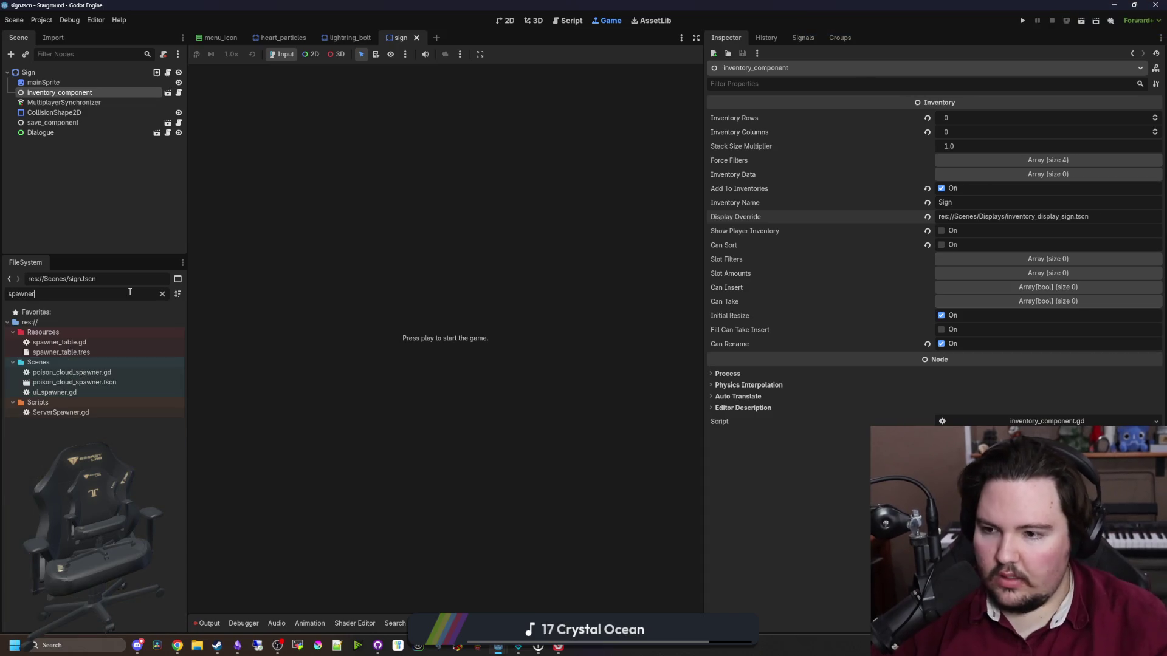
pyautogui.doubleClick(90, 340)
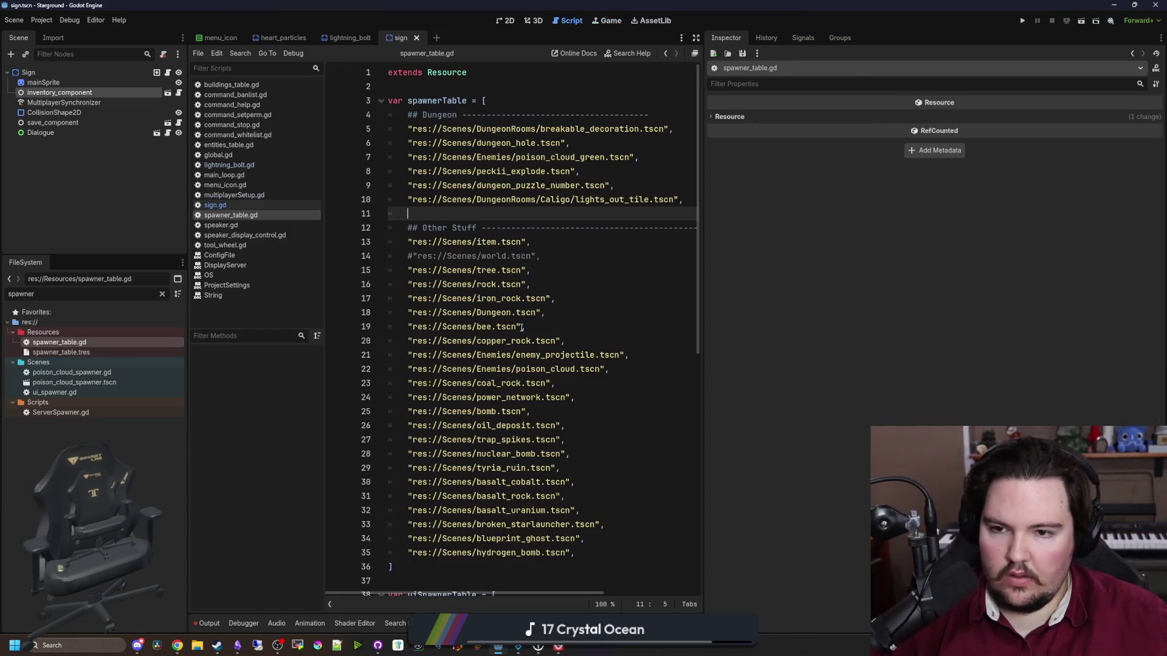
pyautogui.moveTo(703, 274); pyautogui.dragTo(869, 274)
pyautogui.scroll(-10, 653, 425)
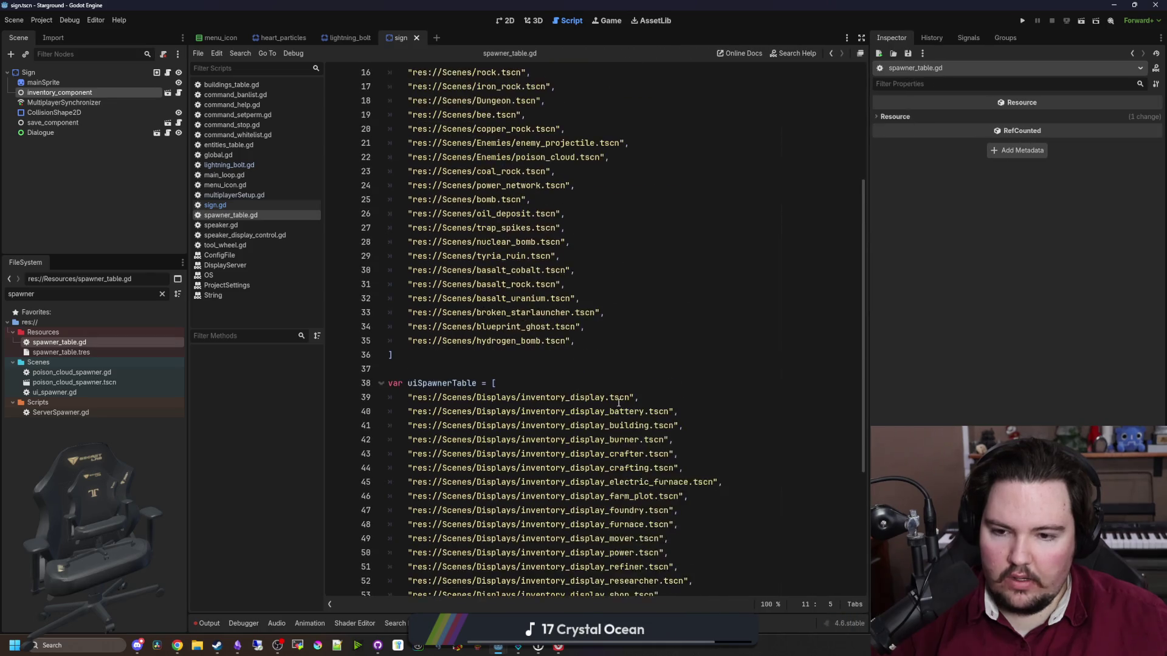
# Add the sign display path as quoted line 67 in uiSpawnerTable and save the script.
pyautogui.click(717, 559)
pyautogui.press('Return')
pyautogui.write('res://Scenes/Displays/inventory_display_sign.tscn')
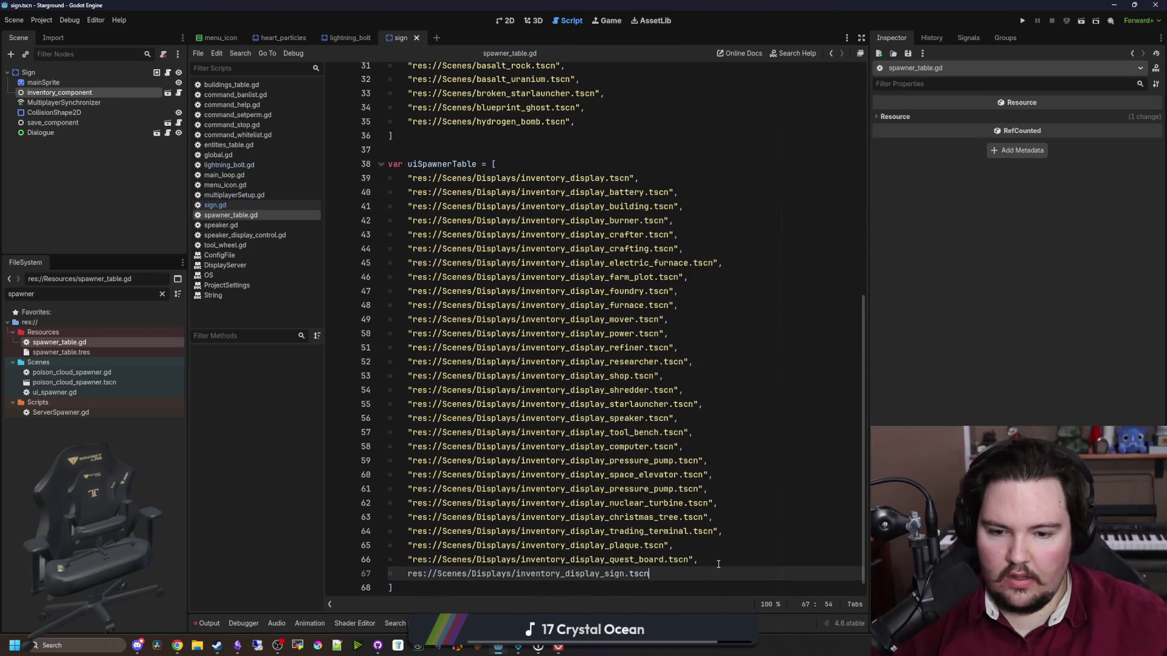
pyautogui.write(',')
pyautogui.hotkey('ctrl', 'f')
pyautogui.write('sign')
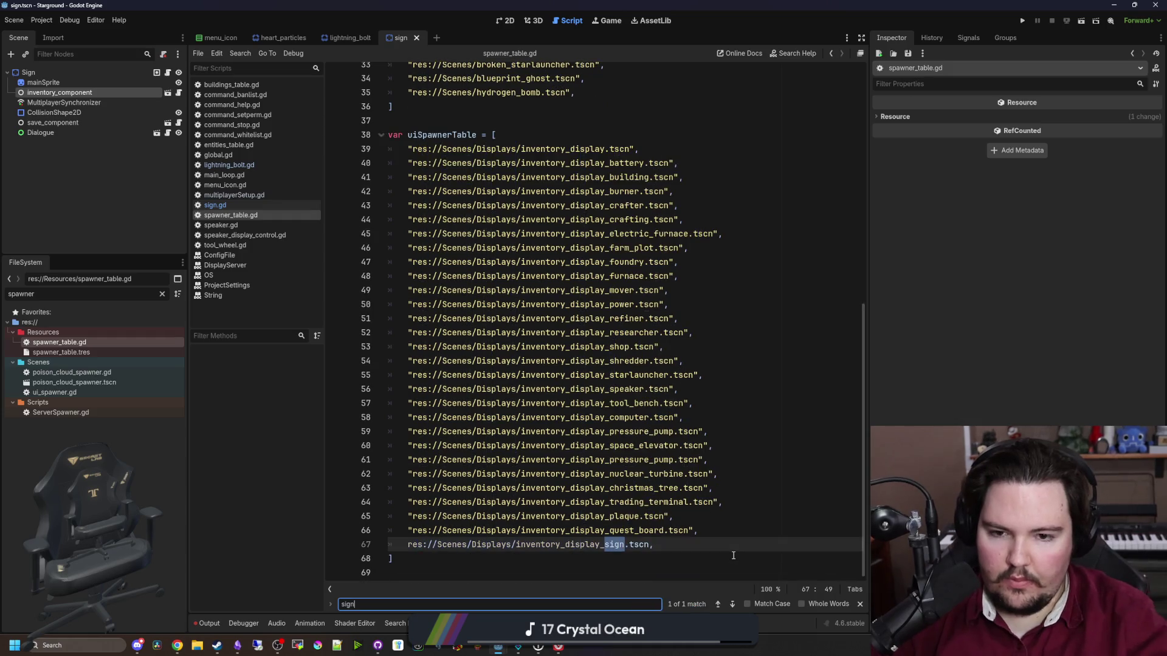
pyautogui.click(400, 551)
pyautogui.write('"')
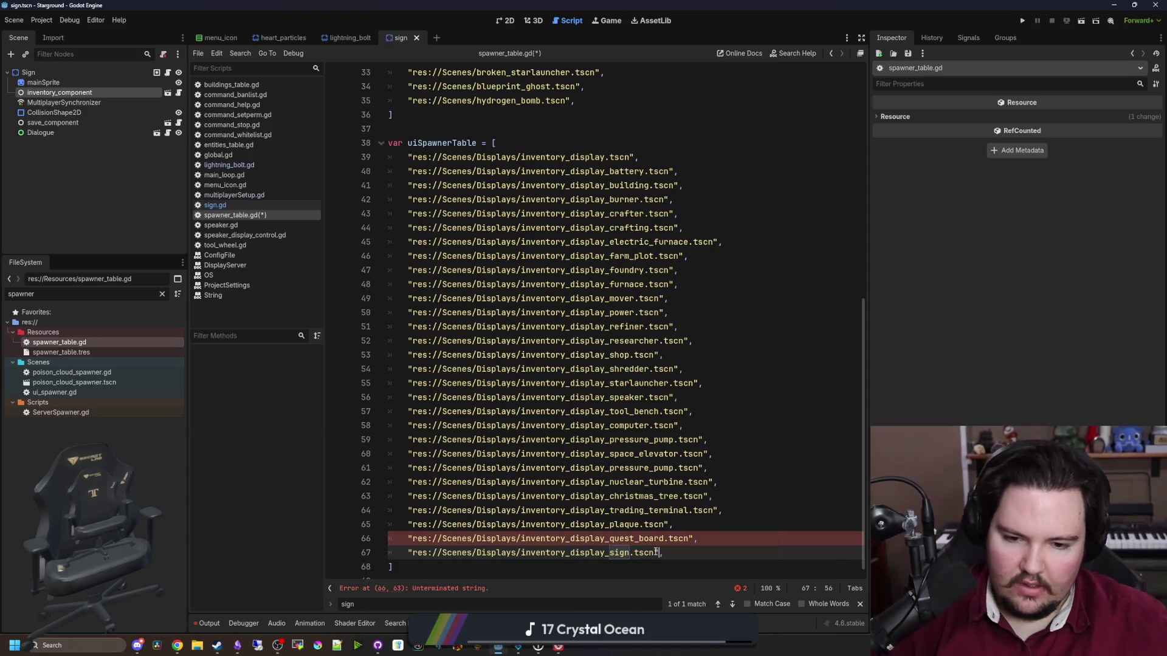
pyautogui.write('",')
pyautogui.click(673, 524)
pyautogui.hotkey('ctrl', 's')
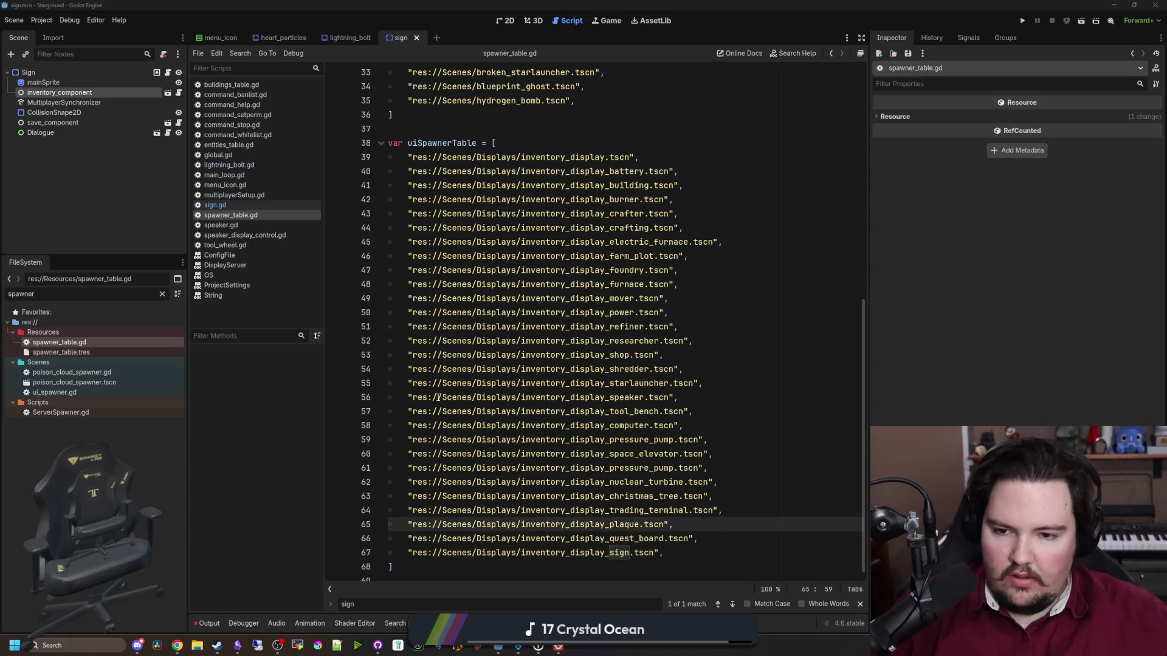
pyautogui.click(245, 650)
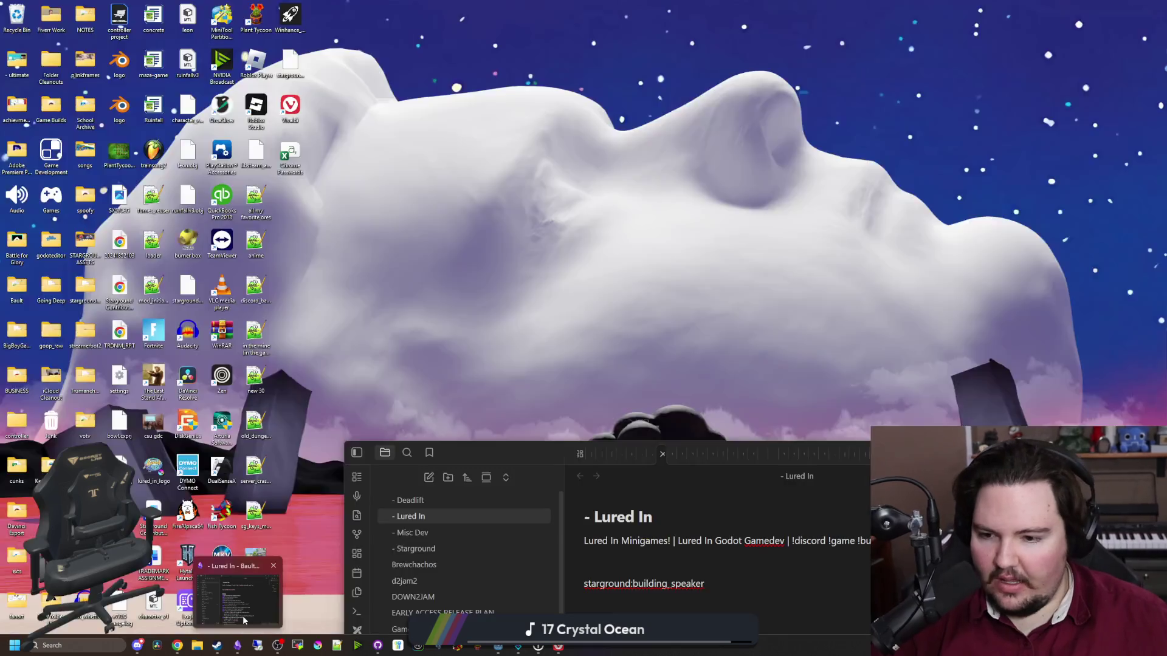
# Open the Starground note and select the four existing Changelog lines.
pyautogui.scroll(-15, 541, 243)
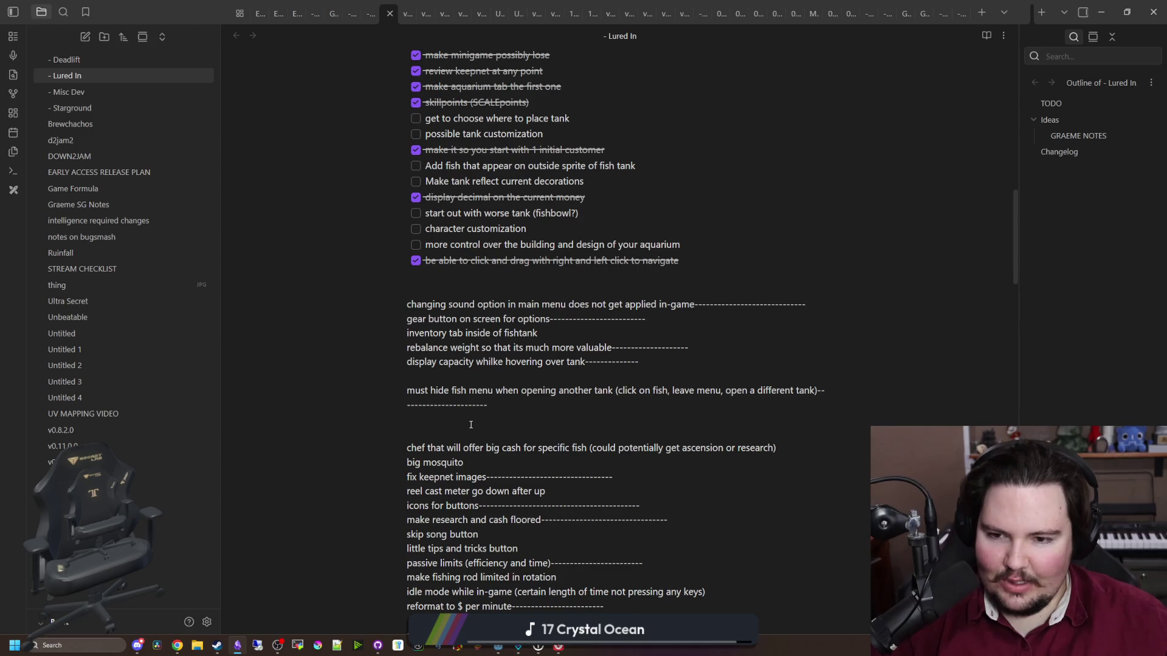
pyautogui.click(85, 107)
pyautogui.scroll(-5, 541, 401)
pyautogui.scroll(2, 520, 390)
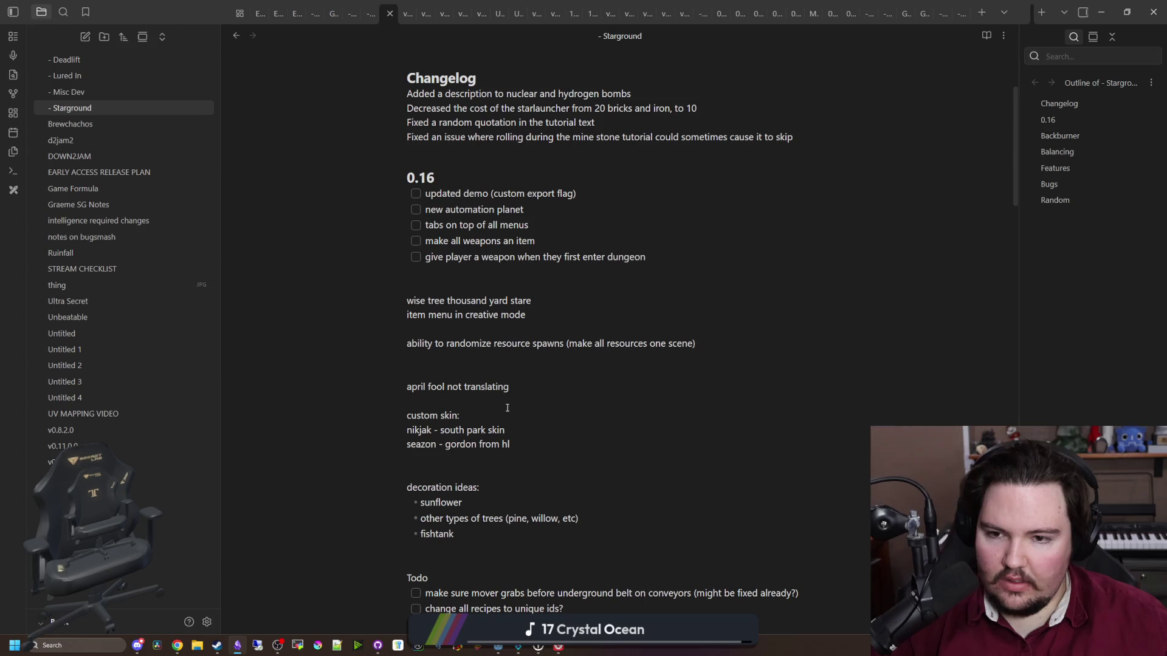
pyautogui.scroll(-18, 504, 397)
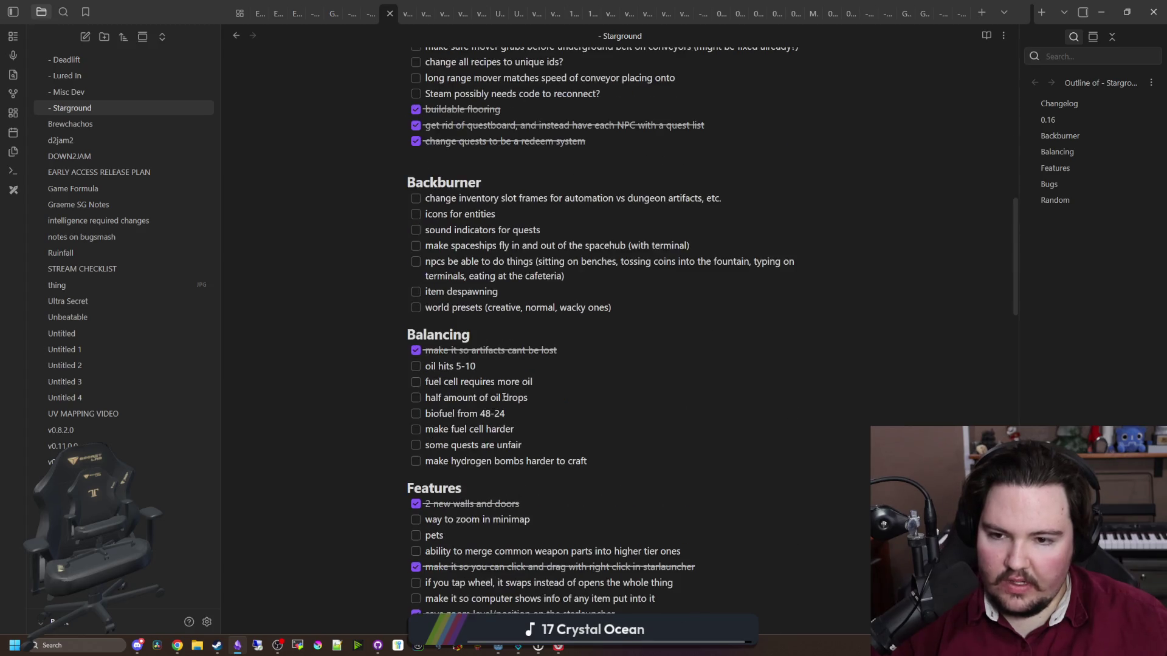
pyautogui.scroll(-15, 504, 397)
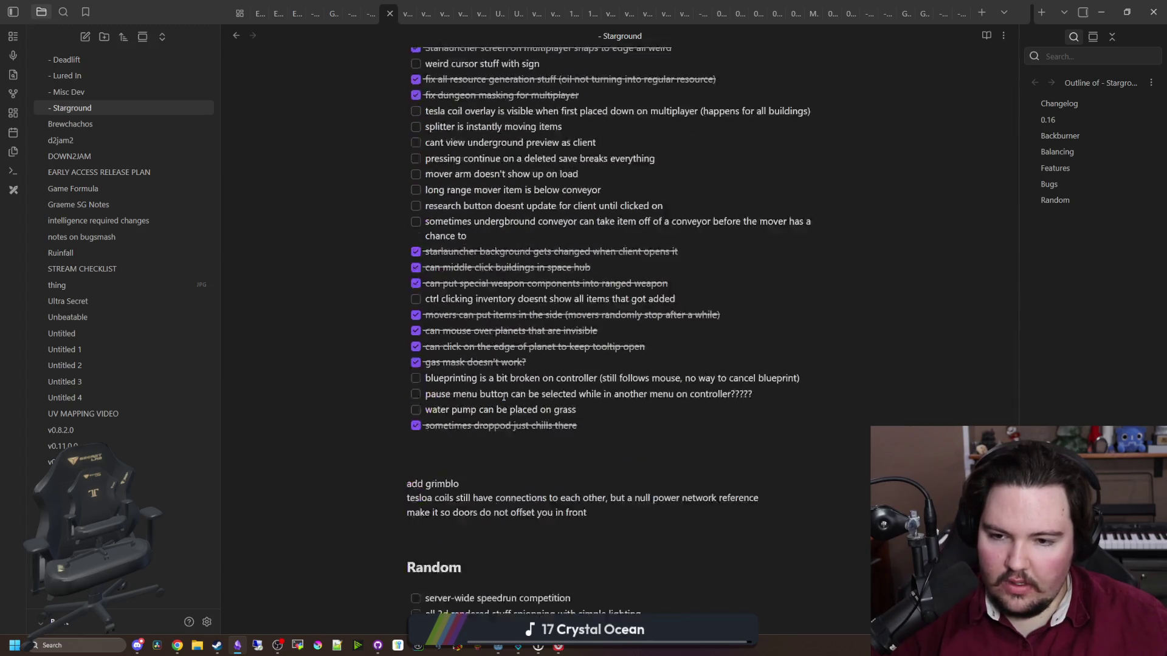
pyautogui.scroll(20, 505, 417)
pyautogui.scroll(-1, 478, 415)
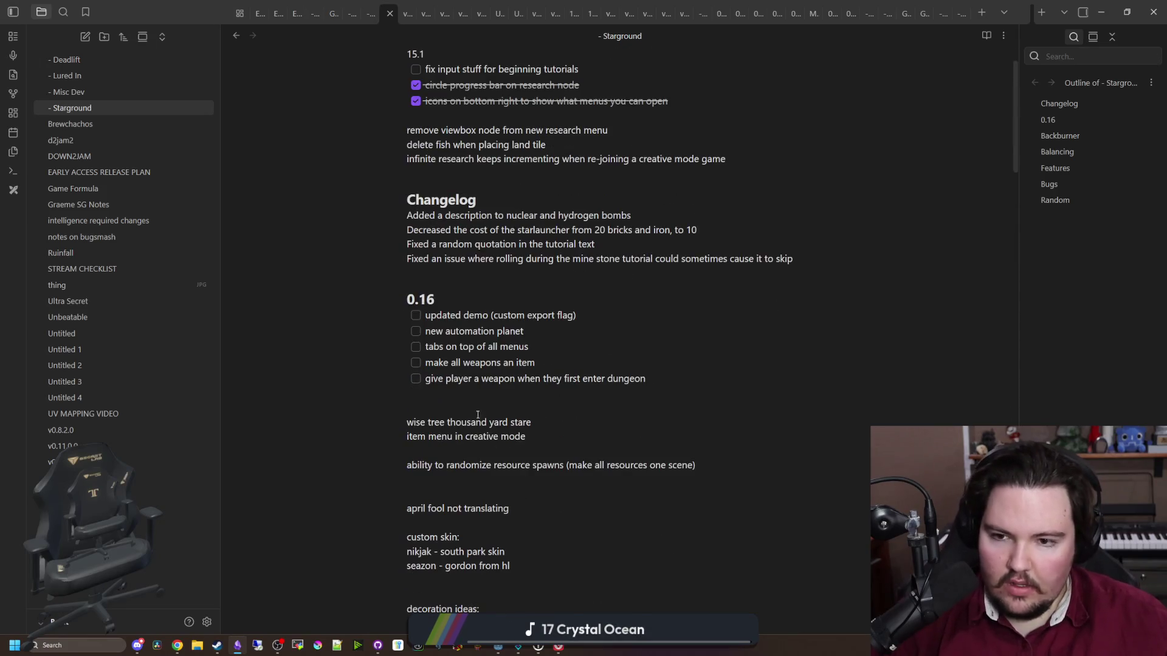
pyautogui.moveTo(815, 262); pyautogui.dragTo(400, 220)
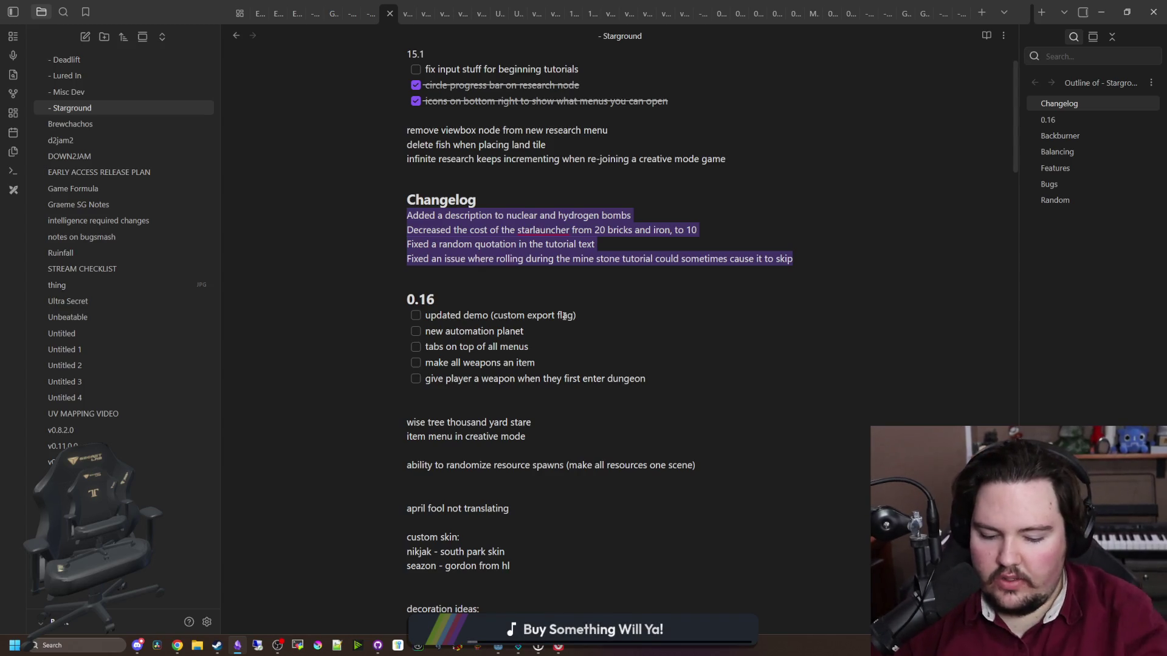
# Replace the Changelog lines with Additions, Changes and Fixes headings.
pyautogui.write('Added')
pyautogui.press('Return')
pyautogui.write('Changed')
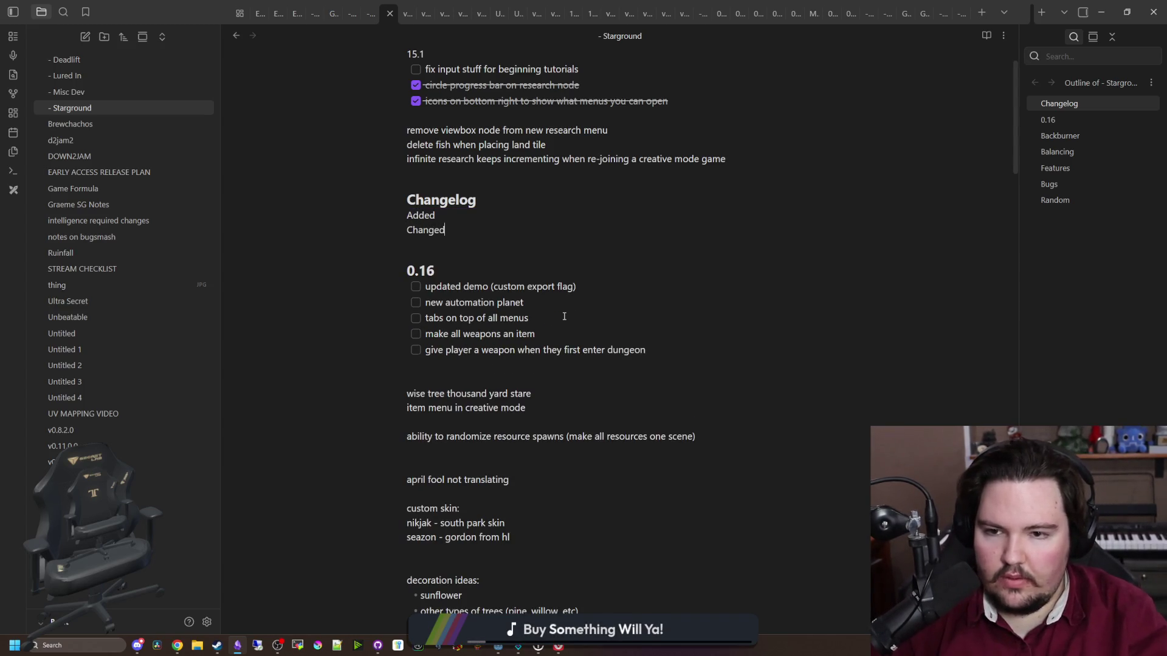
pyautogui.press('Return')
pyautogui.write('Fixde')
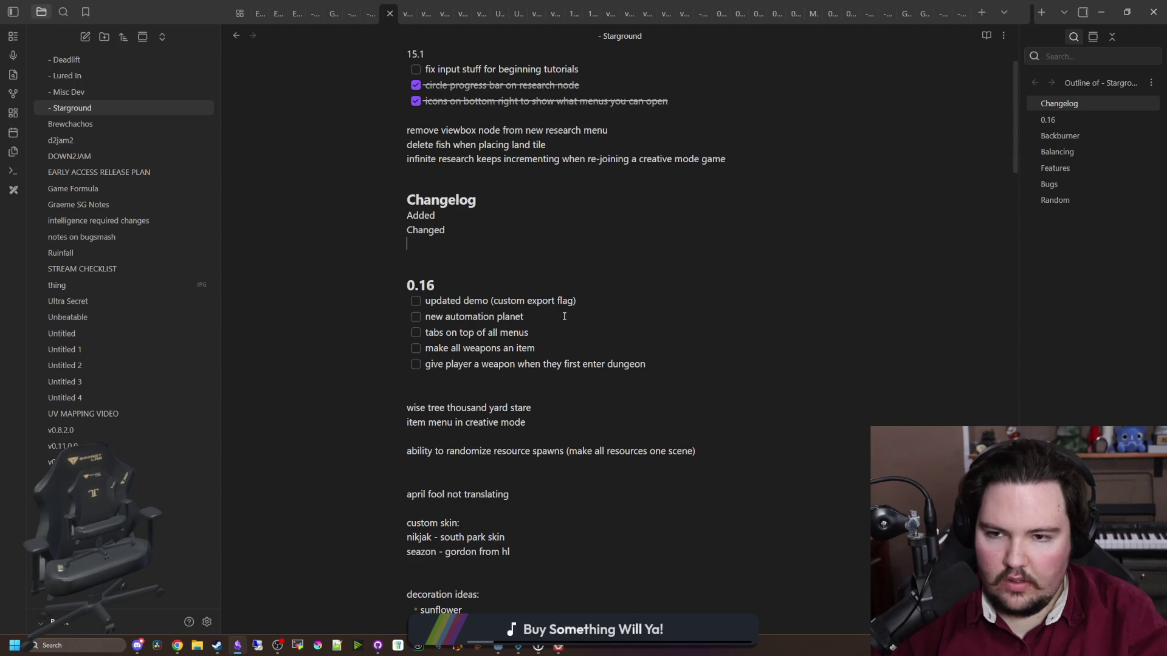
pyautogui.press('BackSpace')
pyautogui.press('BackSpace')
pyautogui.press('BackSpace')
pyautogui.press('BackSpace')
pyautogui.press('BackSpace')
pyautogui.press('BackSpace')
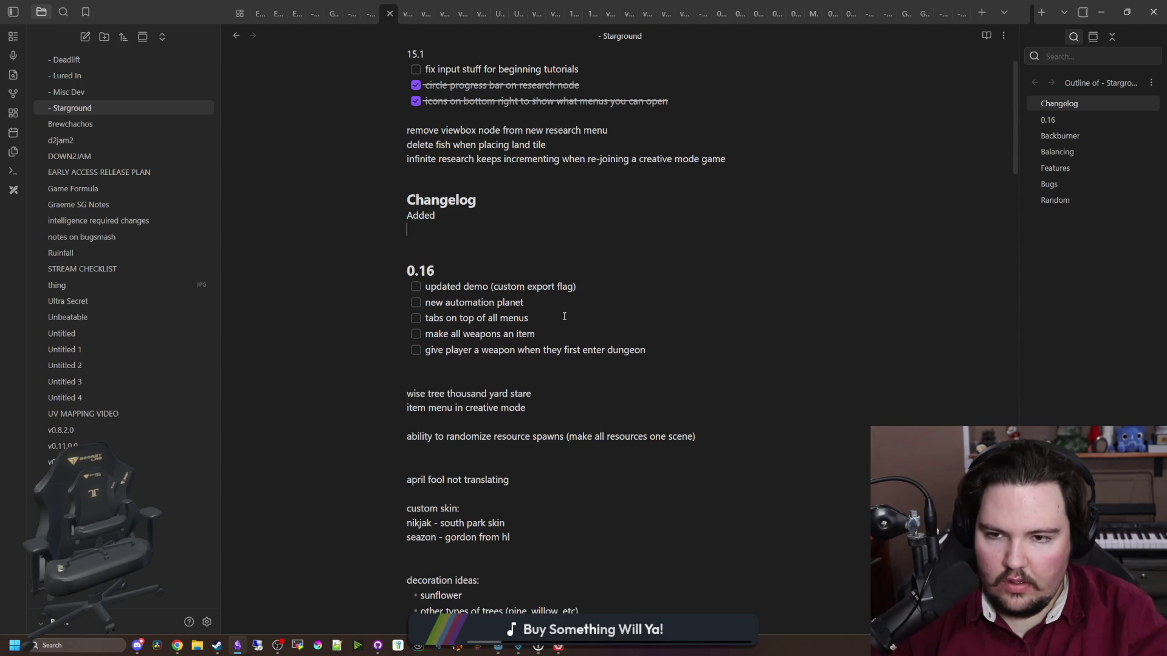
pyautogui.write('itions')
pyautogui.press('Return')
pyautogui.write('Changes')
pyautogui.press('Return')
pyautogui.write('Fixes')
pyautogui.press('Up')
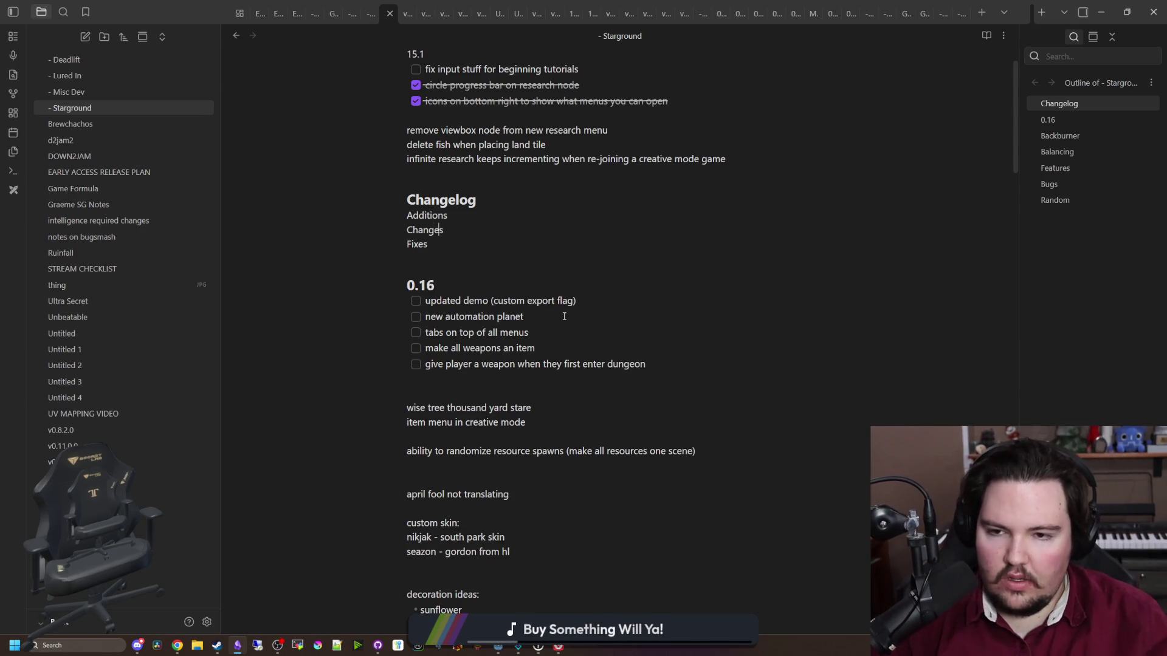
pyautogui.press('Return')
# Add the fix 'Fixed an issue where opening a sign broke the game on multiplayer' and close Obsidian.
pyautogui.write('- Fixed an issu')
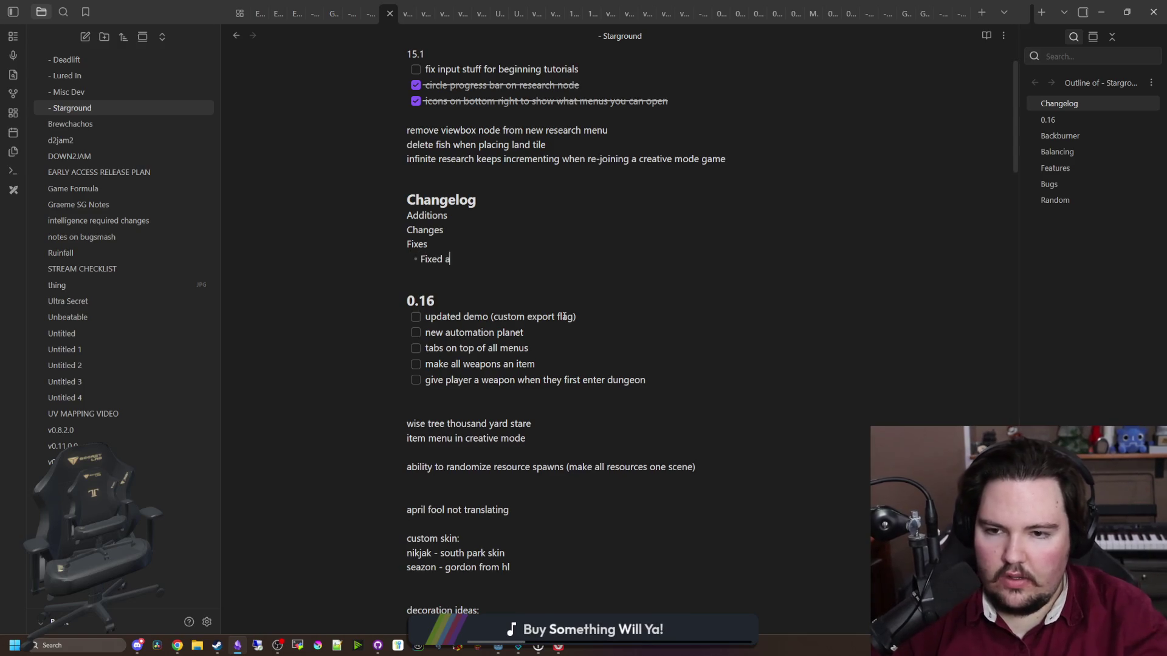
pyautogui.write('e where opening a sign ')
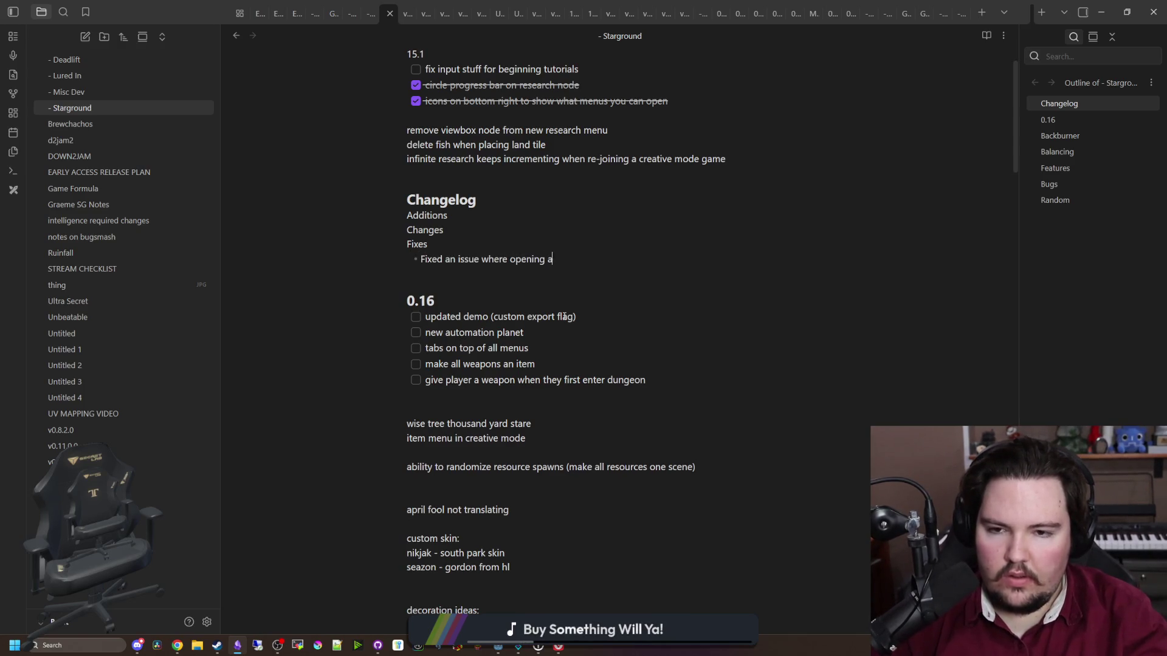
pyautogui.write('broke the game on multip')
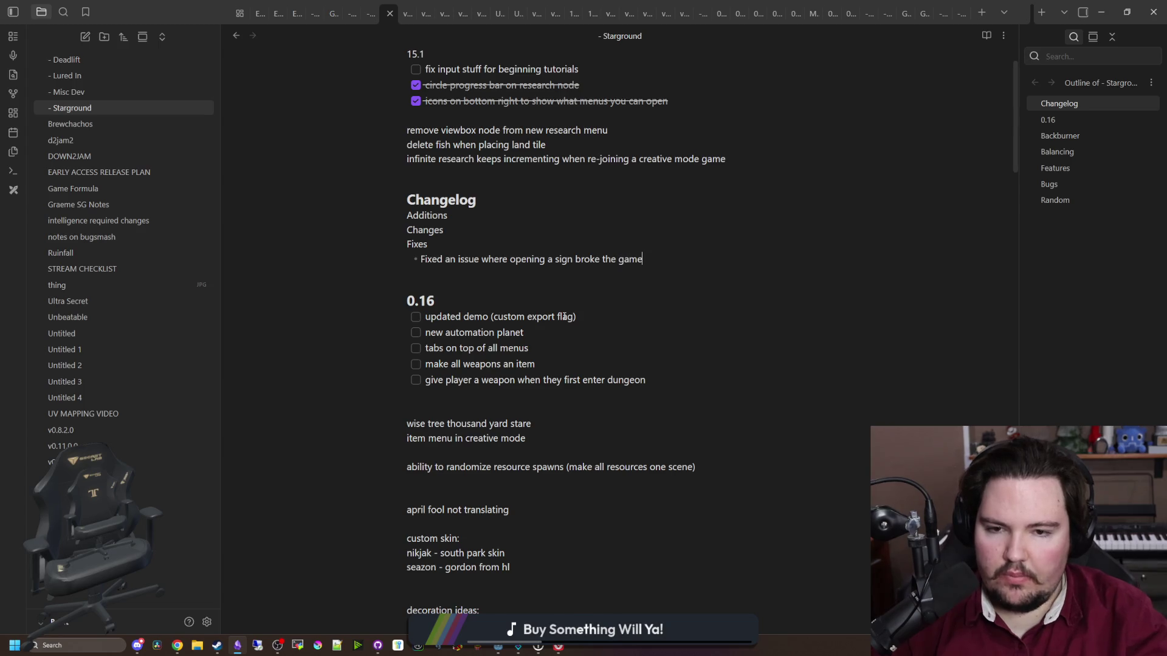
pyautogui.press('BackSpace')
pyautogui.press('BackSpace')
pyautogui.write('ayer')
pyautogui.click(740, 201)
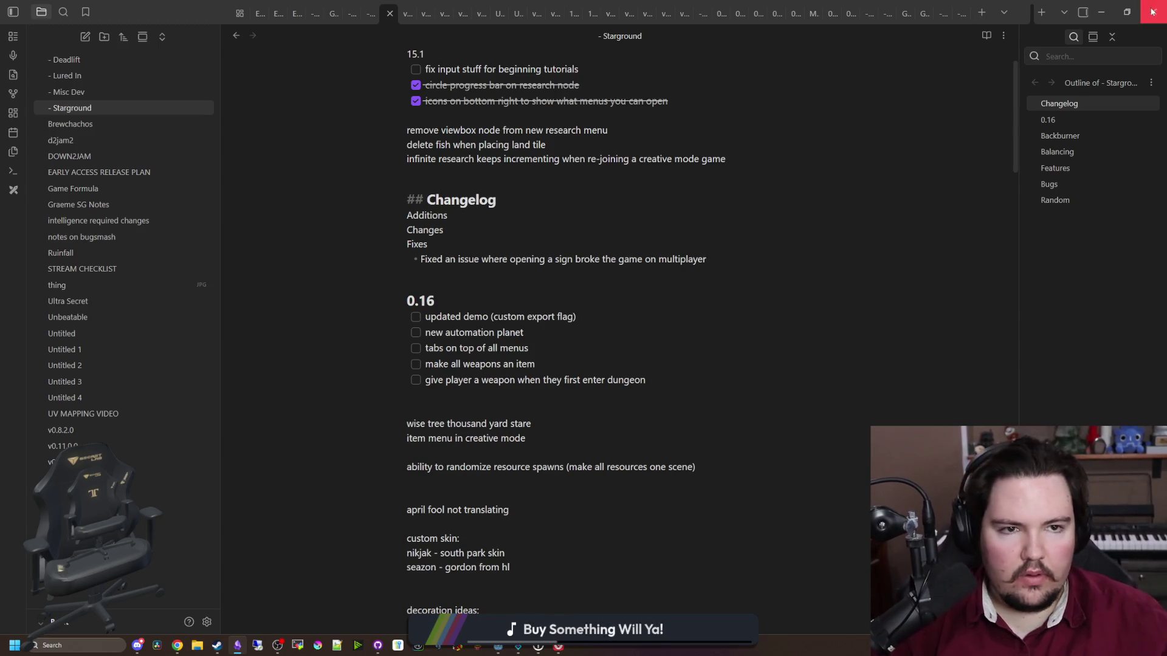
pyautogui.click(1101, 11)
pyautogui.click(723, 387)
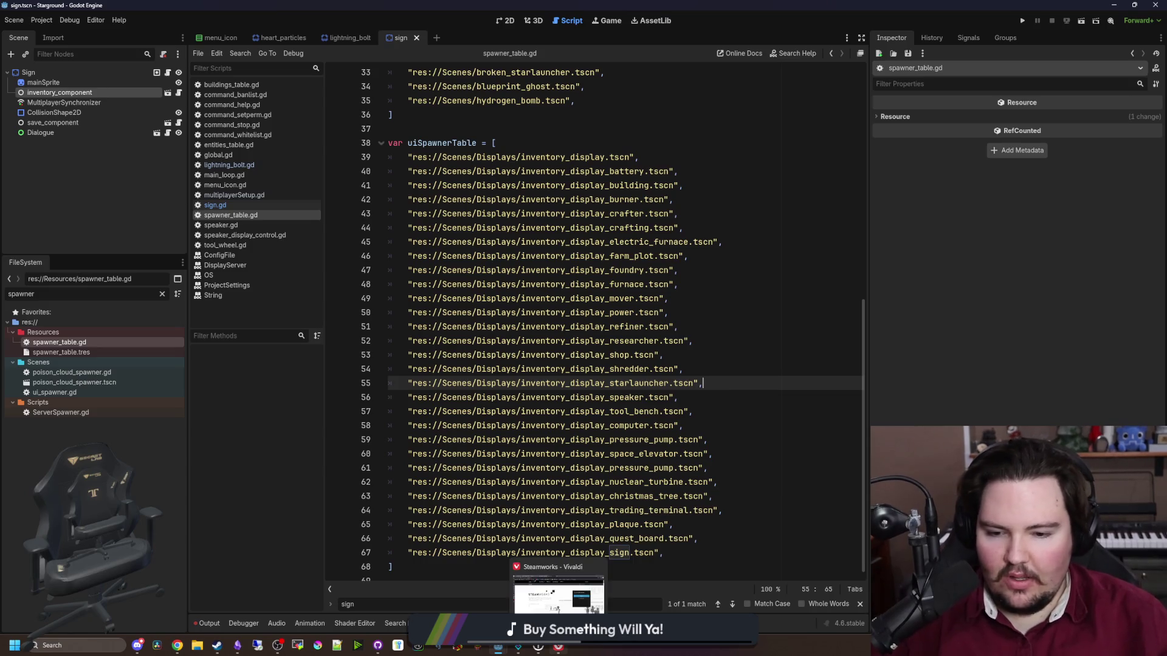
# Un-maximize the Godot window, drag it down, and quit the editor.
pyautogui.moveTo(499, 650)
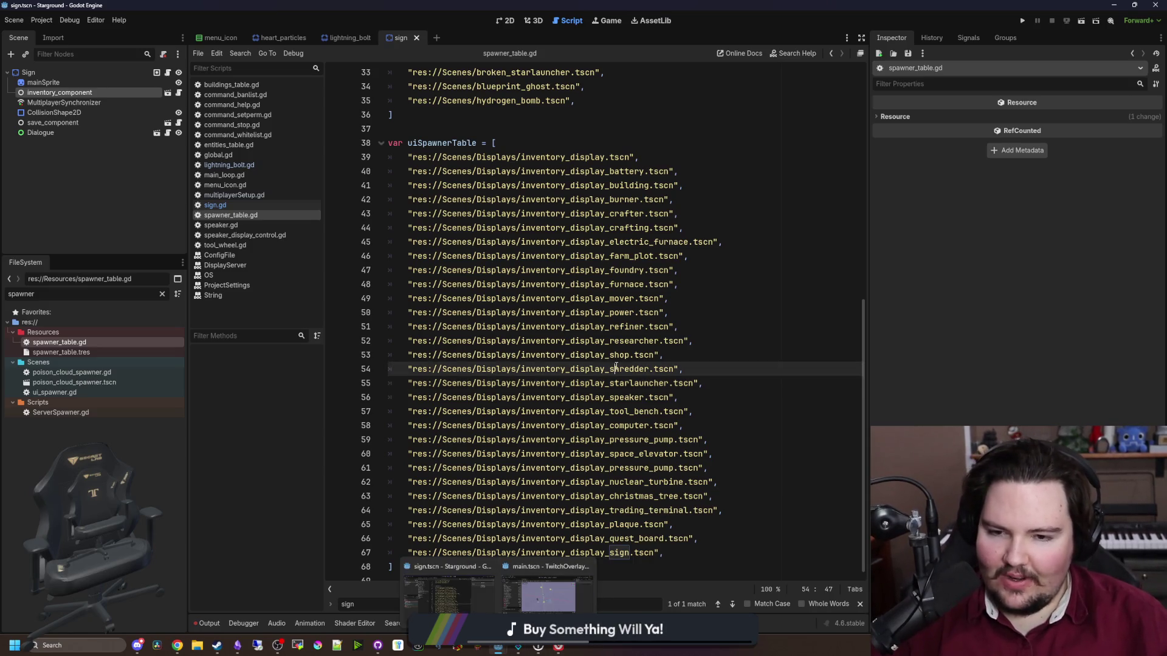
pyautogui.click(668, 299)
pyautogui.click(468, 270)
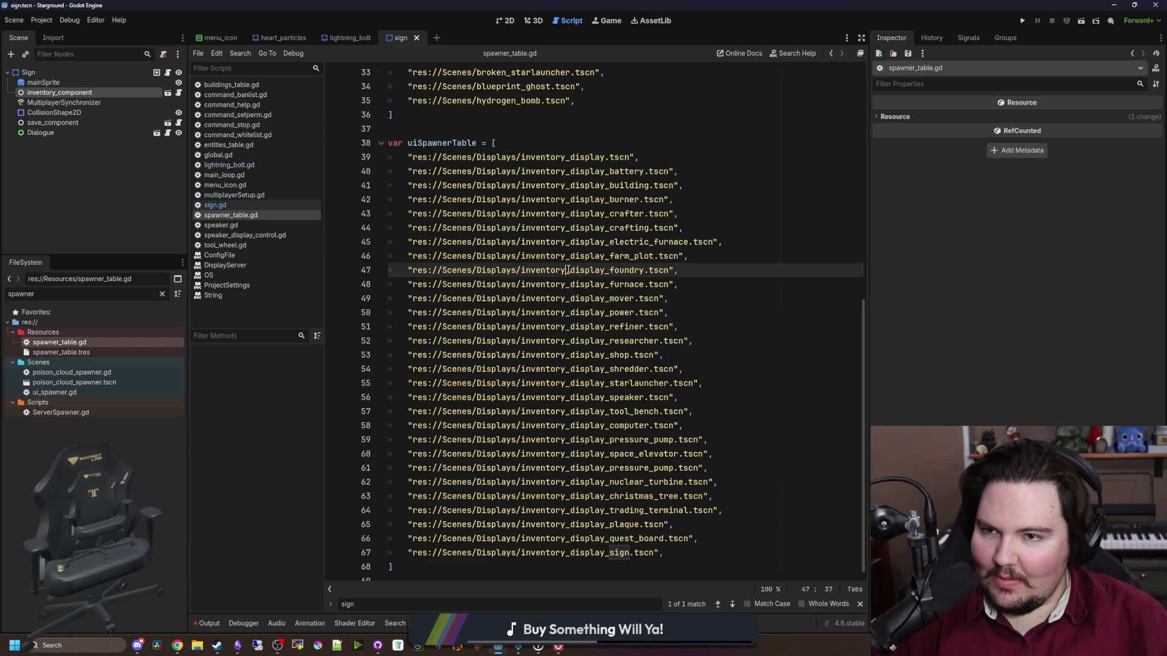
pyautogui.moveTo(814, 6); pyautogui.dragTo(814, 354)
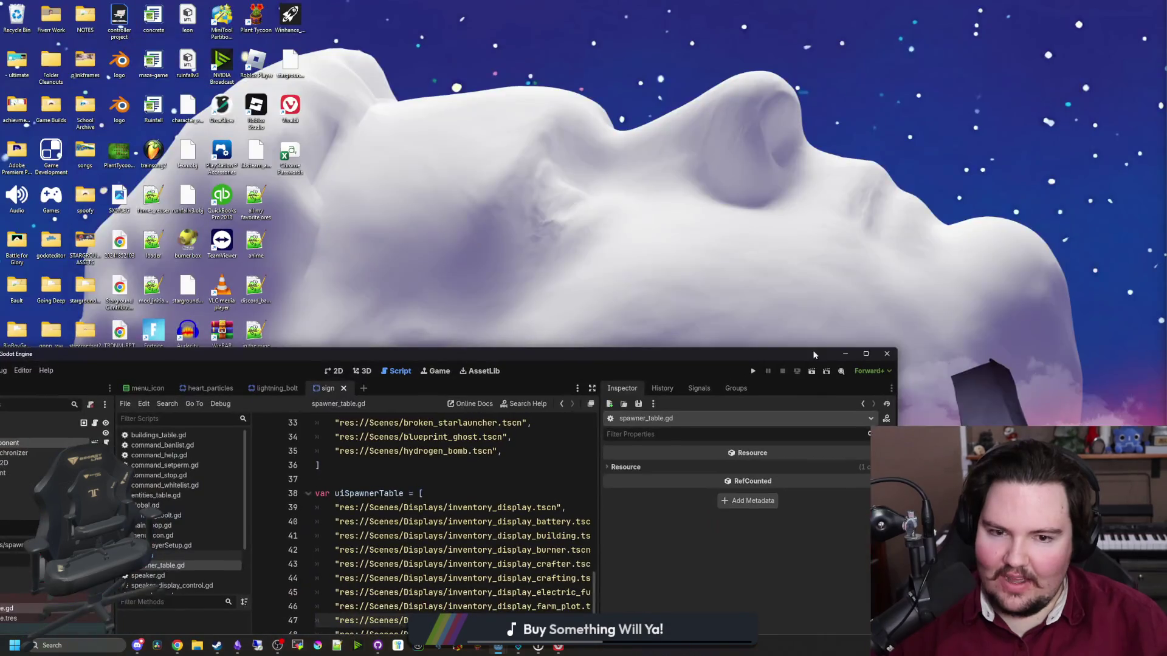
pyautogui.click(891, 359)
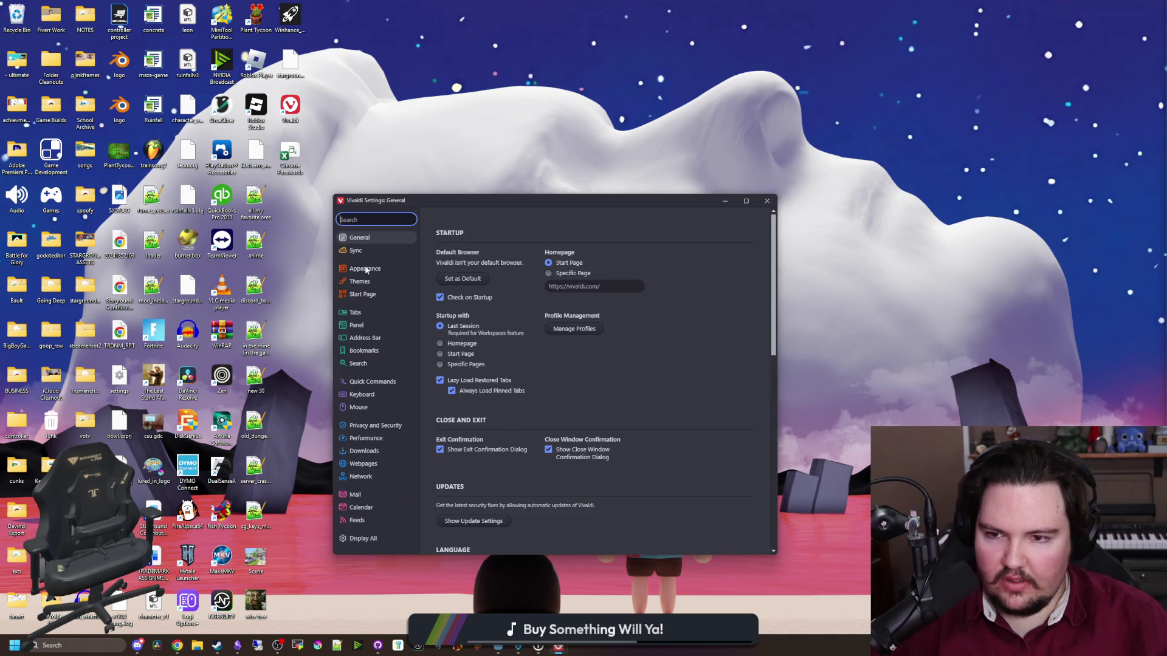
# Show Appearance settings and keep settings opening in a browser tab.
pyautogui.click(367, 269)
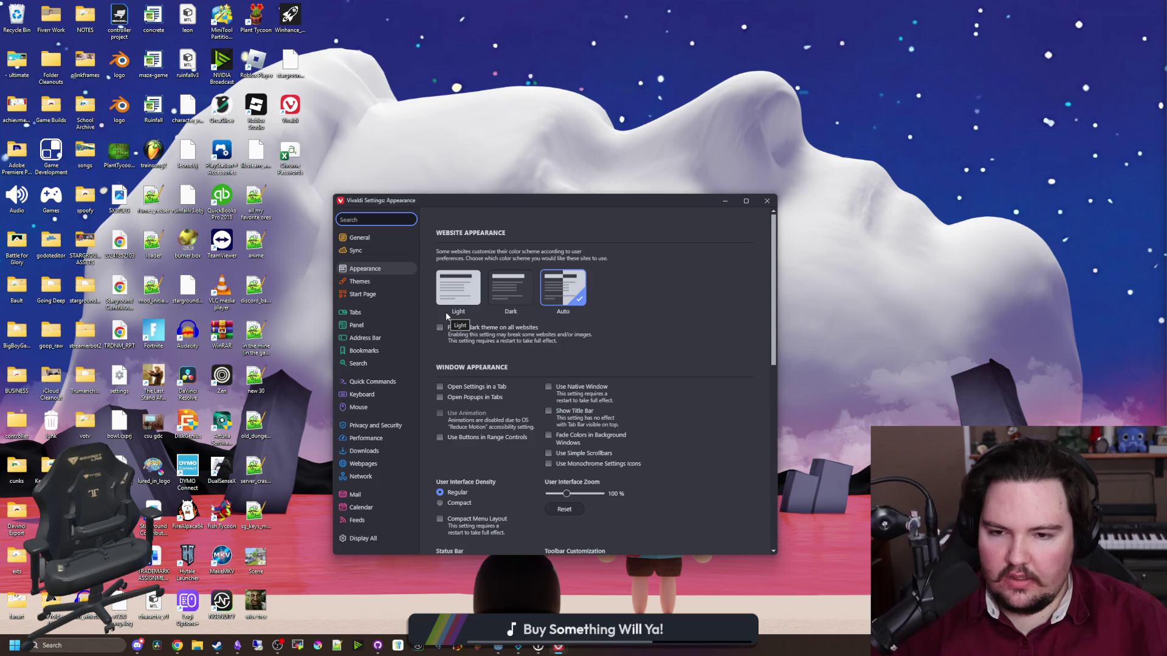
pyautogui.click(440, 388)
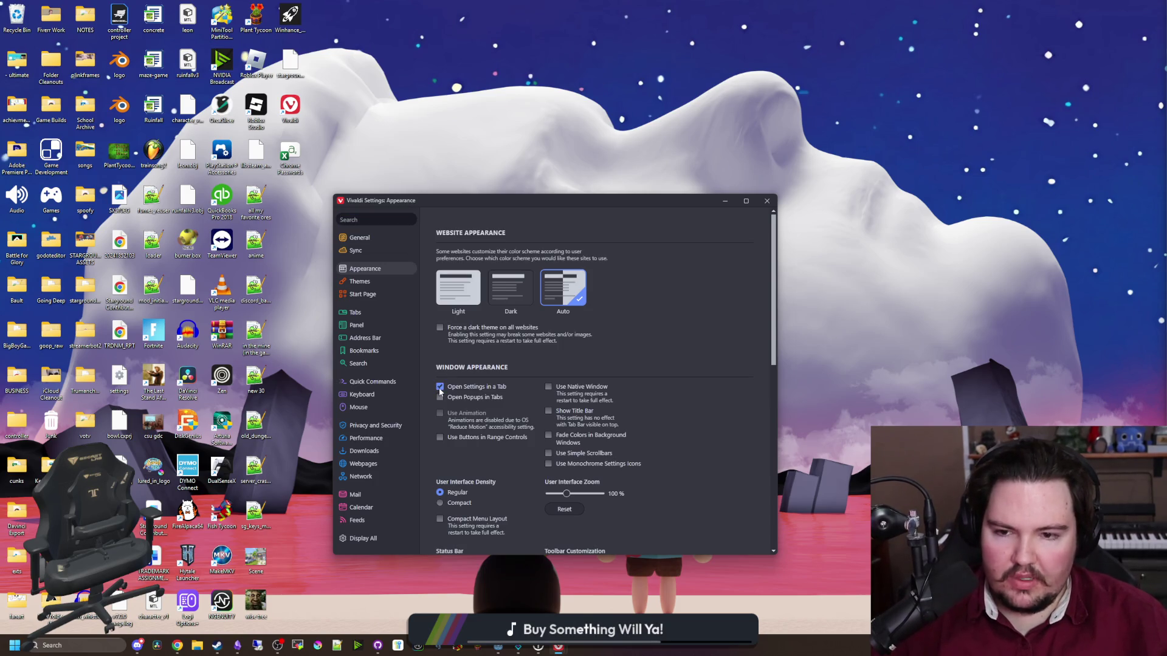
pyautogui.click(440, 388)
pyautogui.click(440, 392)
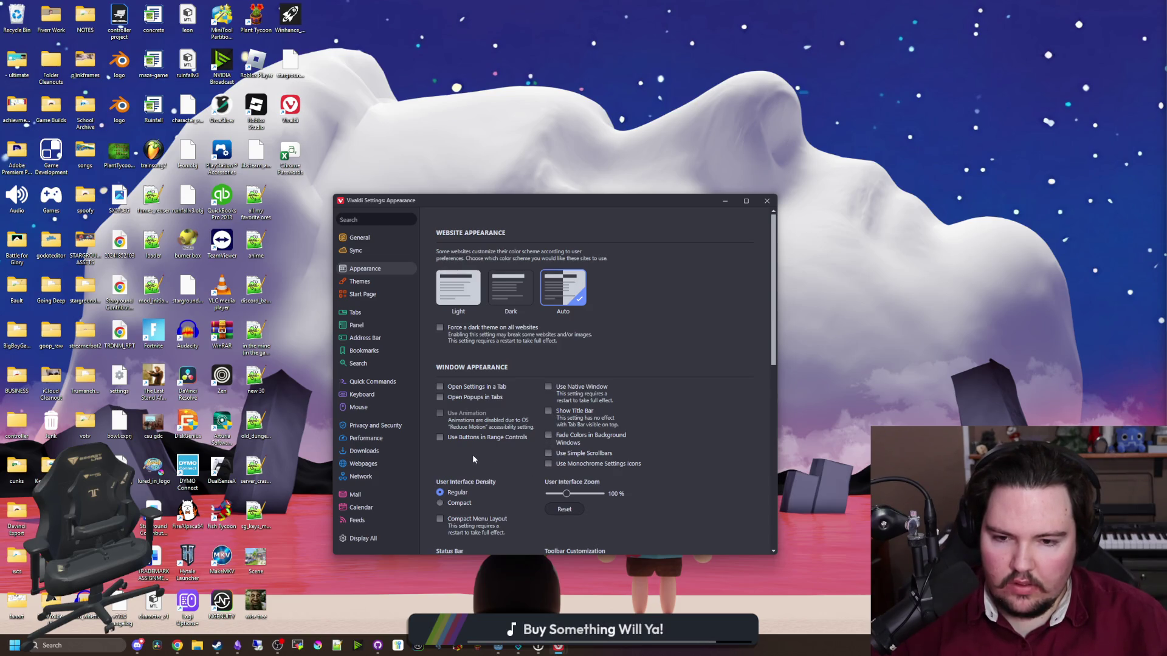
# Set Menu Position to Horizontal and Menu Icon Style to Menu Icon.
pyautogui.scroll(-1, 475, 460)
pyautogui.scroll(-1, 463, 406)
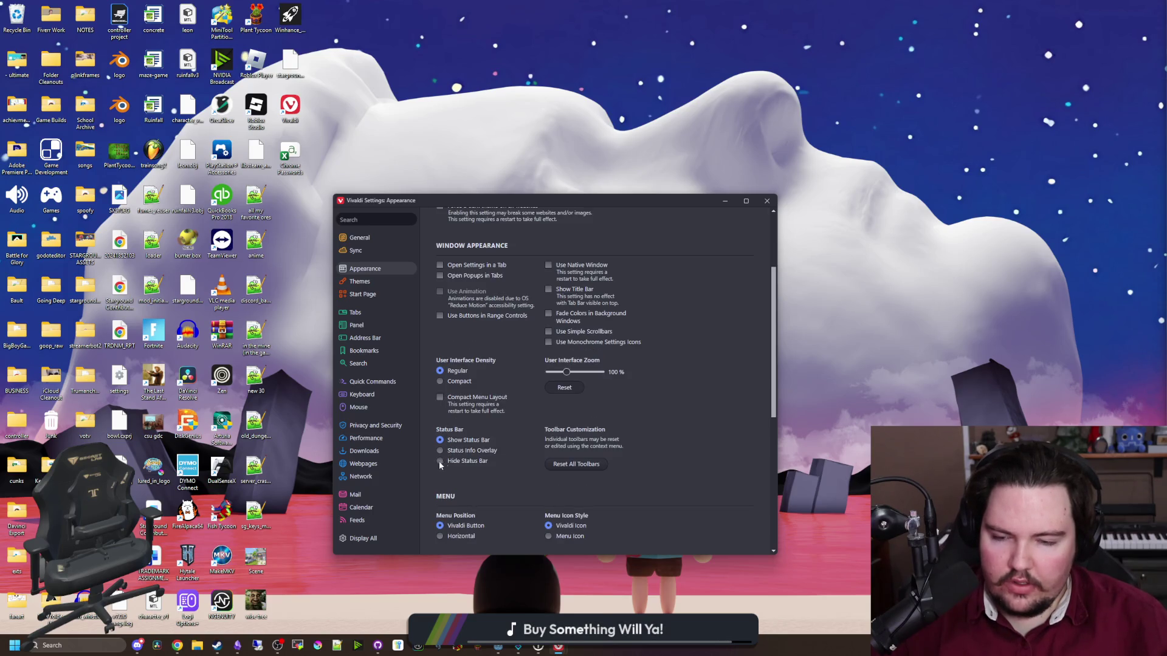
pyautogui.scroll(-2, 527, 473)
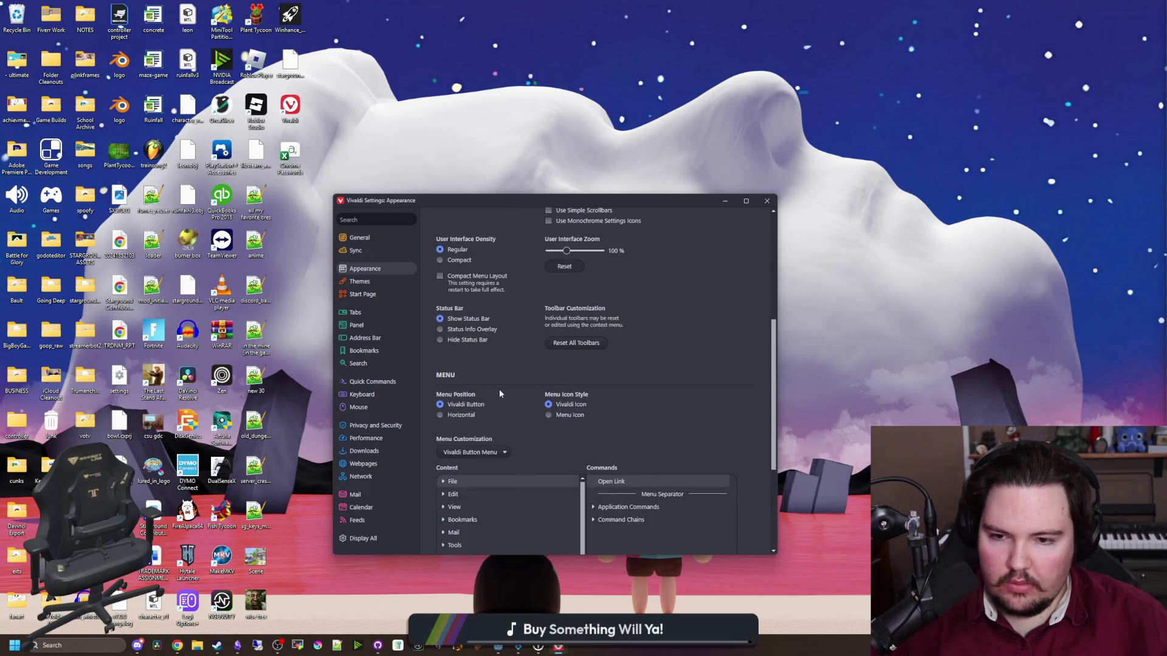
pyautogui.scroll(-2, 439, 417)
pyautogui.click(439, 295)
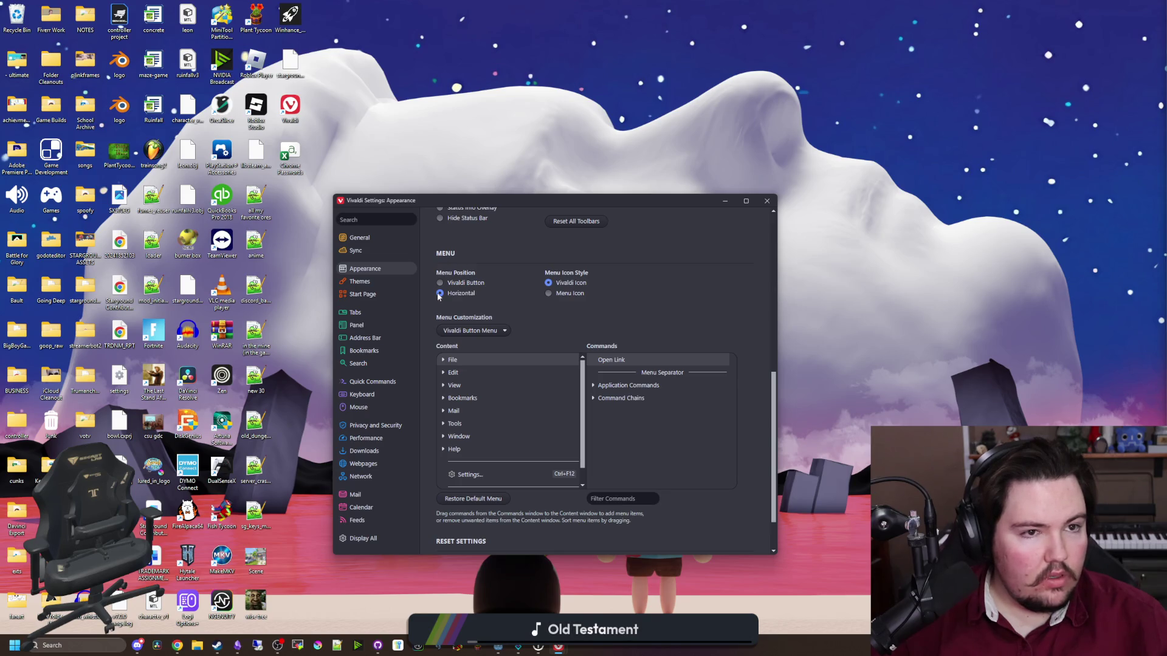
pyautogui.click(440, 284)
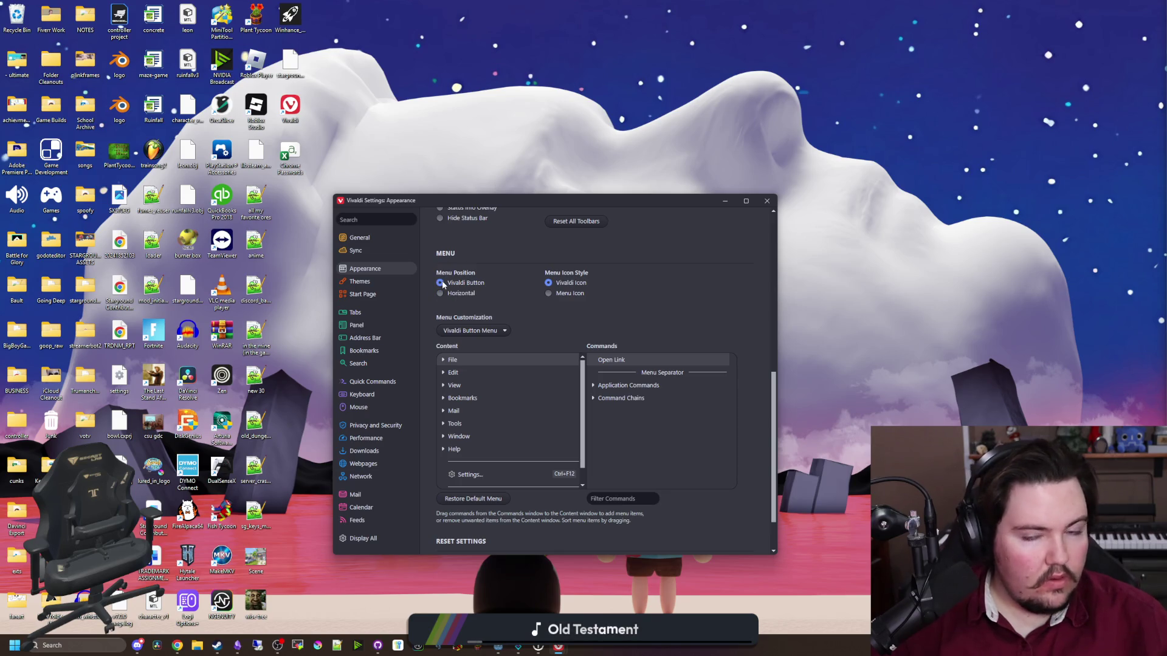
pyautogui.click(441, 294)
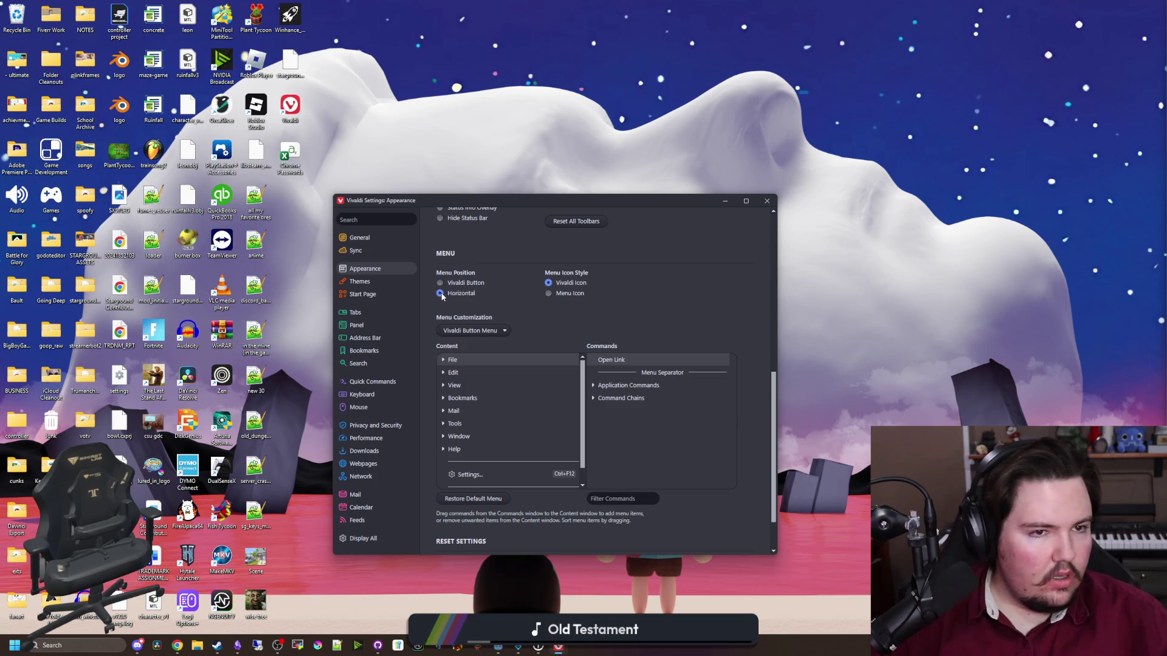
pyautogui.click(440, 284)
pyautogui.click(440, 294)
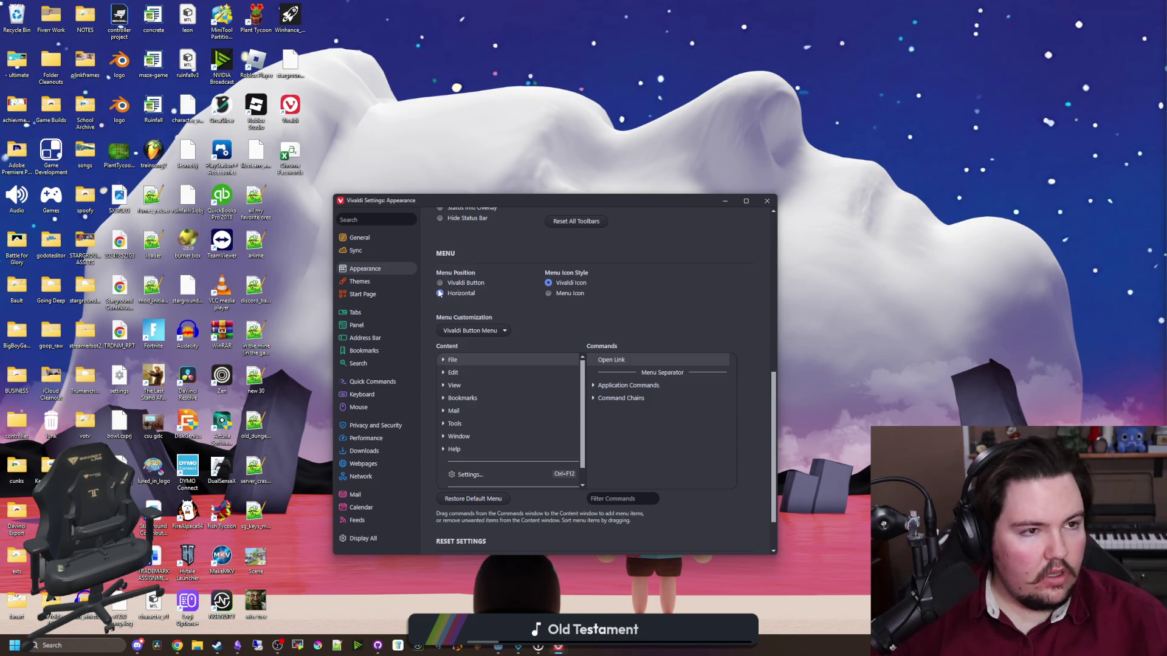
pyautogui.click(549, 284)
pyautogui.click(549, 294)
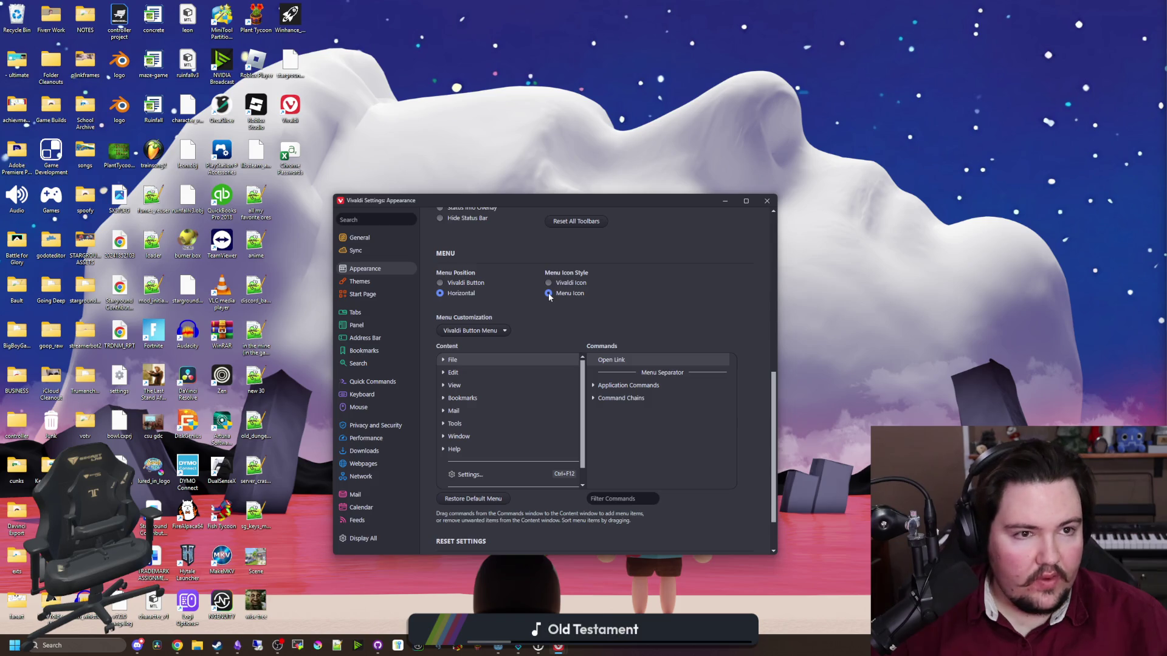
# Review the Horizontal Menu and Vivaldi Button Menu customisation options, then go to Themes.
pyautogui.click(486, 332)
pyautogui.click(487, 332)
pyautogui.click(487, 332)
pyautogui.click(466, 348)
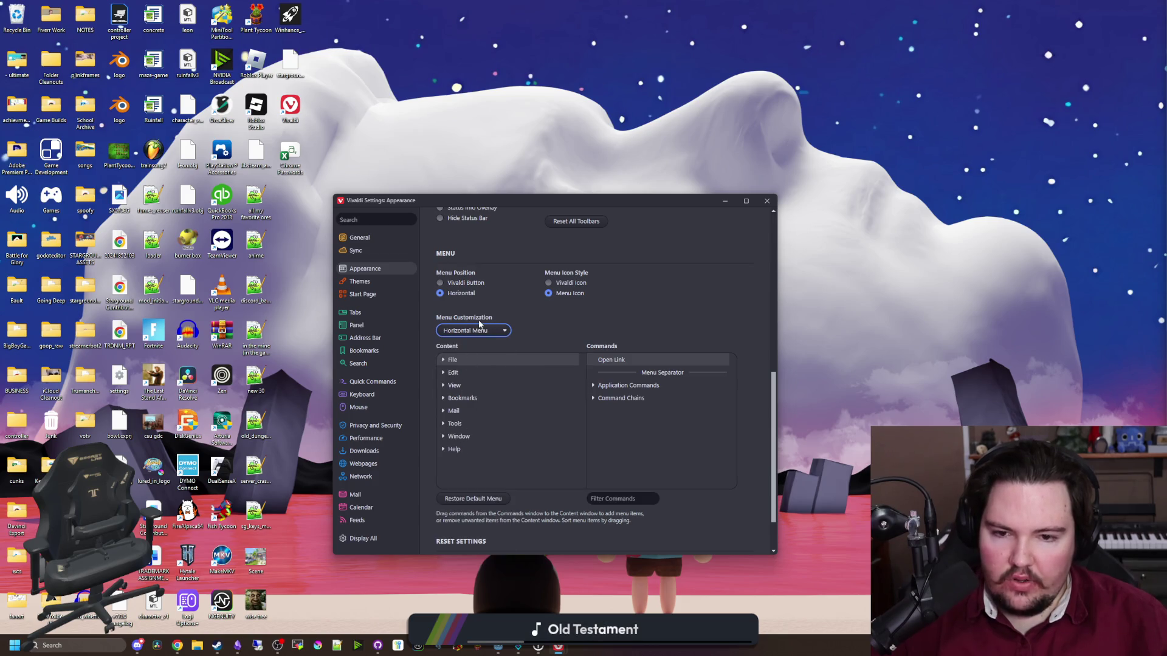
pyautogui.click(479, 324)
pyautogui.click(468, 339)
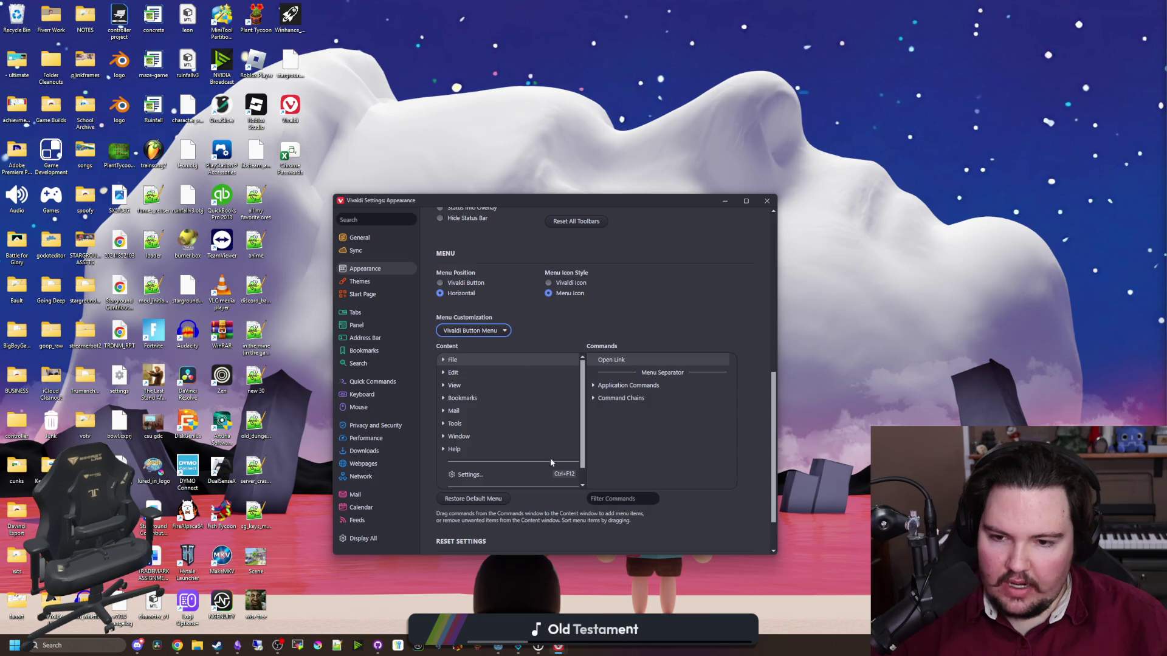
pyautogui.scroll(-3, 551, 462)
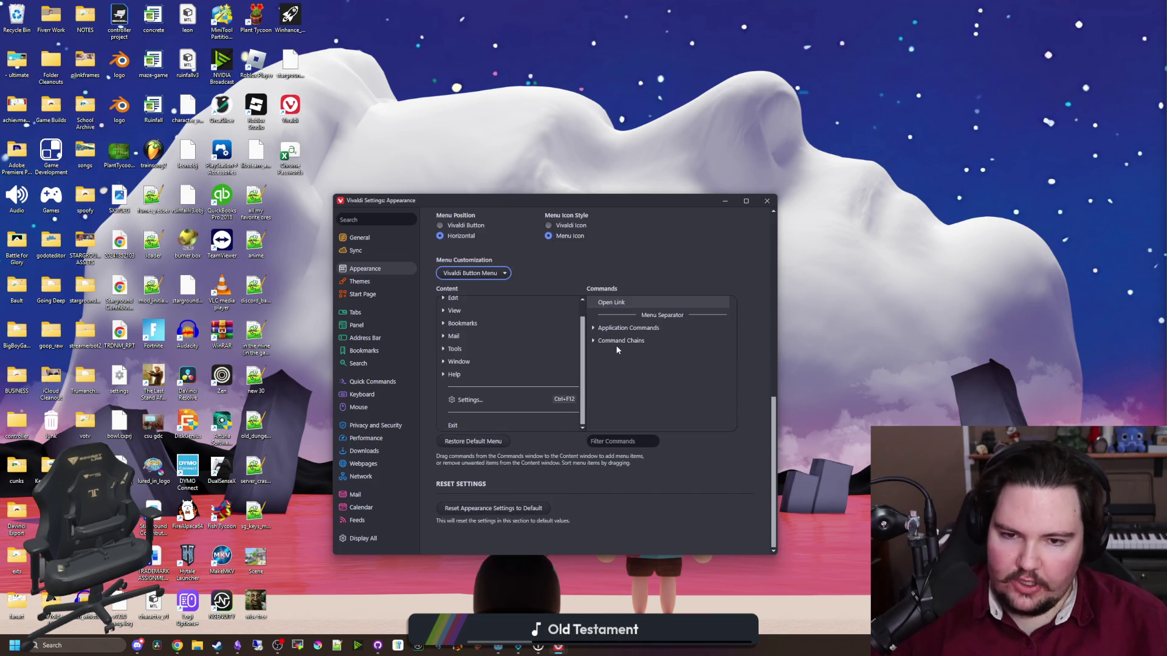
pyautogui.click(375, 283)
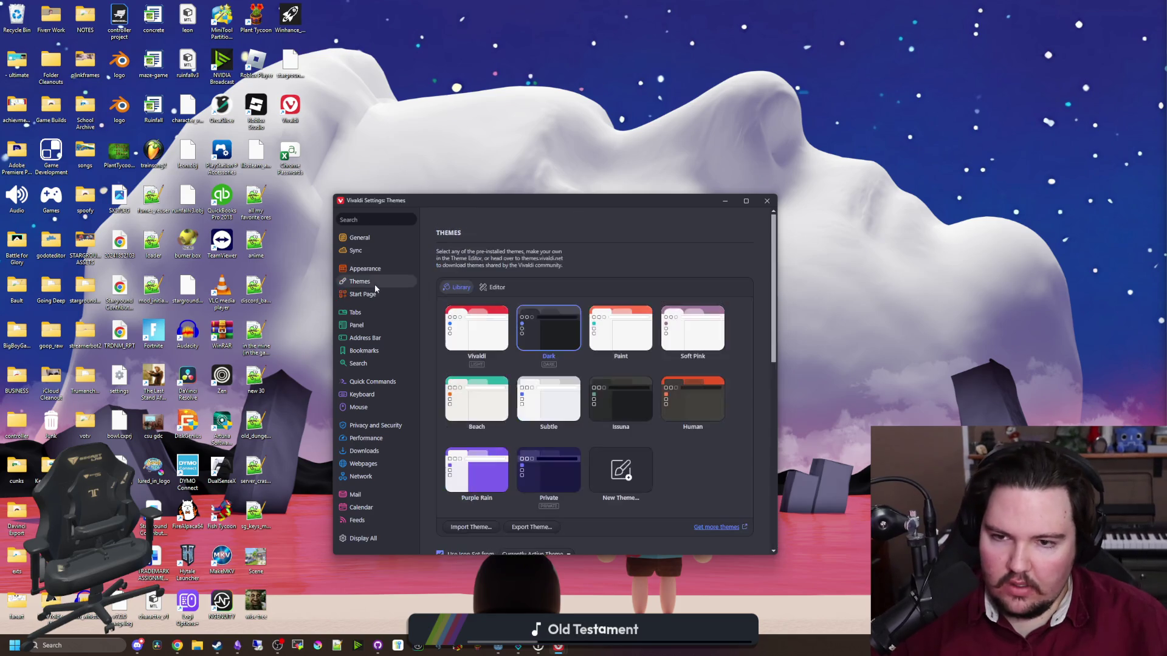
# Apply the Issuna theme after comparing it with Dark.
pyautogui.click(619, 392)
pyautogui.click(544, 338)
pyautogui.click(615, 386)
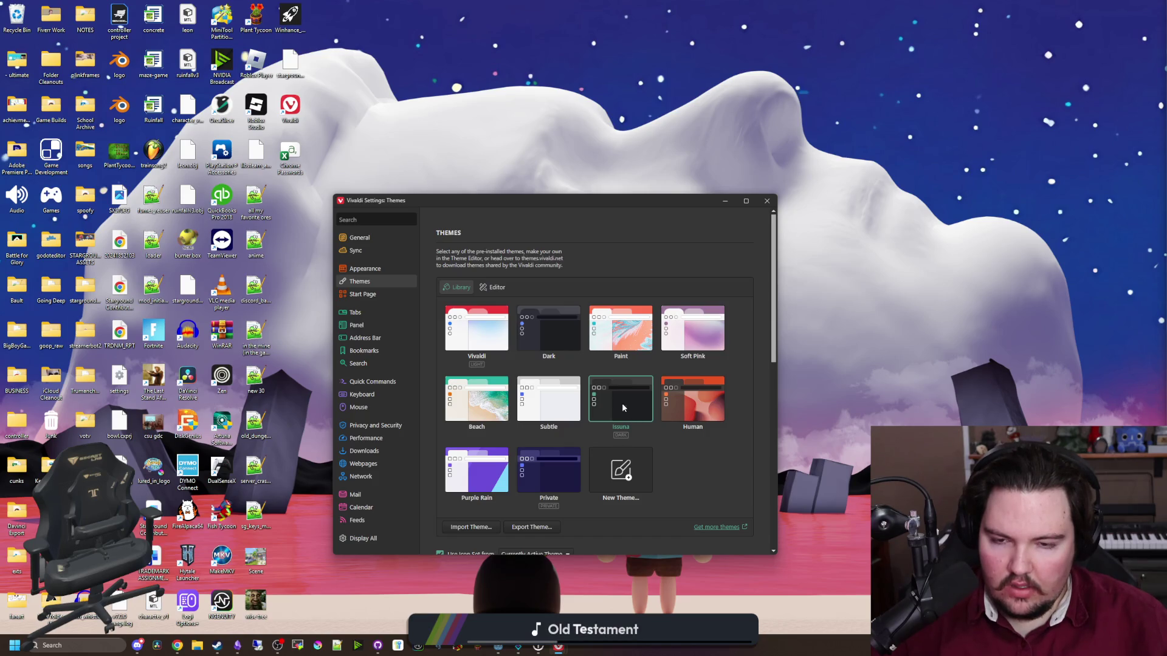
# Browse the Start Page settings, then move to the Tabs settings.
pyautogui.click(363, 294)
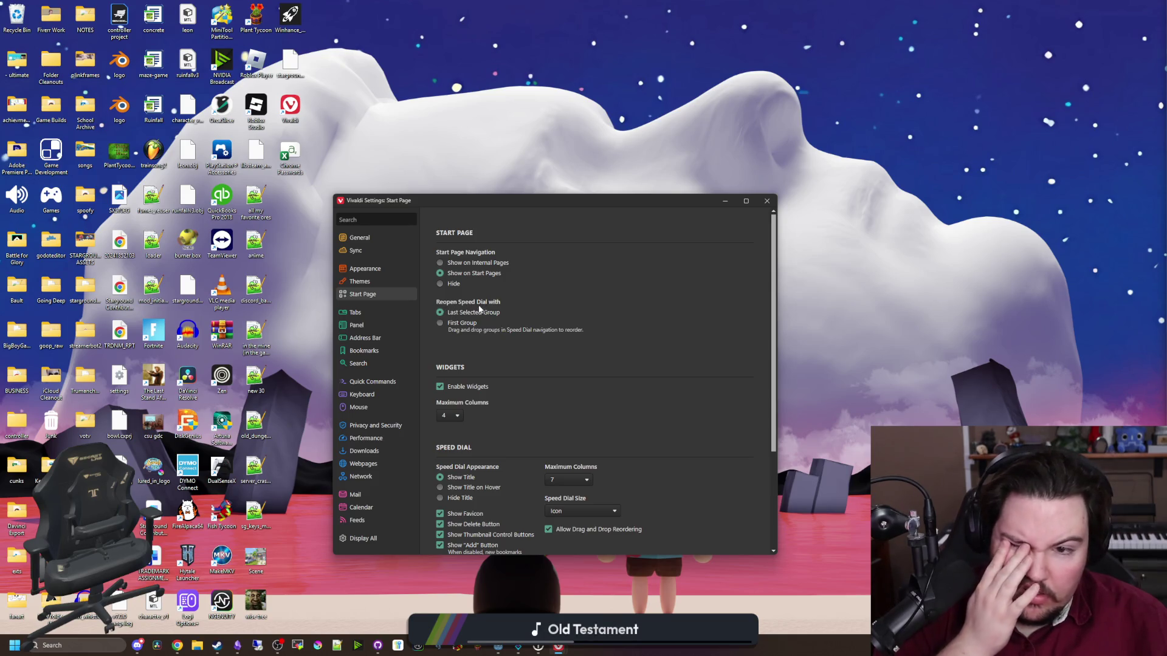
pyautogui.scroll(-1, 522, 343)
pyautogui.scroll(-2, 525, 361)
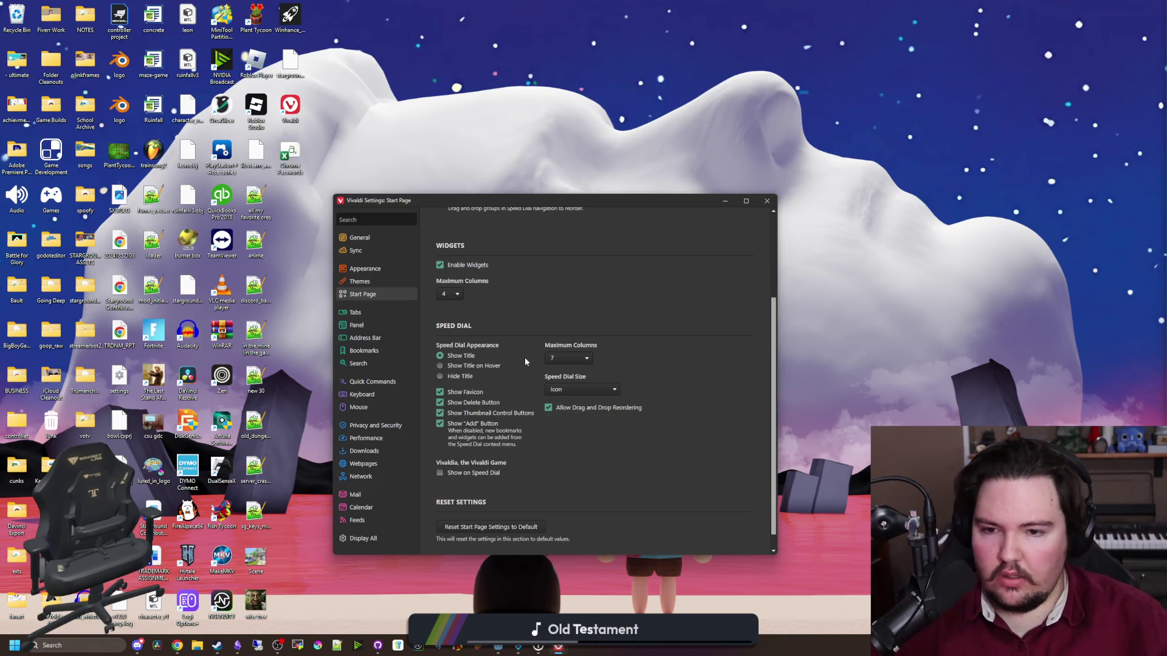
pyautogui.click(362, 315)
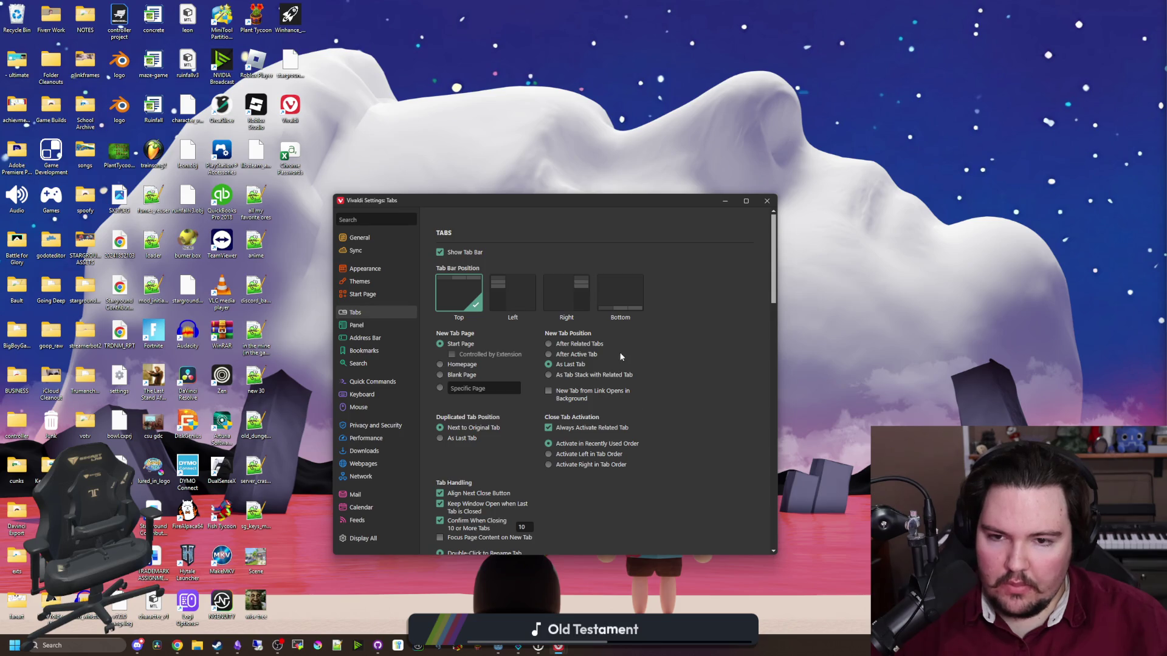
# Try Right, Bottom and Left tab bar positions, then return it to Top.
pyautogui.click(619, 295)
pyautogui.click(568, 295)
pyautogui.click(612, 288)
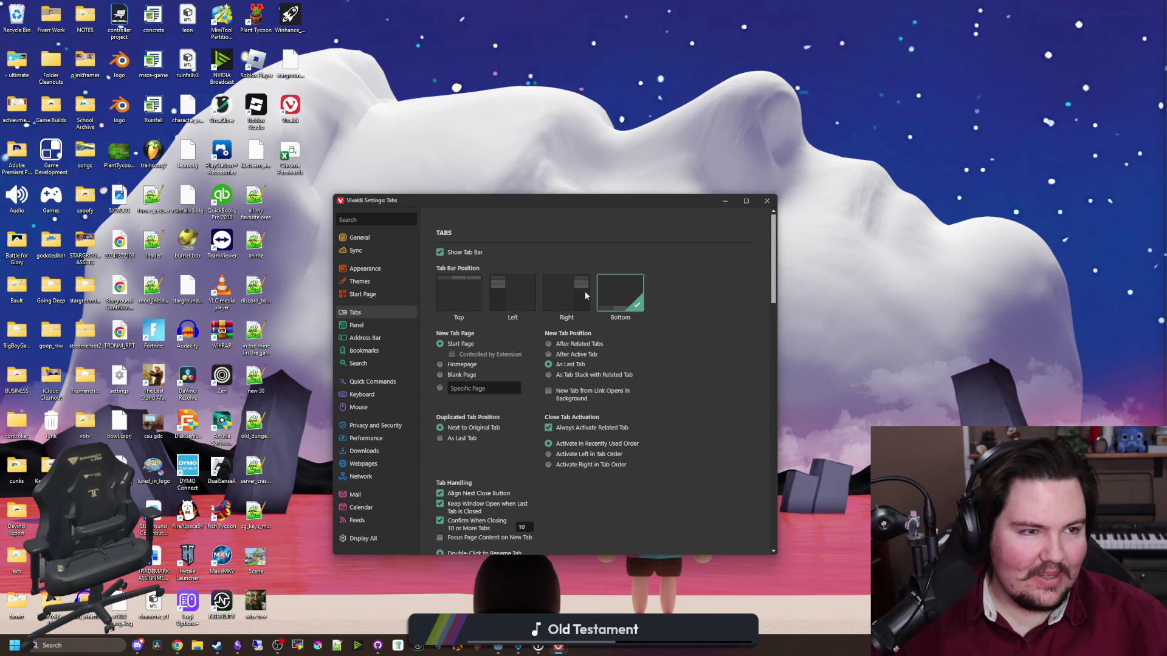
pyautogui.click(516, 292)
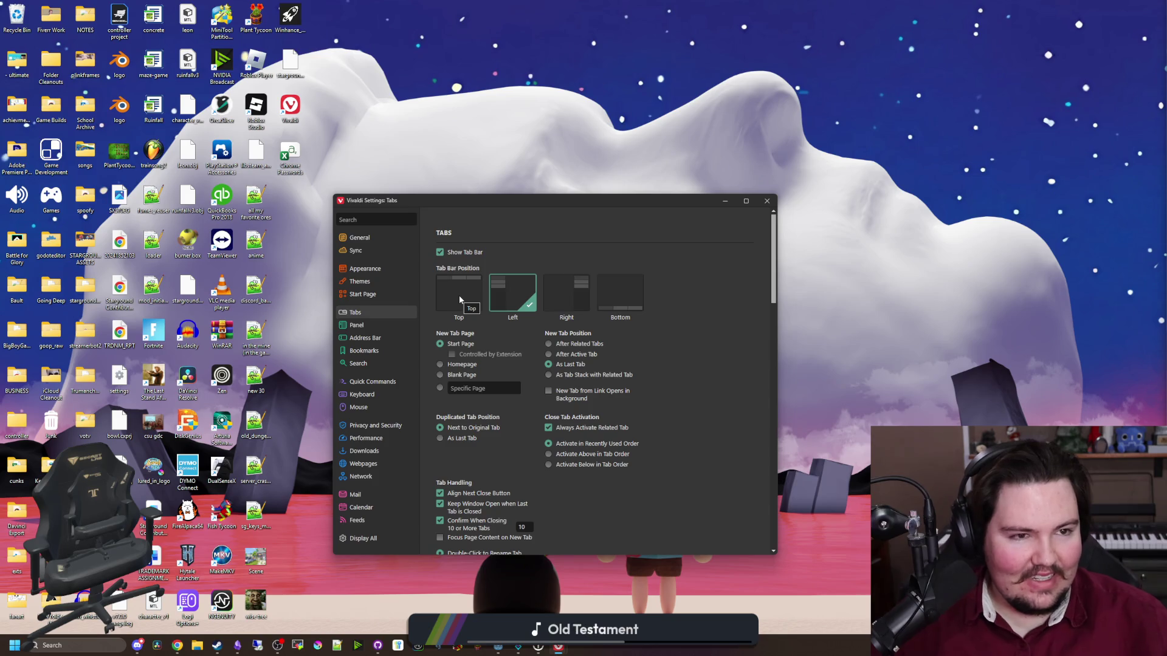
pyautogui.click(459, 298)
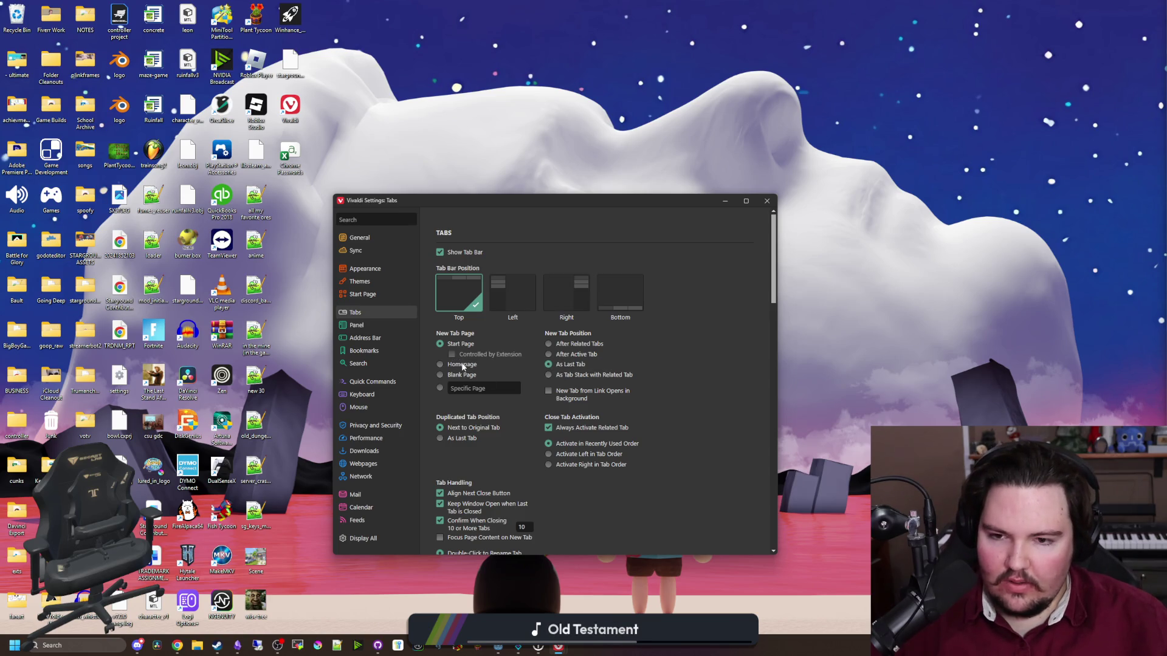
# Show tab close buttons permanently, keeping them on the right side.
pyautogui.scroll(-2, 629, 479)
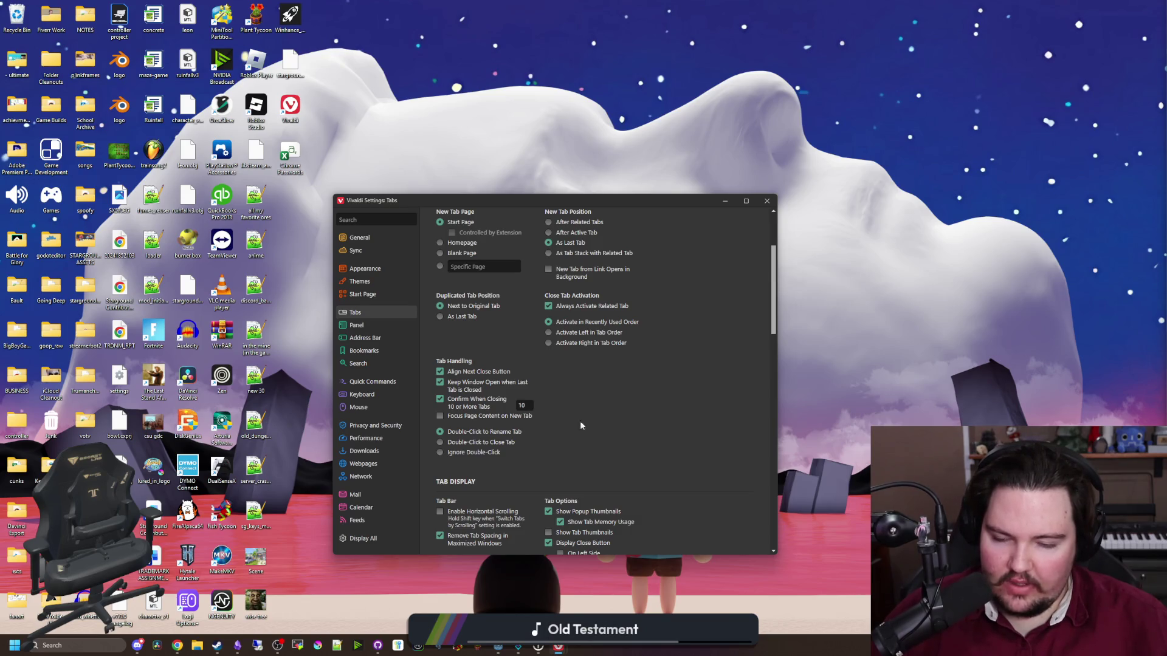
pyautogui.scroll(-2, 593, 418)
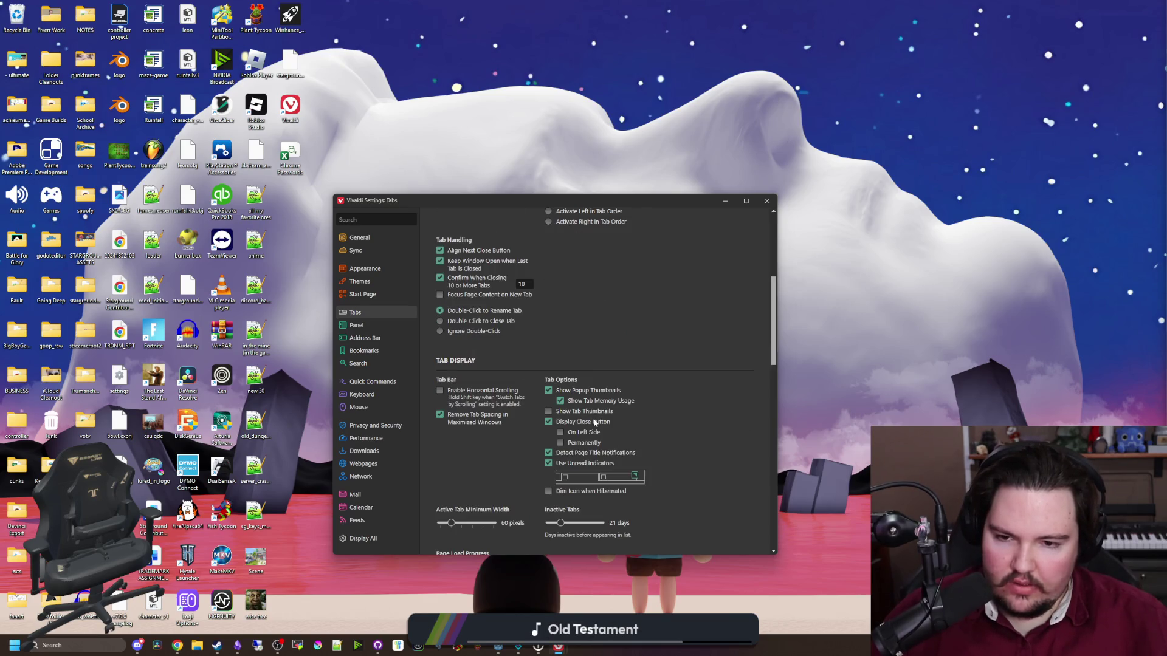
pyautogui.scroll(-1, 644, 368)
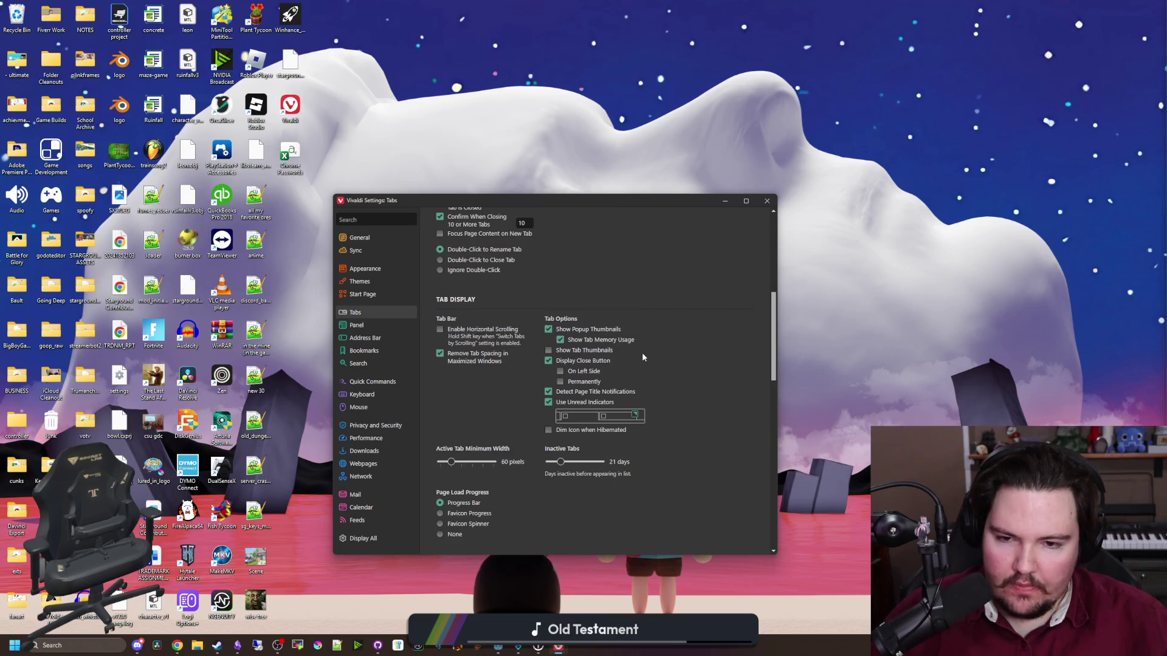
pyautogui.click(561, 381)
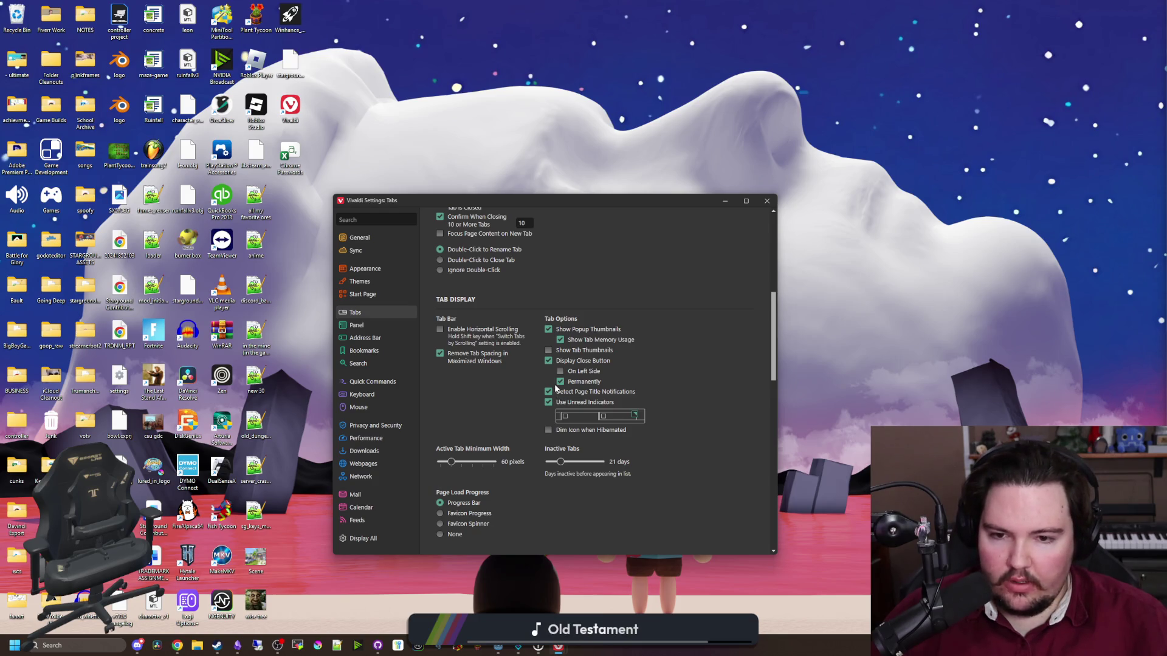
pyautogui.click(561, 371)
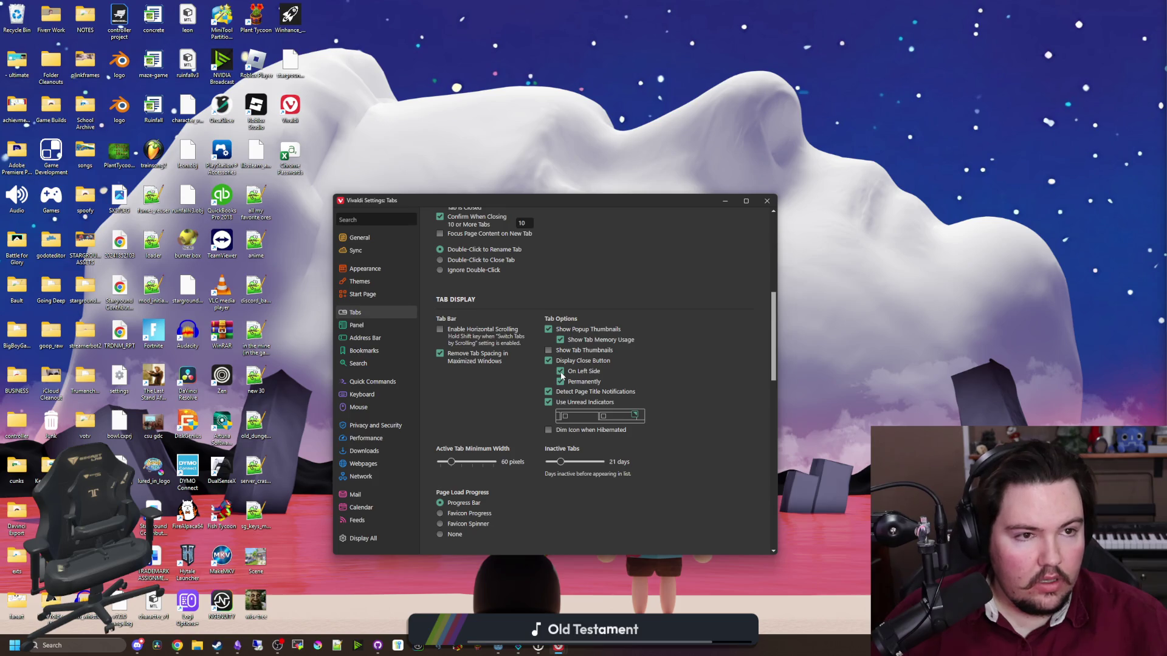
pyautogui.click(561, 372)
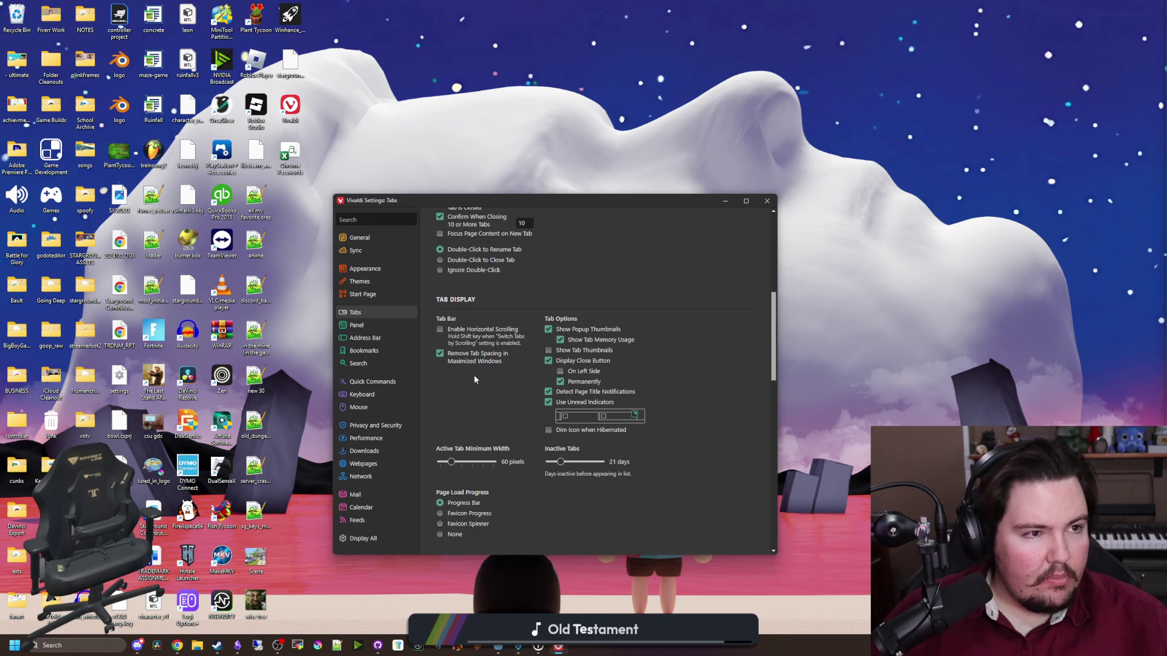
pyautogui.scroll(15, 462, 389)
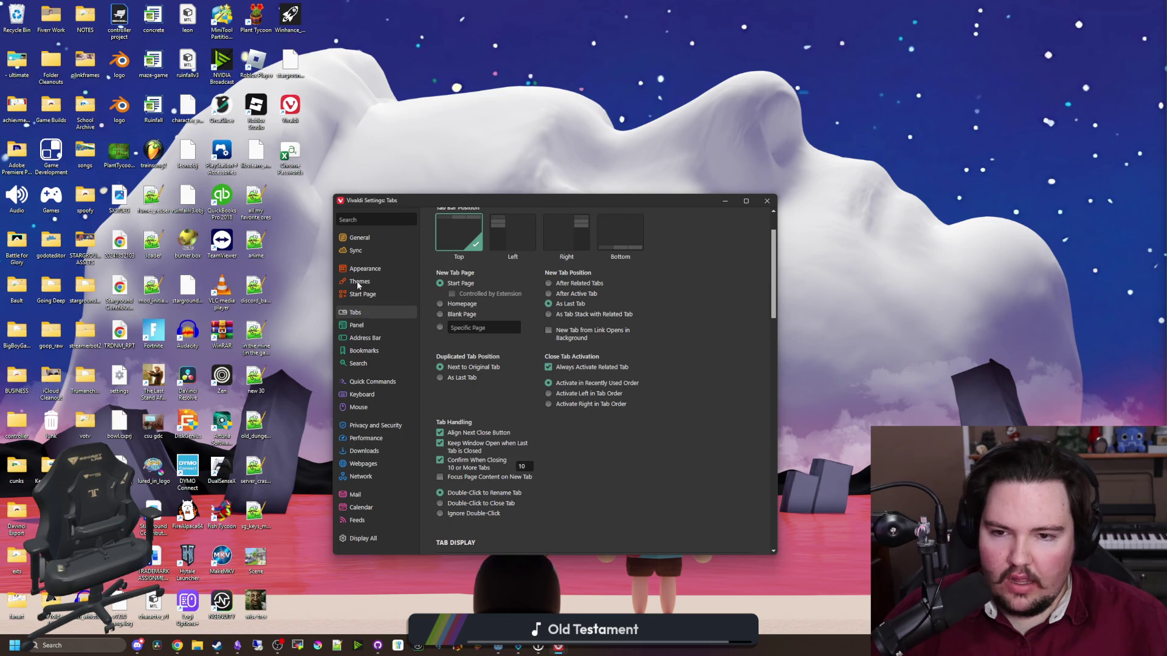
# Toggle between the Dark and Issuna themes to compare them.
pyautogui.click(567, 337)
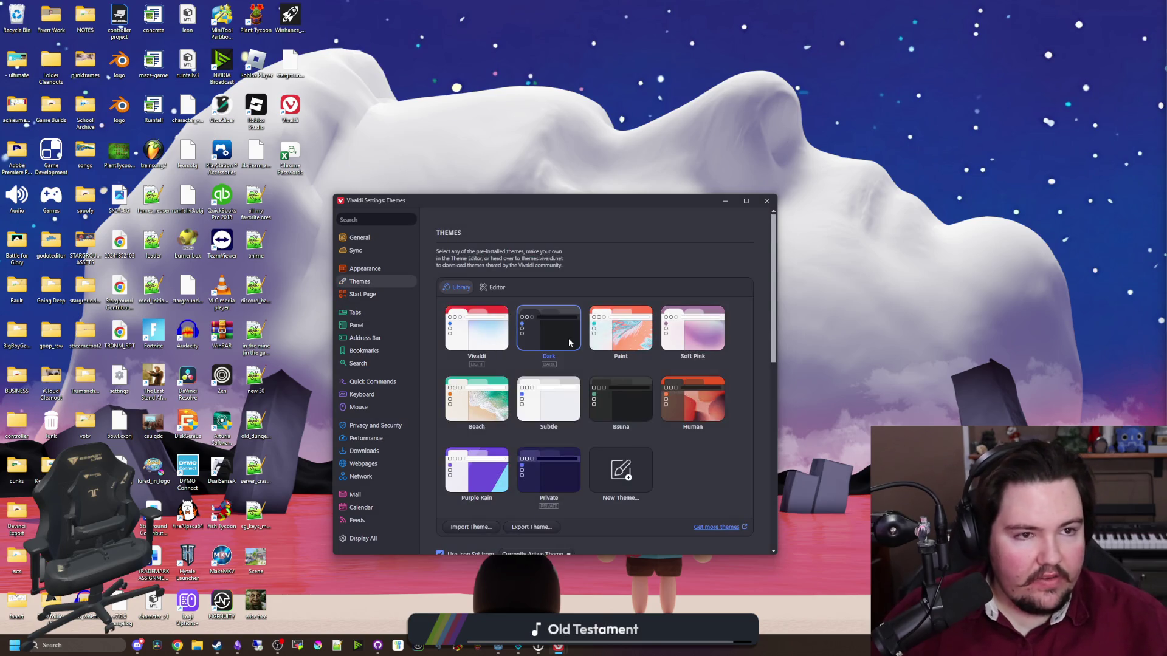
pyautogui.click(612, 415)
pyautogui.click(552, 333)
pyautogui.click(627, 392)
pyautogui.click(547, 339)
pyautogui.click(625, 393)
pyautogui.click(548, 337)
pyautogui.click(632, 398)
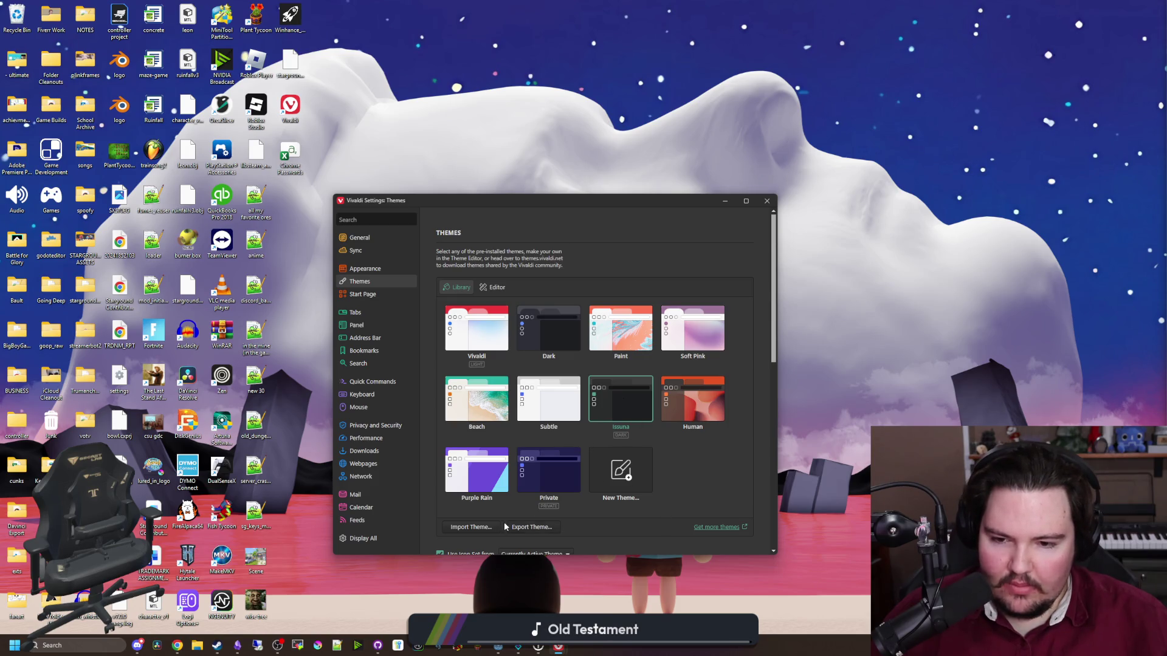
# Create an editable Issuna copy theme in the editor, then reselect Issuna in the library.
pyautogui.click(621, 471)
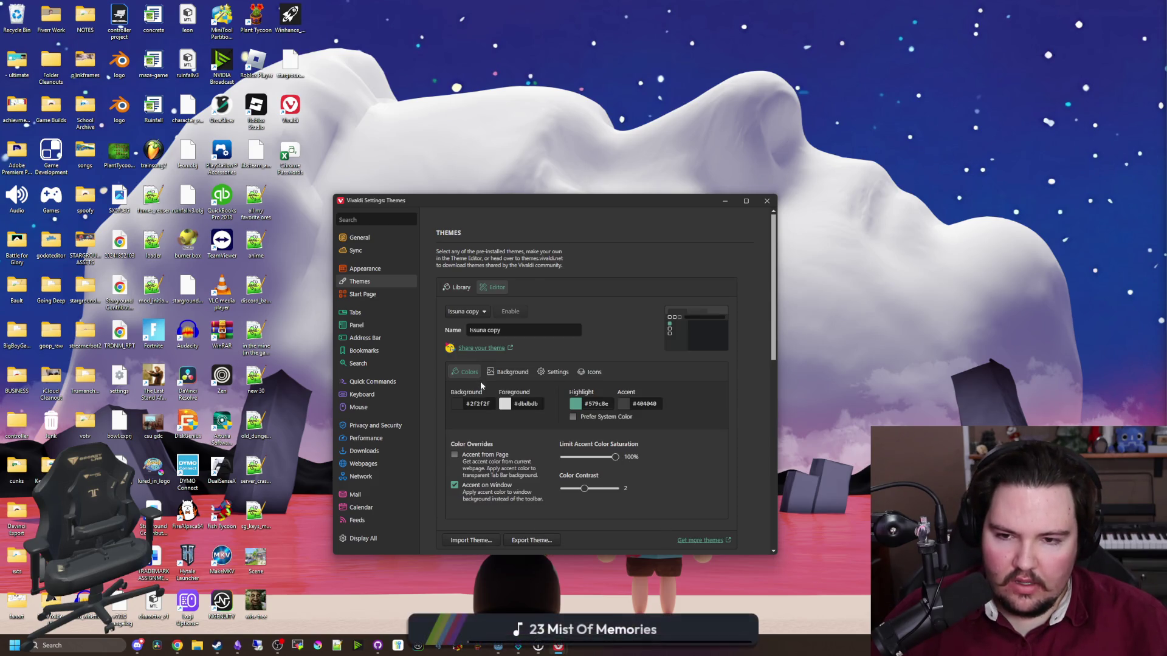
pyautogui.scroll(-10, 523, 377)
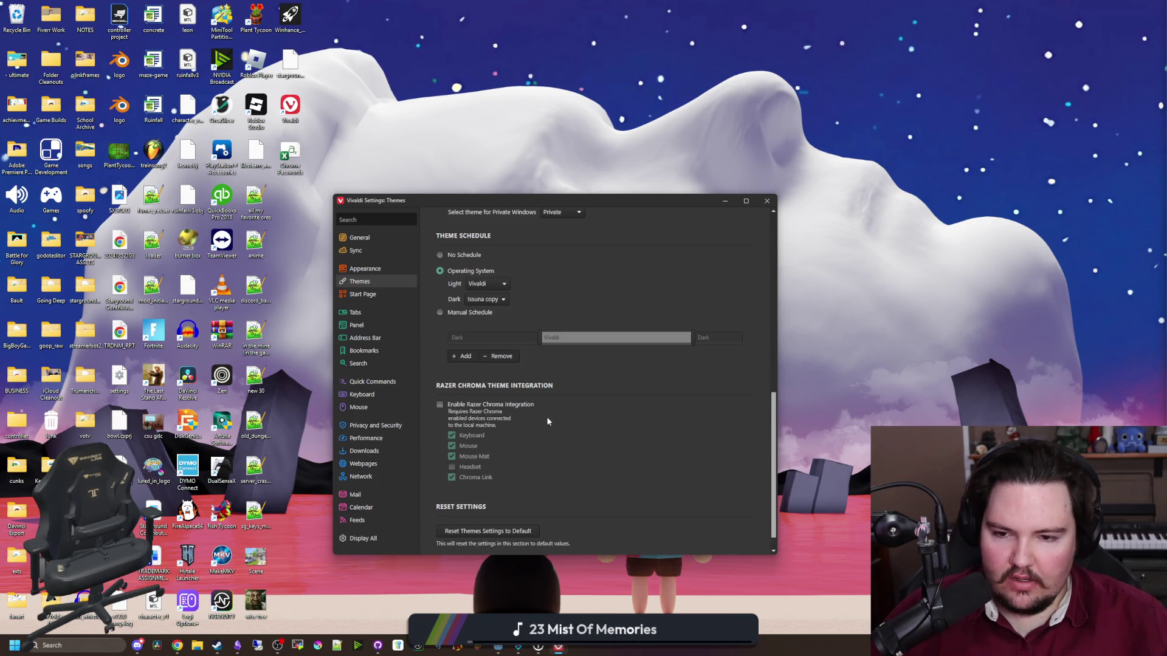
pyautogui.scroll(10, 547, 421)
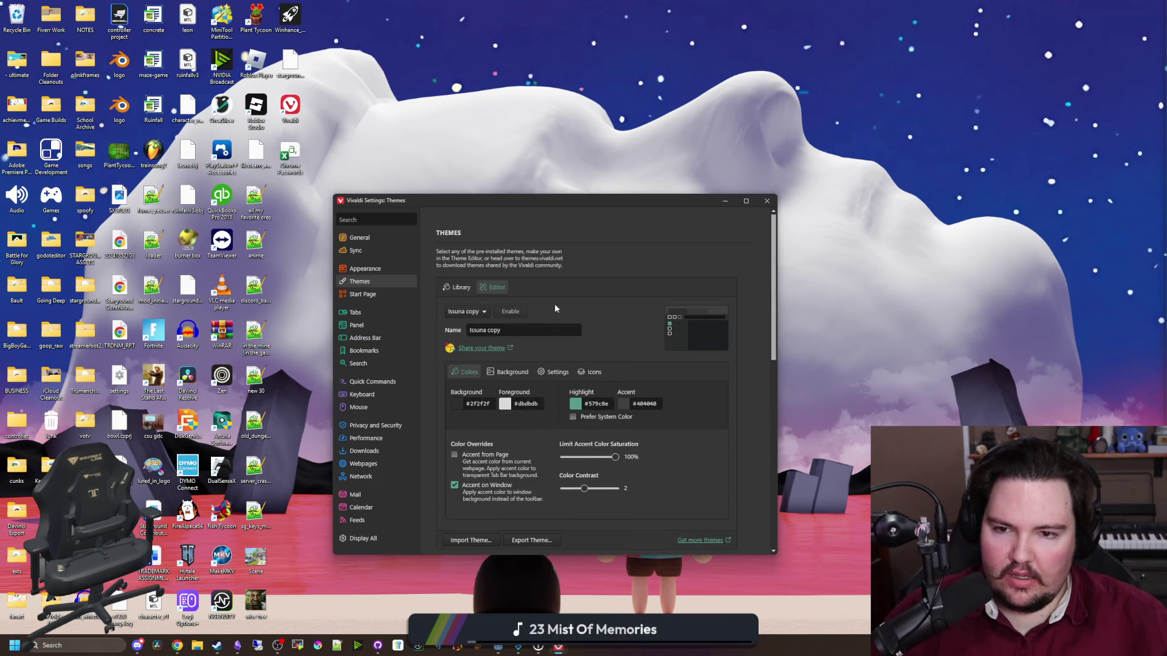
pyautogui.click(363, 295)
pyautogui.click(360, 281)
pyautogui.scroll(-1, 619, 402)
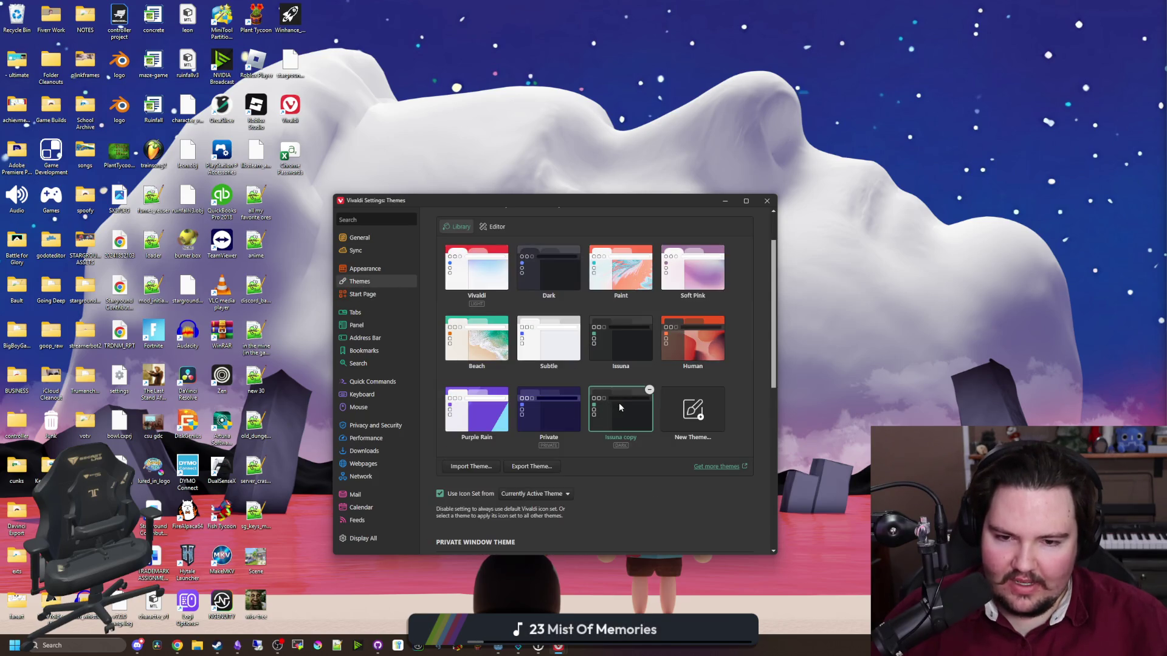
pyautogui.click(631, 332)
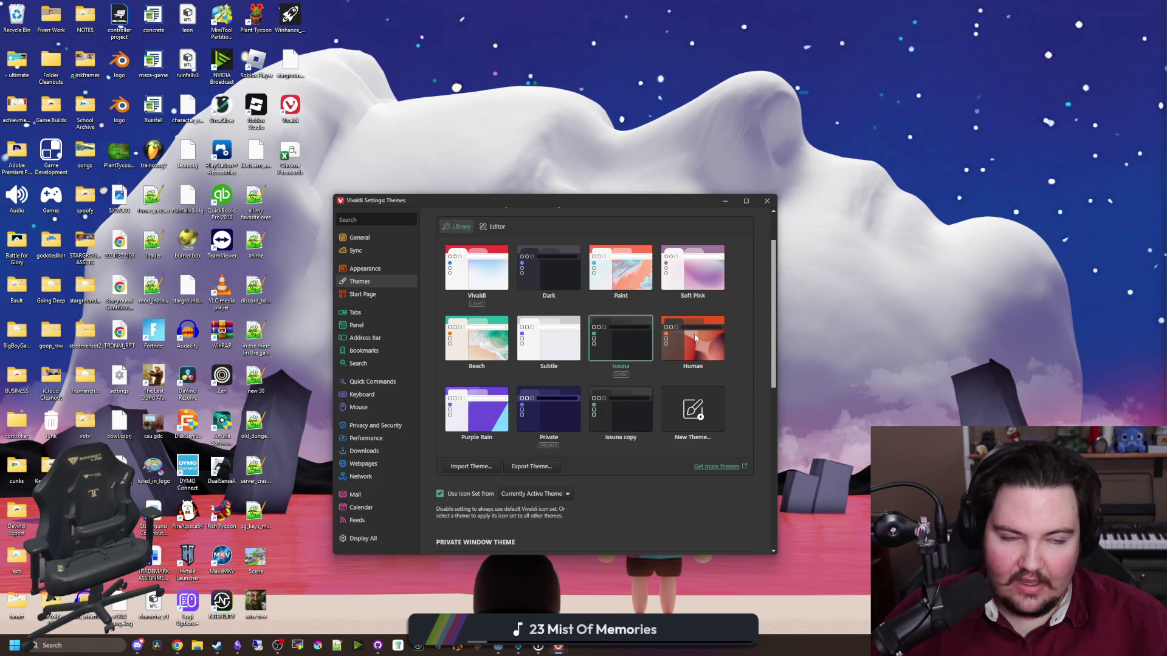
# Preview the Human, Dark and light Vivaldi themes, reapply Issuna, and show the Panel settings.
pyautogui.click(695, 338)
pyautogui.click(639, 333)
pyautogui.click(662, 338)
pyautogui.click(603, 330)
pyautogui.scroll(1, 624, 358)
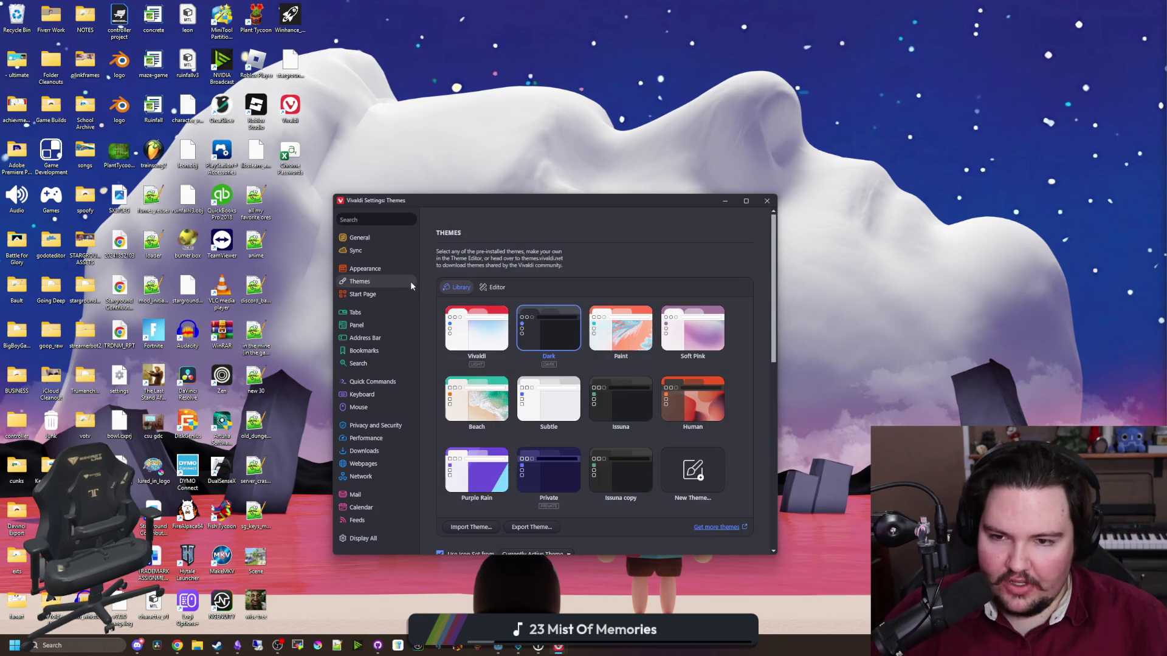
pyautogui.click(569, 350)
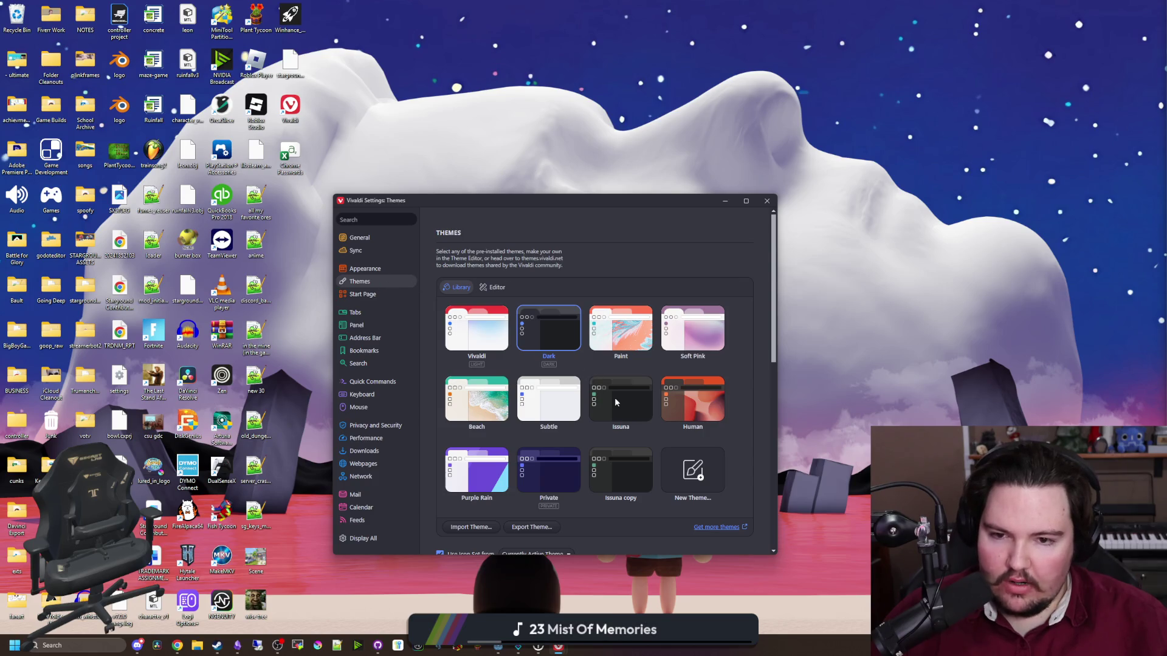
pyautogui.click(477, 340)
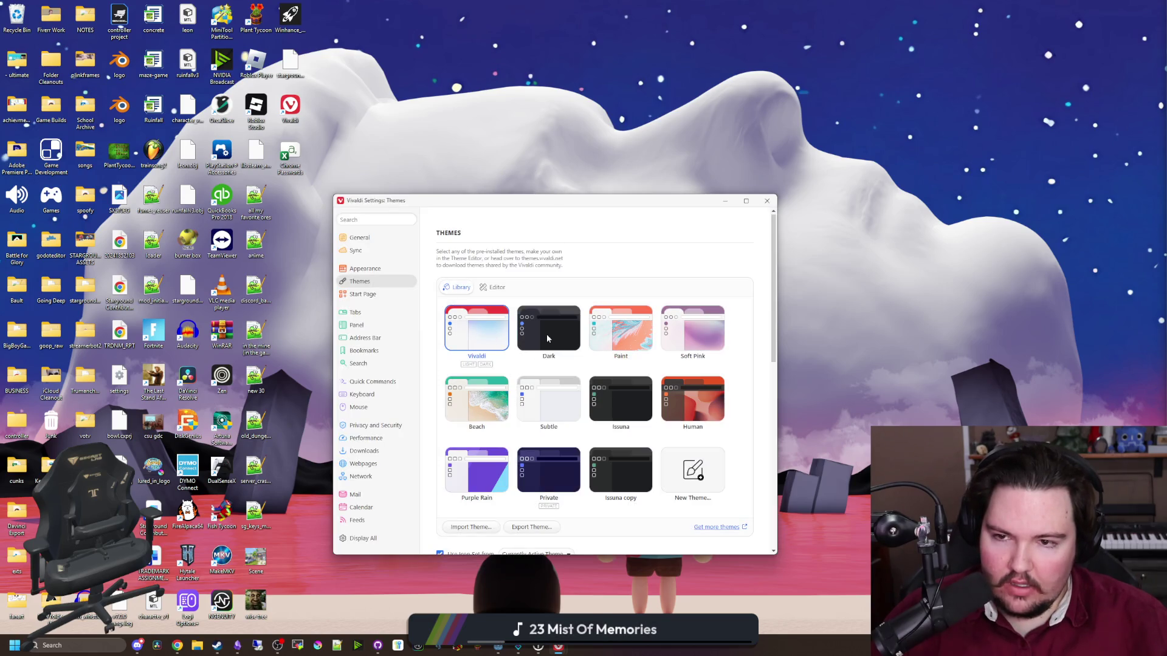
pyautogui.click(546, 334)
pyautogui.click(622, 401)
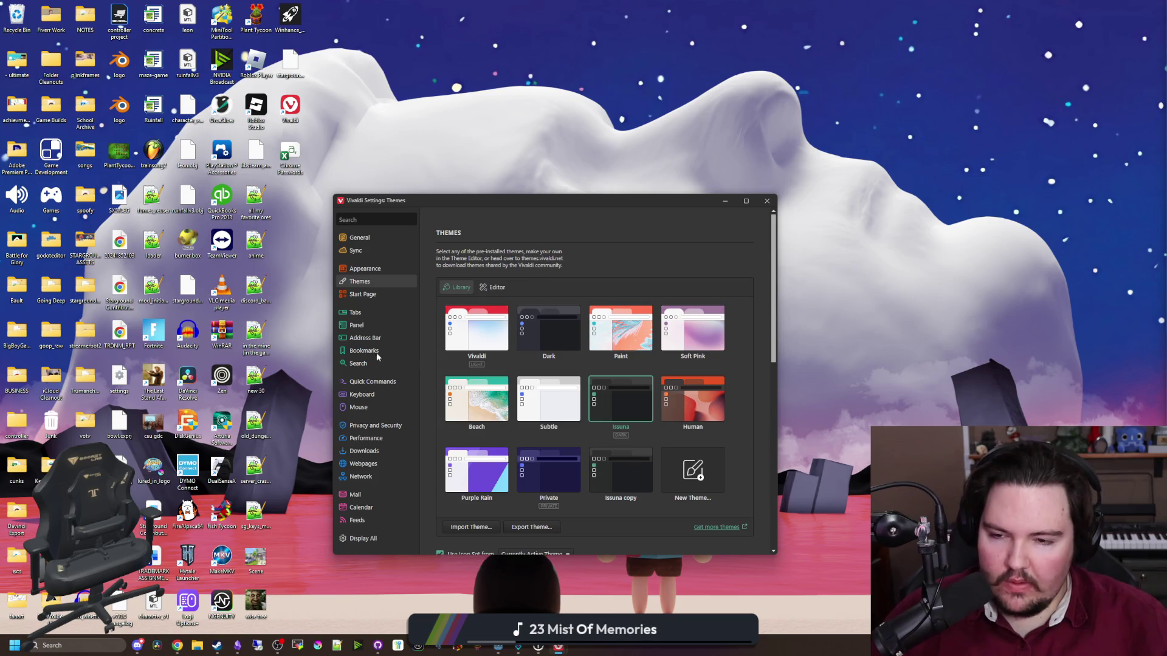
pyautogui.click(375, 329)
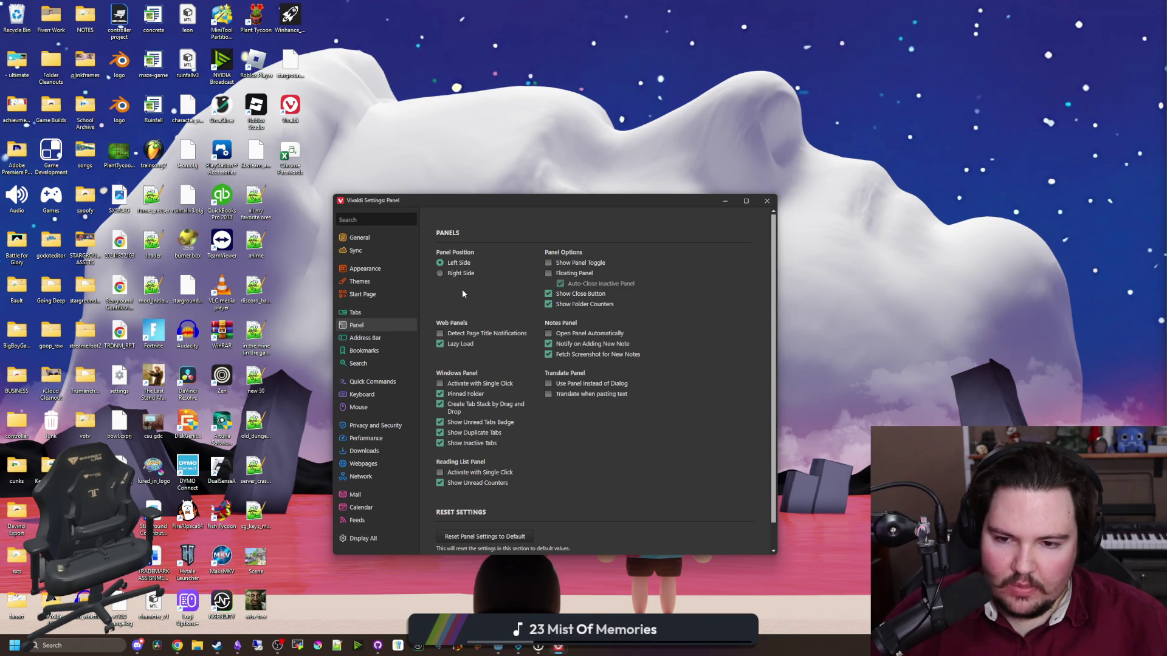
# Look through the Address Bar and Bookmarks settings, then list the default search engines on the Search page.
pyautogui.scroll(-1, 461, 293)
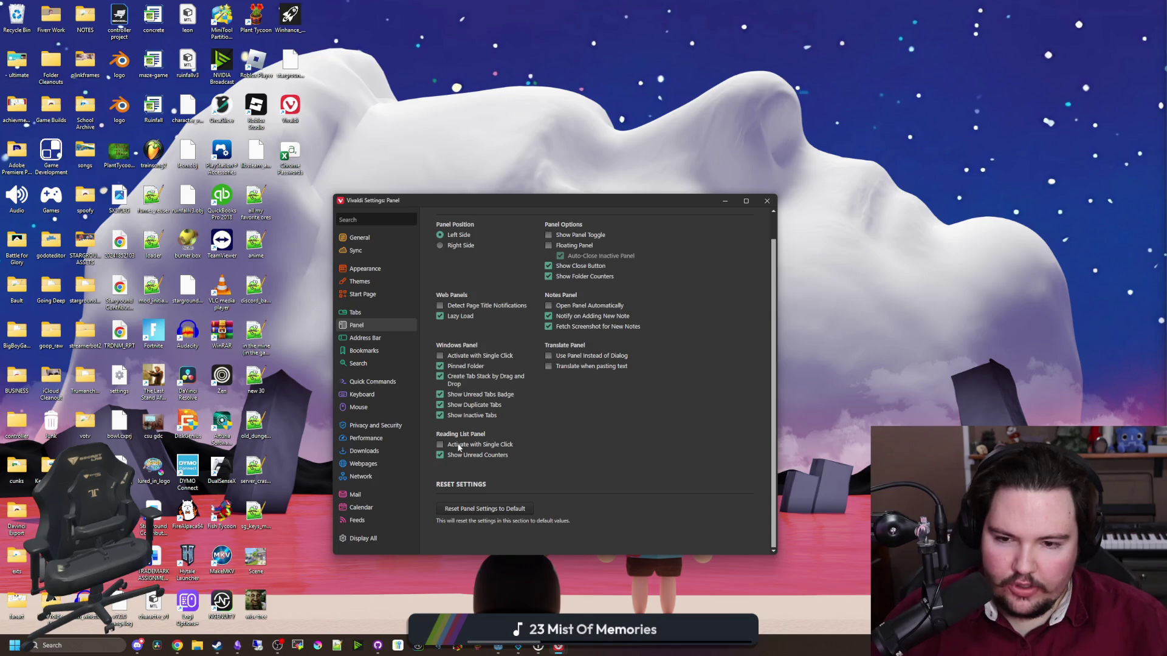
pyautogui.click(370, 338)
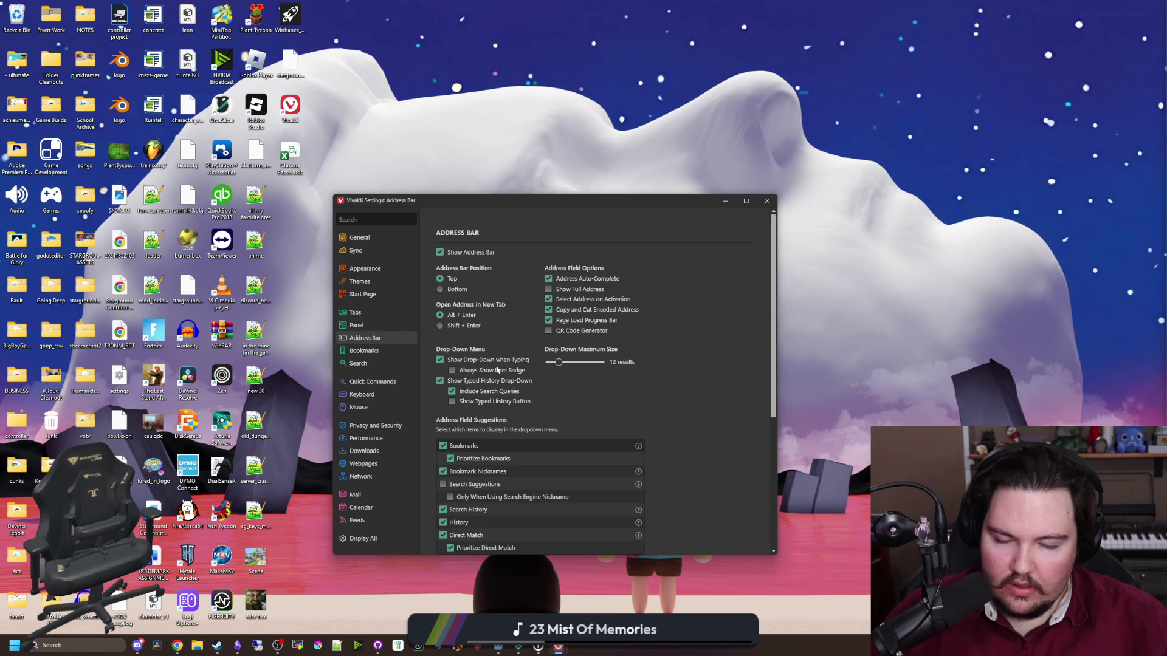
pyautogui.scroll(-4, 549, 370)
pyautogui.click(360, 351)
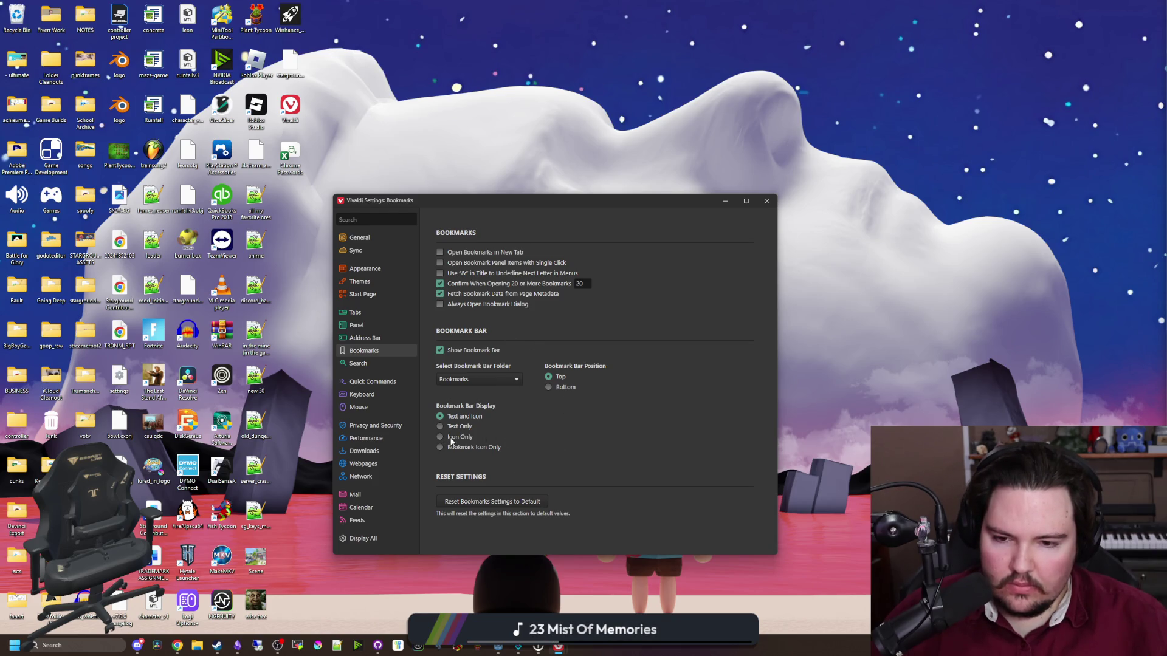
pyautogui.click(359, 365)
pyautogui.click(494, 268)
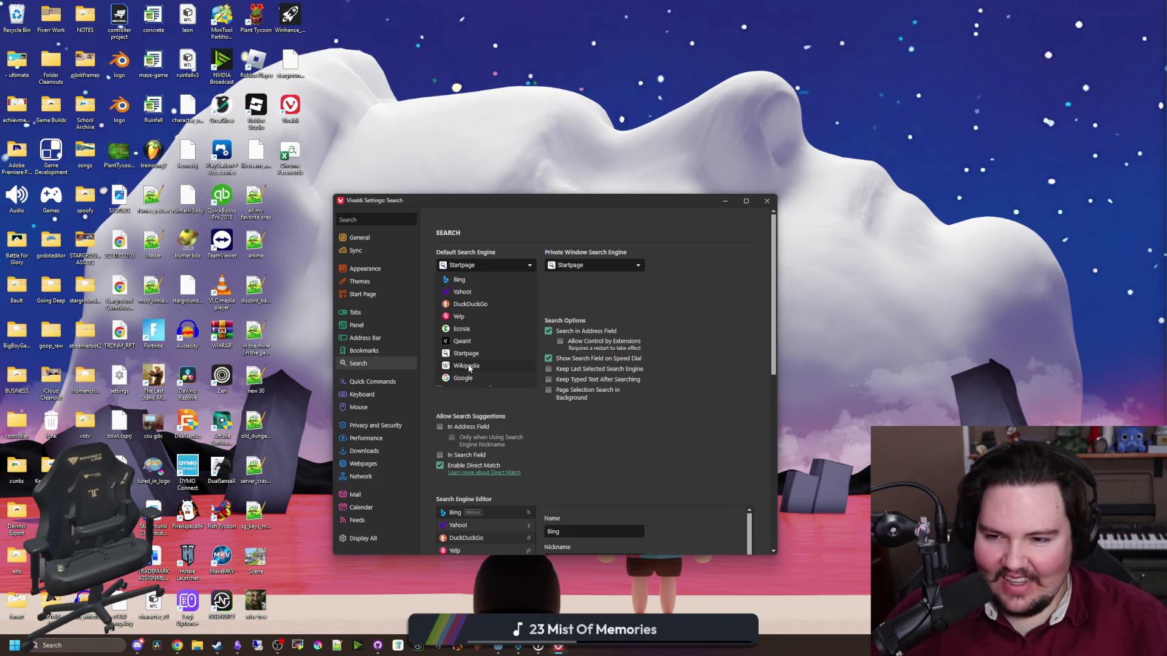
# Check the default and private-window search engine lists, keeping Startpage.
pyautogui.click(587, 264)
pyautogui.click(587, 264)
pyautogui.click(504, 262)
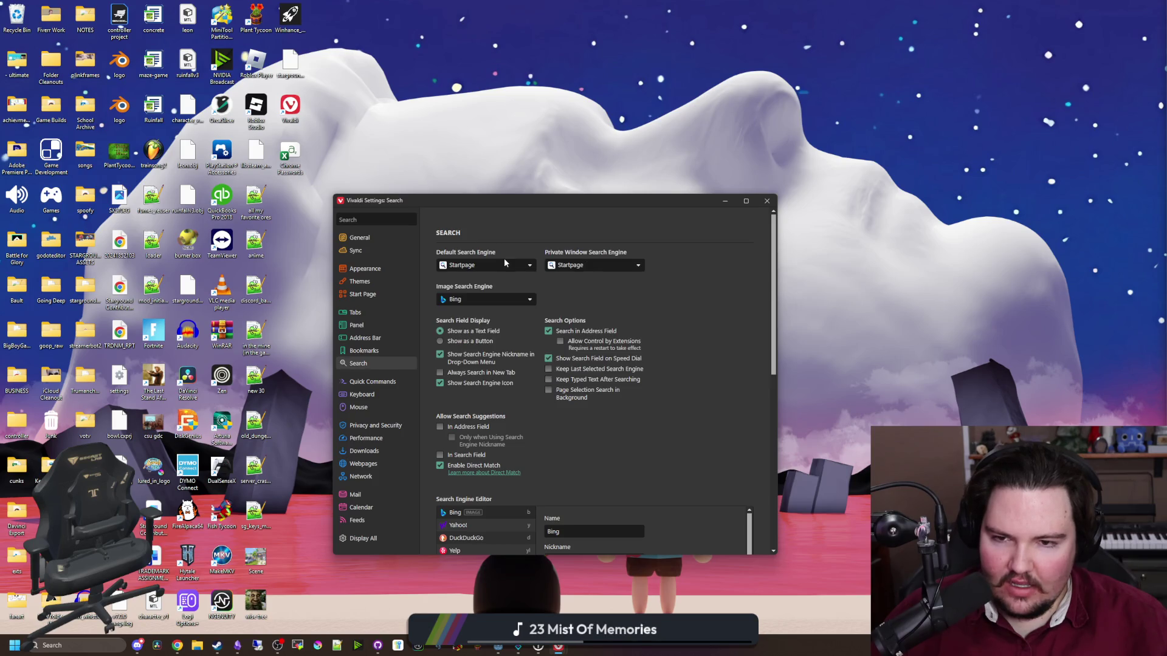
pyautogui.click(494, 265)
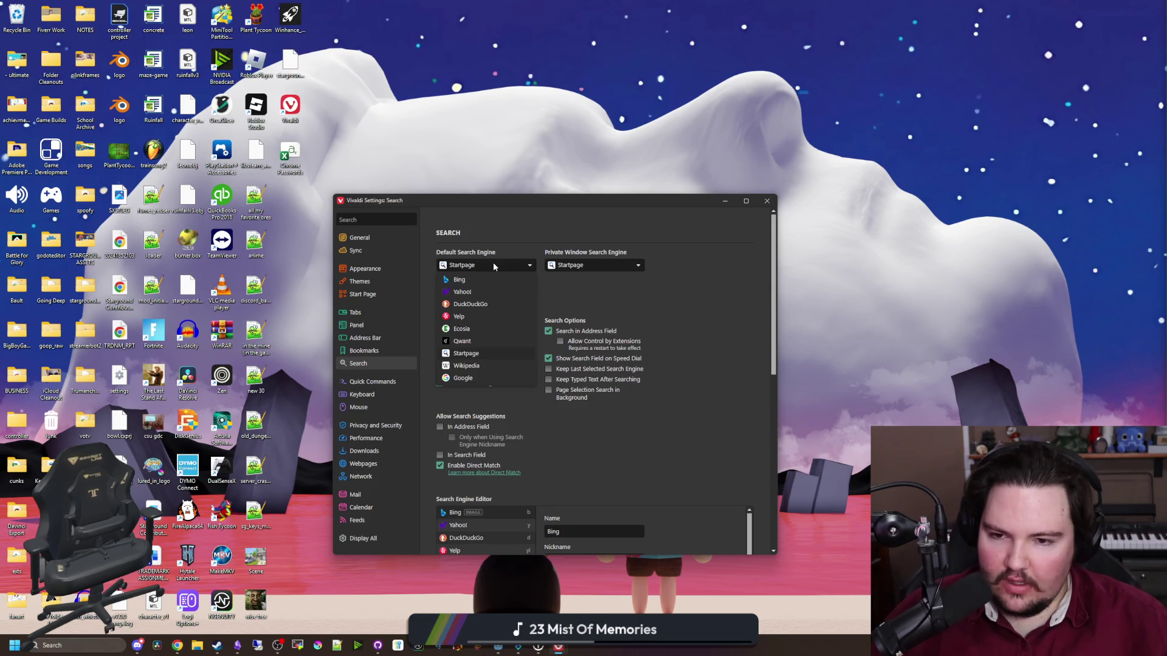
pyautogui.click(494, 265)
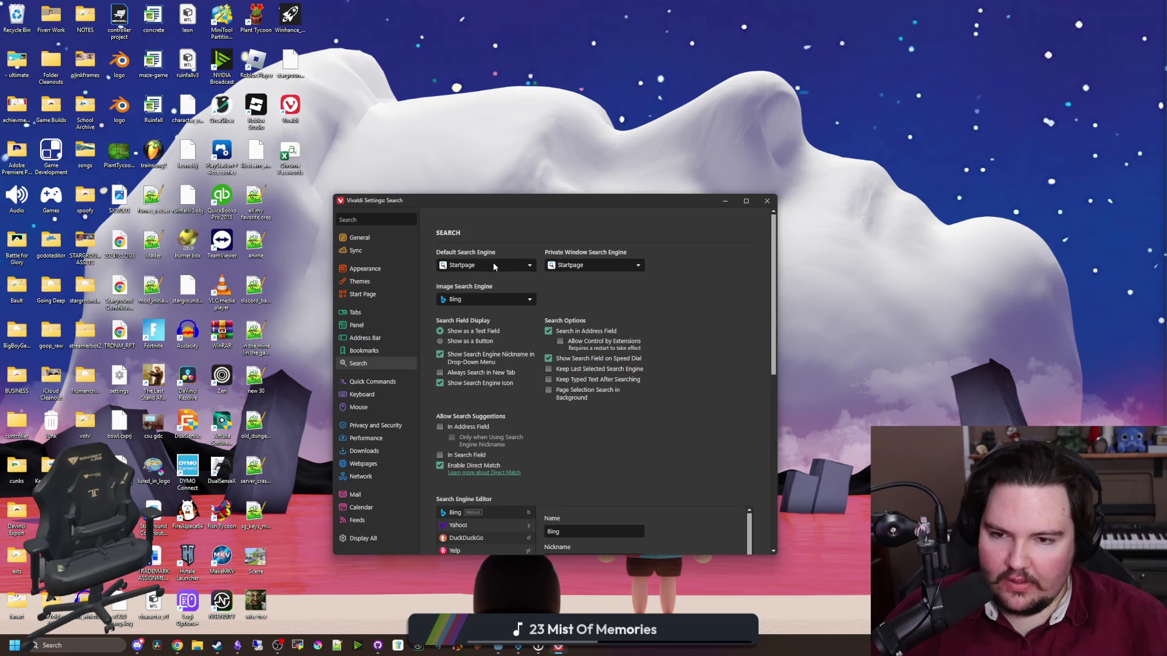
# Make Google the image search engine instead of Bing and go to the Quick Commands page.
pyautogui.click(471, 299)
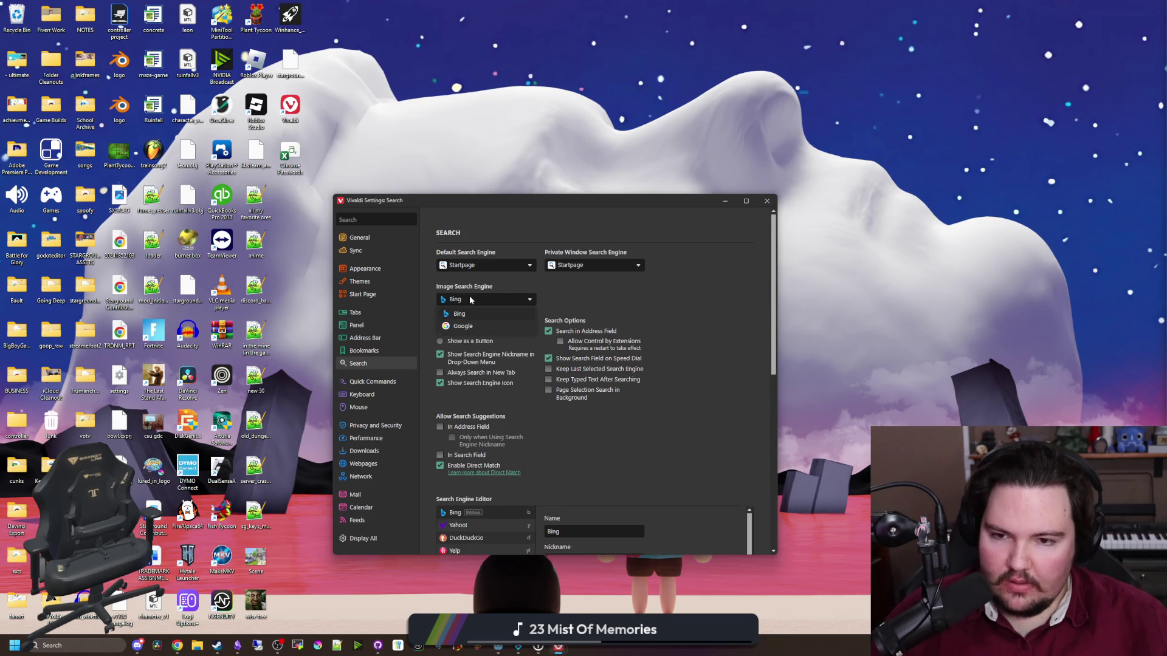
pyautogui.click(471, 328)
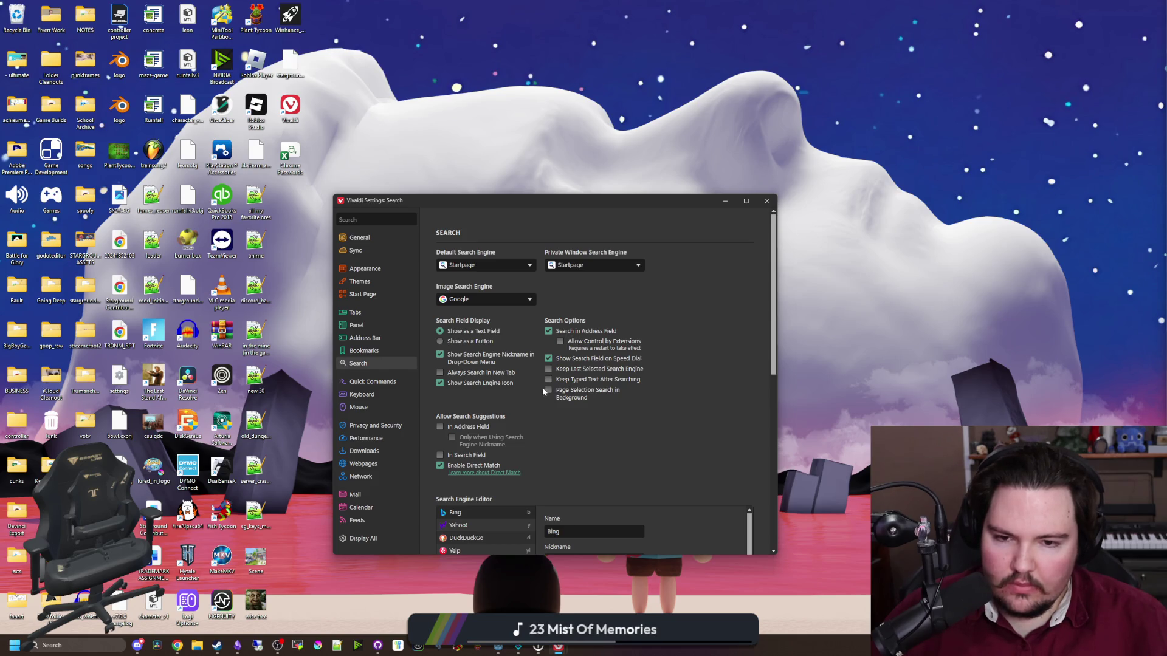
pyautogui.scroll(-3, 439, 372)
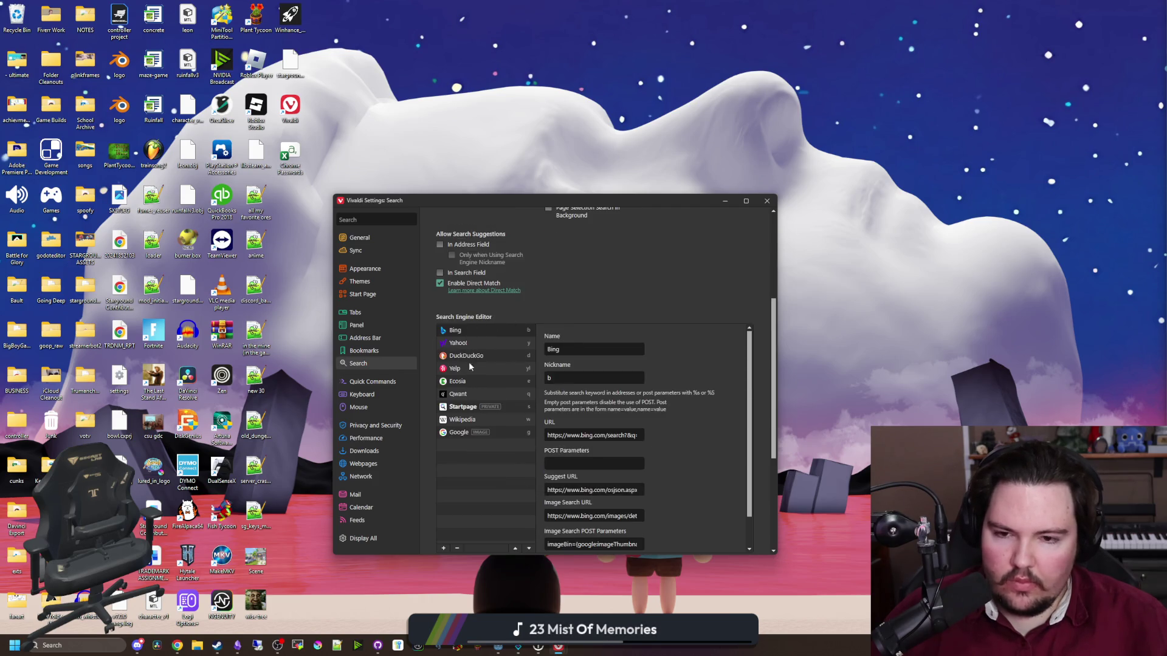
pyautogui.scroll(-1, 503, 314)
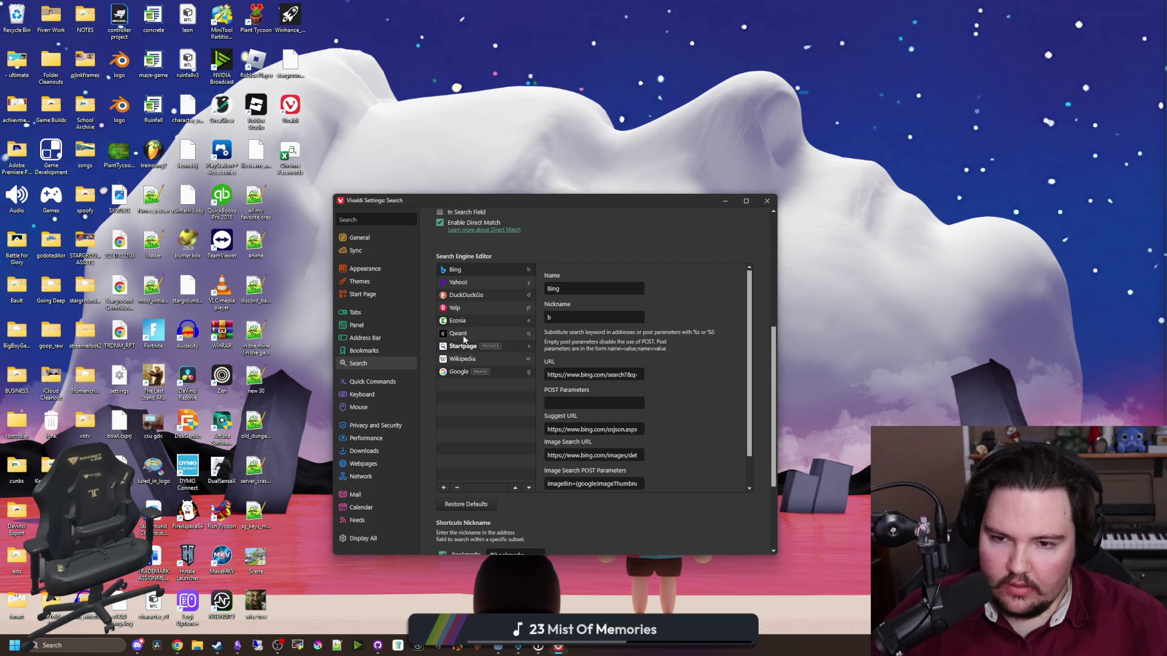
pyautogui.scroll(-2, 473, 325)
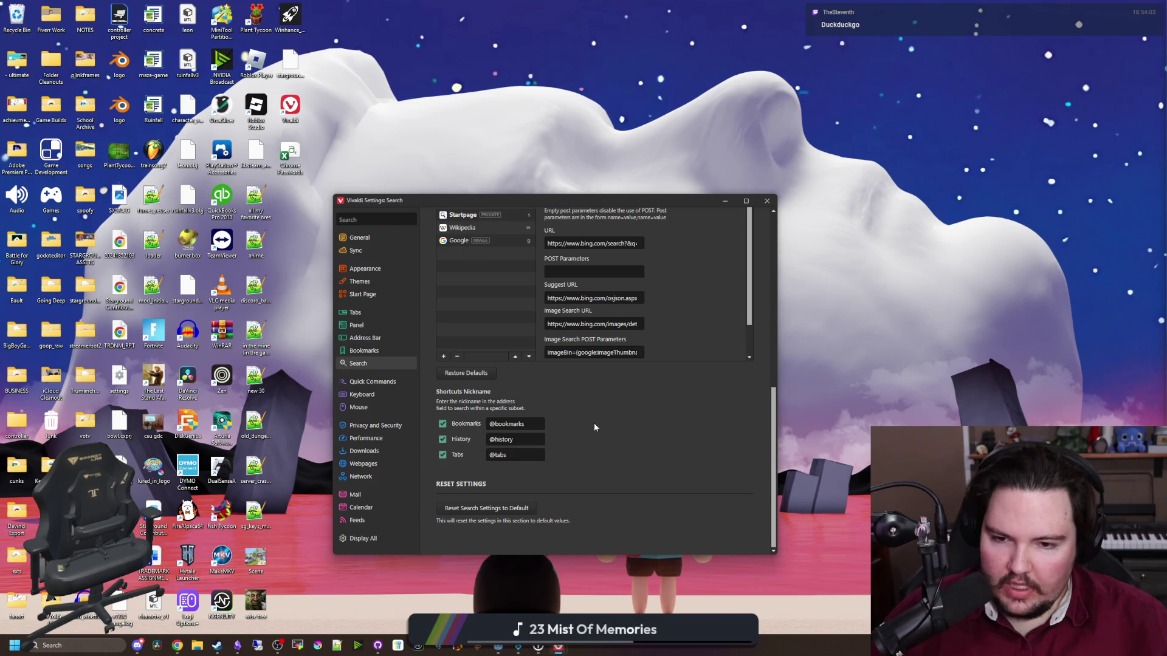
pyautogui.scroll(5, 590, 422)
pyautogui.click(380, 383)
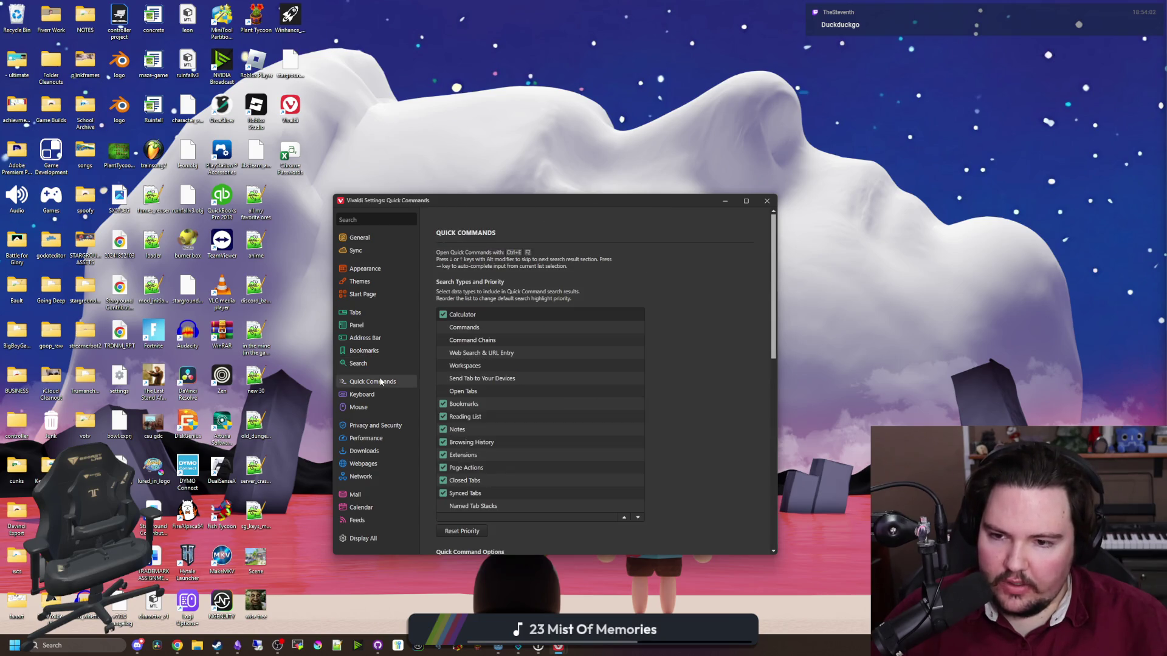
# Review the Keyboard, Mouse and Privacy and Security settings pages.
pyautogui.click(370, 396)
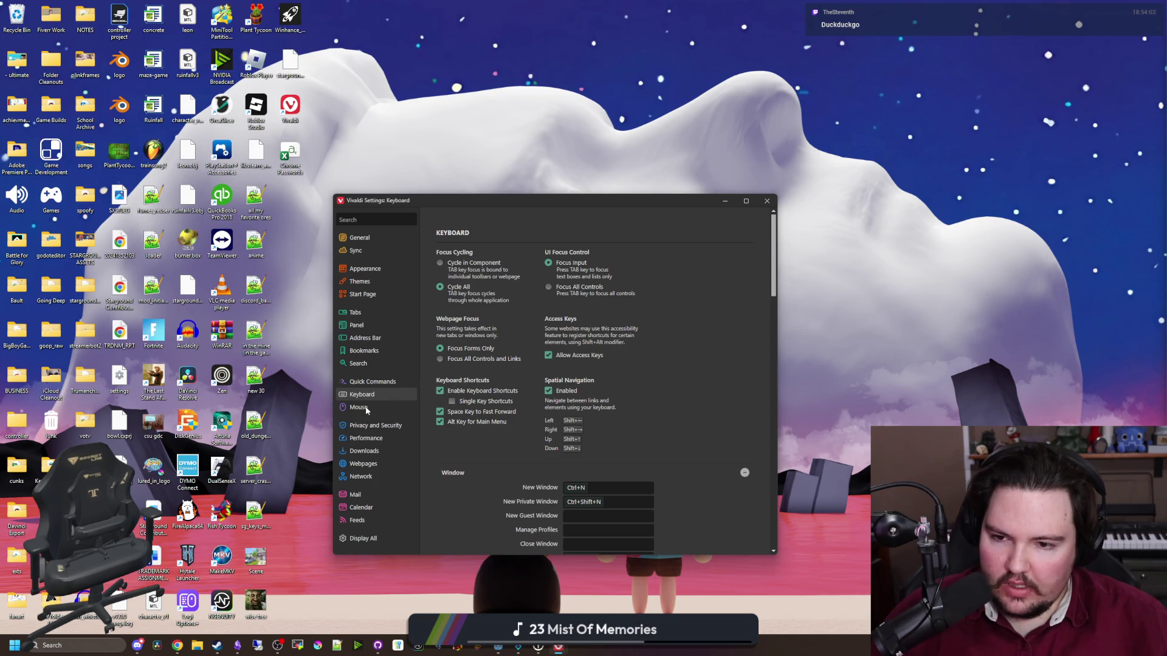
pyautogui.click(366, 408)
pyautogui.click(371, 426)
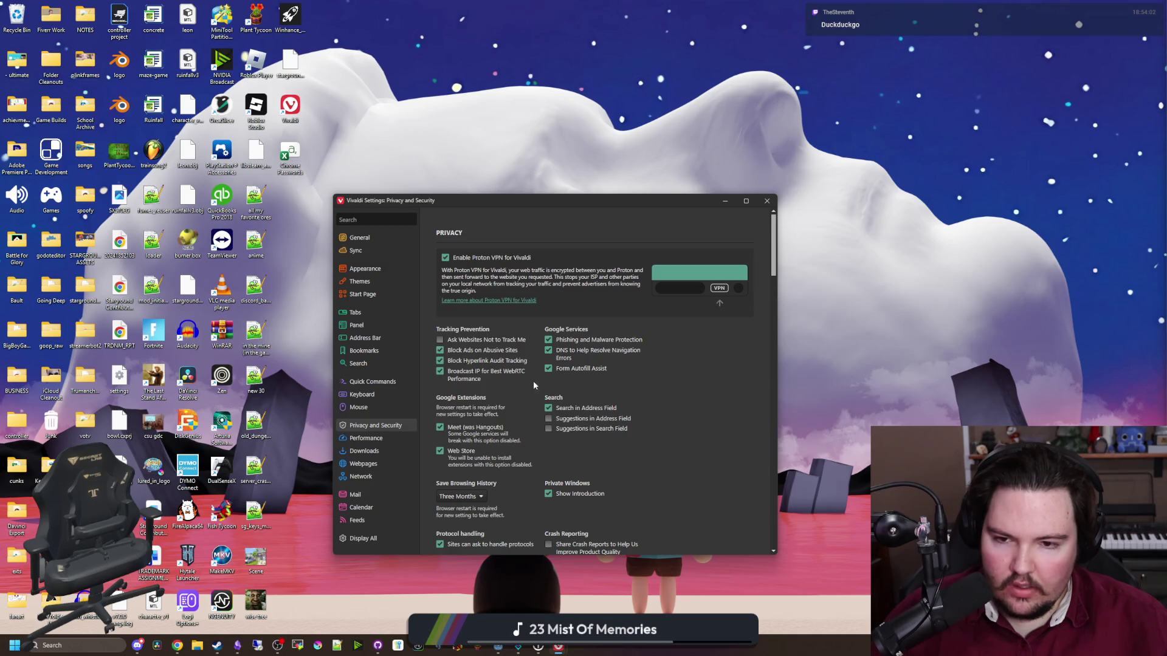
pyautogui.scroll(-4, 517, 395)
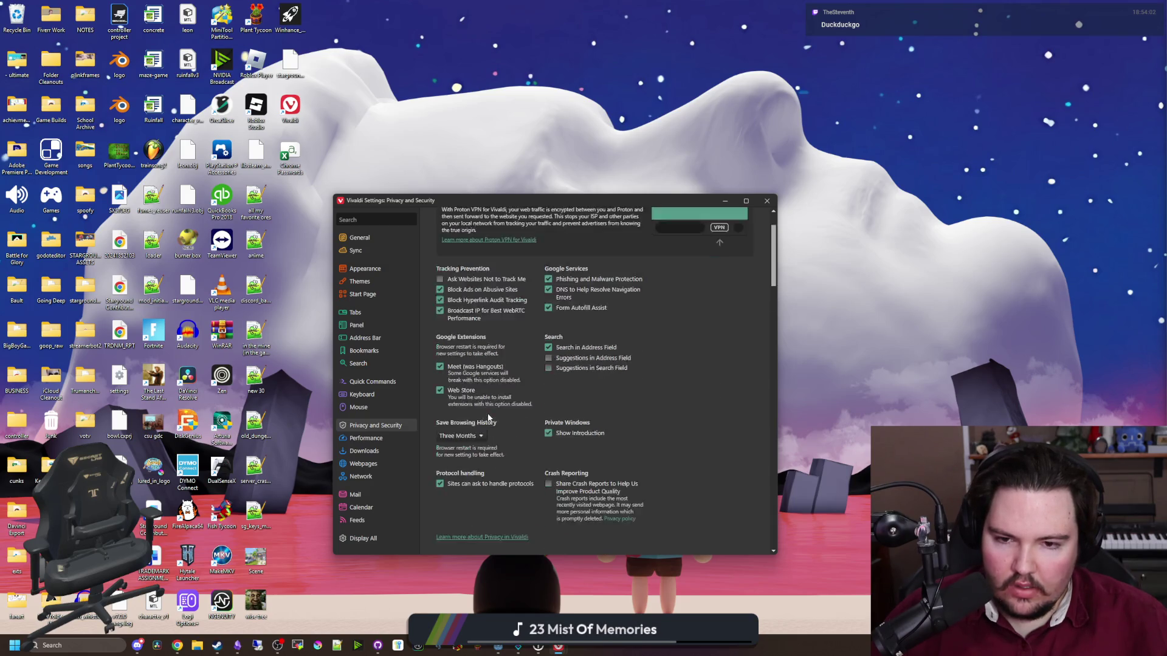
pyautogui.scroll(-10, 491, 411)
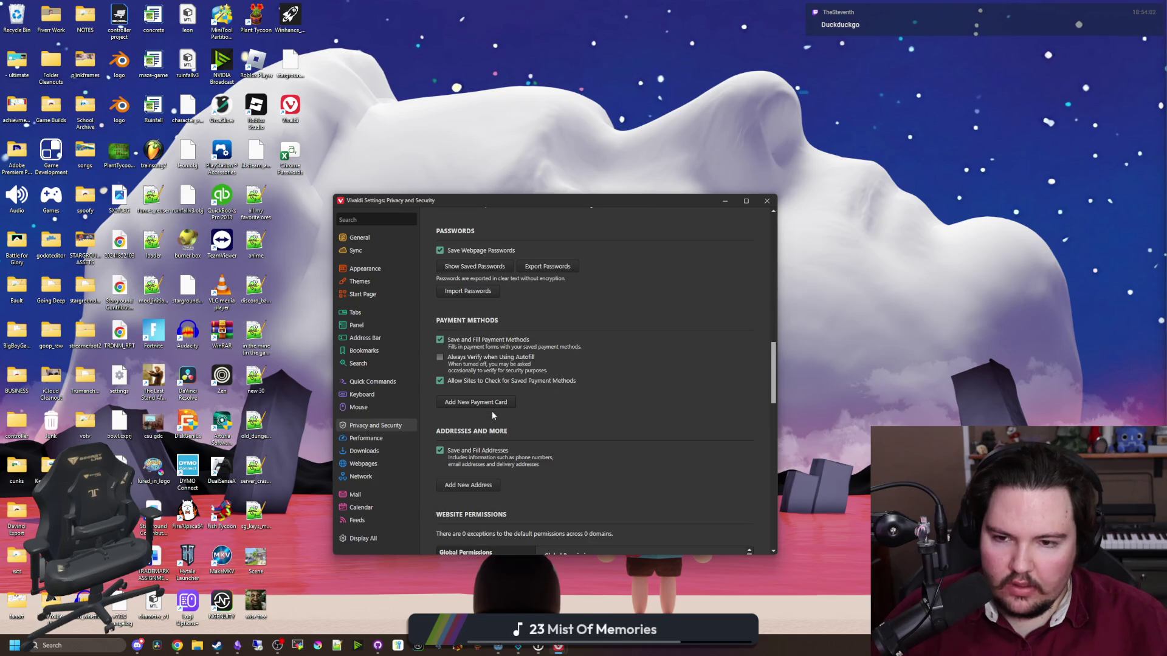
pyautogui.scroll(-2, 490, 412)
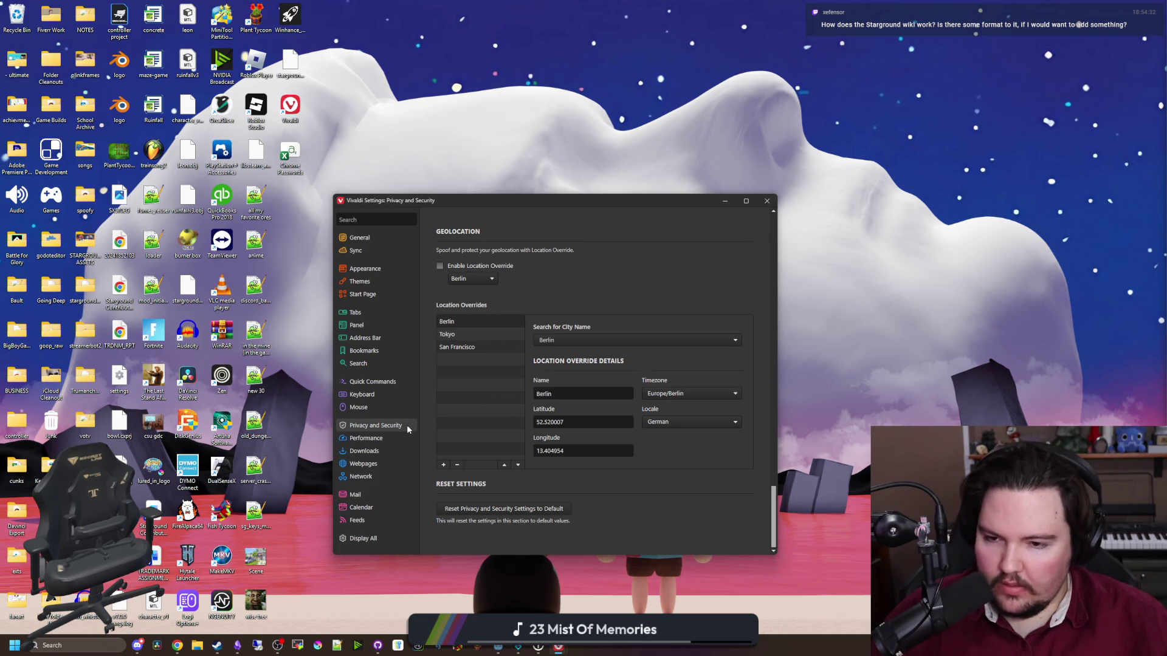
# Check the Performance and Downloads settings, then close the settings window.
pyautogui.click(366, 438)
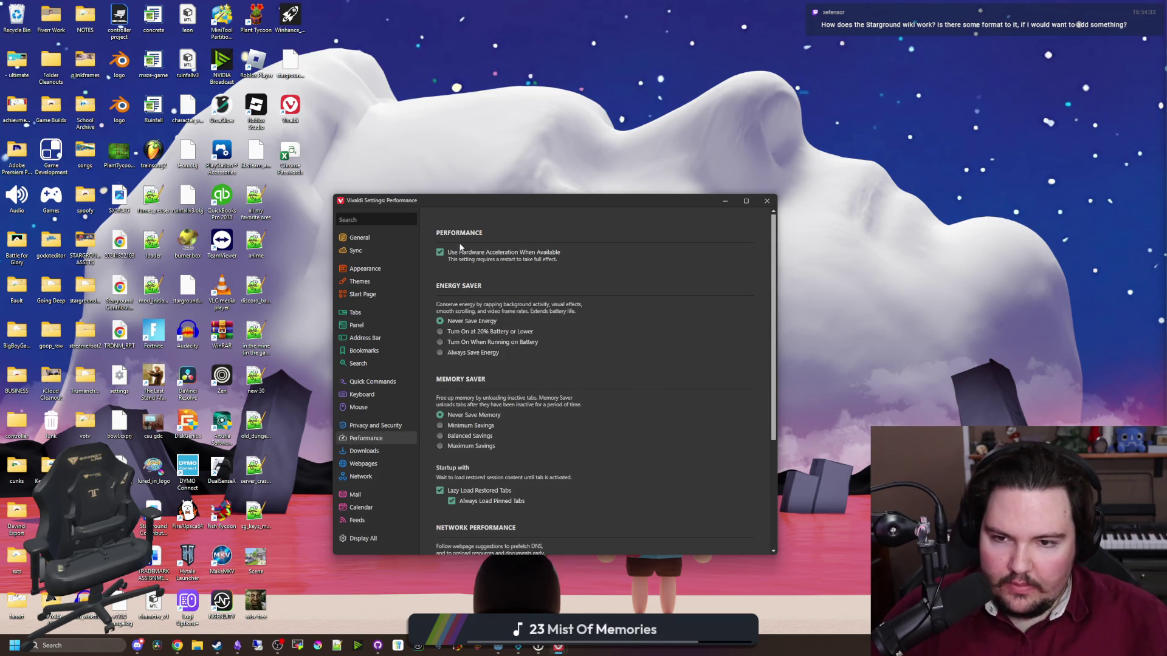
pyautogui.scroll(-3, 492, 375)
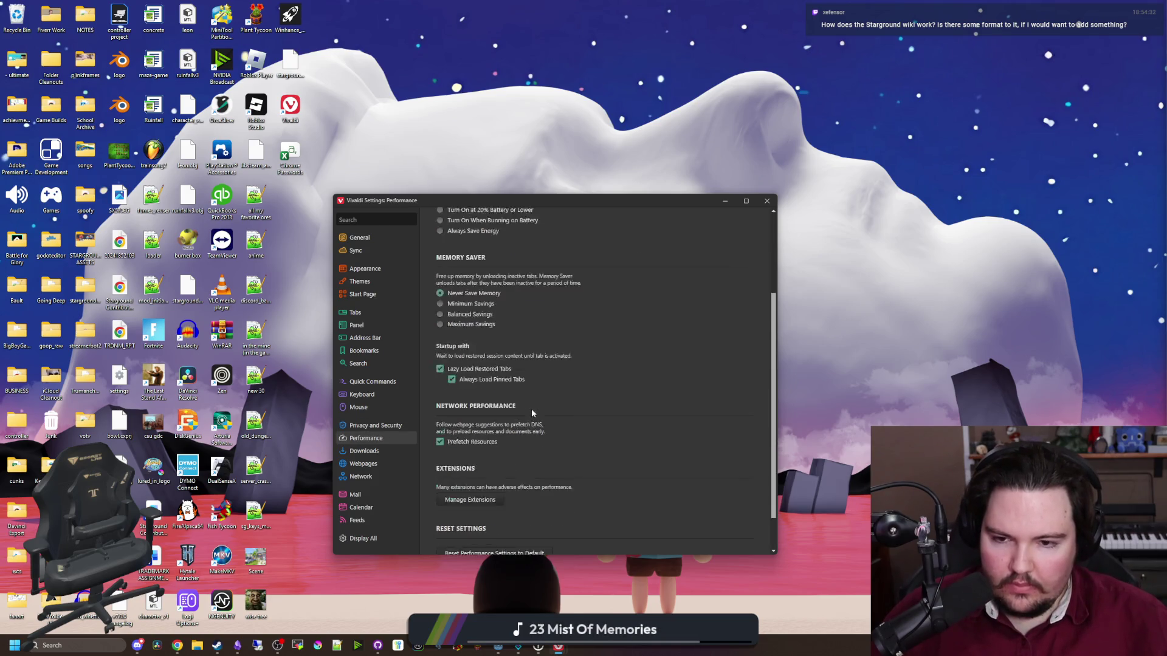
pyautogui.click(392, 452)
pyautogui.click(766, 200)
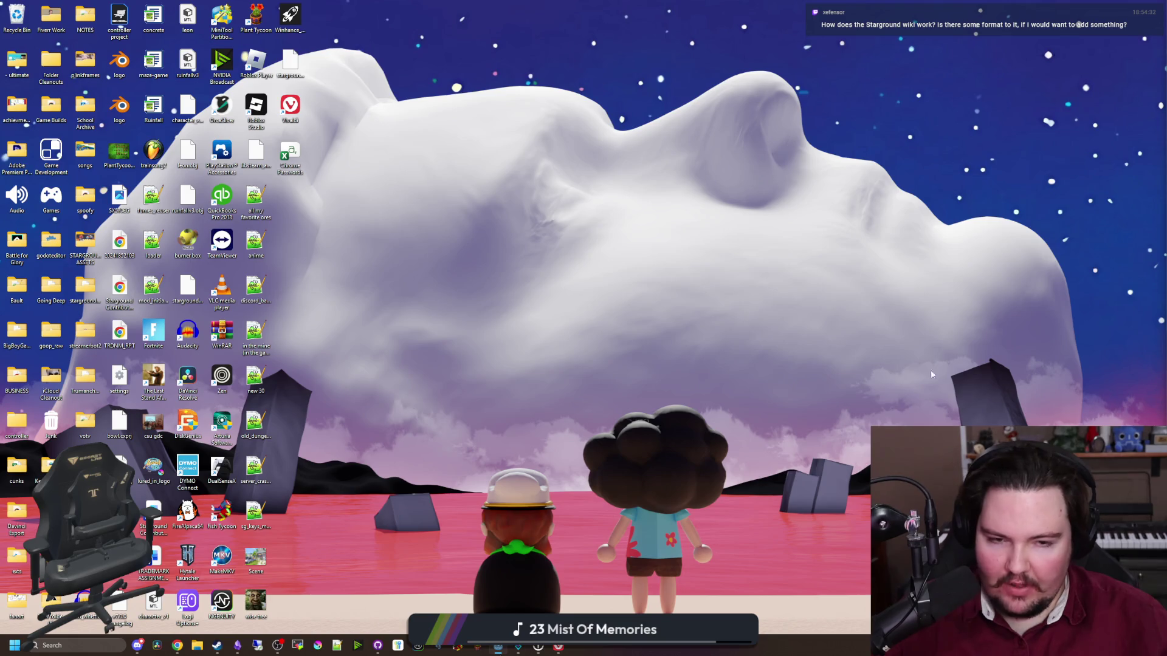
# Bring Godot forward and open the Lured In project.
pyautogui.hotkey('alt', 'Tab')
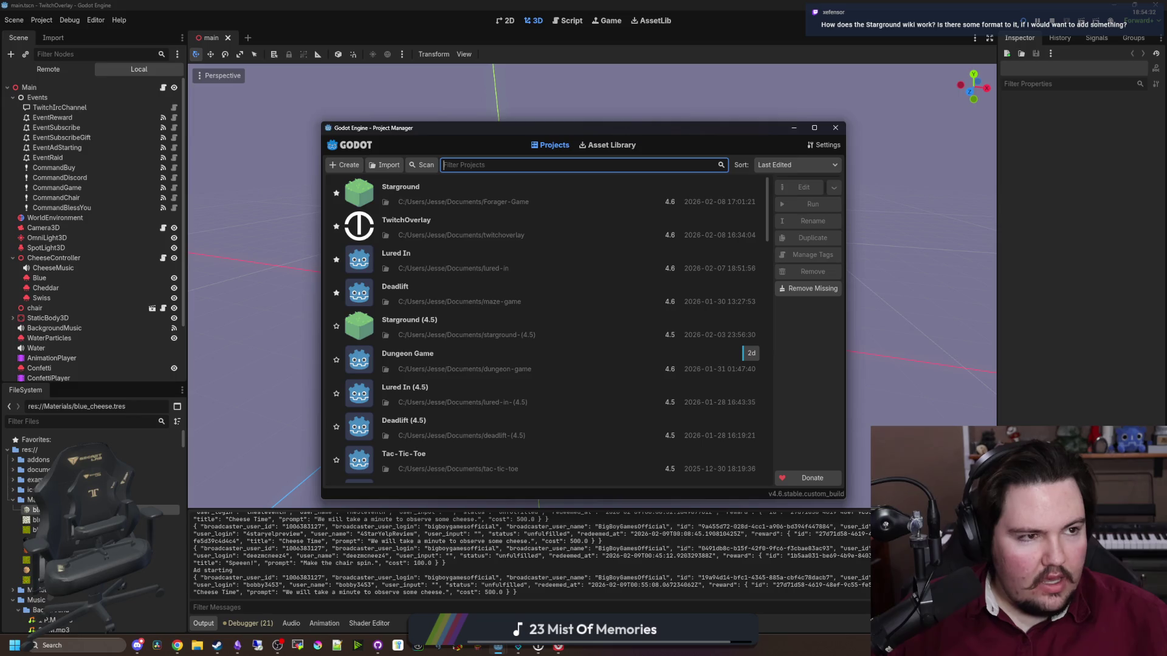
pyautogui.doubleClick(424, 253)
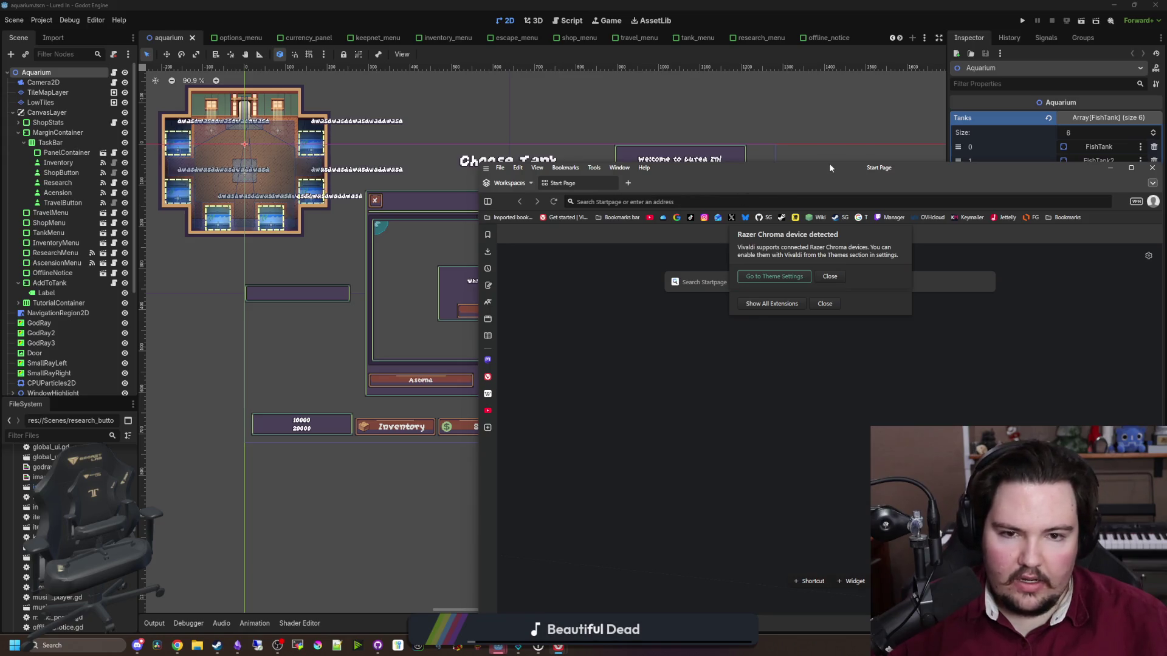
# Dismiss the Razer Chroma and extensions-changed notices, open the Starground Wiki bookmark, and maximize Vivaldi.
pyautogui.moveTo(830, 168); pyautogui.dragTo(590, 174)
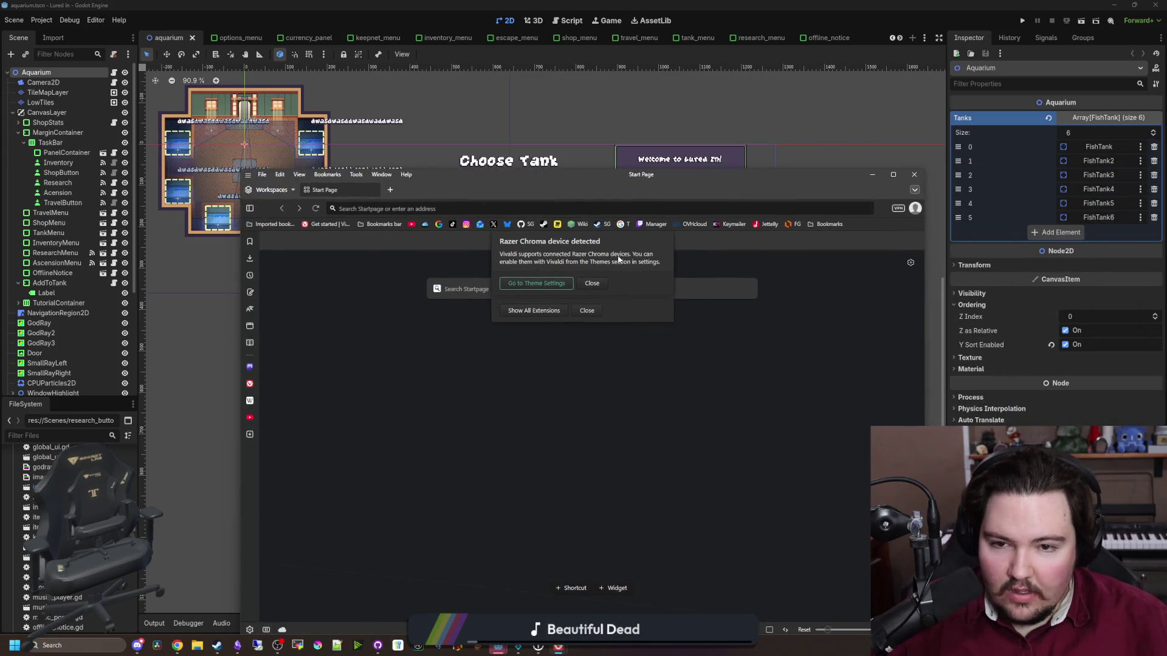
pyautogui.click(593, 283)
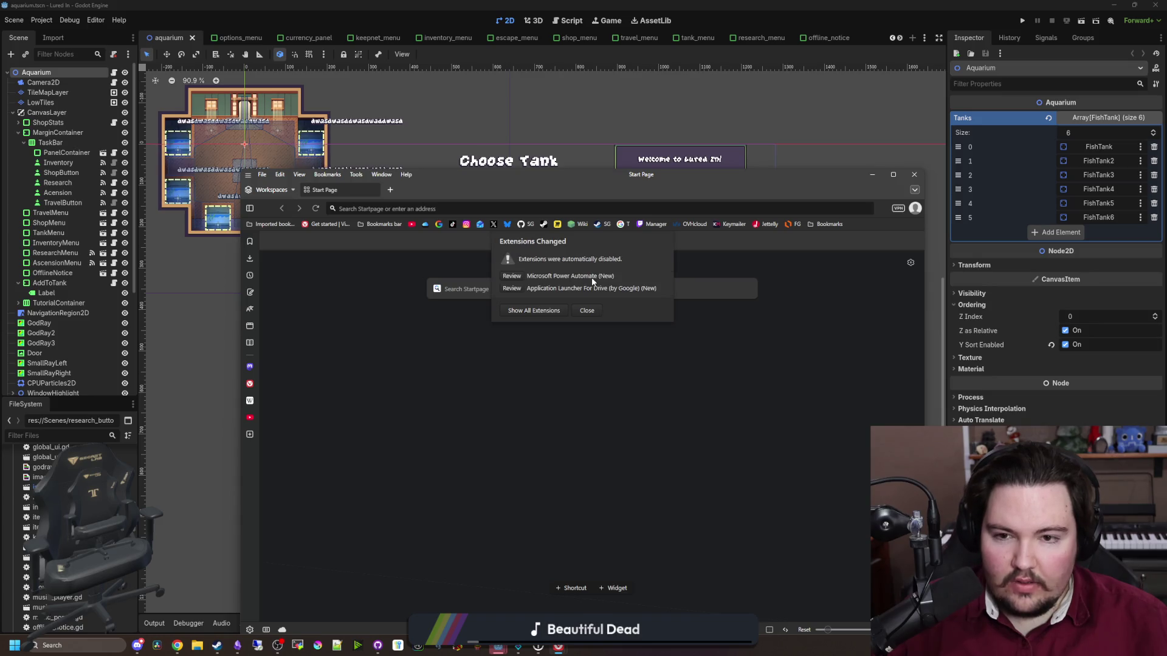
pyautogui.click(584, 314)
pyautogui.moveTo(469, 174)
pyautogui.mouseDown()
pyautogui.moveTo(748, 423)
pyautogui.moveTo(624, 193)
pyautogui.mouseUp()
pyautogui.click(731, 237)
pyautogui.moveTo(625, 184); pyautogui.dragTo(617, 21)
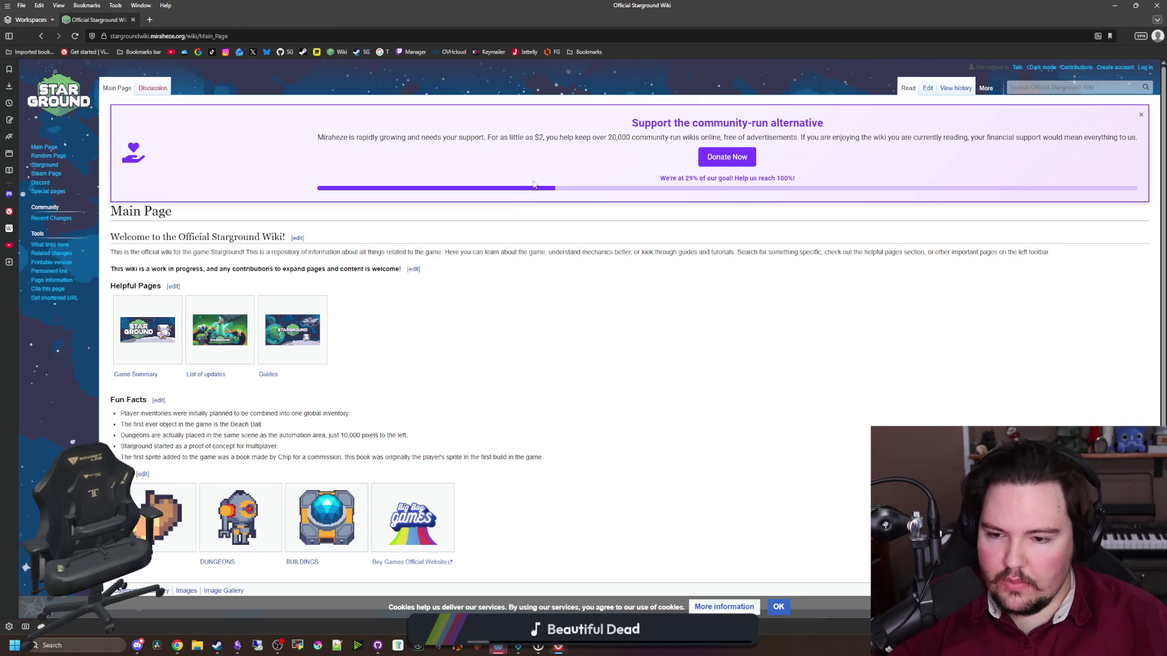
# Accept the wiki's cookie notice, open the MediaWiki footer link in a new tab, then return to Main Page.
pyautogui.scroll(-2, 472, 308)
pyautogui.click(778, 607)
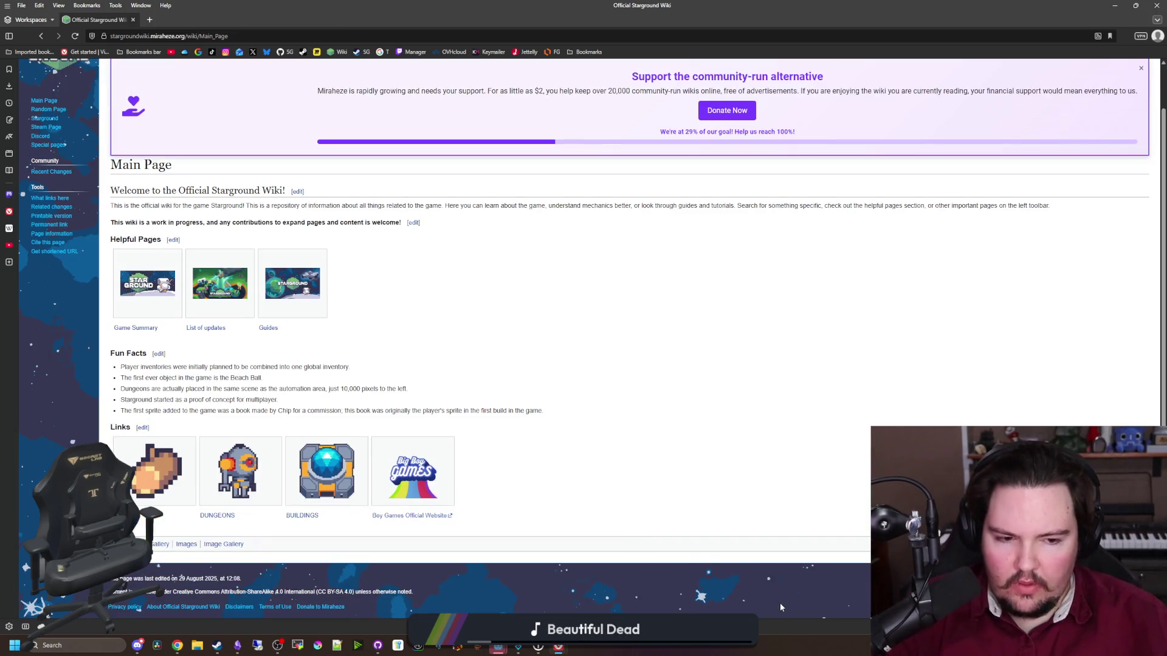
pyautogui.middleClick(1124, 607)
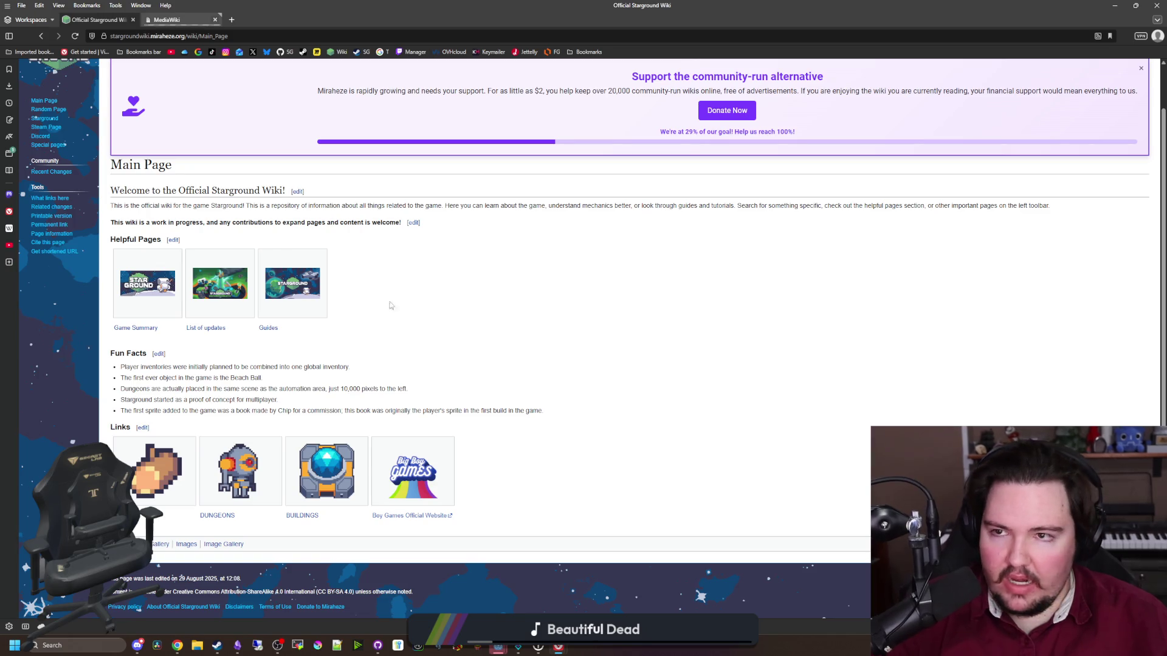
pyautogui.click(167, 19)
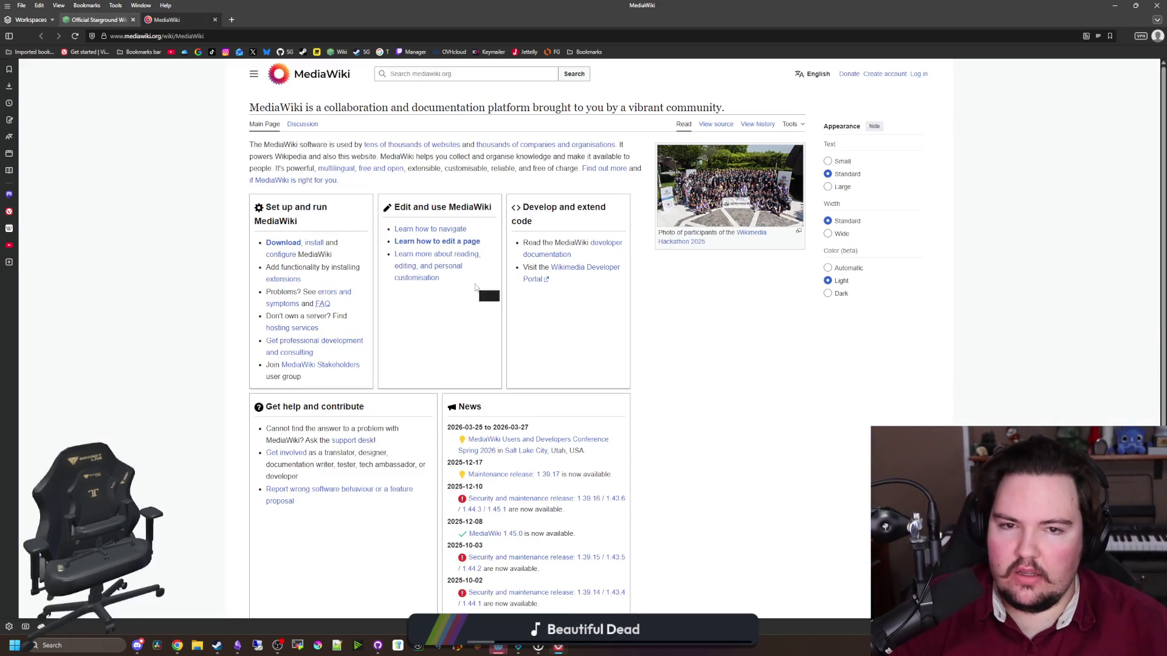
pyautogui.hotkey('ctrl', 'Tab')
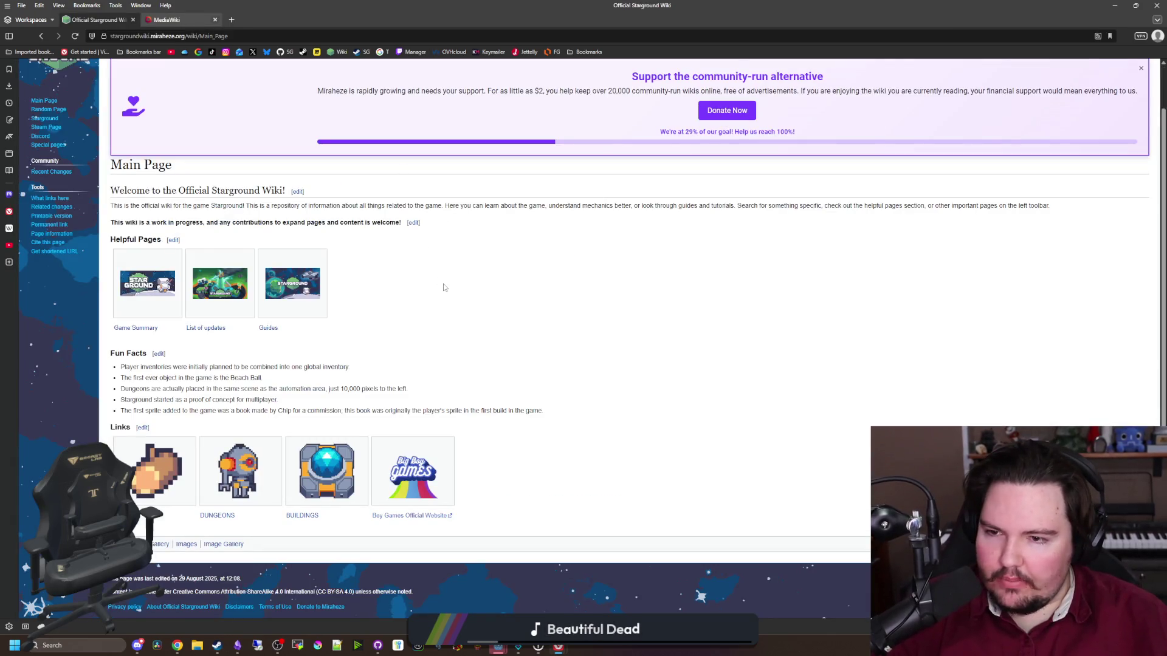
pyautogui.scroll(1, 443, 288)
pyautogui.scroll(-1, 548, 310)
pyautogui.scroll(1, 547, 307)
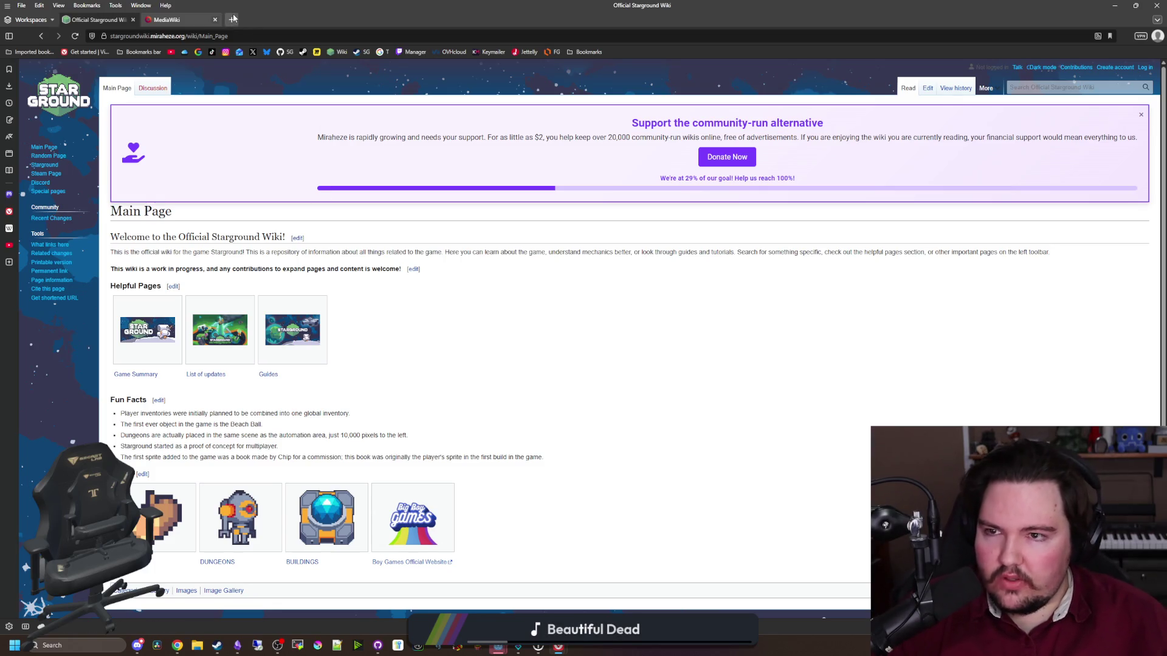
# Open the Starground GitHub link in a new tab and bring the developer's profile in front of Godot.
pyautogui.middleClick(288, 52)
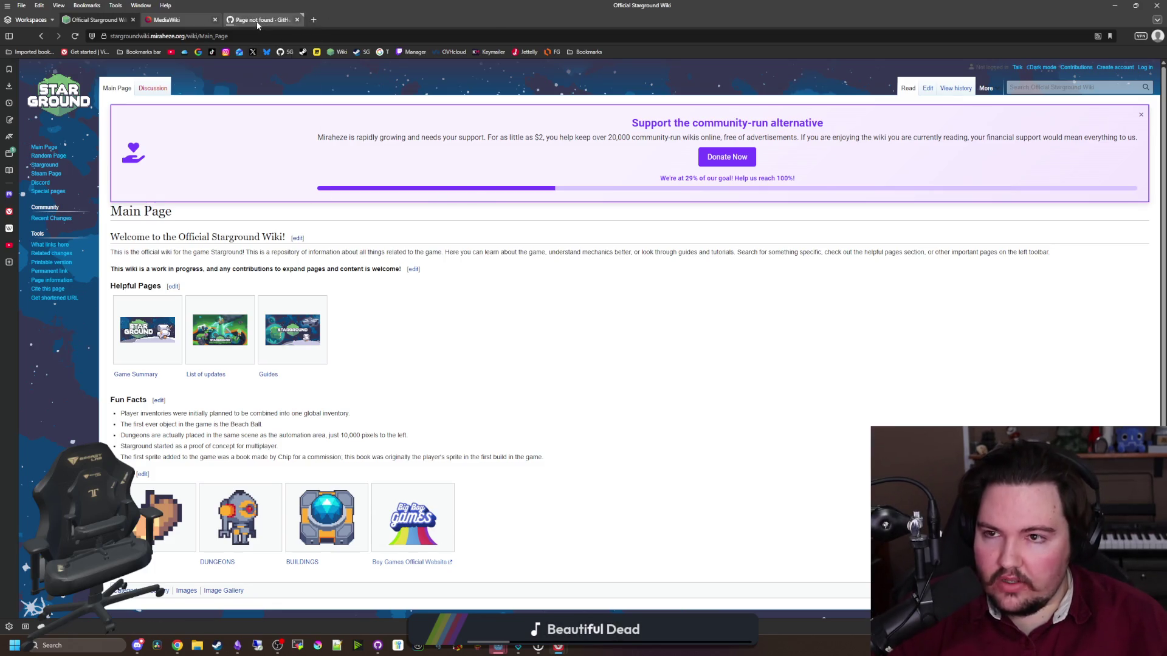
pyautogui.click(256, 20)
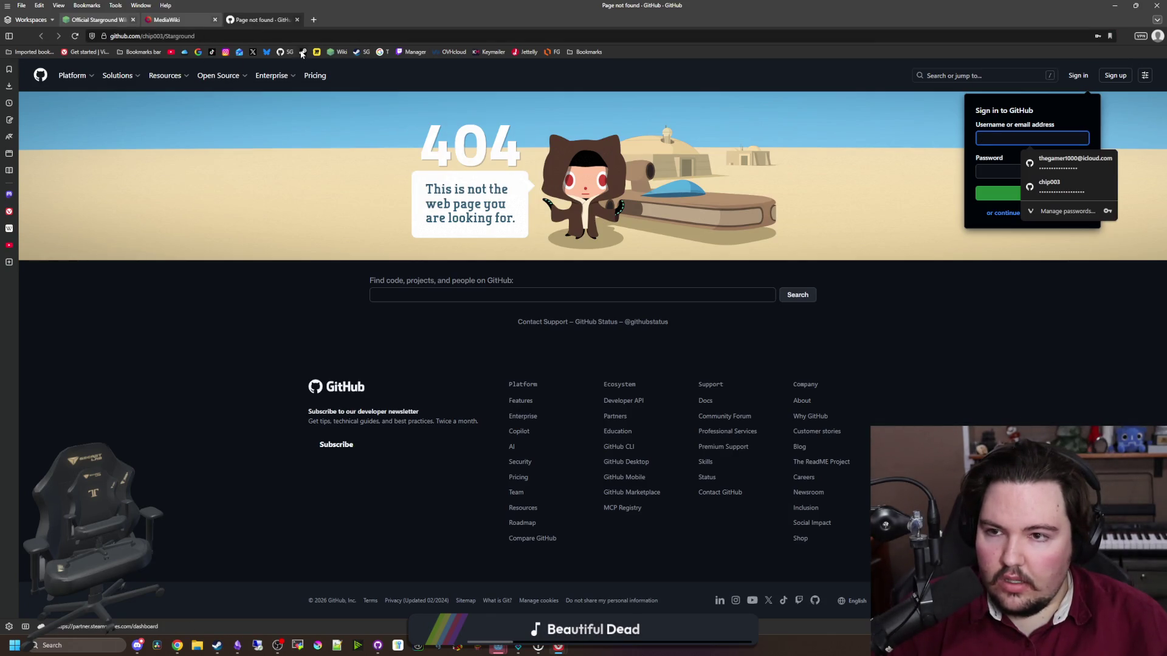
pyautogui.moveTo(272, 75)
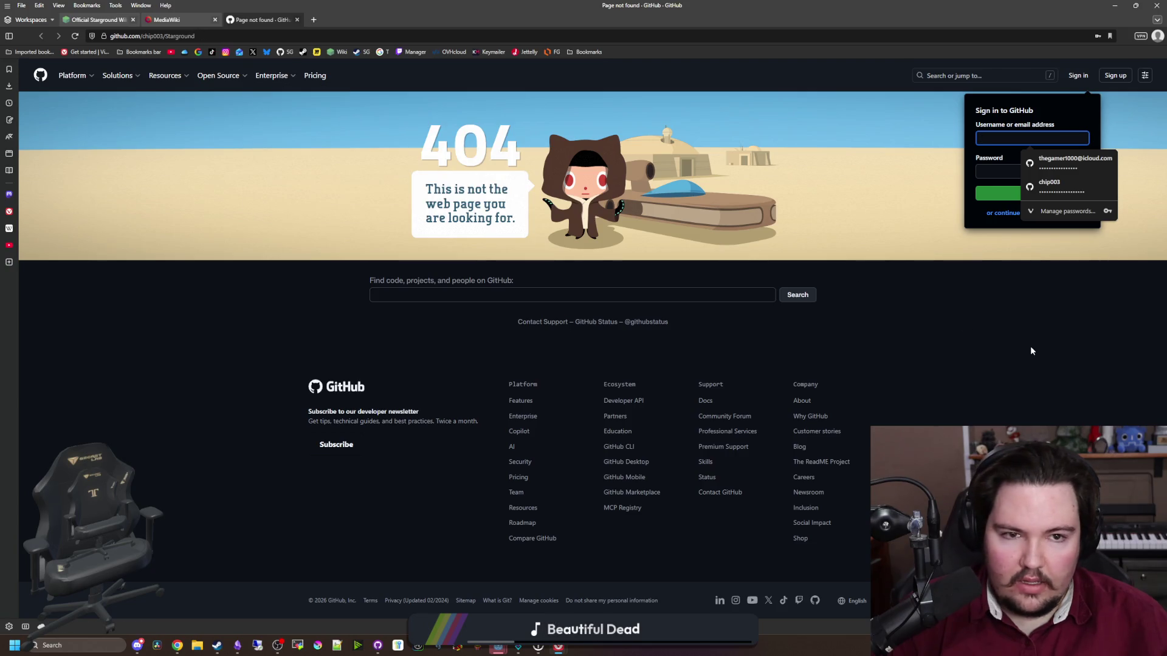
pyautogui.hotkey('alt', 'Tab')
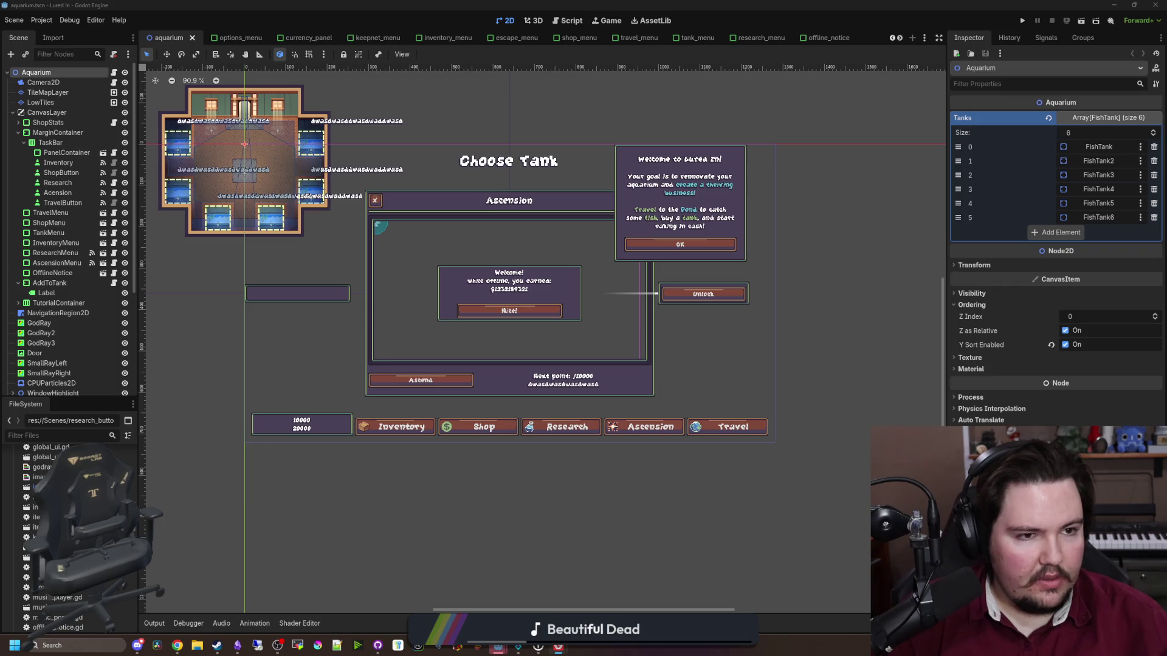
pyautogui.hotkey('alt', 'Tab')
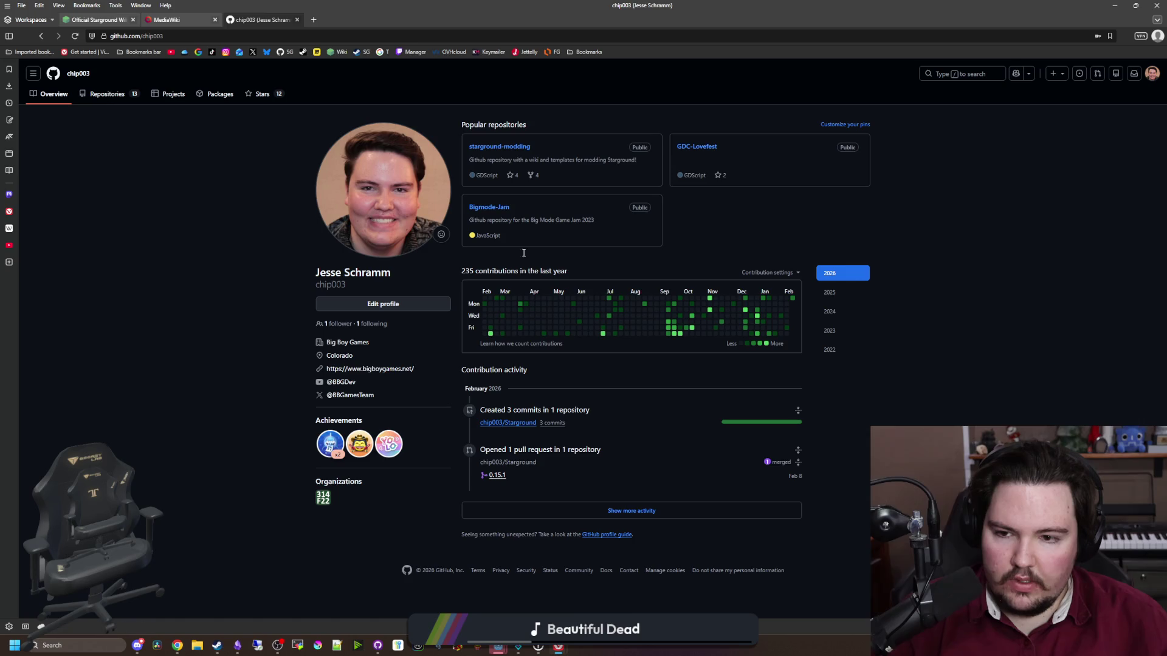
# Open the starground-modding repository and its github.io wiki in a new tab, then switch to the Items tab.
pyautogui.click(517, 148)
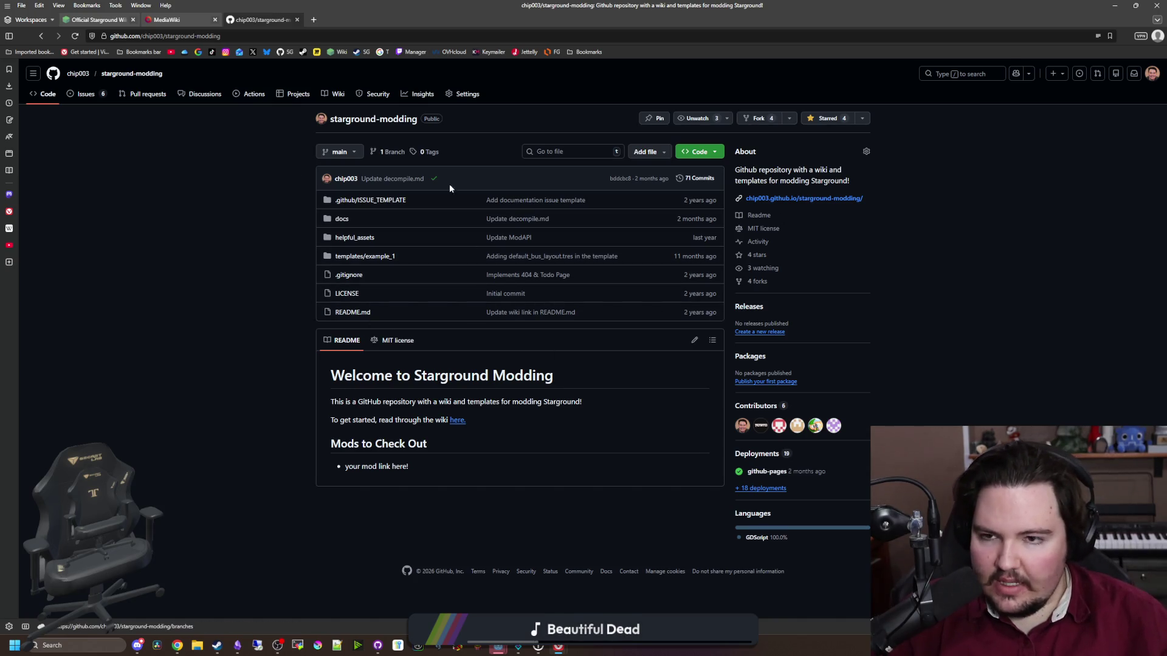
pyautogui.middleClick(833, 199)
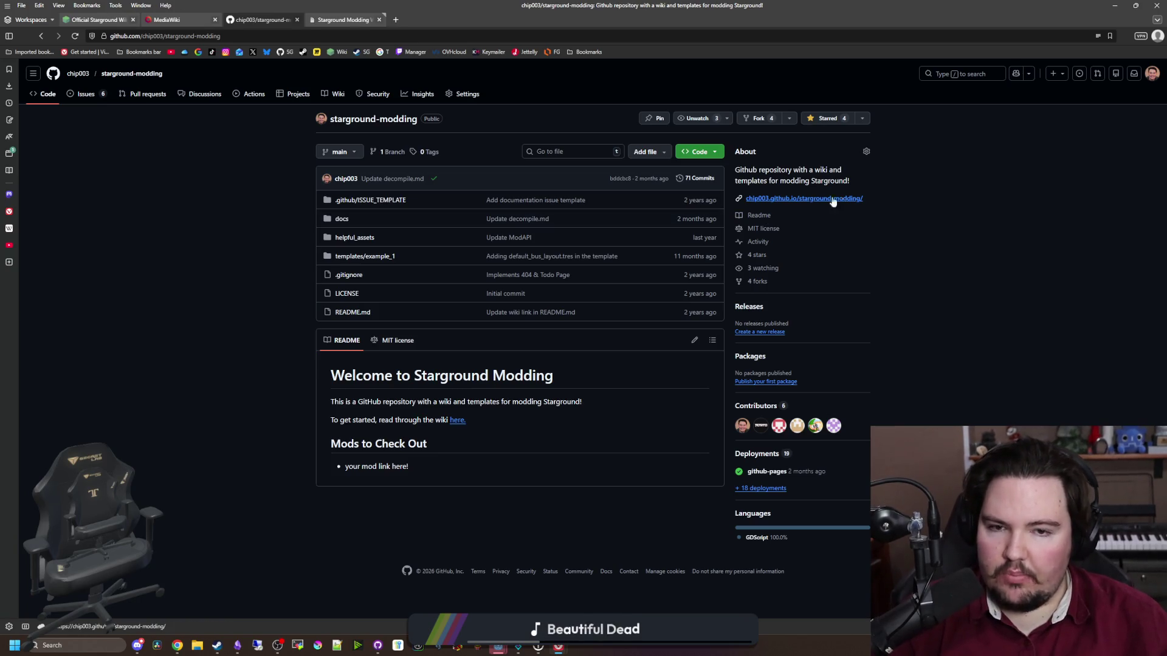
pyautogui.click(373, 20)
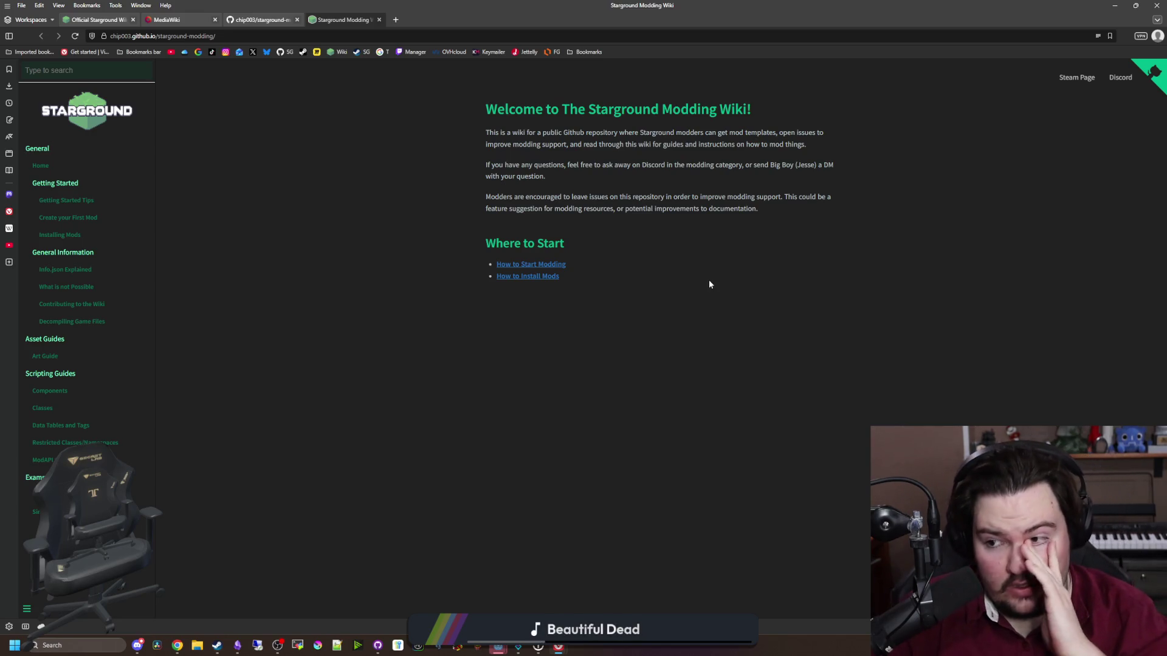
pyautogui.hotkey('ctrl', 'Tab')
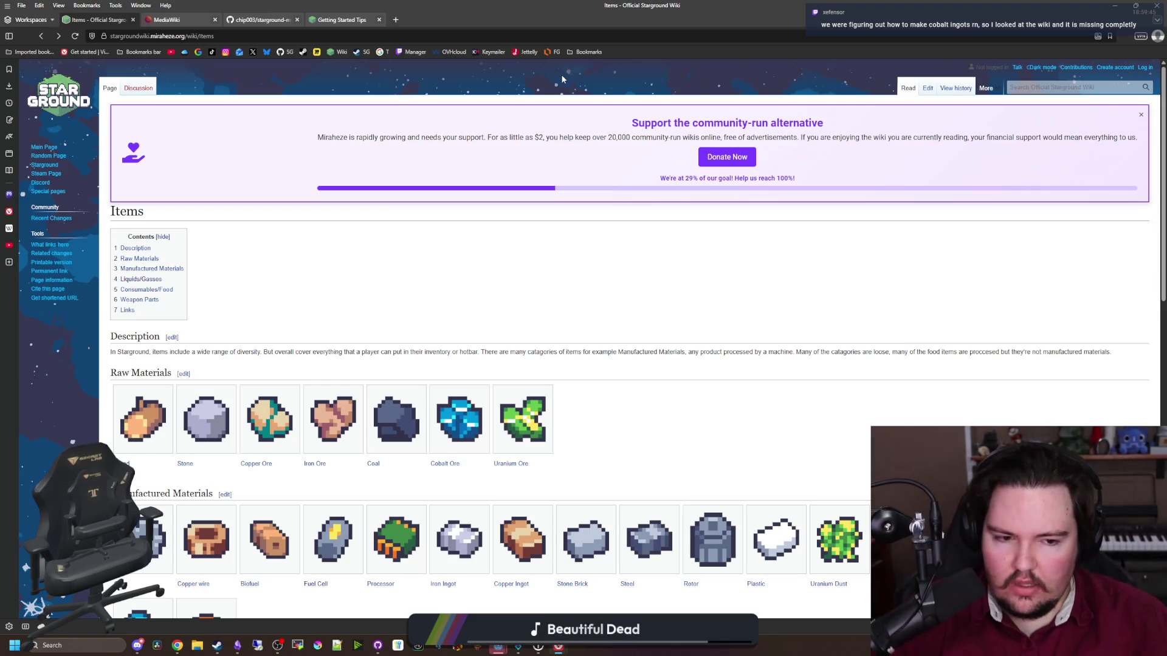
pyautogui.scroll(-3, 1066, 420)
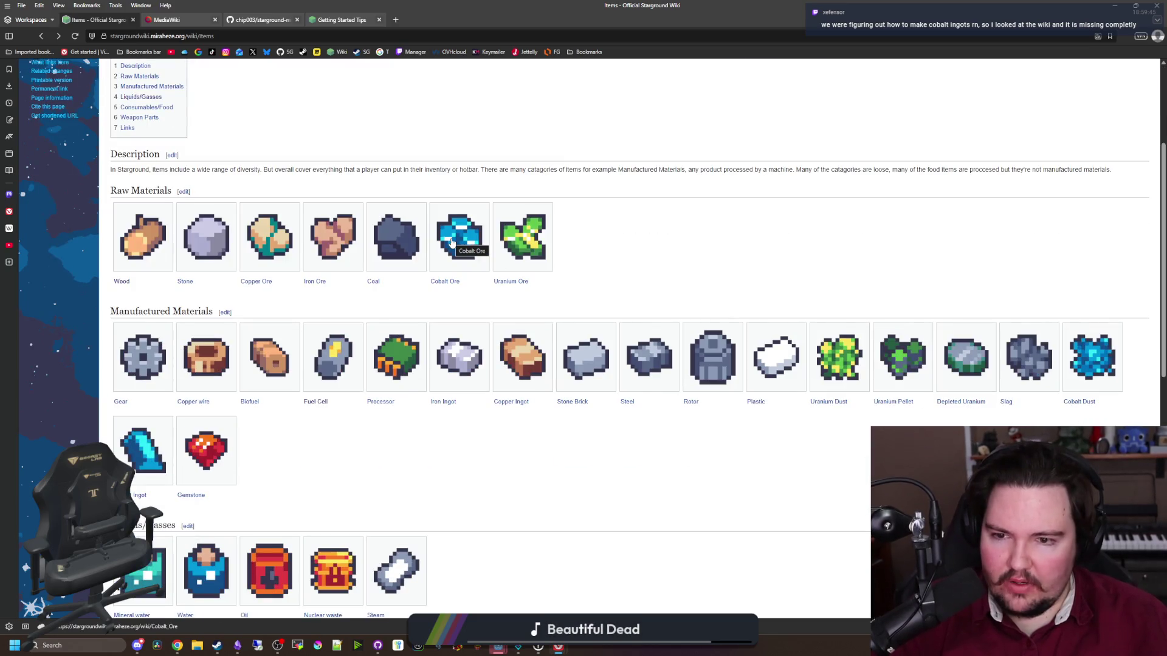
pyautogui.click(1092, 372)
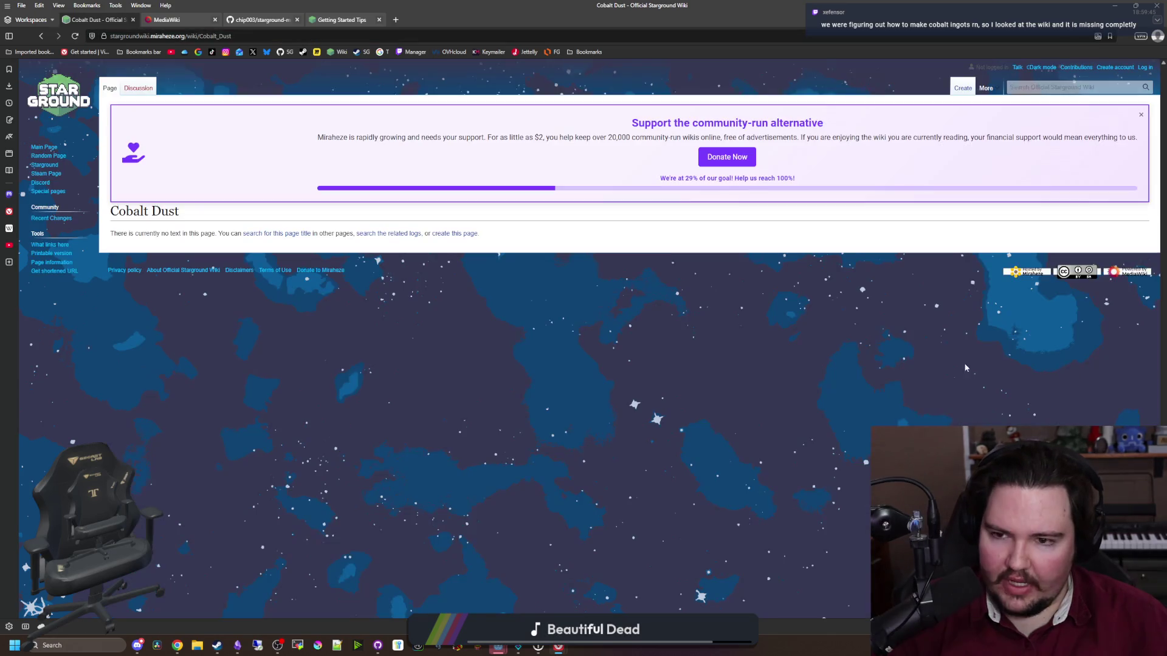
pyautogui.hotkey('alt', 'Left')
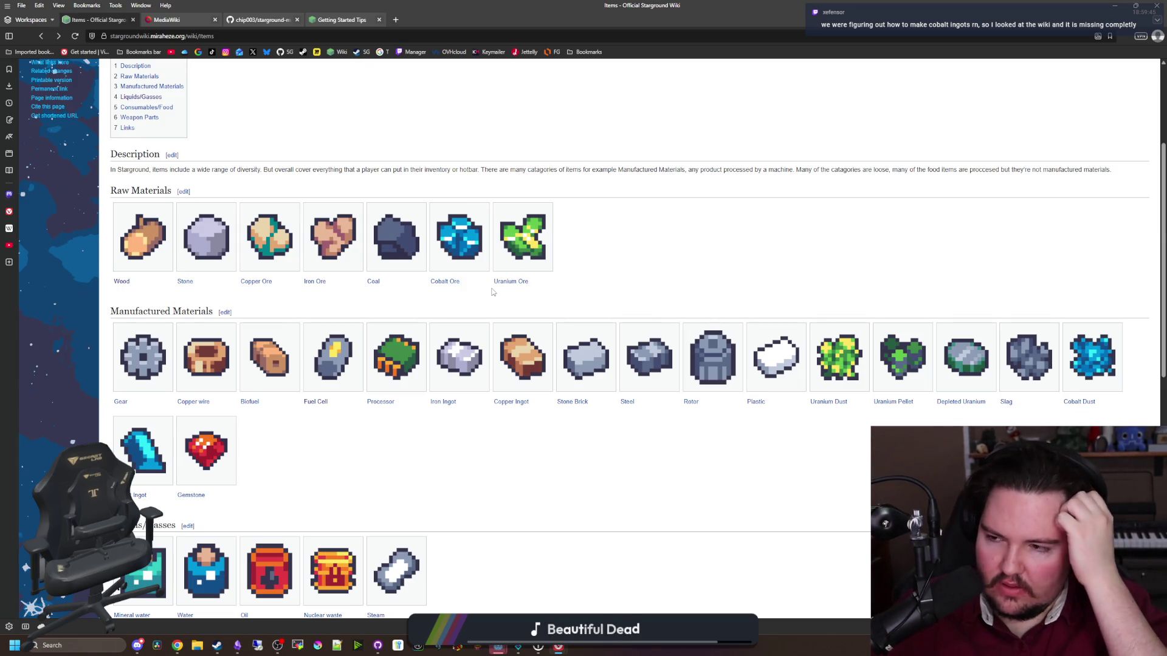
pyautogui.click(164, 463)
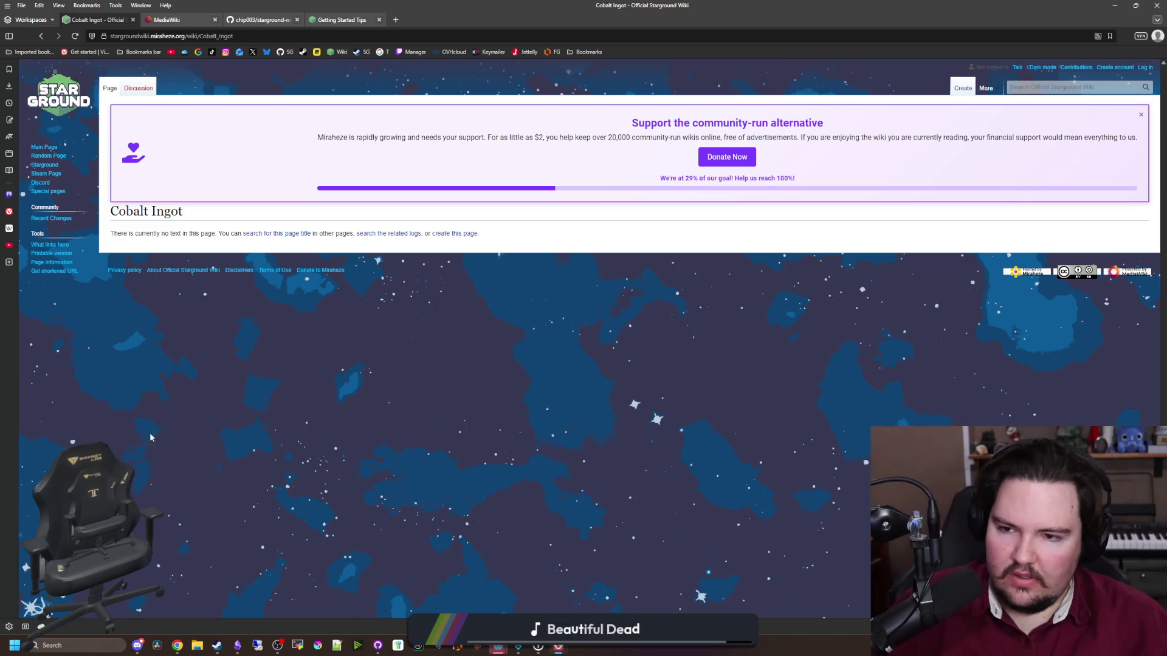
pyautogui.hotkey('alt', 'Left')
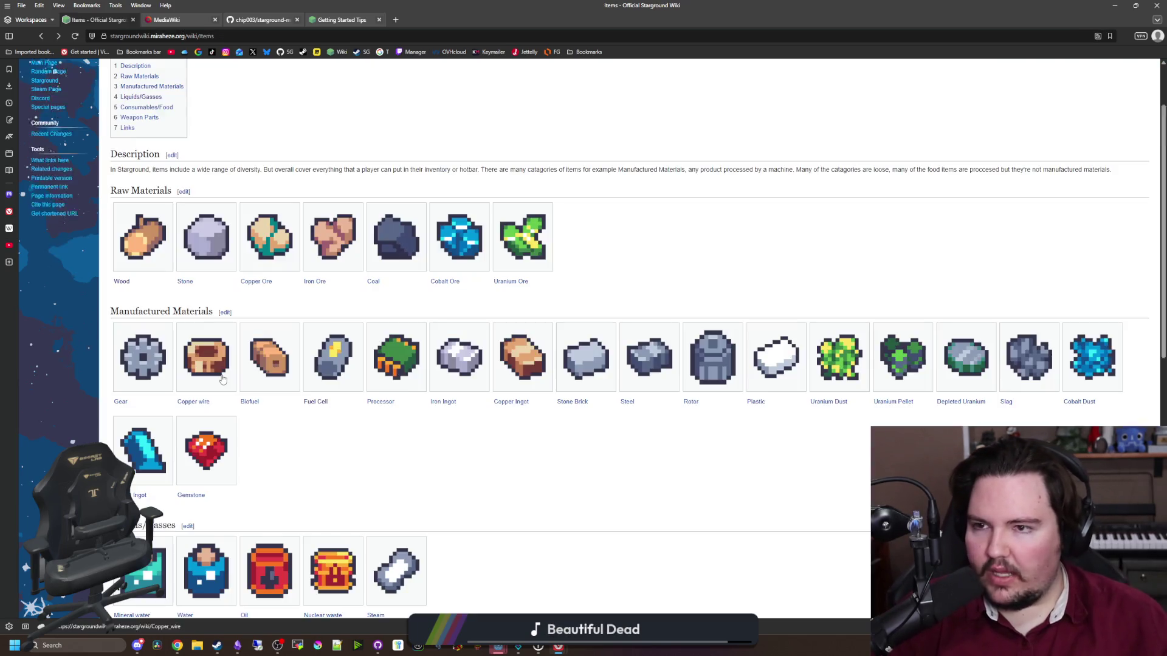
pyautogui.scroll(-9, 331, 474)
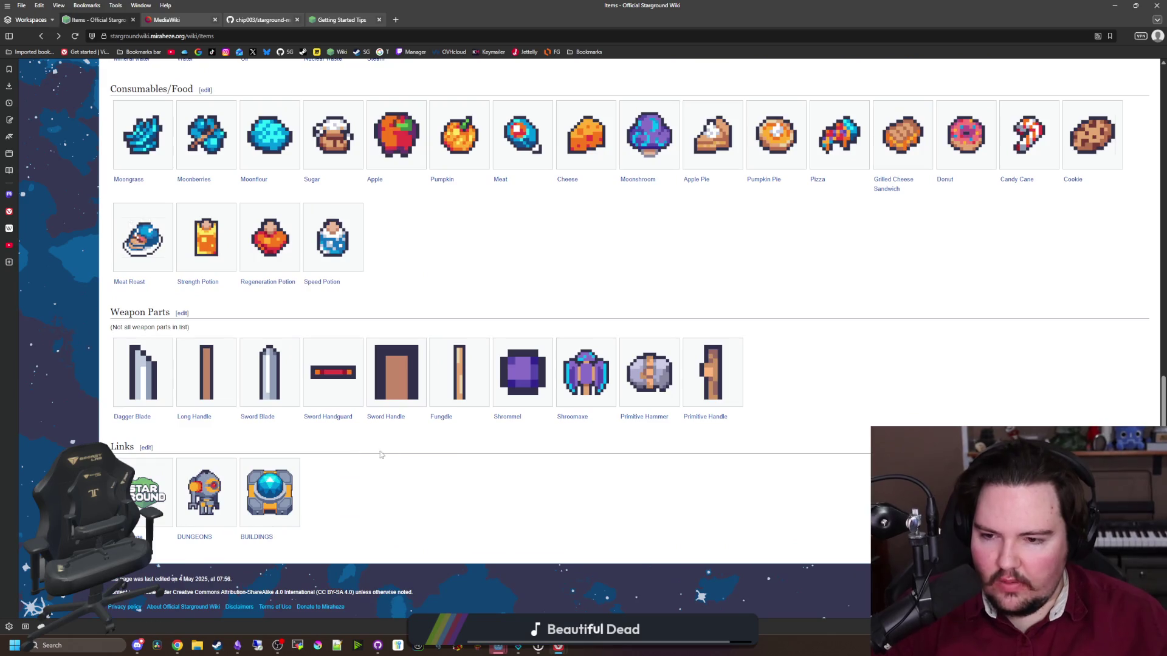
pyautogui.scroll(5, 452, 468)
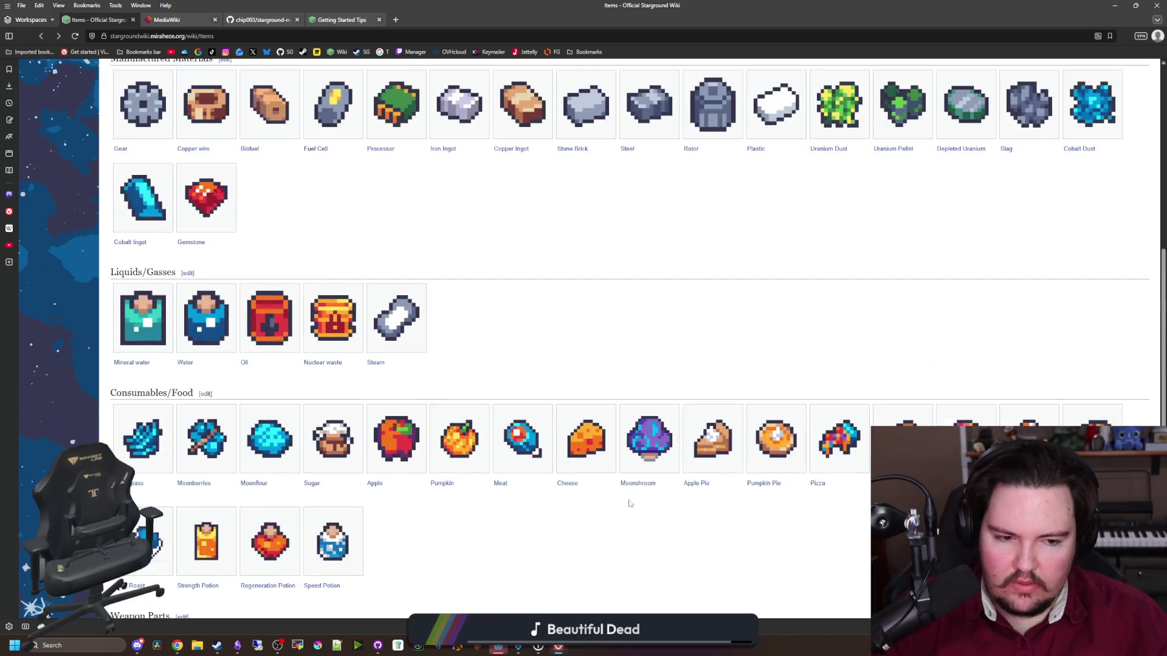
pyautogui.scroll(-5, 627, 503)
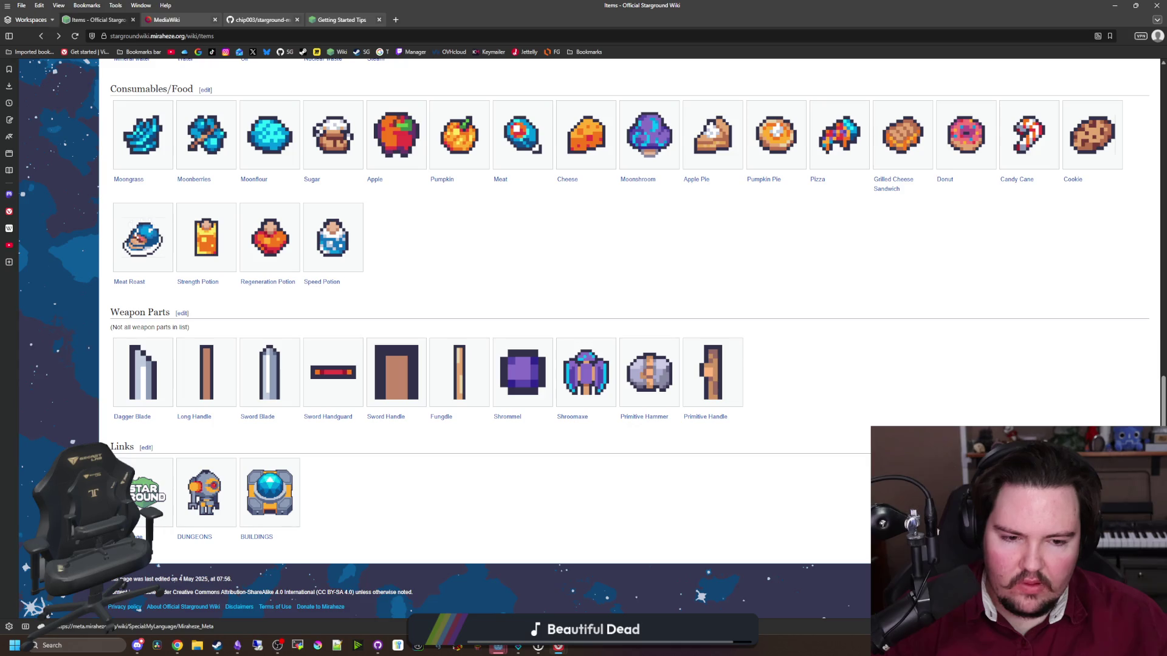
pyautogui.scroll(15, 413, 377)
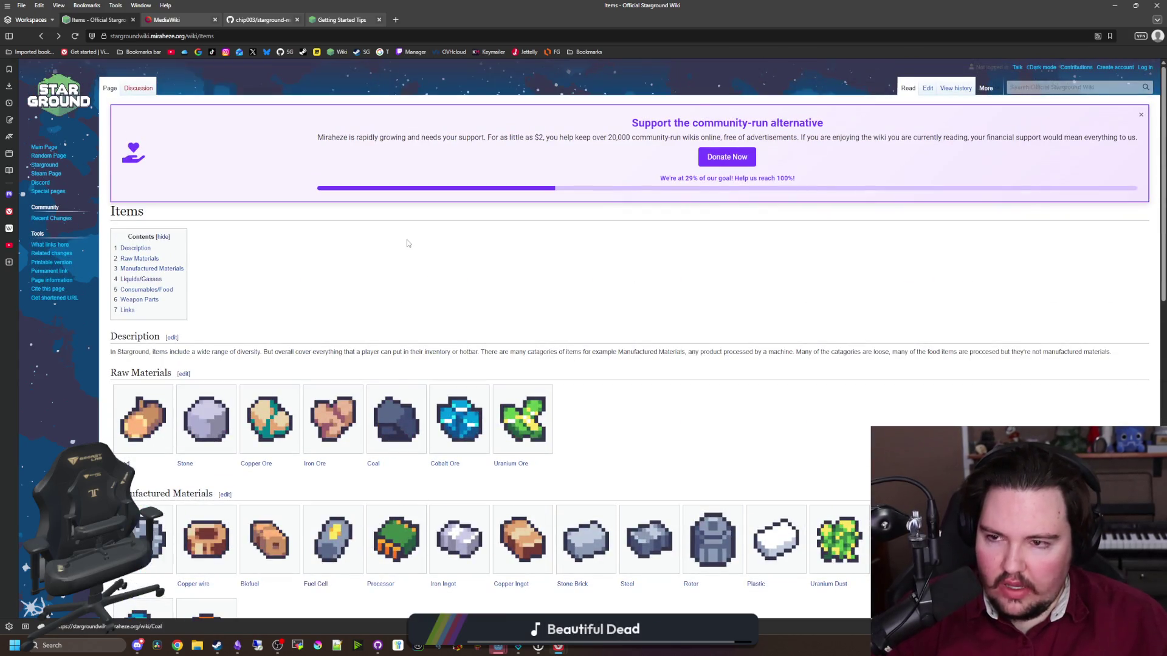
# Switch the Starground Wiki to dark mode, visit the Wood page, and return to Items.
pyautogui.click(1039, 68)
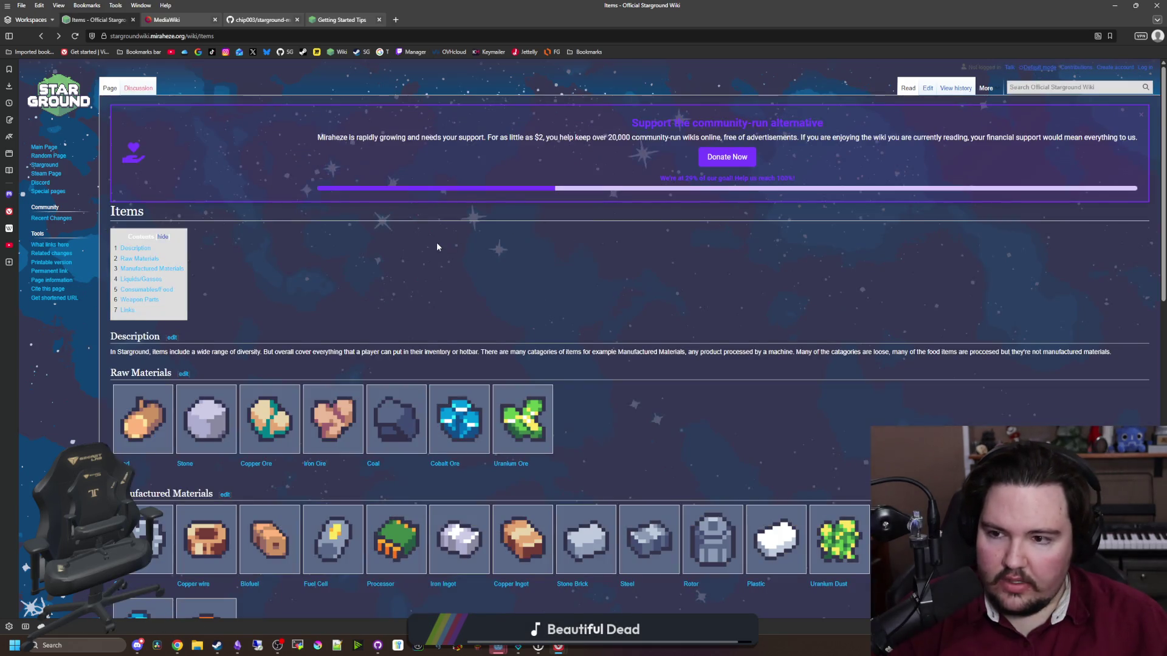
pyautogui.scroll(-15, 452, 247)
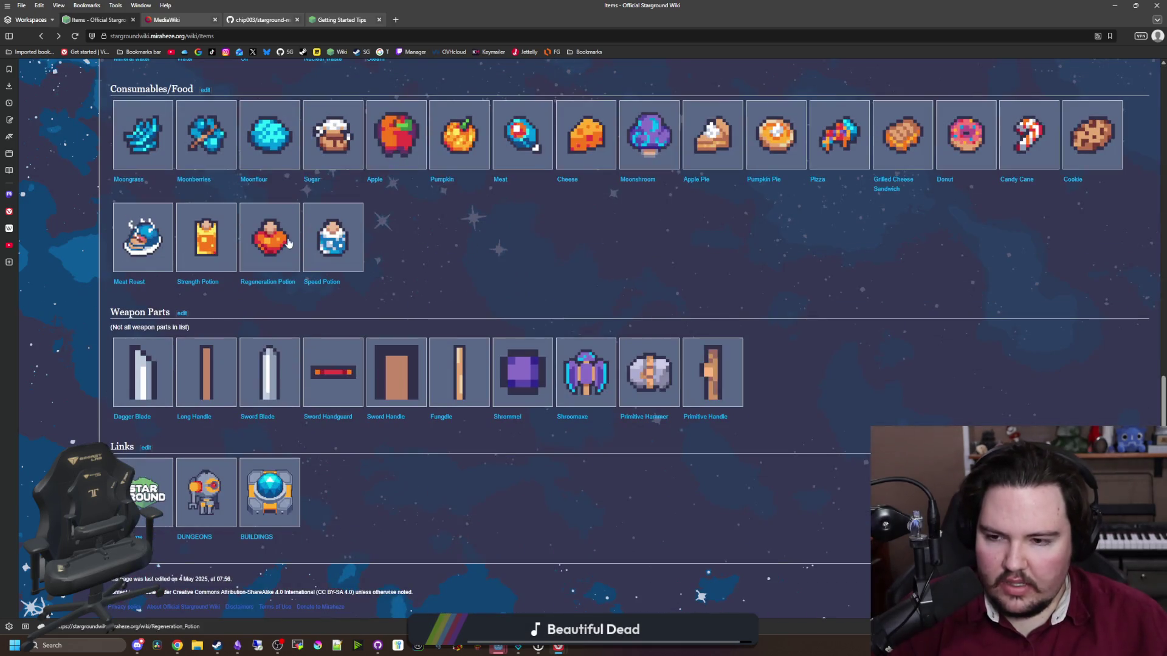
pyautogui.scroll(15, 375, 422)
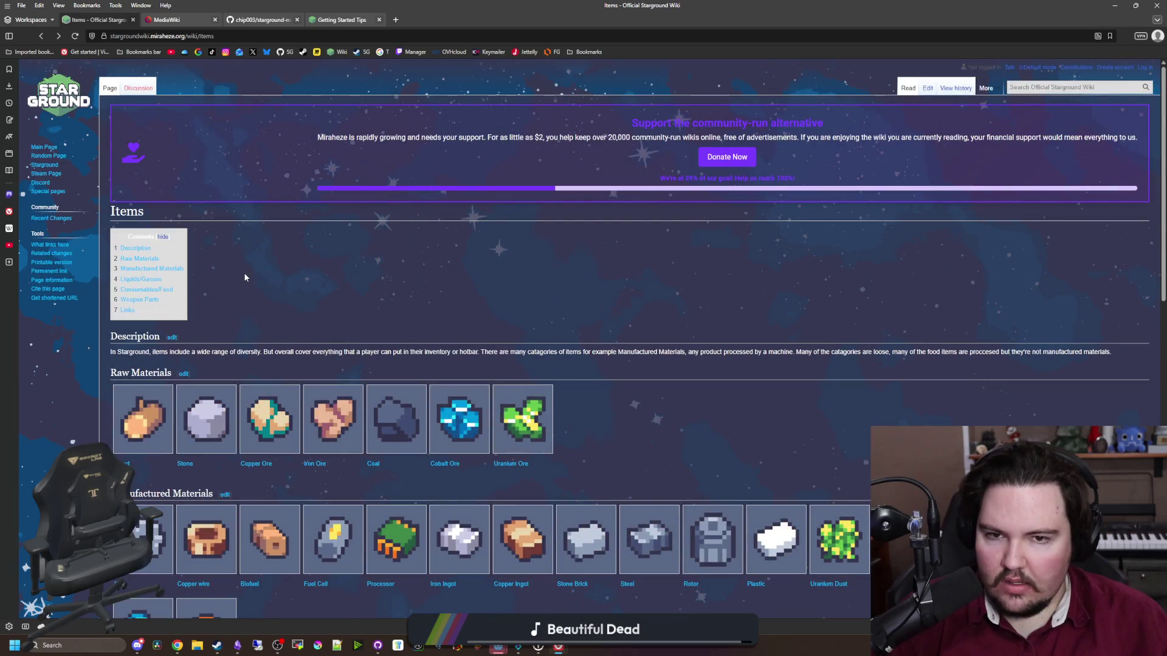
pyautogui.click(158, 427)
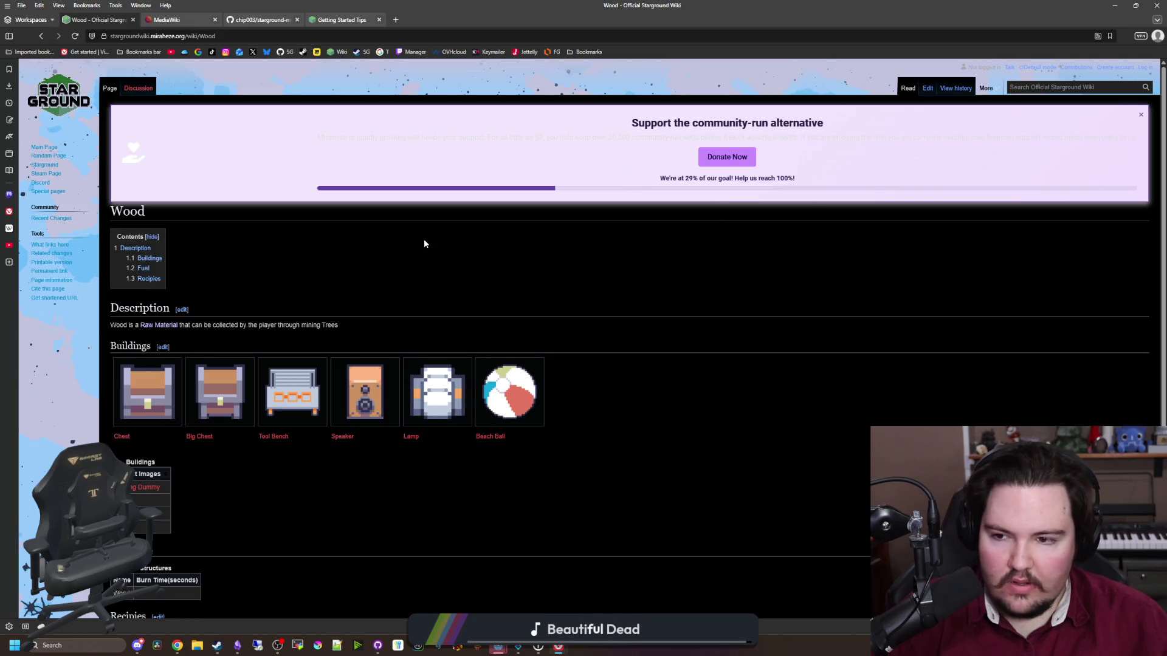
pyautogui.scroll(-2, 424, 243)
pyautogui.scroll(2, 576, 344)
pyautogui.press('F5')
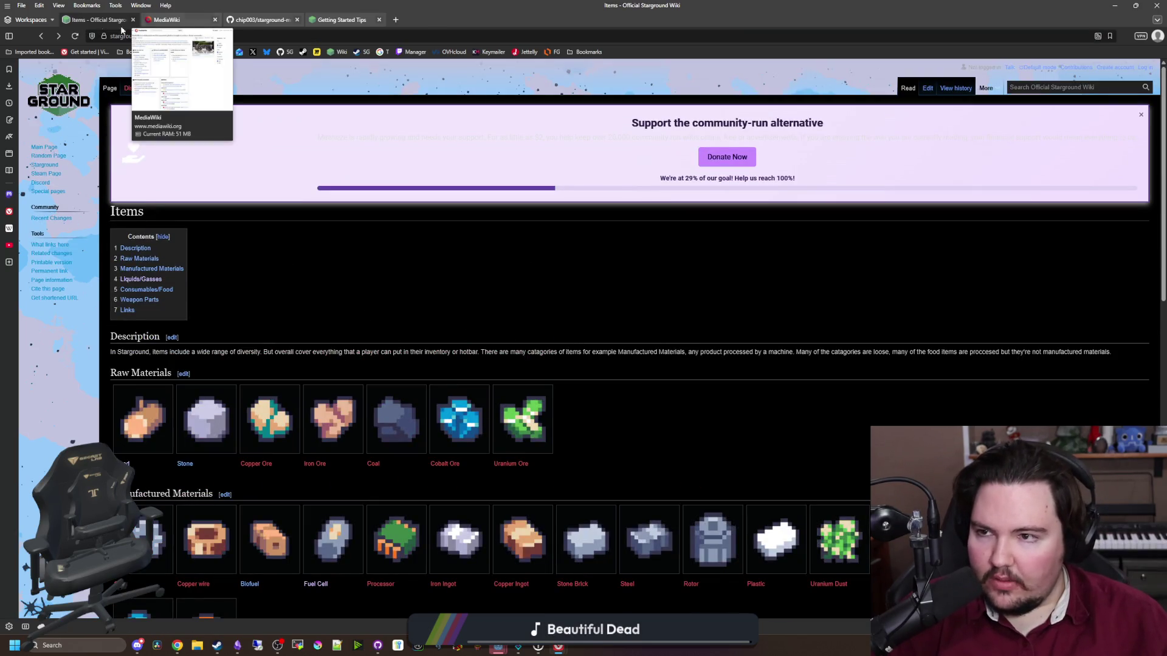
# From the Getting Started Tips tab, open a fifth tab holding the starground-modding repository.
pyautogui.moveTo(179, 20)
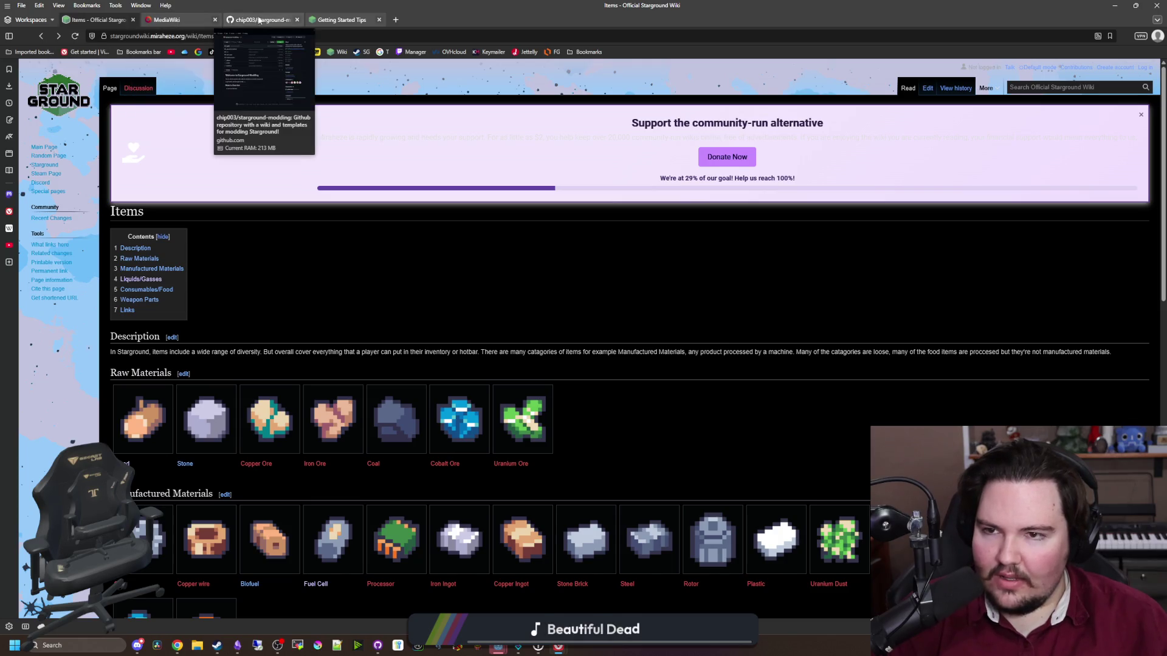
pyautogui.click(340, 20)
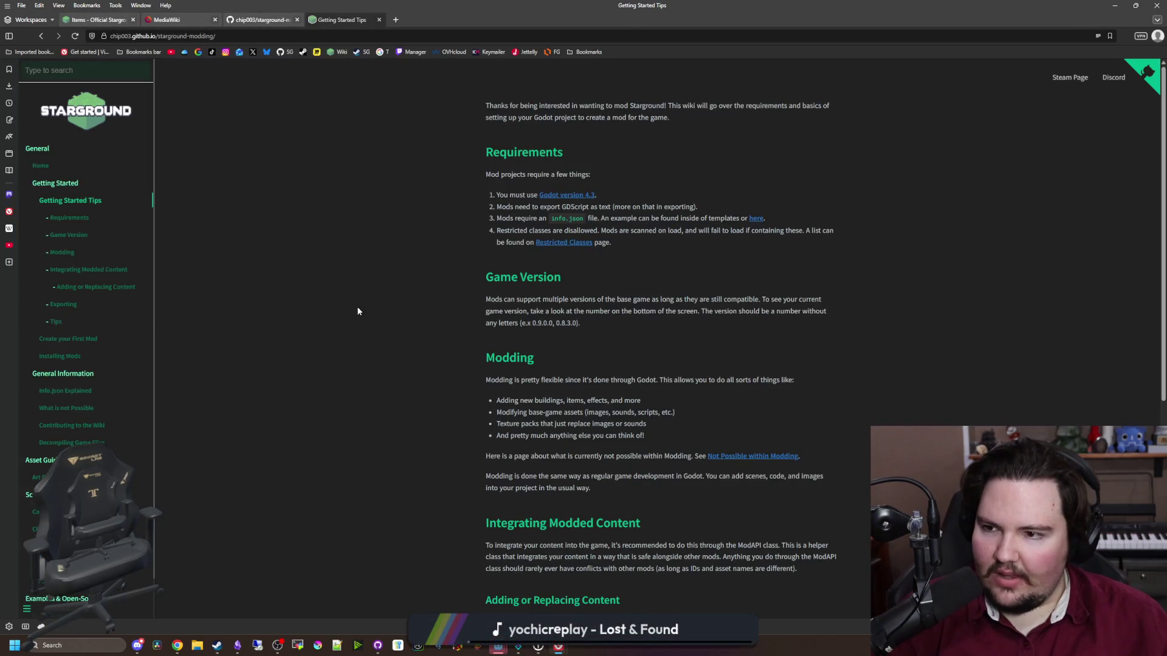
pyautogui.scroll(-5, 104, 297)
pyautogui.scroll(10, 103, 296)
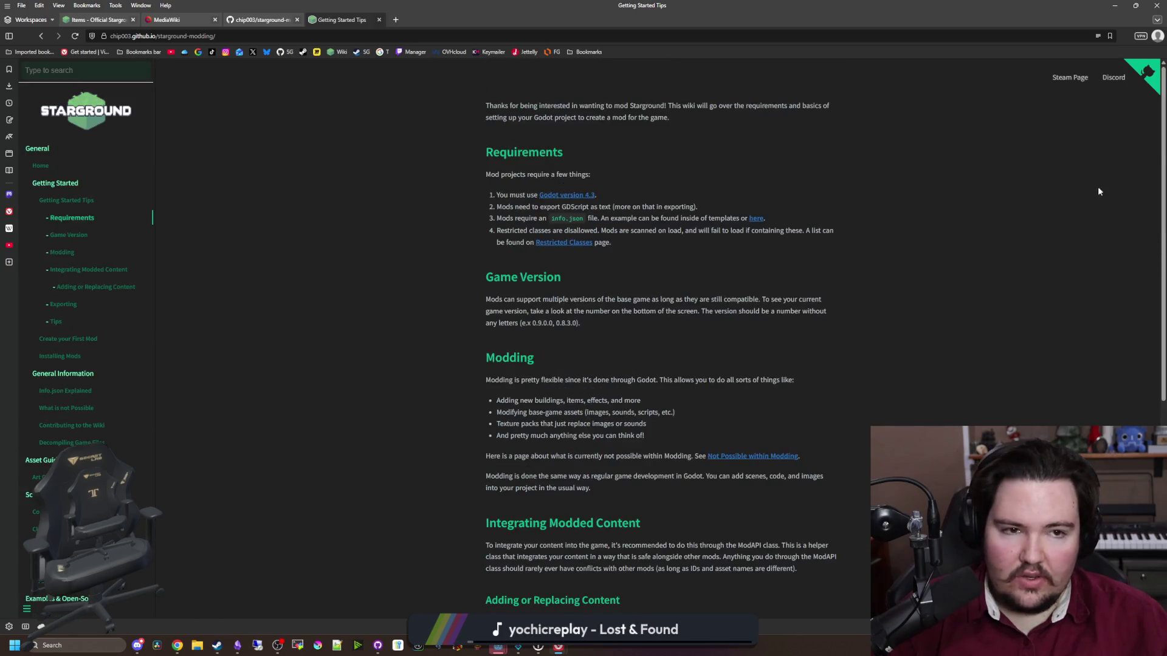
pyautogui.click(1116, 78)
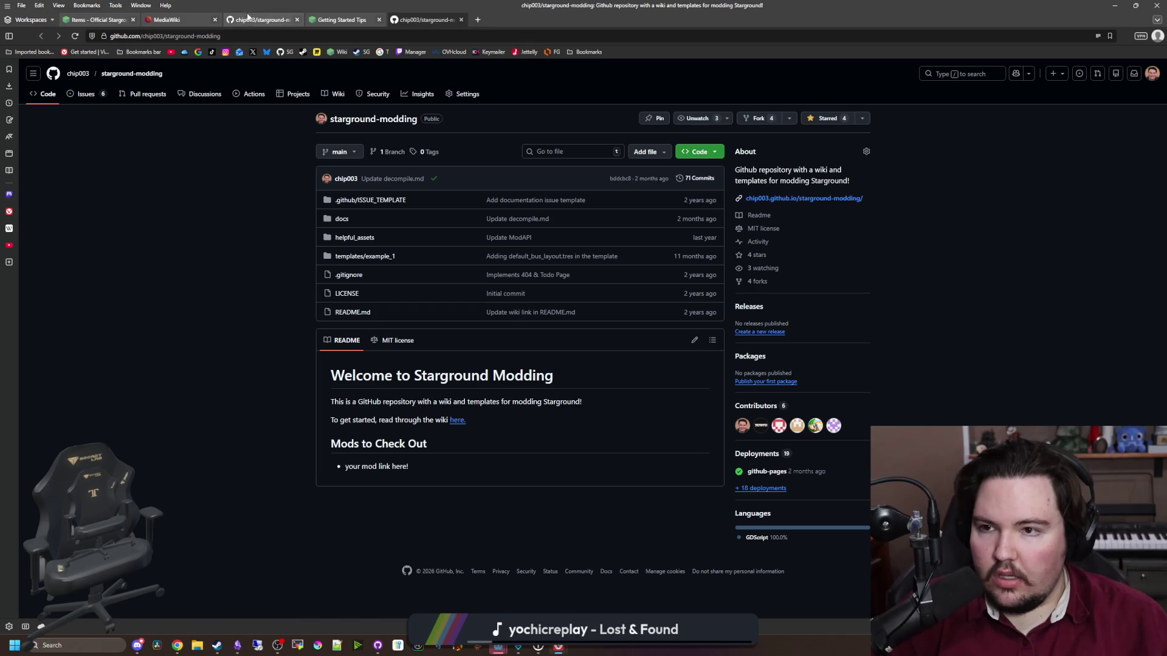
# Cycle through the Tips, repository, Items and MediaWiki tabs, finishing on the new repository tab.
pyautogui.click(324, 23)
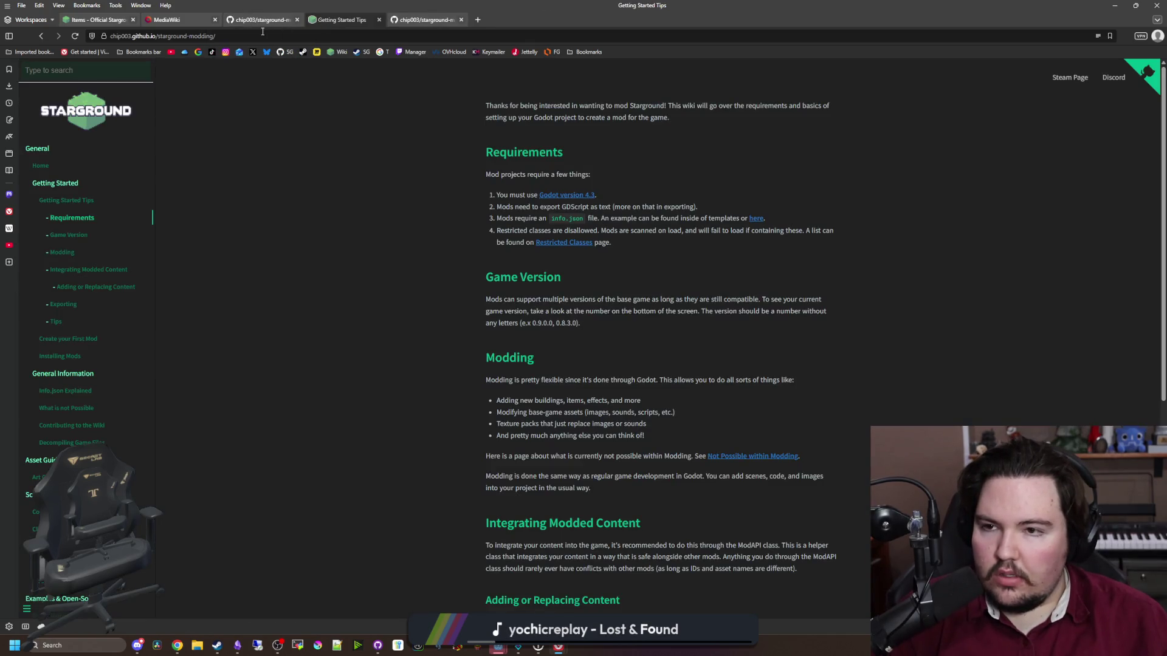
pyautogui.click(261, 21)
pyautogui.click(109, 22)
pyautogui.click(164, 22)
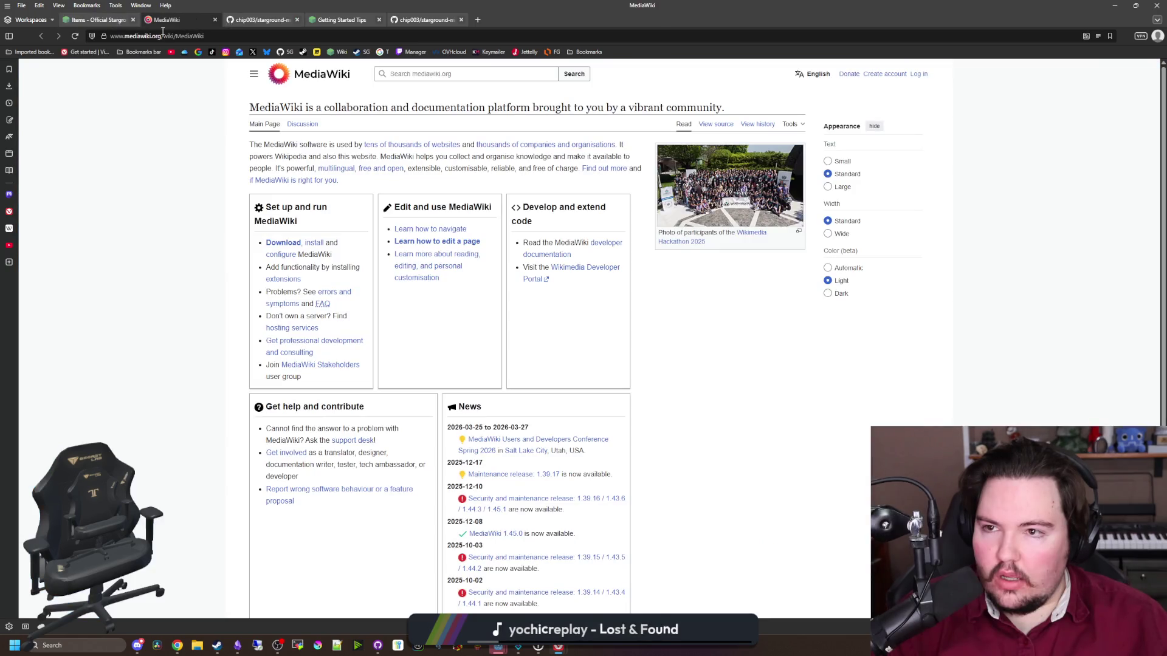
pyautogui.click(97, 19)
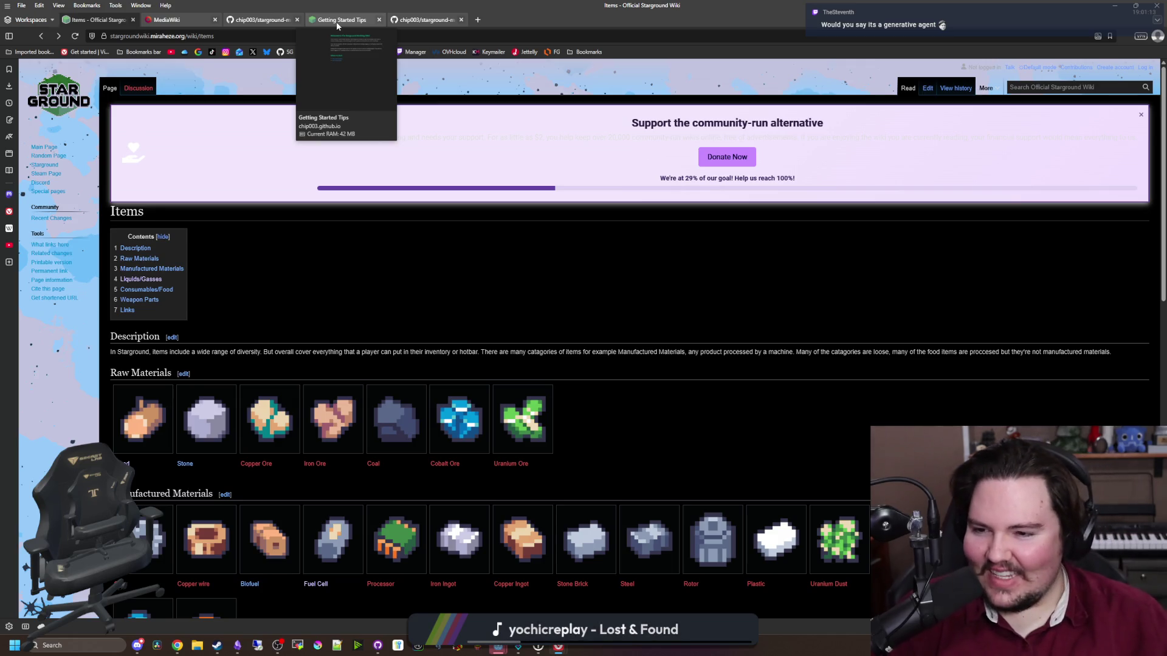
pyautogui.click(420, 20)
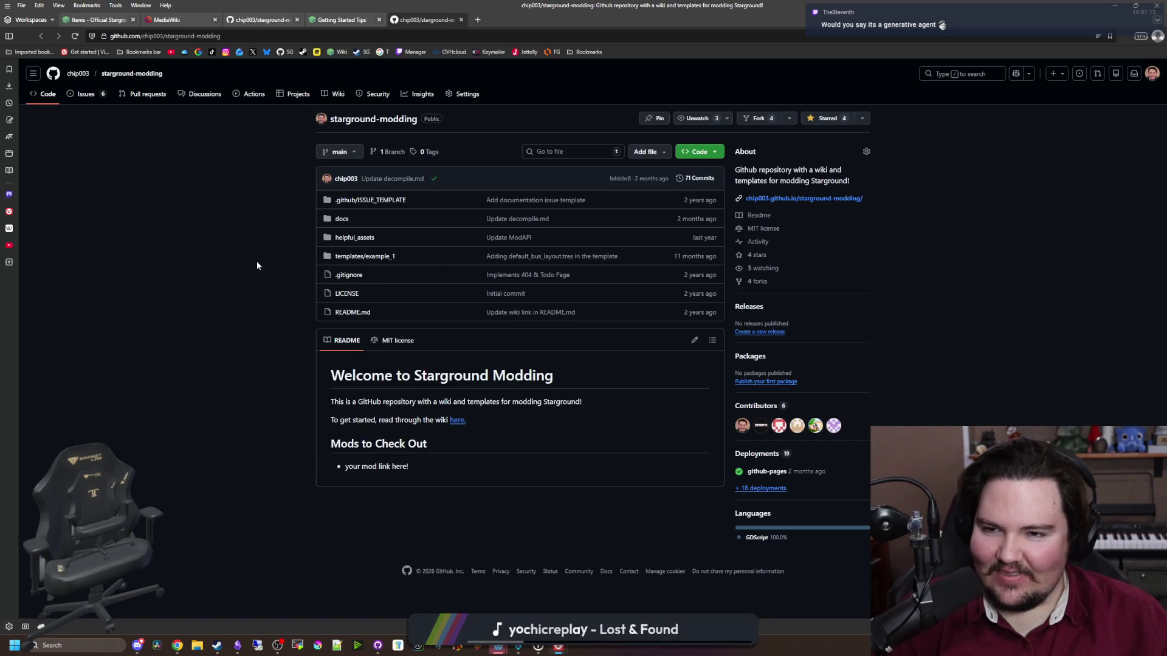
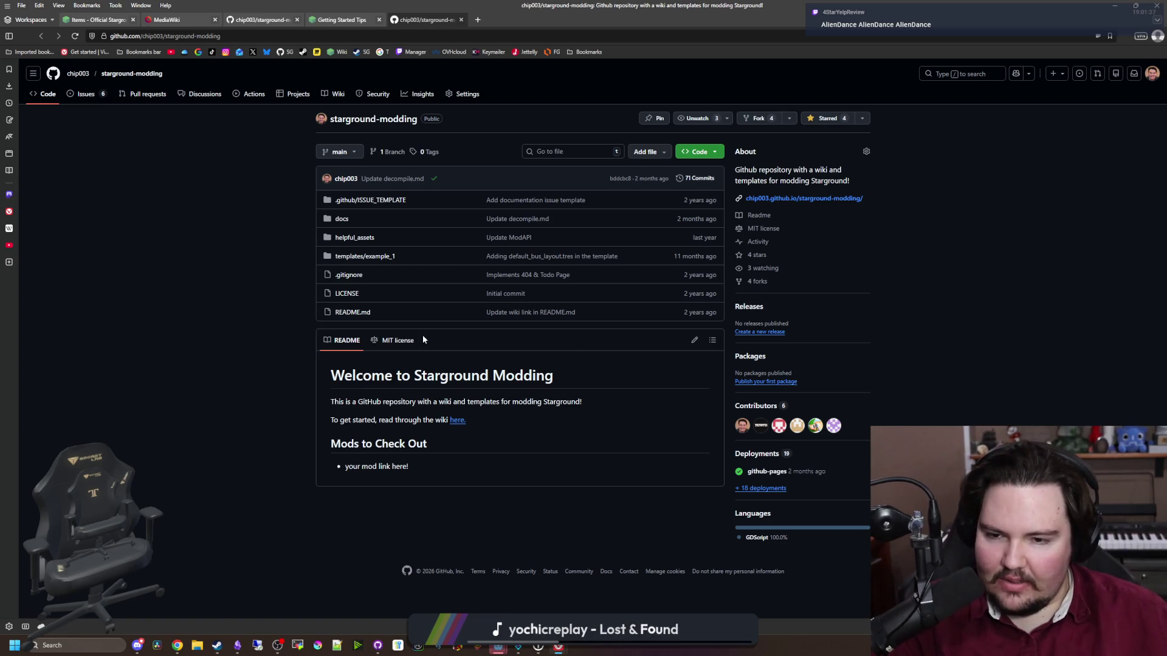
# Show the MIT License text on the starground-modding repository and read its final disclaimer paragraph.
pyautogui.click(398, 340)
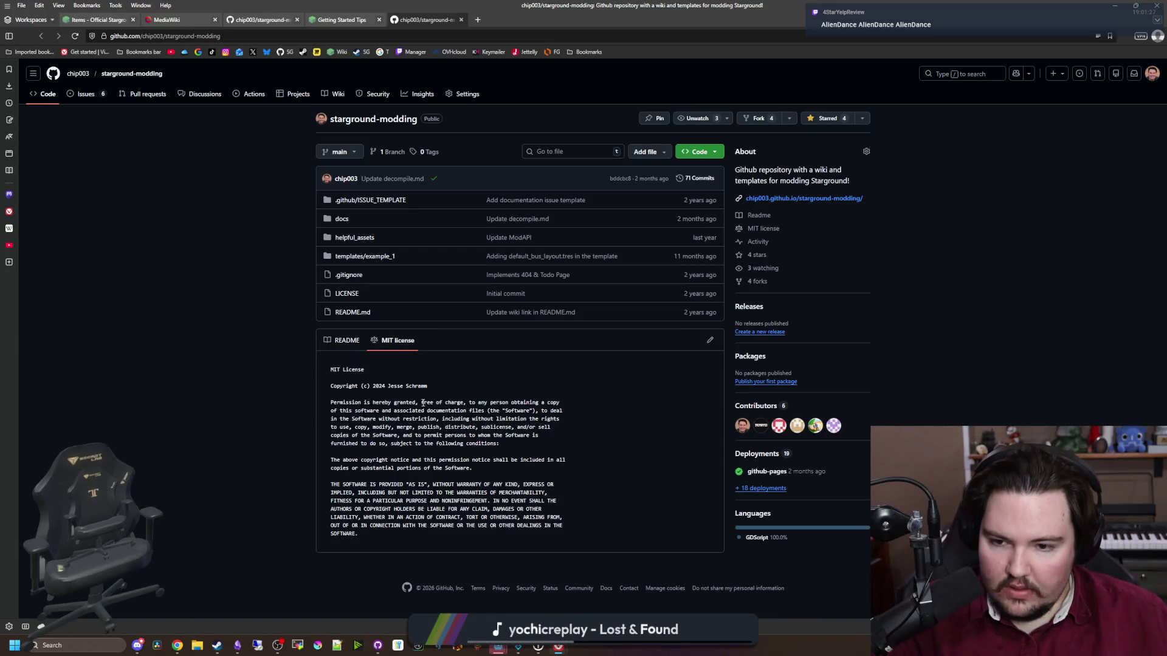
pyautogui.moveTo(353, 405)
pyautogui.mouseDown()
pyautogui.moveTo(486, 495)
pyautogui.moveTo(364, 535)
pyautogui.moveTo(424, 466)
pyautogui.mouseUp()
pyautogui.click(374, 386)
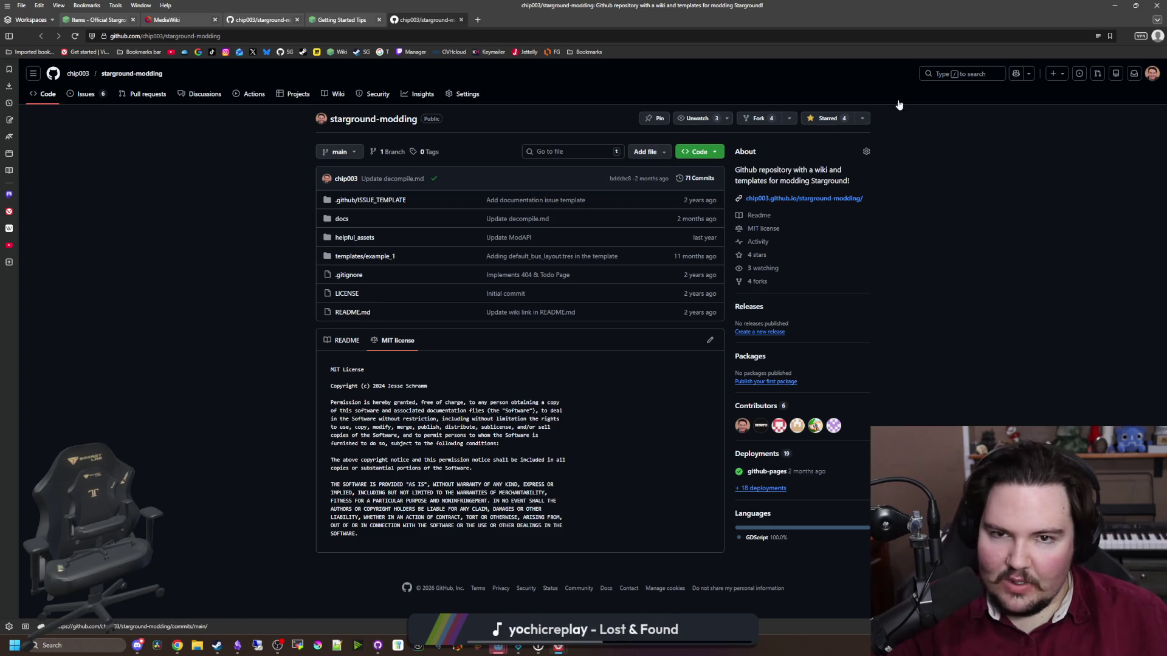
pyautogui.hotkey('alt', 'Tab')
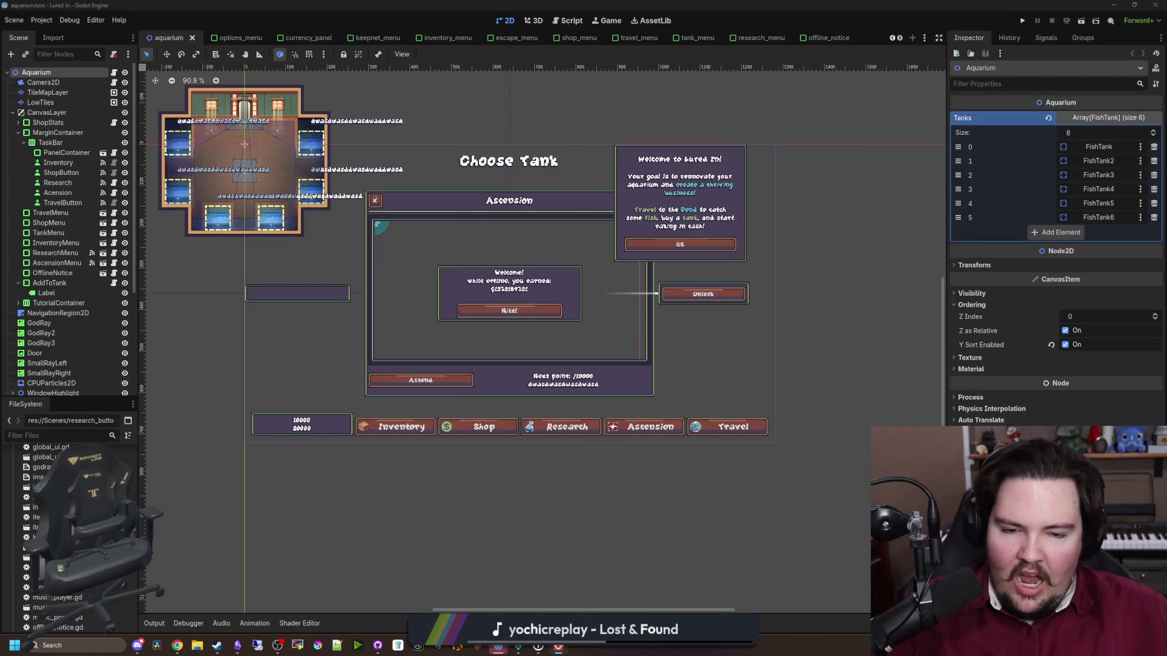
# Save the aquarium scene with Ctrl+S and run the Lured In project.
pyautogui.scroll(3, 636, 356)
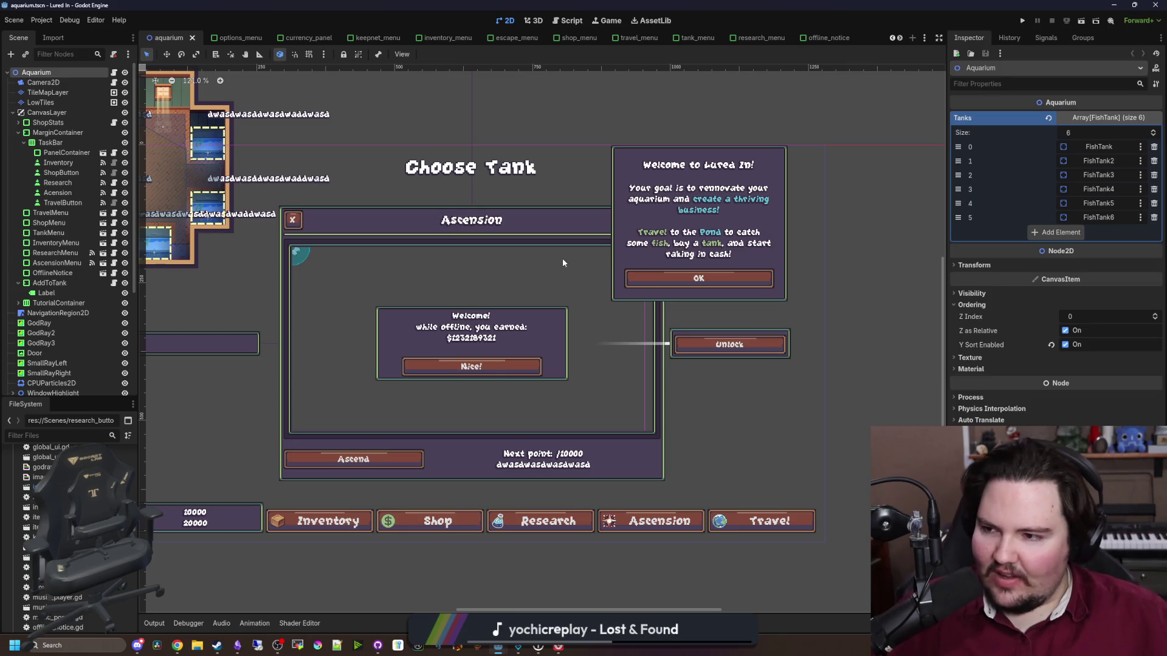
pyautogui.scroll(-3, 481, 349)
pyautogui.hotkey('ctrl', 's')
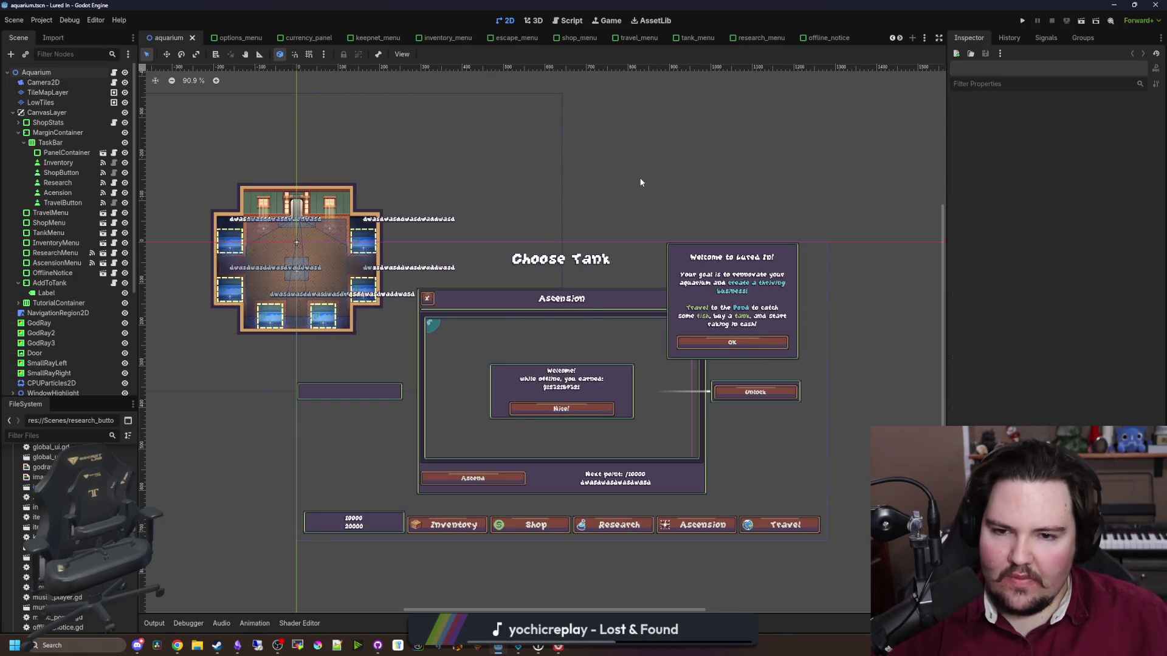
pyautogui.scroll(1, 647, 421)
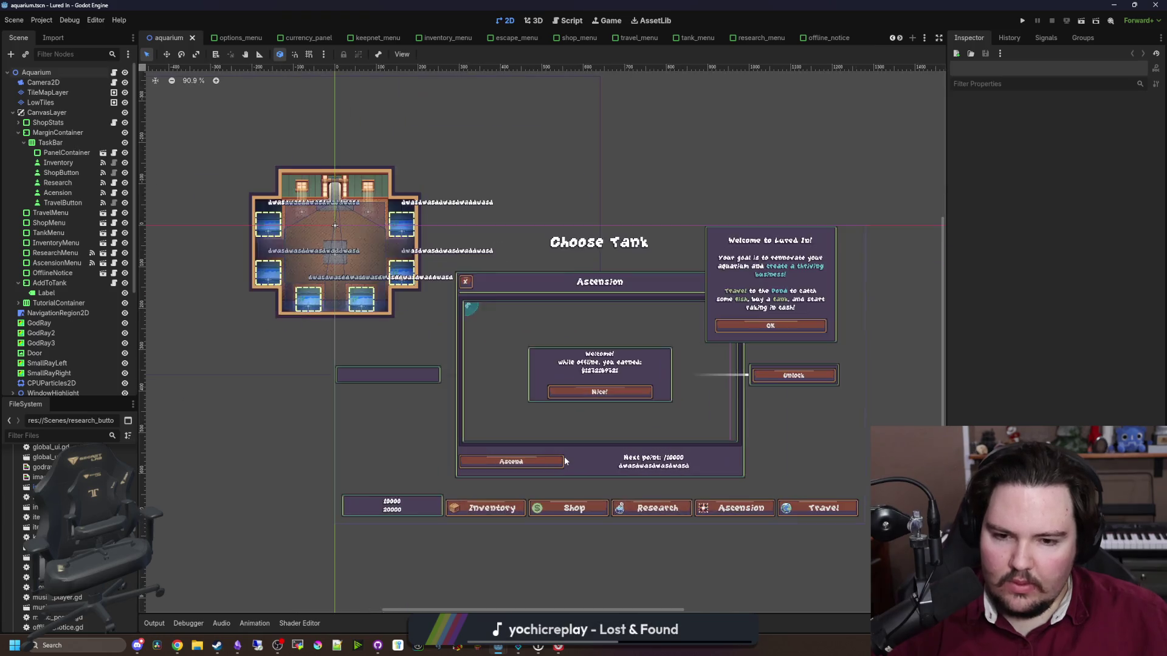
pyautogui.scroll(2, 688, 480)
pyautogui.scroll(-4, 688, 480)
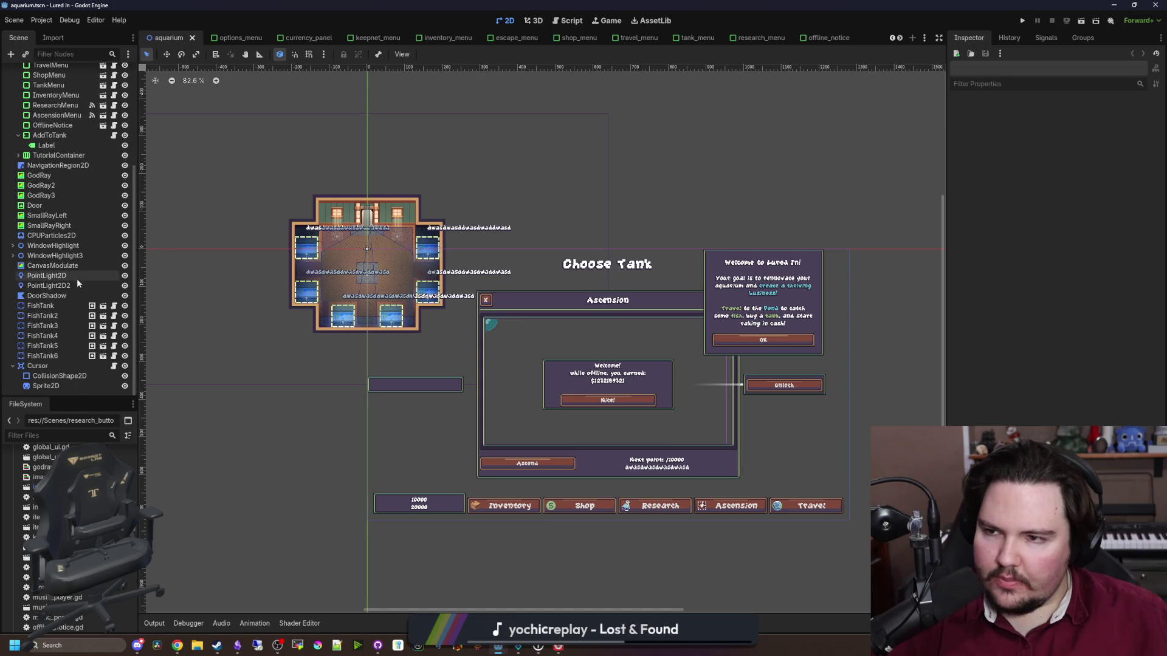
pyautogui.scroll(4, 595, 455)
pyautogui.hotkey('ctrl', 's')
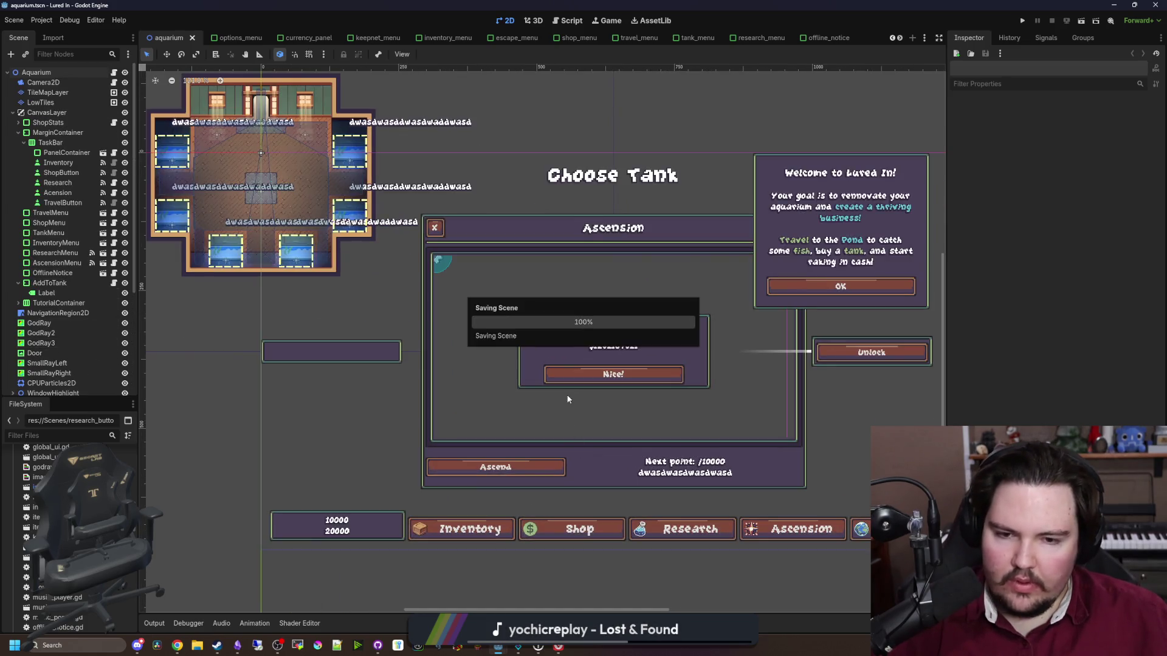
pyautogui.scroll(-4, 541, 421)
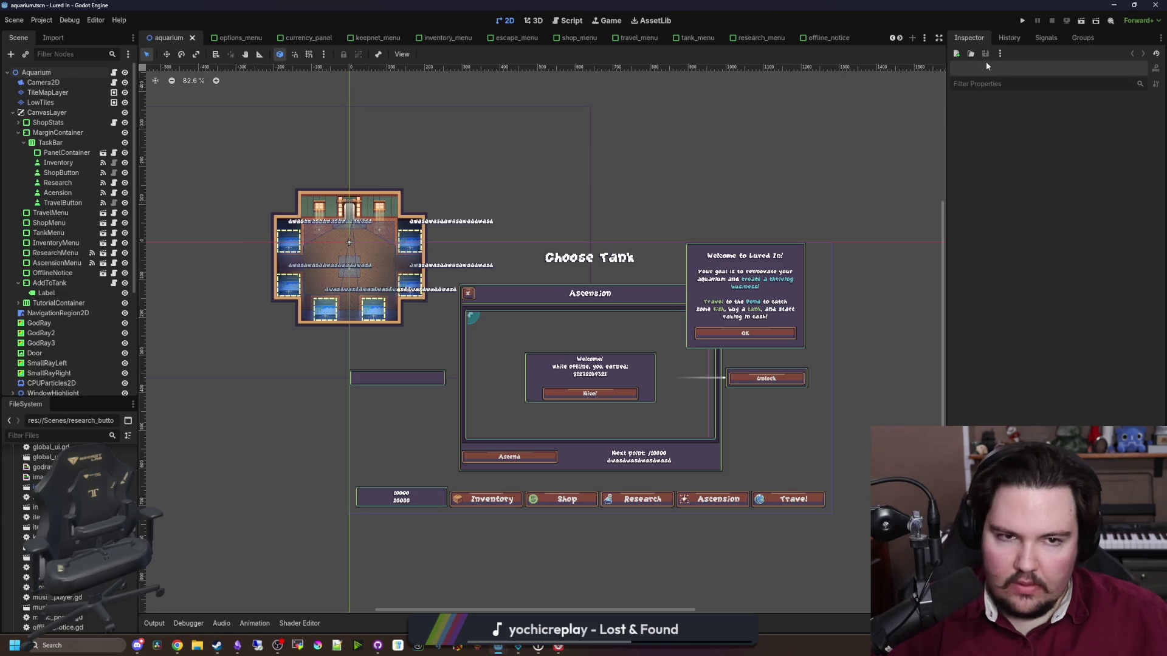
pyautogui.click(1023, 21)
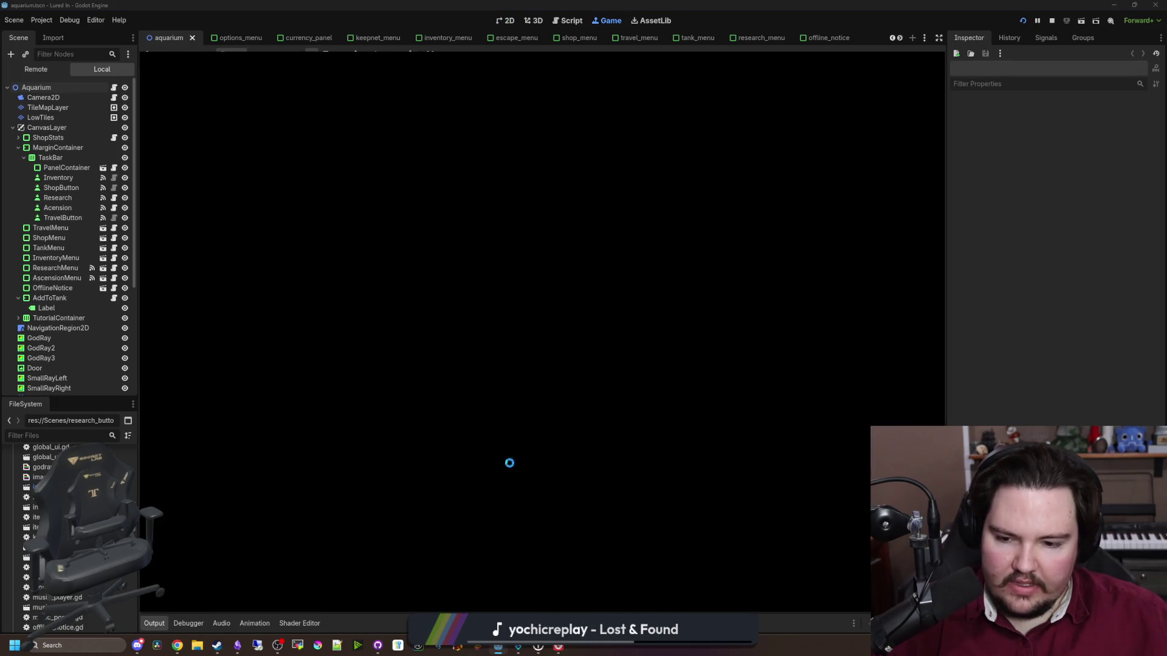
# Bring Obsidian forward and switch to the Lured In note.
pyautogui.moveTo(246, 643)
pyautogui.click(240, 603)
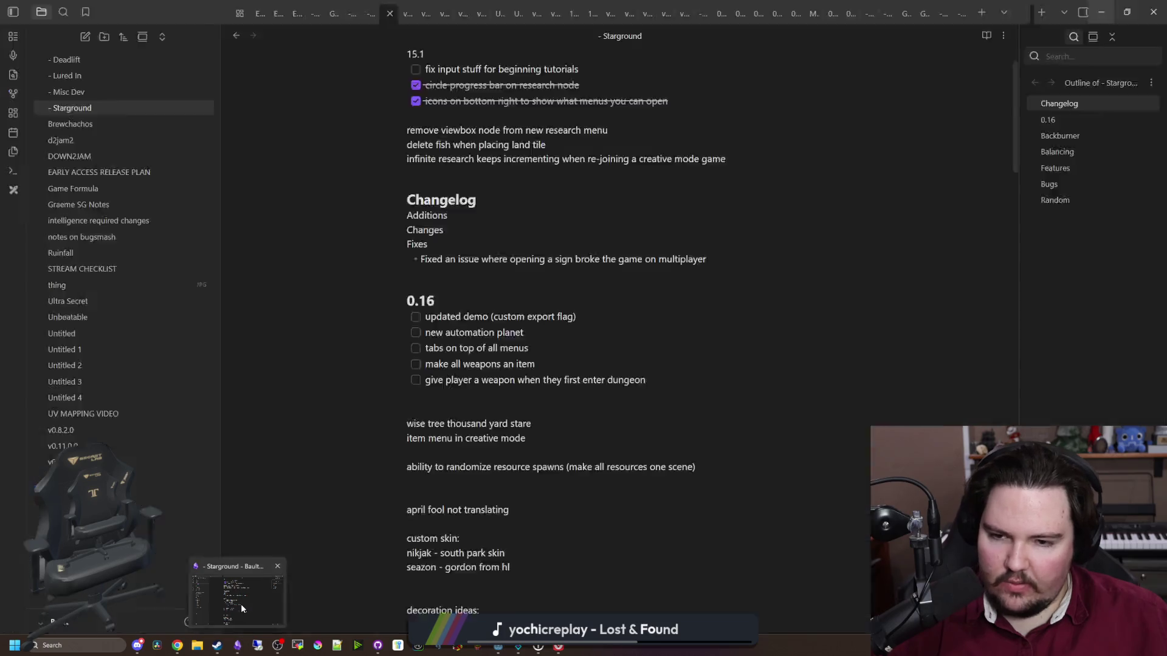
pyautogui.click(97, 75)
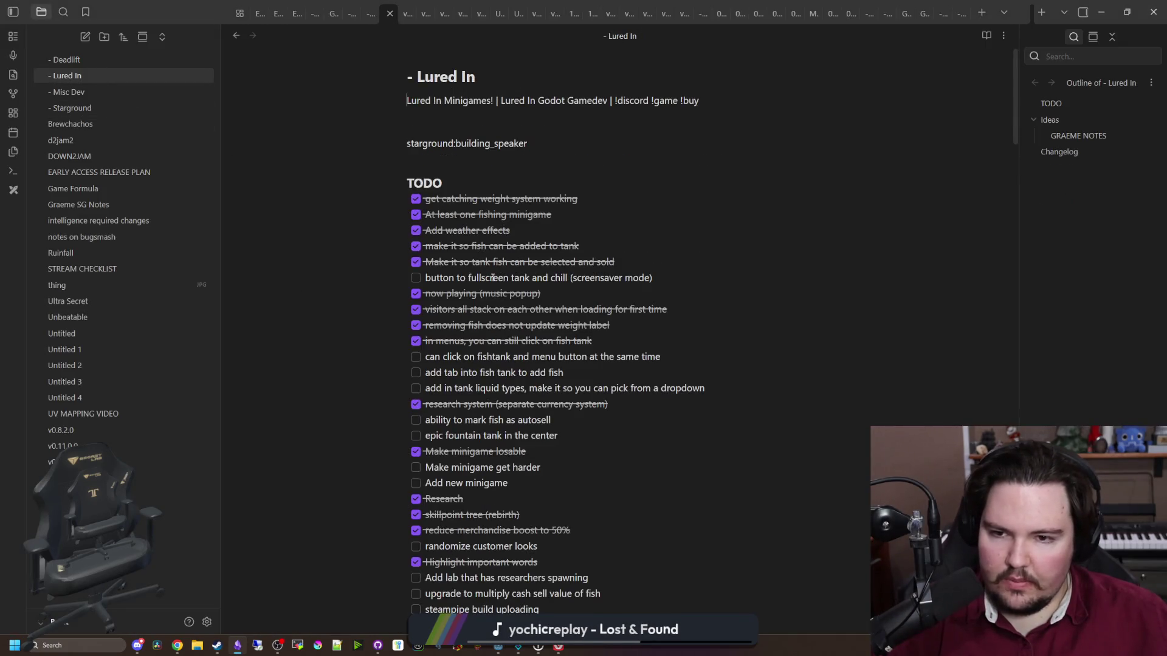
# Scroll to the balance list and review the decrease, ascension research and merchandise upgrade lines.
pyautogui.scroll(-5, 436, 257)
pyautogui.scroll(-10, 437, 258)
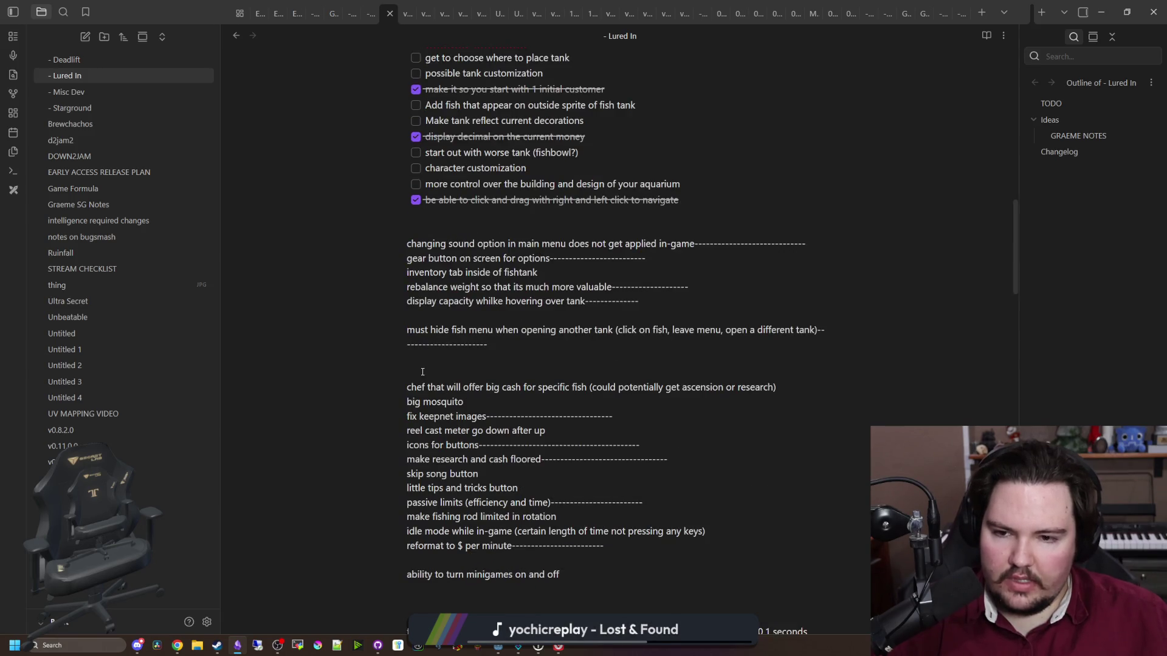
pyautogui.scroll(-3, 426, 358)
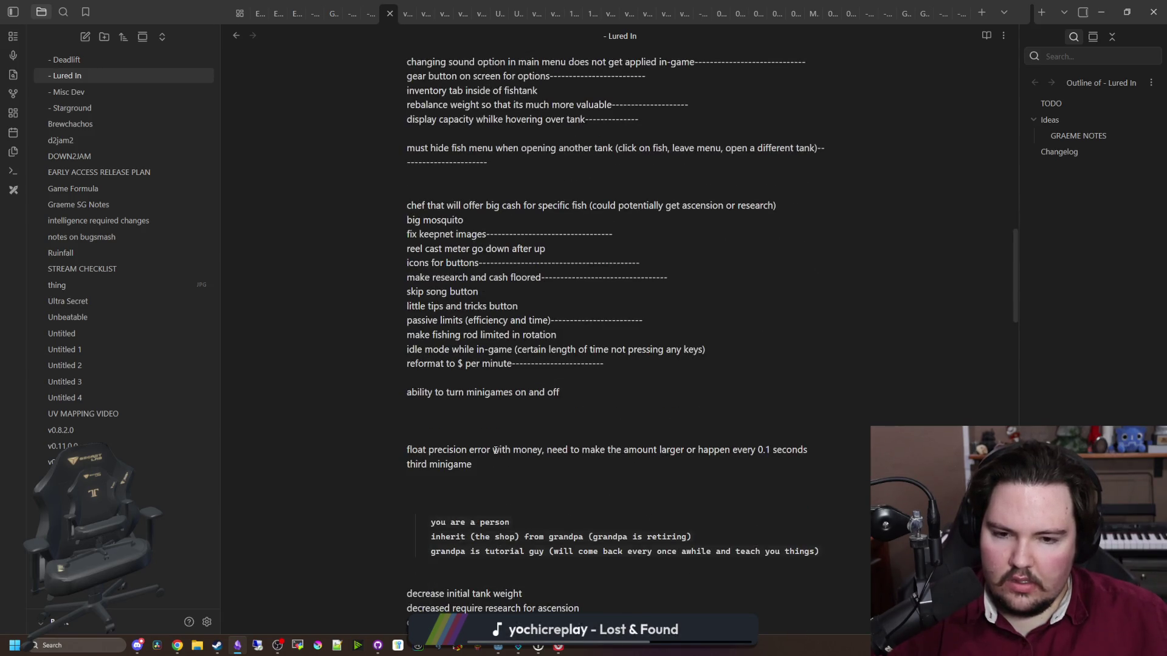
pyautogui.scroll(-2, 439, 401)
pyautogui.scroll(-1, 439, 400)
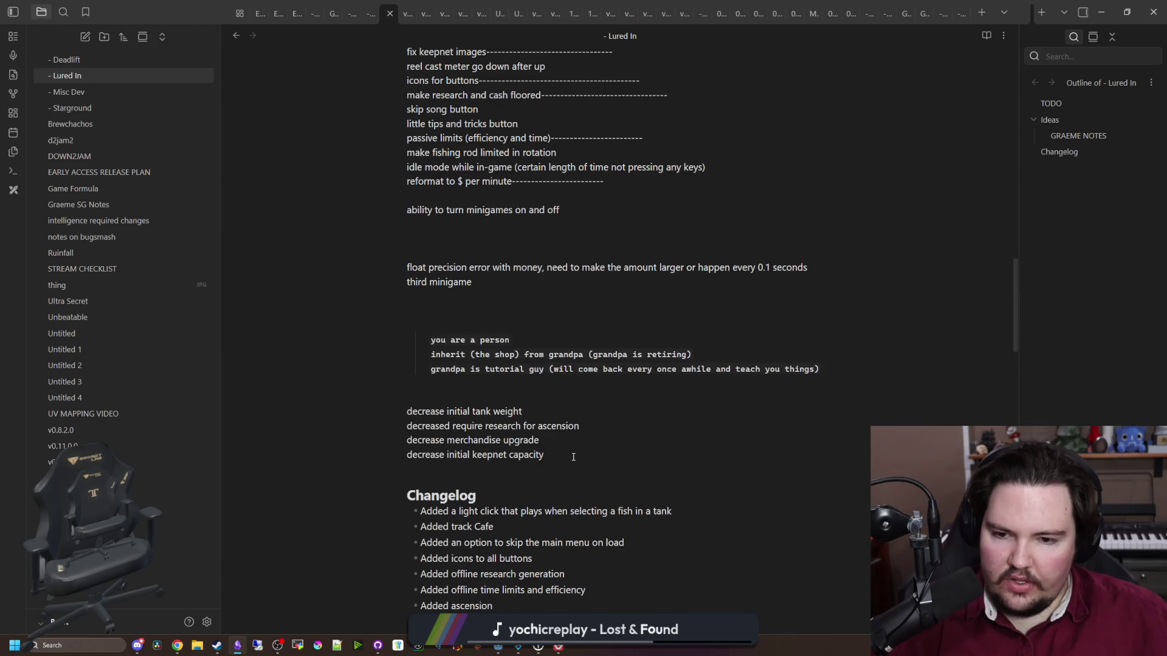
pyautogui.moveTo(573, 457); pyautogui.dragTo(398, 421)
pyautogui.scroll(-1, 363, 435)
pyautogui.click(583, 365)
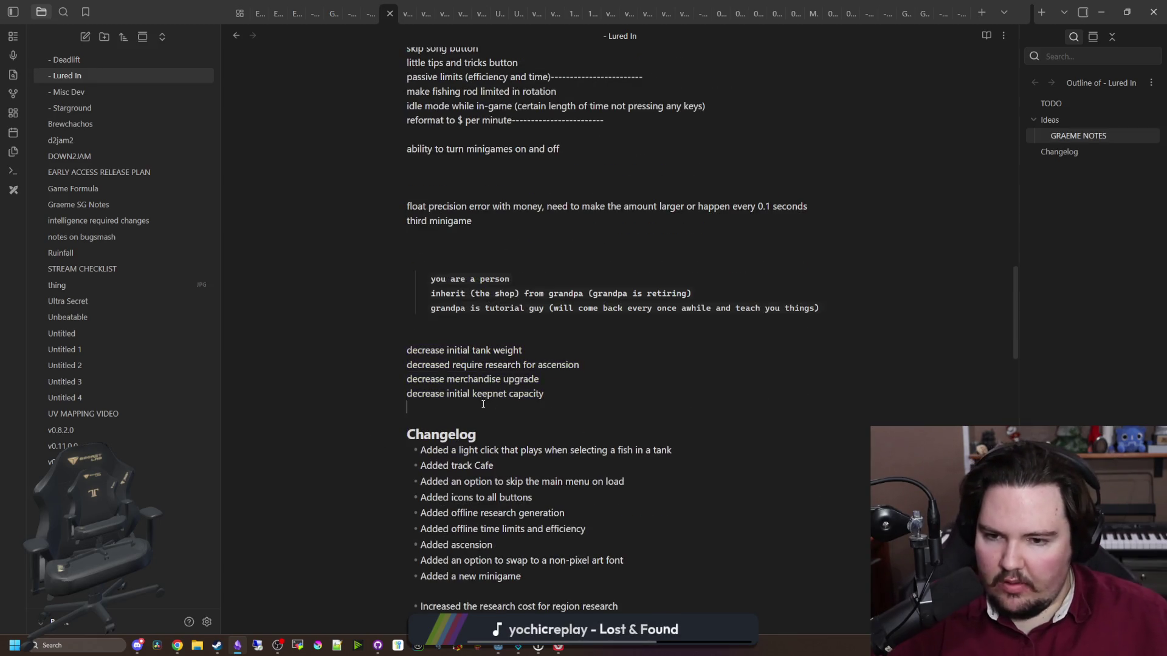
pyautogui.moveTo(602, 365); pyautogui.dragTo(405, 372)
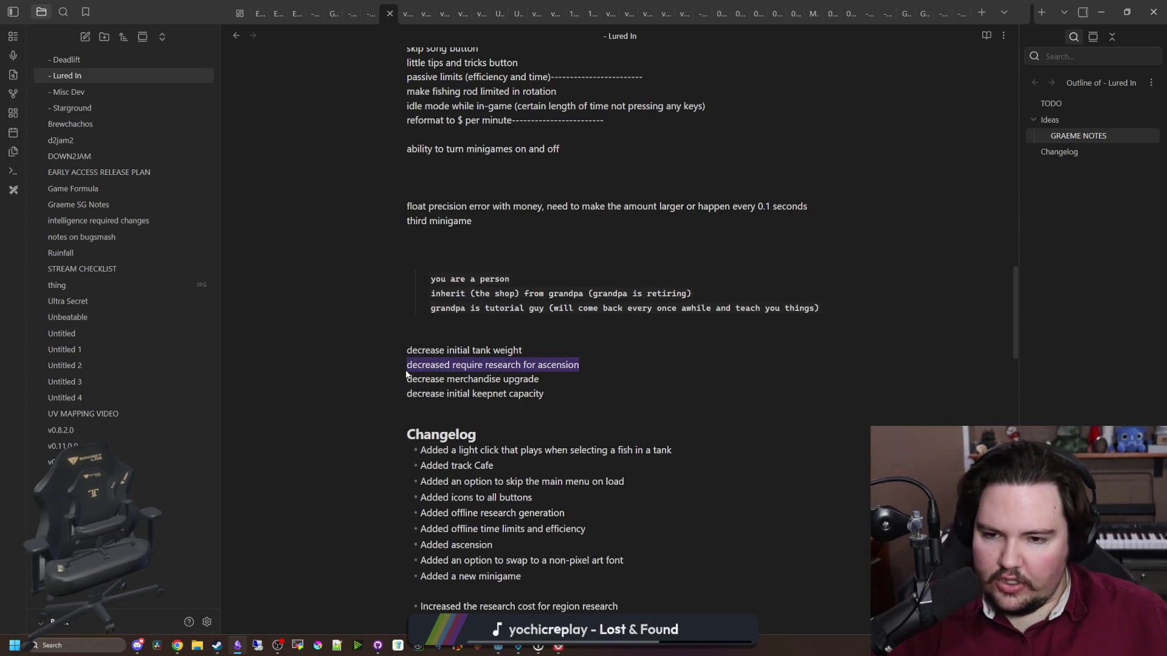
pyautogui.click(500, 350)
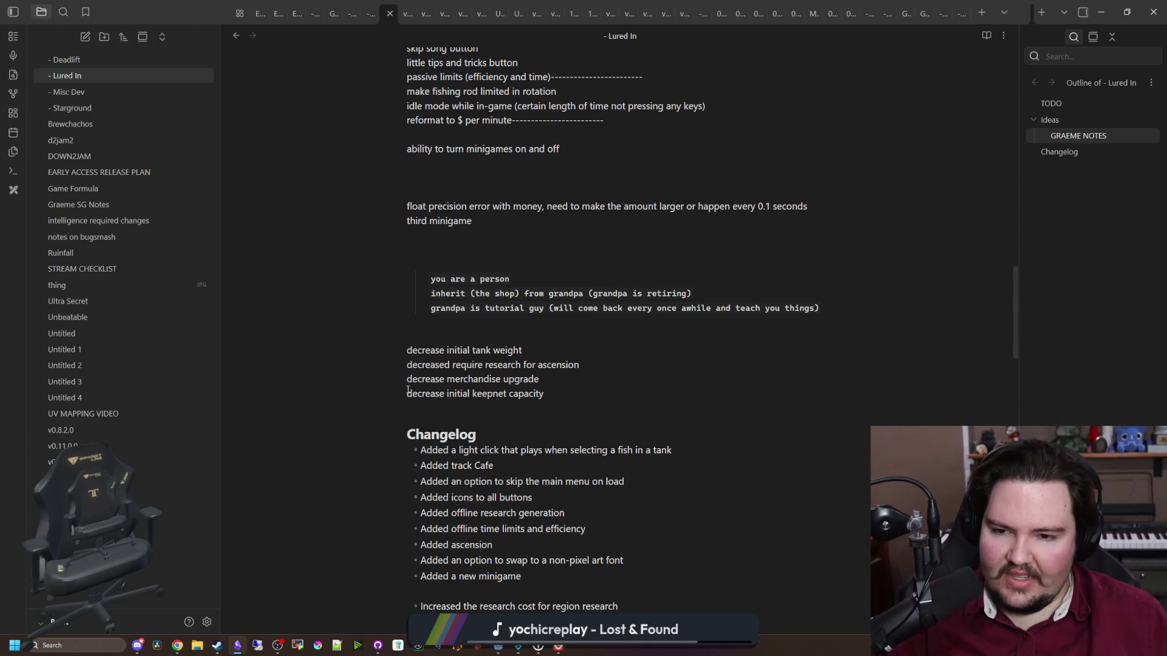
pyautogui.moveTo(405, 390); pyautogui.dragTo(409, 379)
# Add 'make advertising research cheaper' on a new line below 'decrease merchandise upgrade'.
pyautogui.click(425, 379)
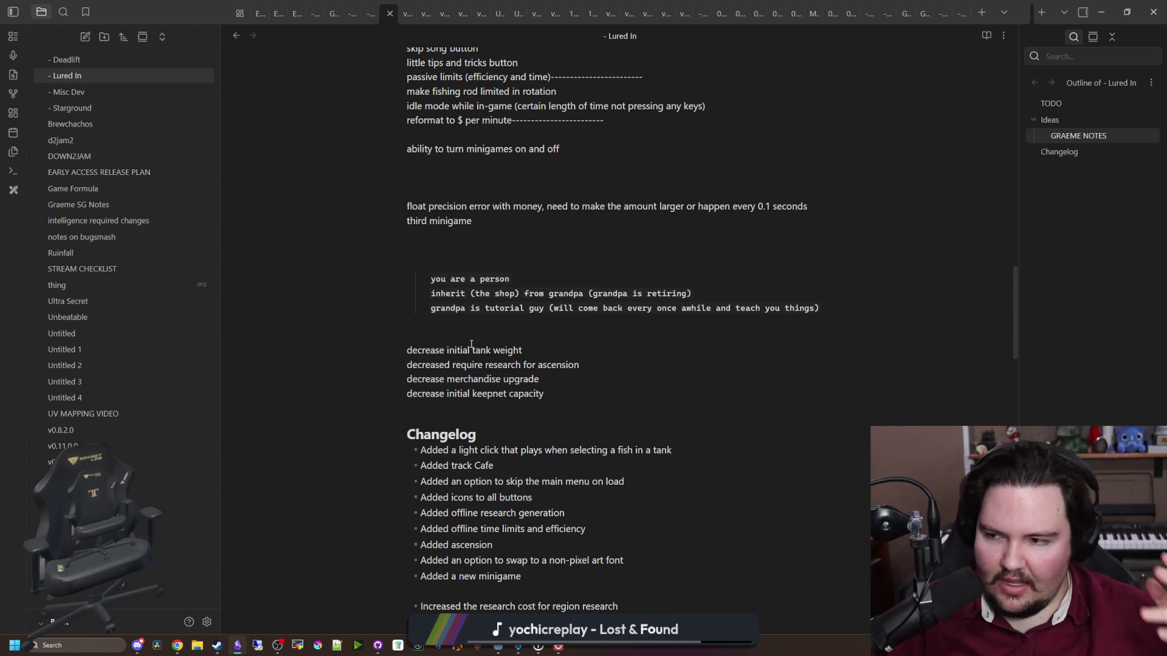
pyautogui.press('Return')
pyautogui.write('make advert')
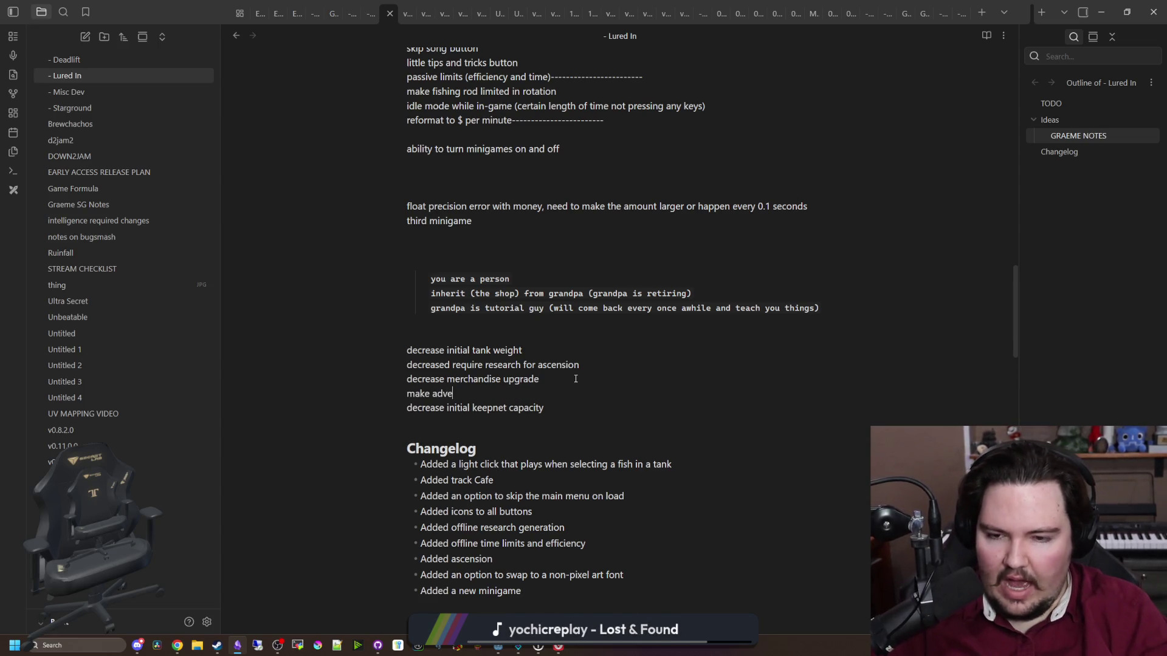
pyautogui.write('ising rese')
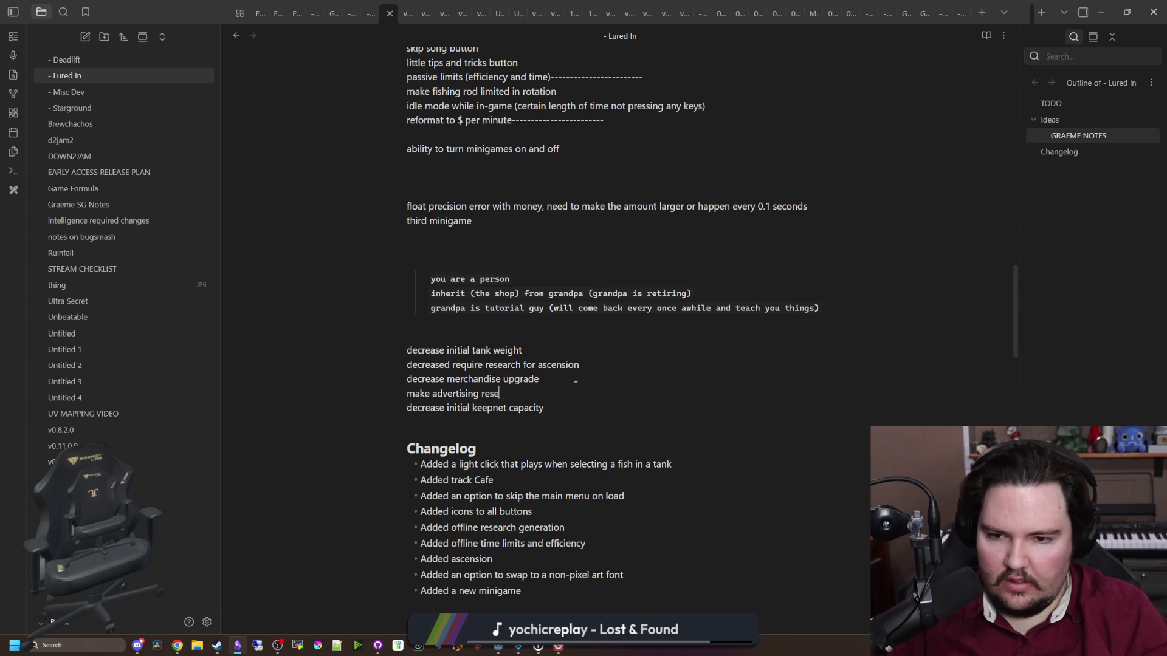
pyautogui.write('arch b')
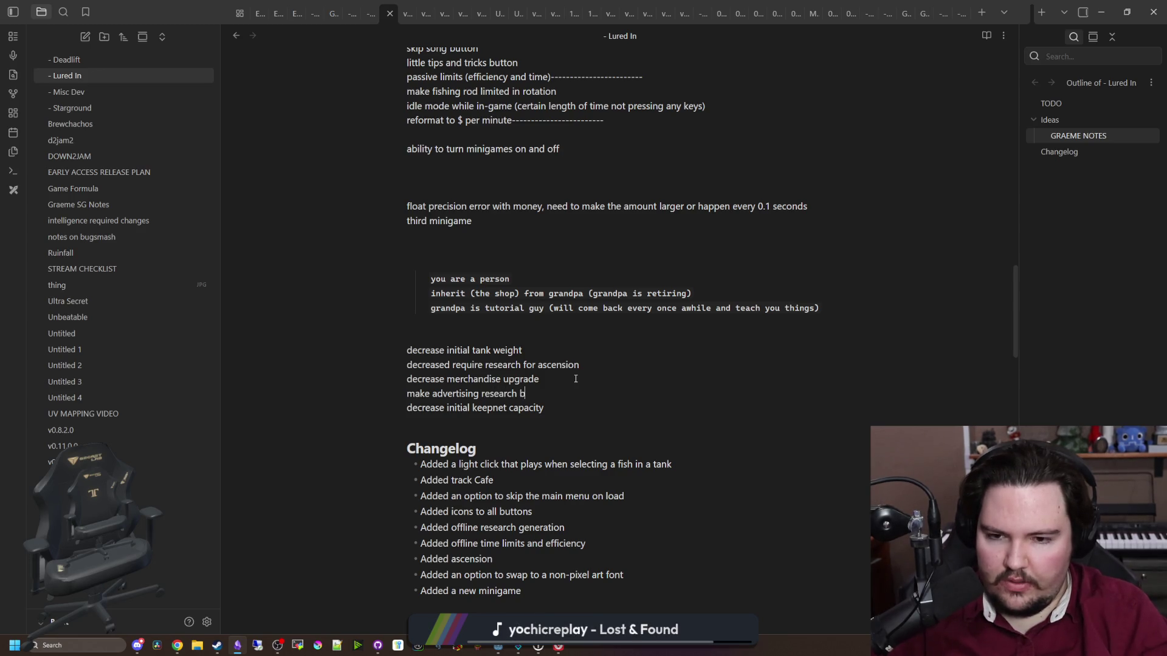
pyautogui.write('ette')
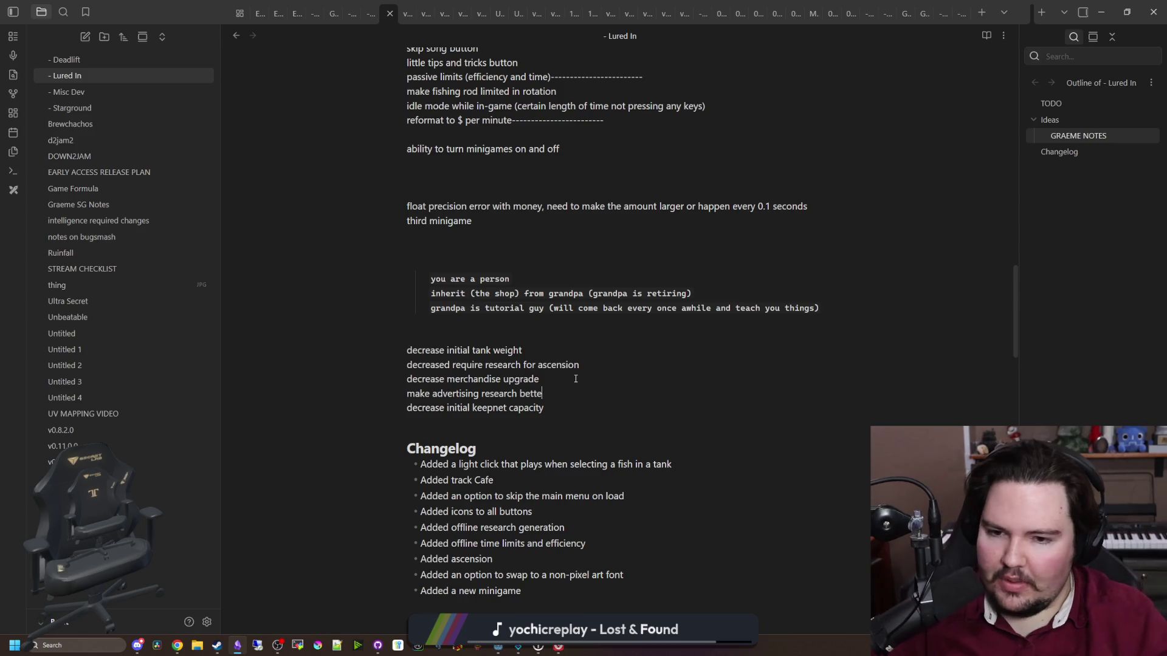
pyautogui.press('BackSpace')
pyautogui.press('BackSpace')
pyautogui.write('cheaper')
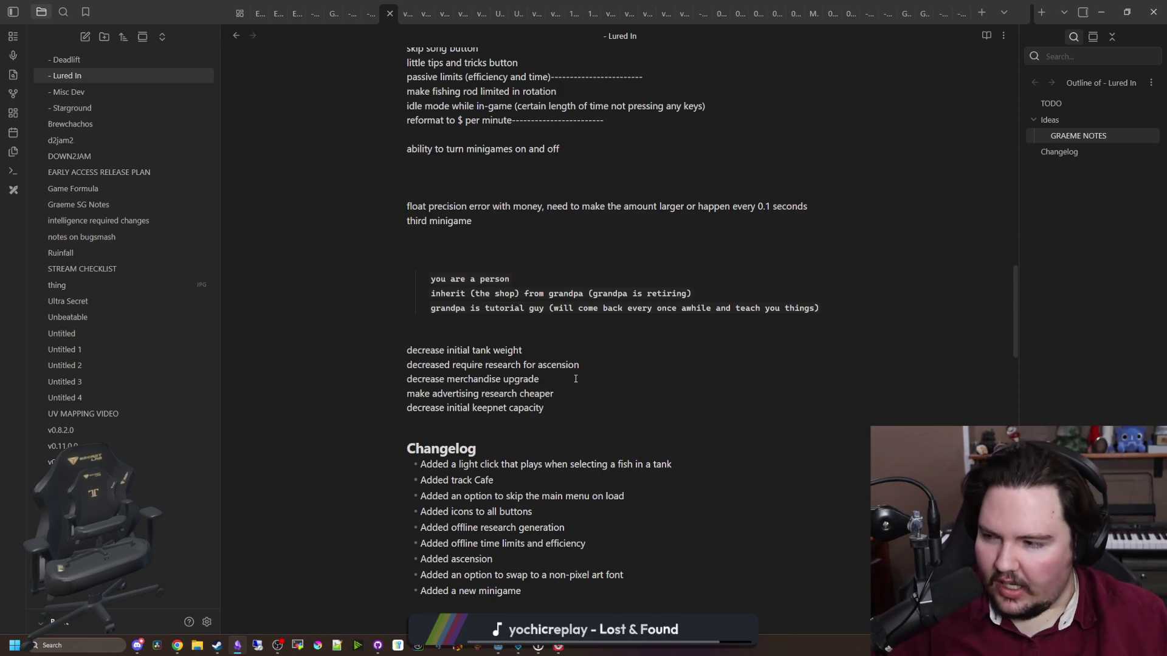
# Place the caret at the end of the 'decrease initial keepnet capacity' line.
pyautogui.click(576, 379)
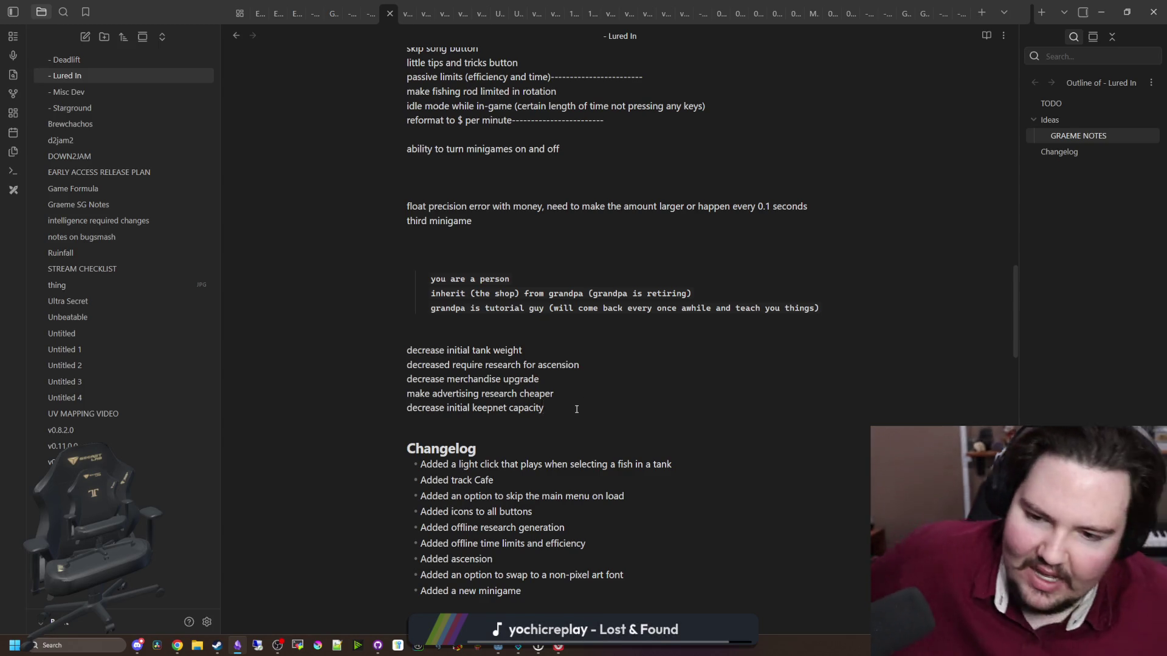
pyautogui.click(576, 409)
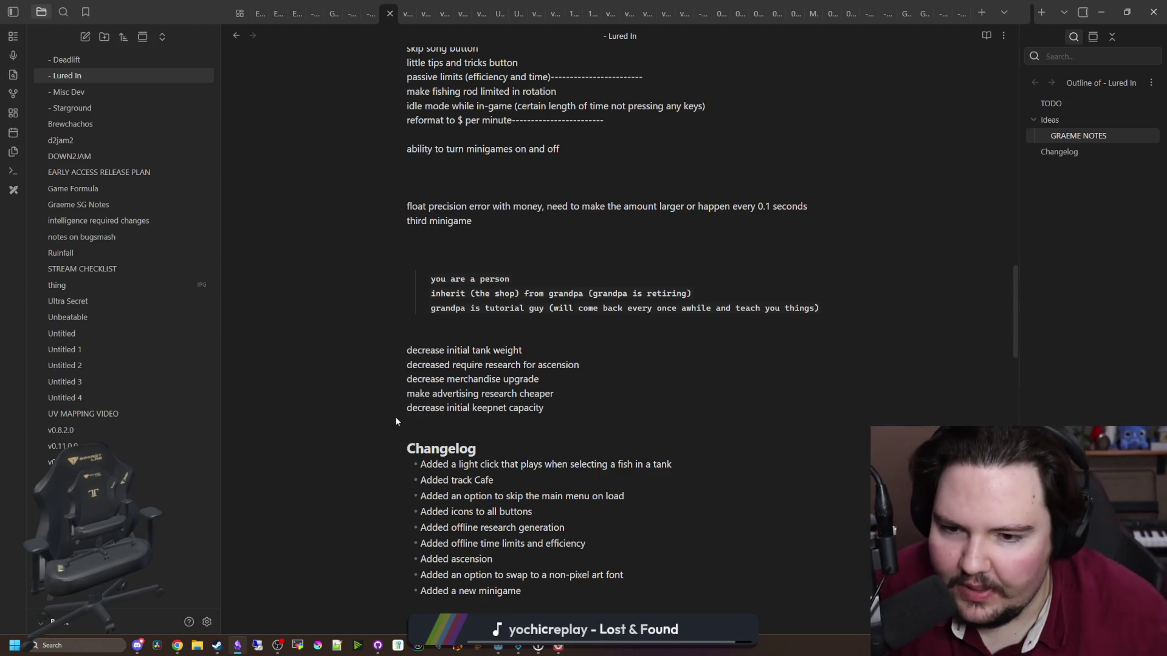
pyautogui.moveTo(395, 417); pyautogui.dragTo(396, 408)
pyautogui.click(556, 412)
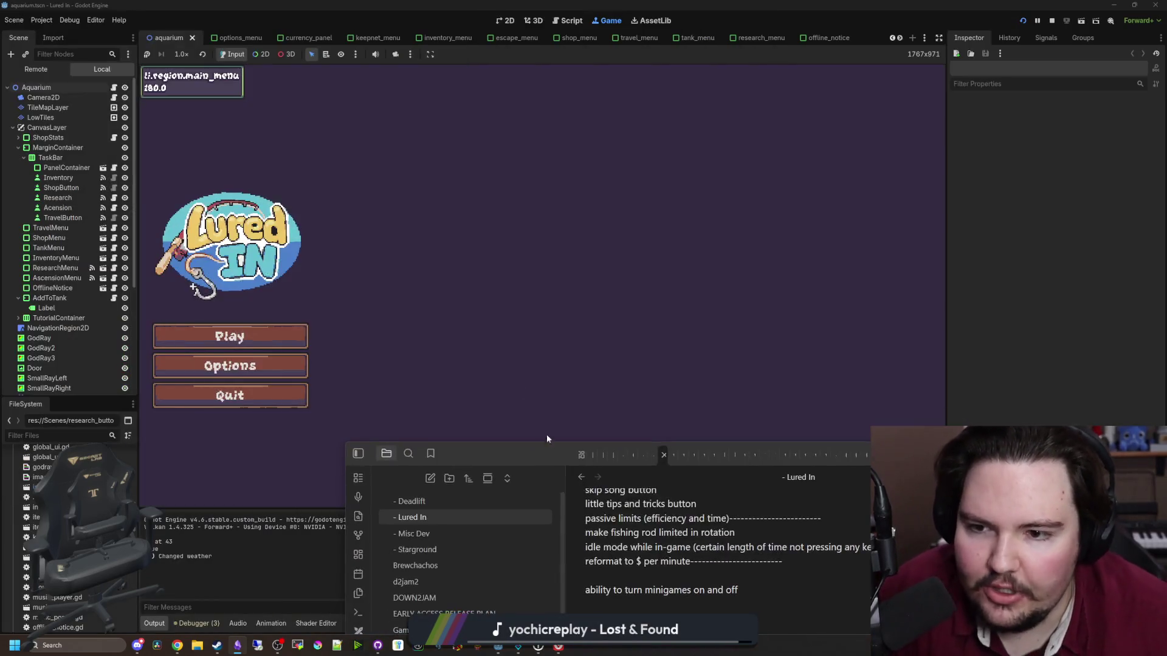
# Start the game, dismiss the Welcome Back earnings message, and open the Ascension tree.
pyautogui.click(280, 335)
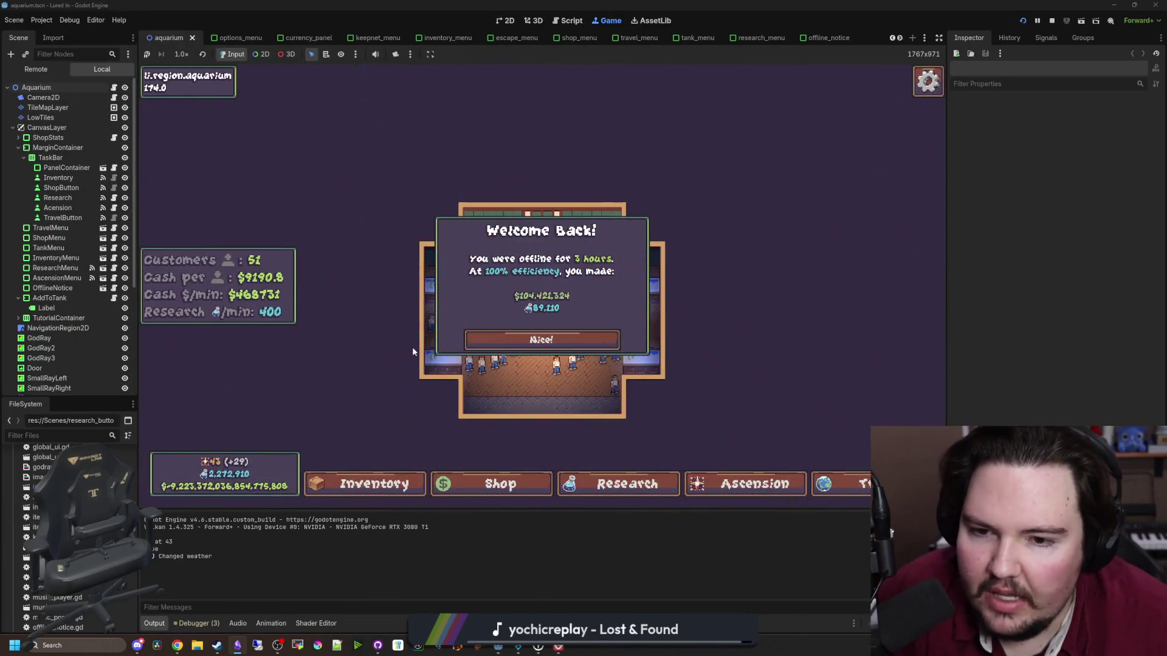
pyautogui.click(570, 333)
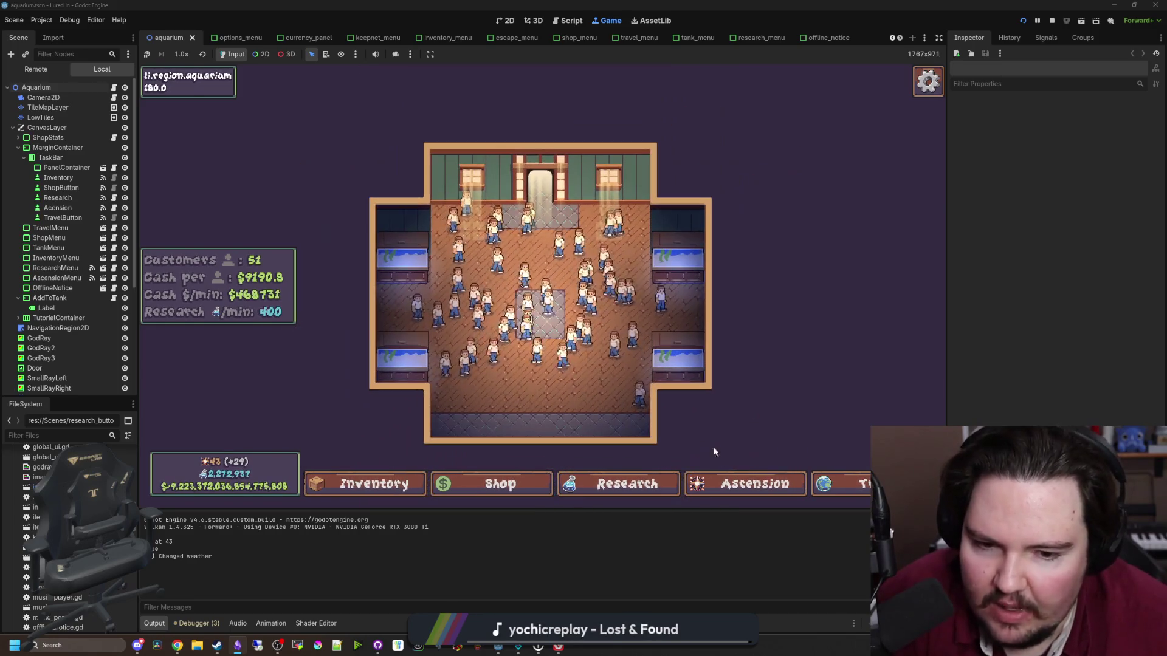
pyautogui.click(748, 484)
pyautogui.moveTo(614, 352); pyautogui.dragTo(508, 327)
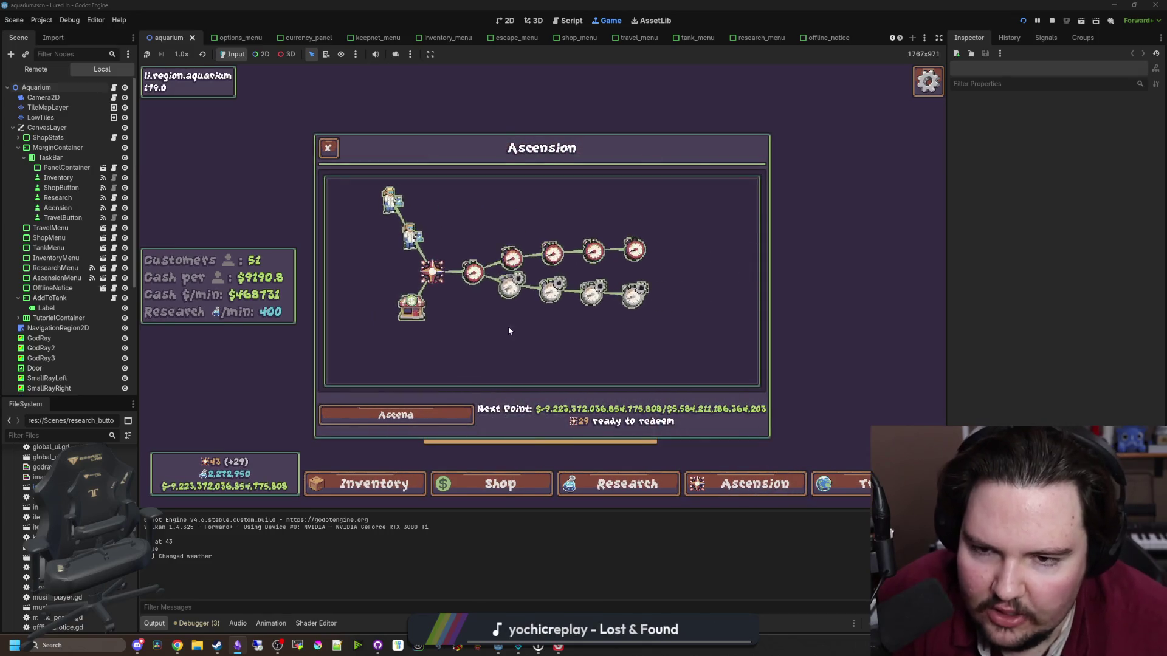
pyautogui.click(416, 314)
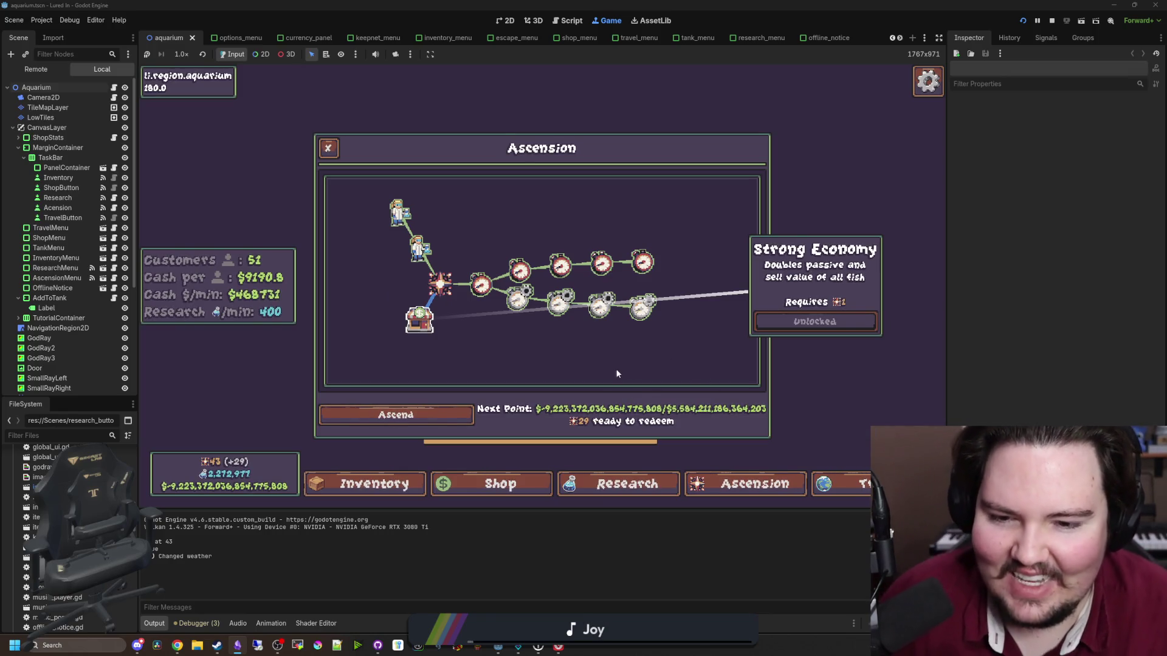
# Unlock Offline Efficiency 1 and 2 plus the chain of Offline Time Limit upgrades.
pyautogui.click(522, 309)
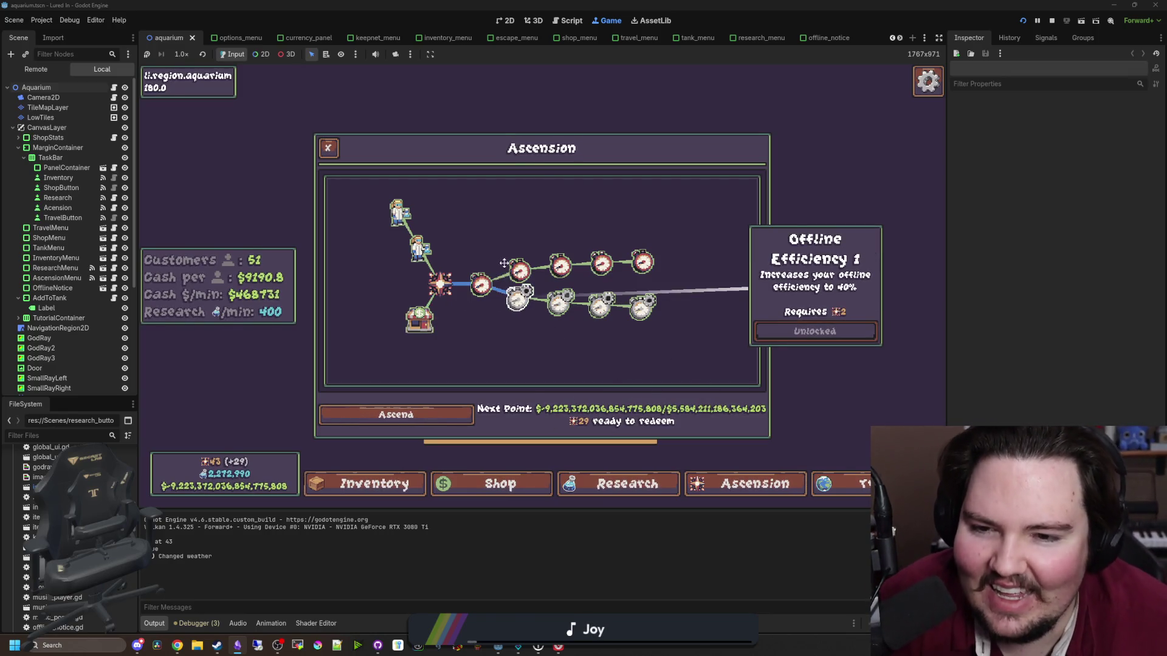
pyautogui.click(563, 310)
pyautogui.click(516, 304)
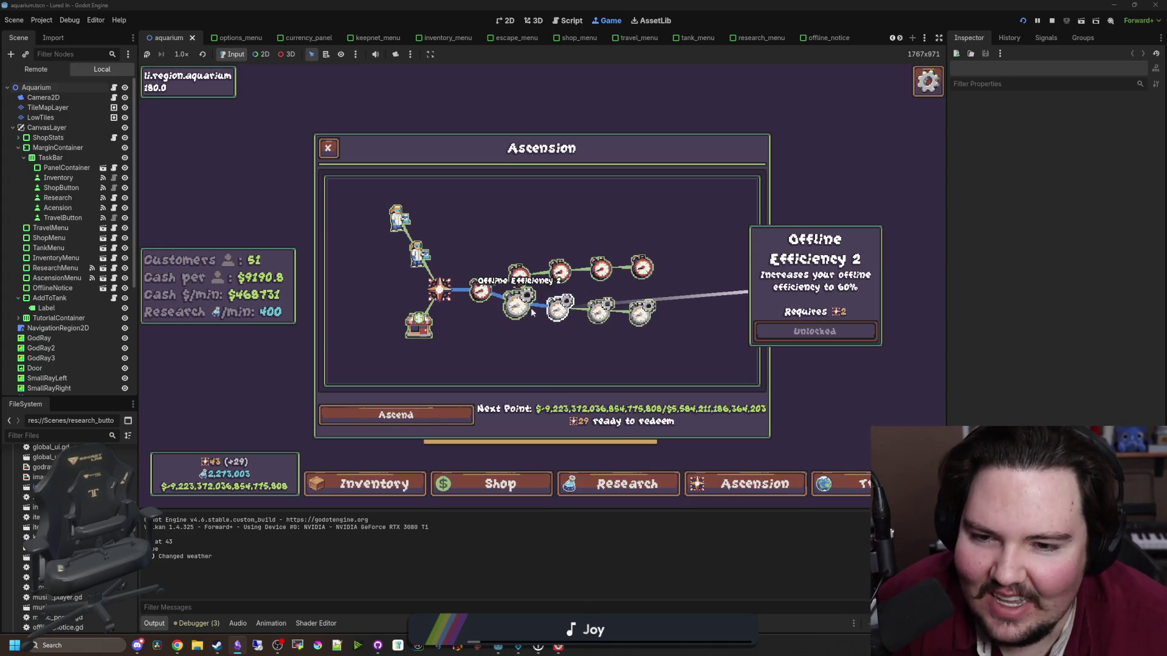
pyautogui.click(480, 291)
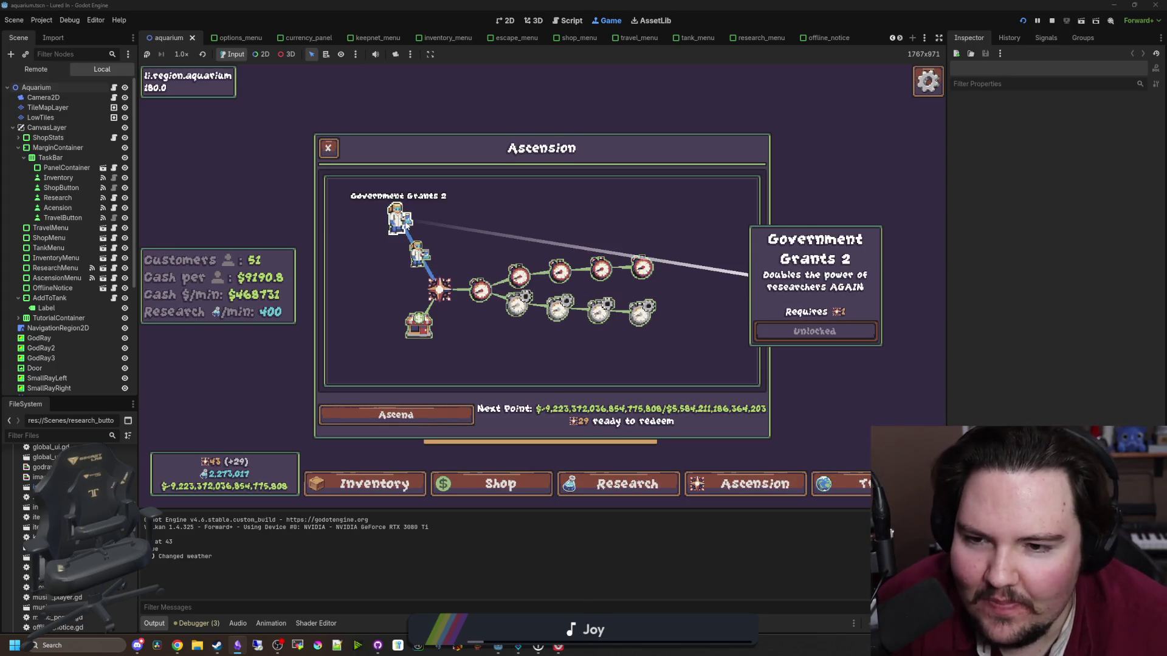
pyautogui.click(517, 275)
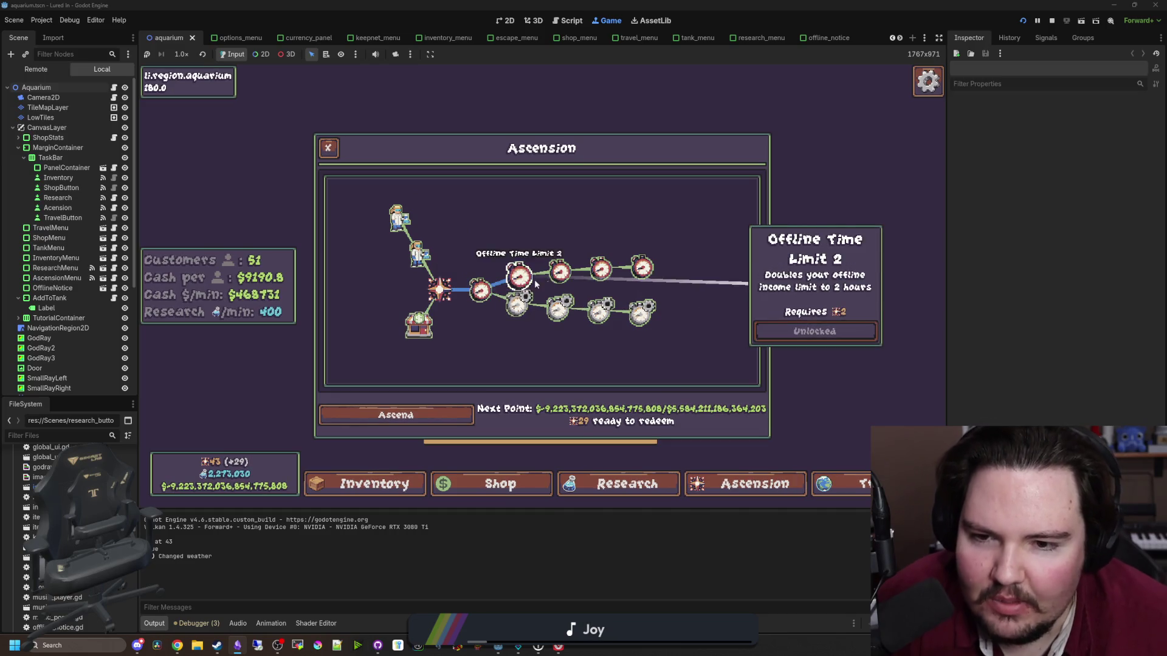
pyautogui.click(558, 271)
pyautogui.click(599, 268)
pyautogui.click(641, 267)
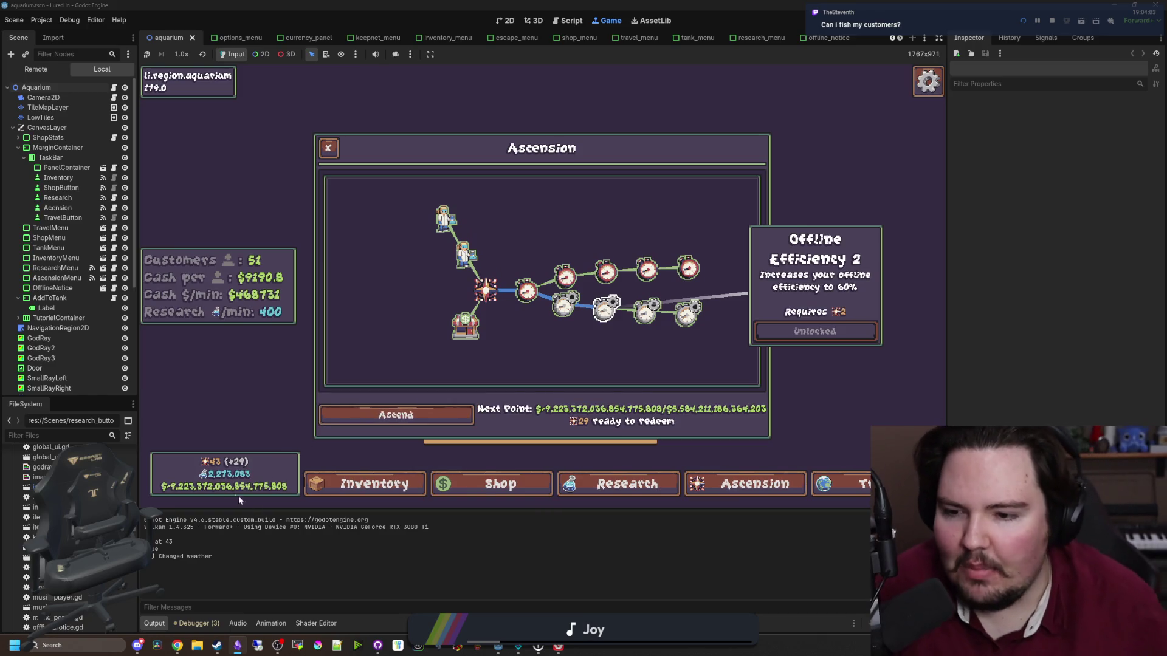
# Close Ascension and look through the Research, Shop, Inventory and Travel menus.
pyautogui.press('Escape')
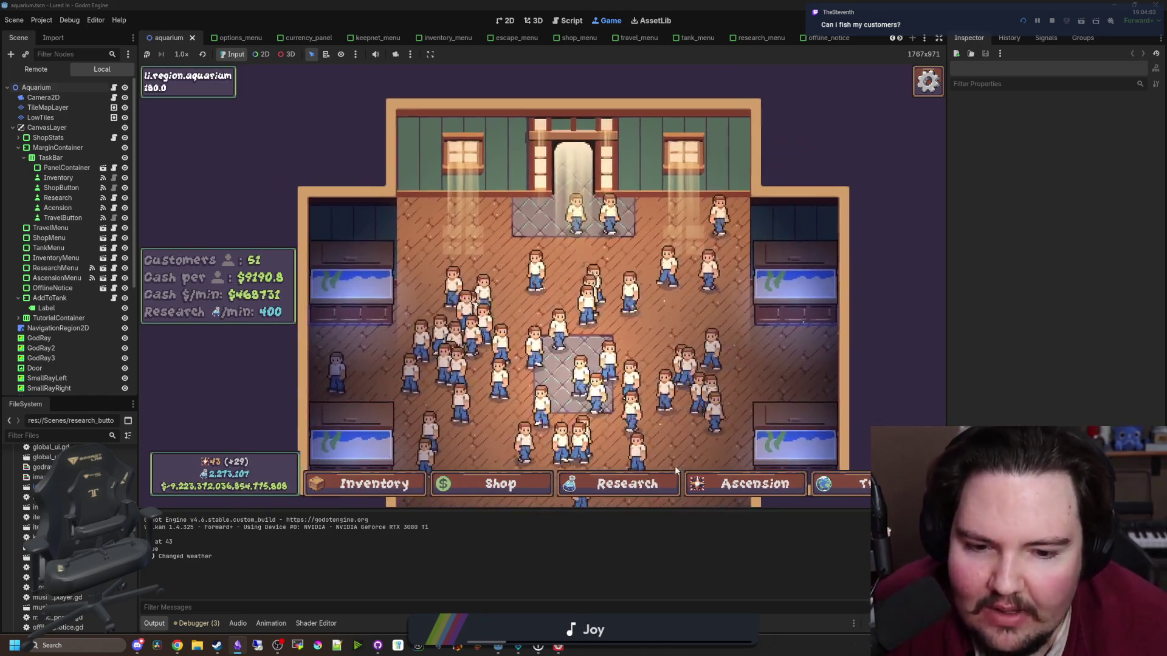
pyautogui.click(672, 479)
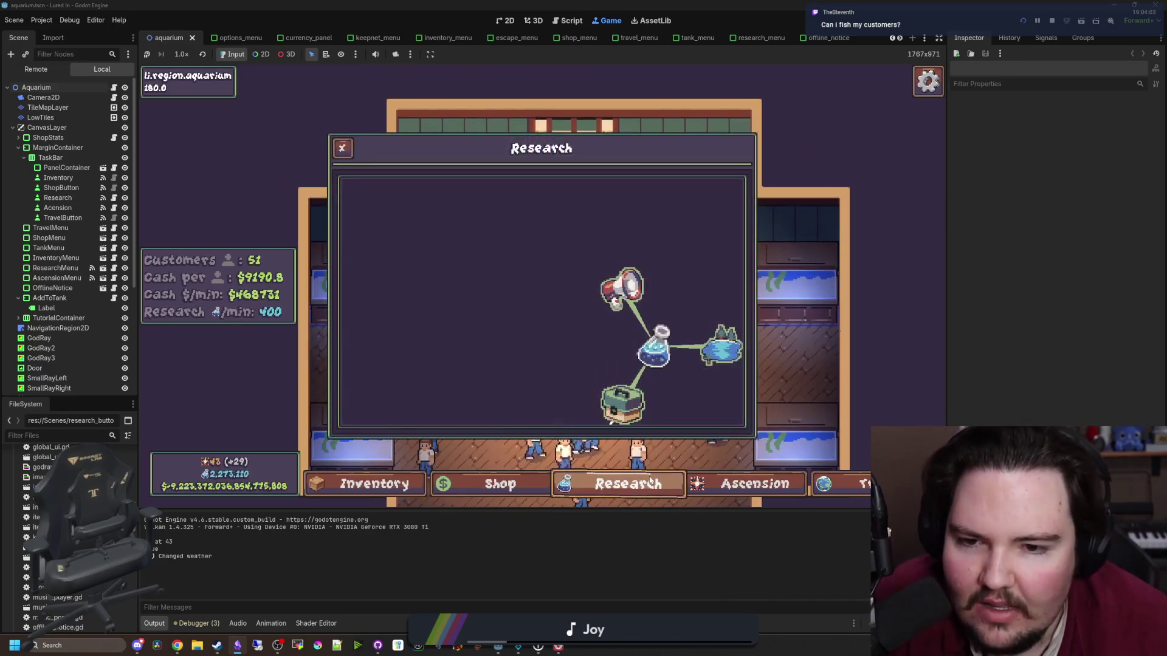
pyautogui.click(487, 490)
pyautogui.click(373, 484)
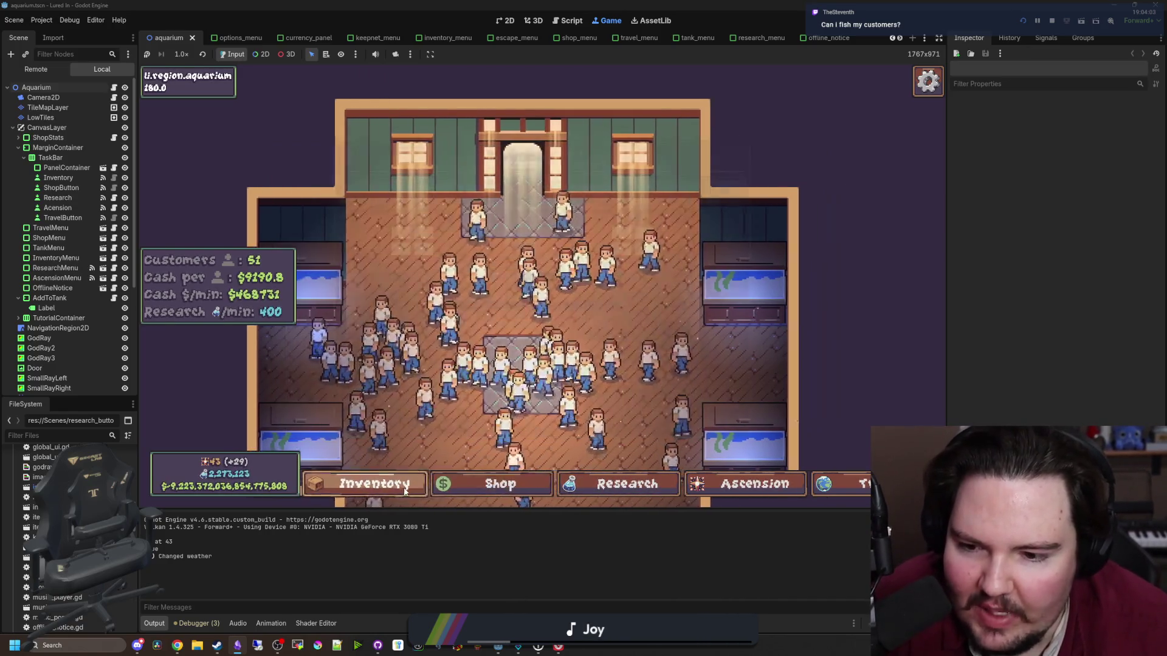
pyautogui.click(852, 480)
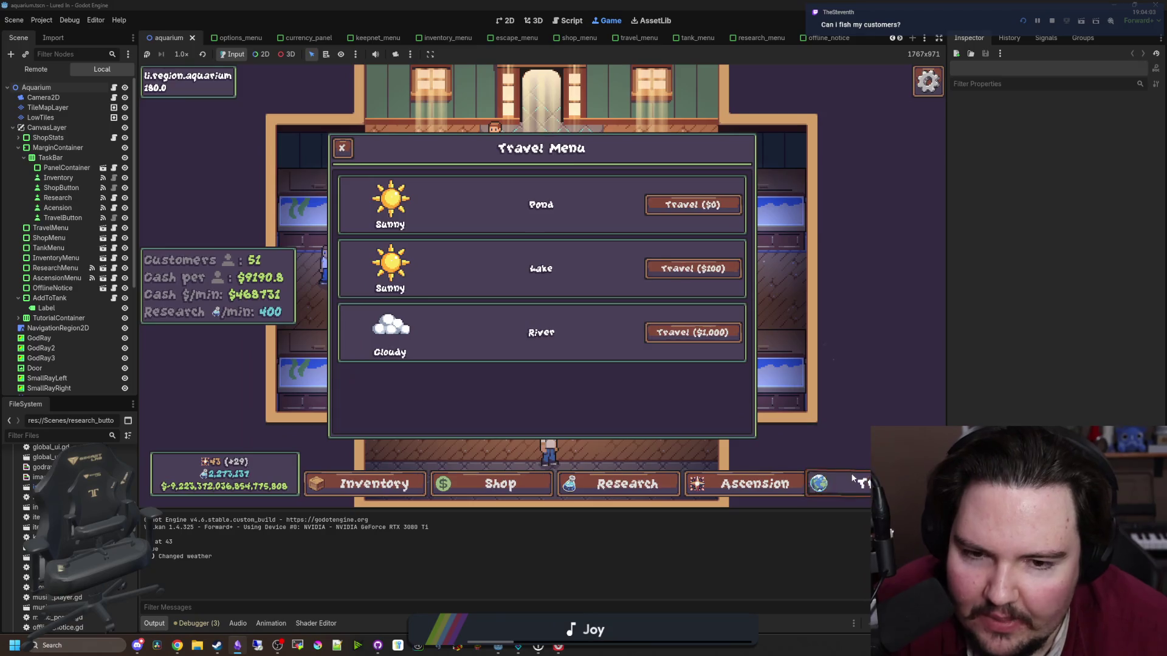
pyautogui.press('Escape')
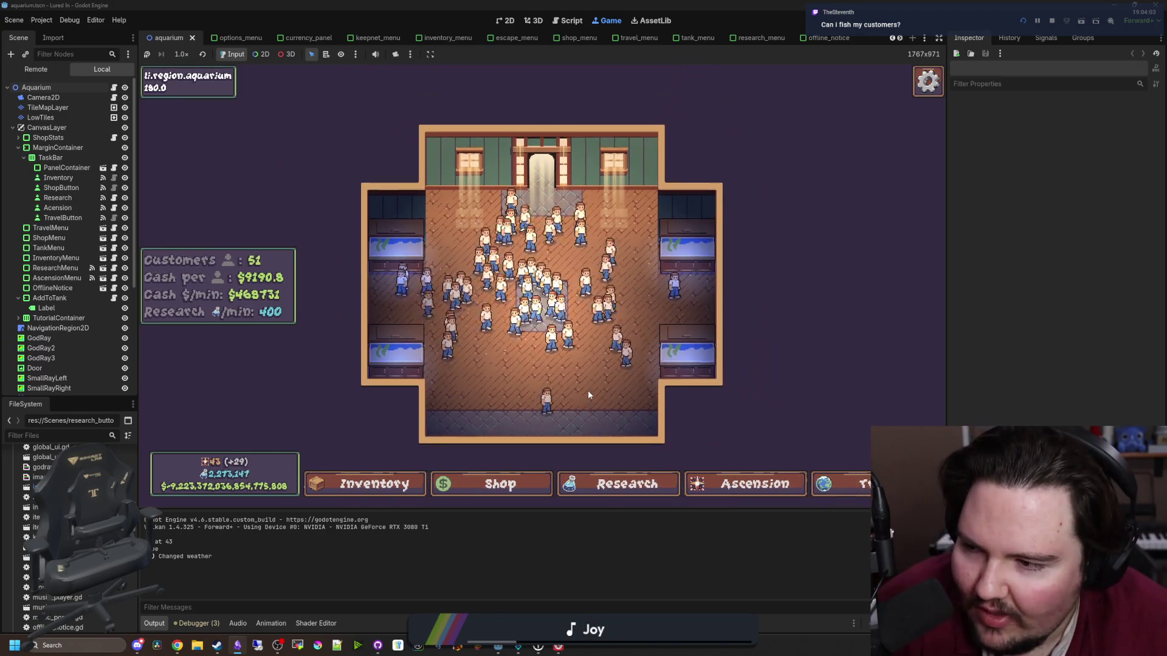
pyautogui.scroll(3, 588, 395)
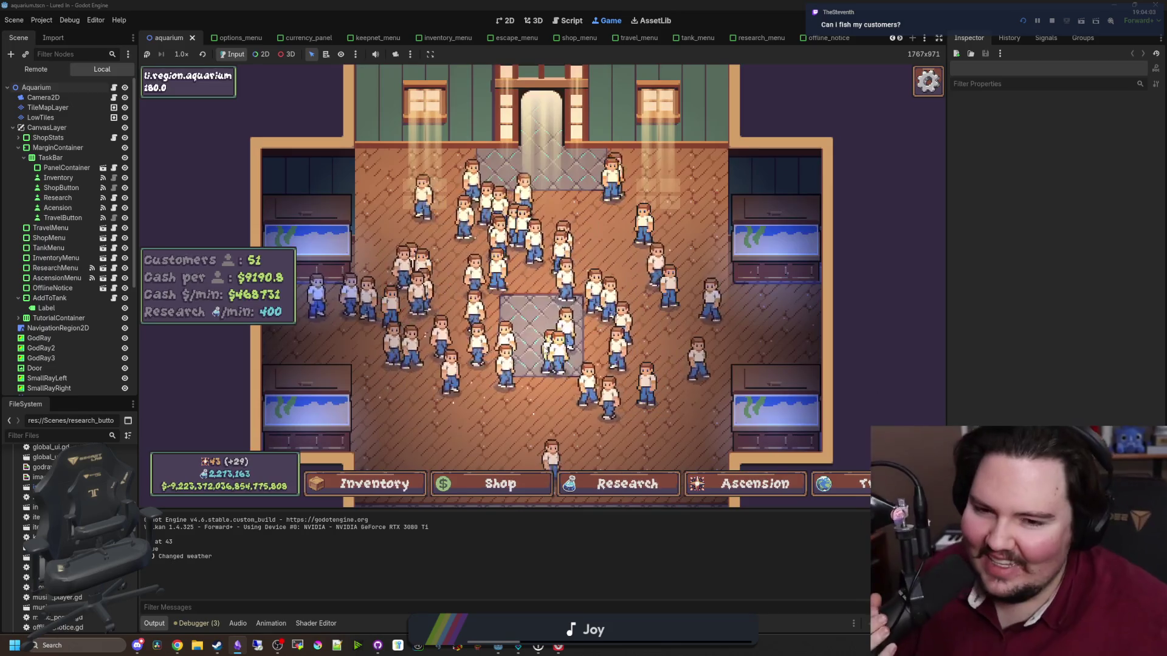
# Travel to the River for $1,000 and cast the fishing line.
pyautogui.click(850, 484)
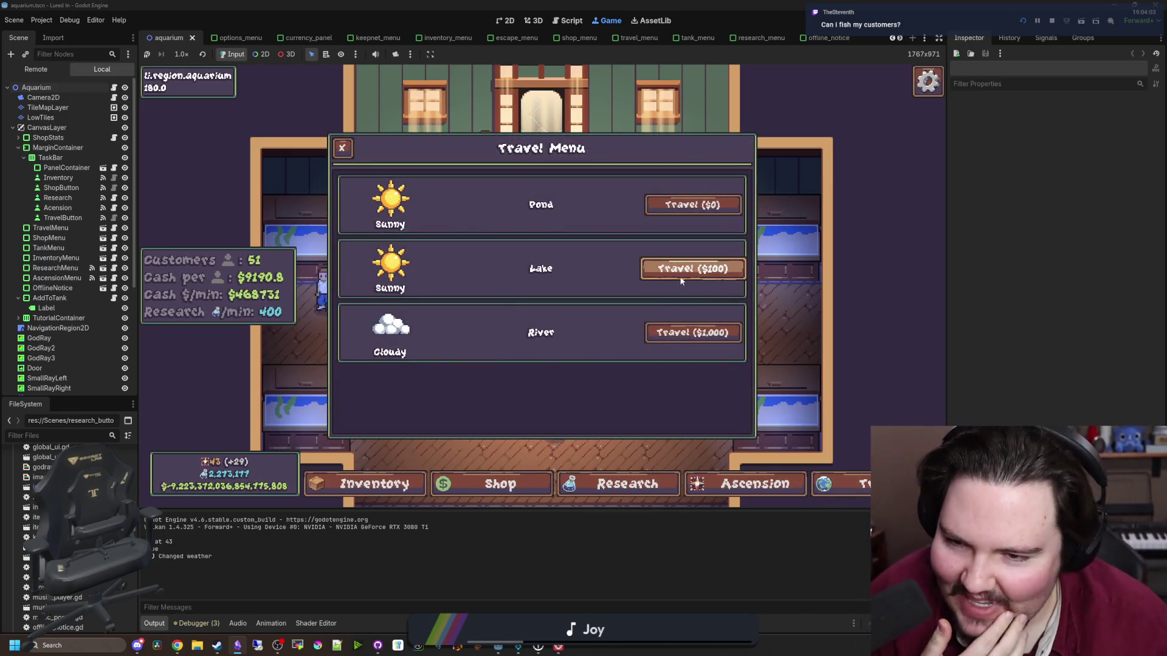
pyautogui.click(689, 334)
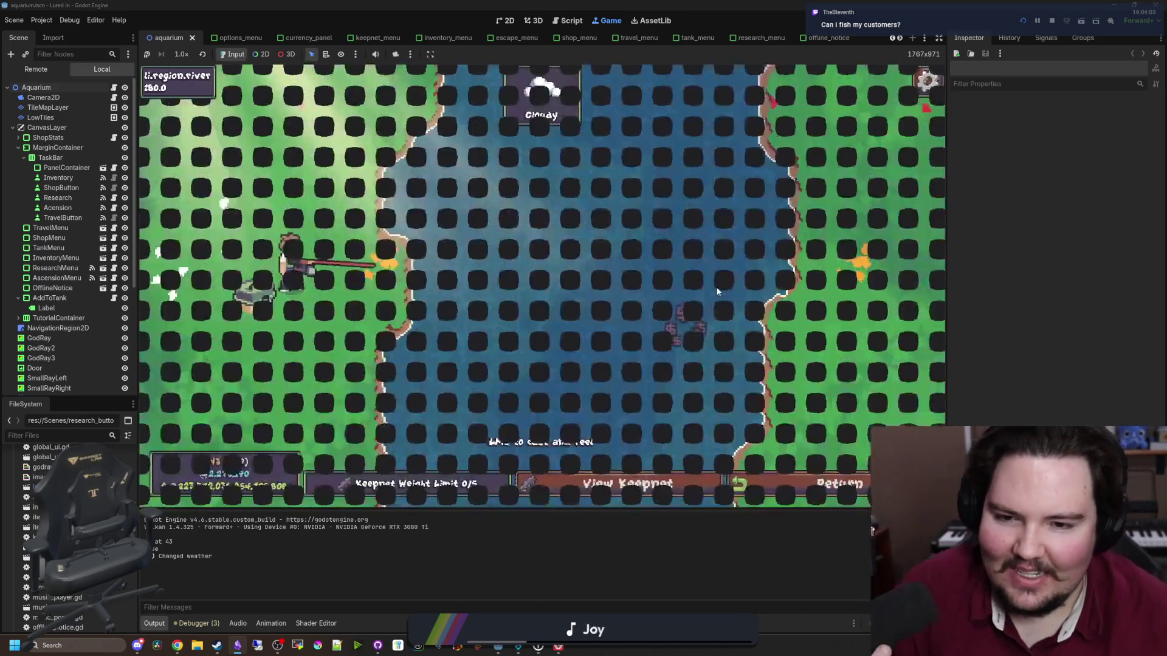
pyautogui.click(645, 205)
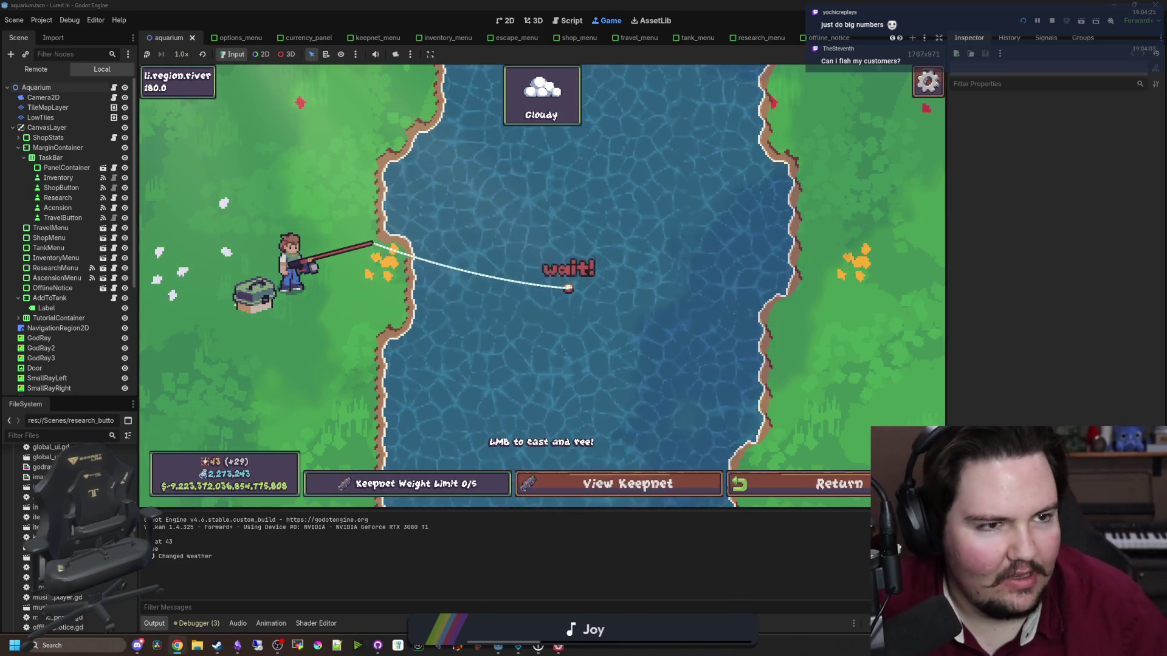
# Search Google for 'godot big numbers' and reel in the biting fish in-game.
pyautogui.write('godot big numbe')
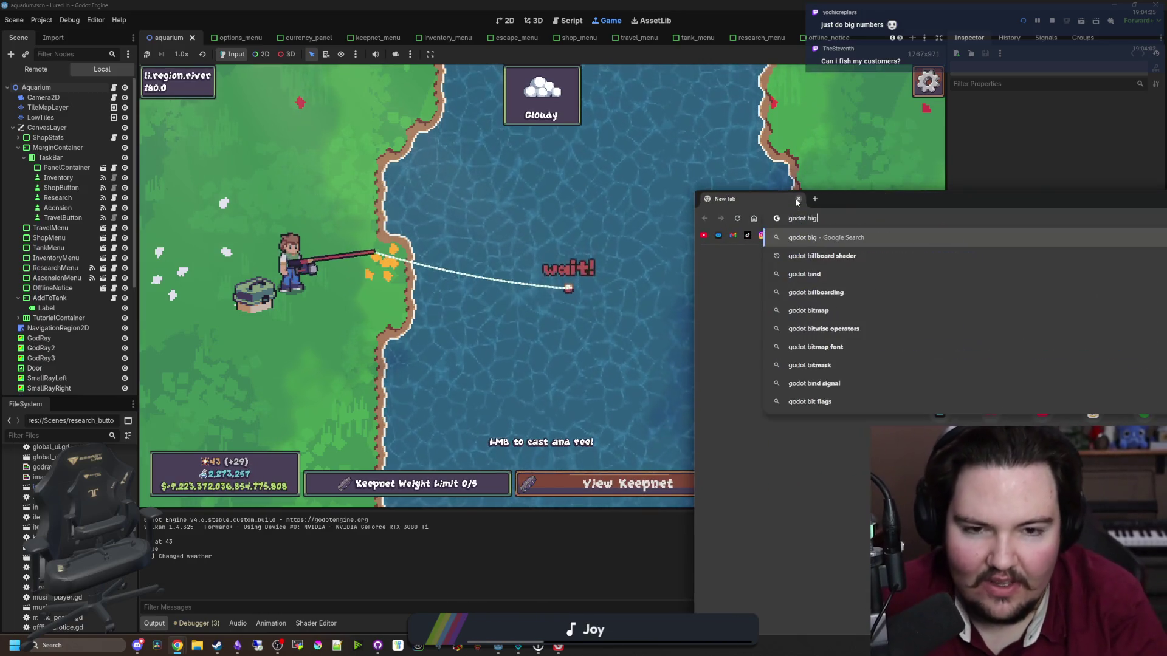
pyautogui.write('rs')
pyautogui.press('Return')
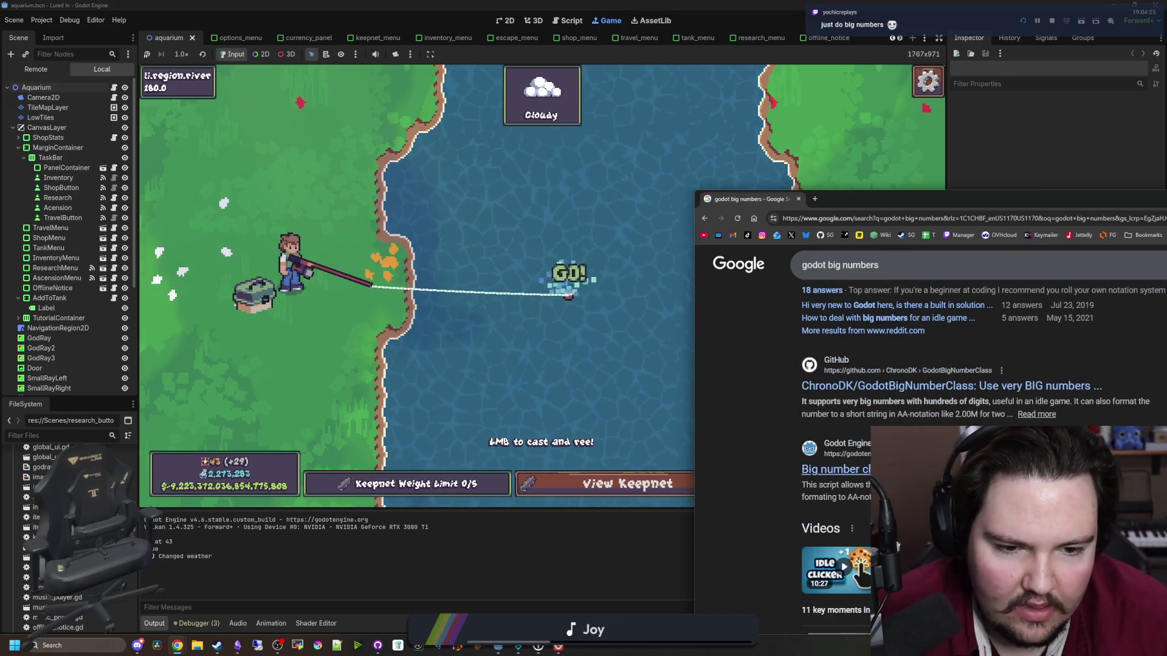
pyautogui.click(572, 320)
pyautogui.moveTo(581, 304); pyautogui.dragTo(651, 276)
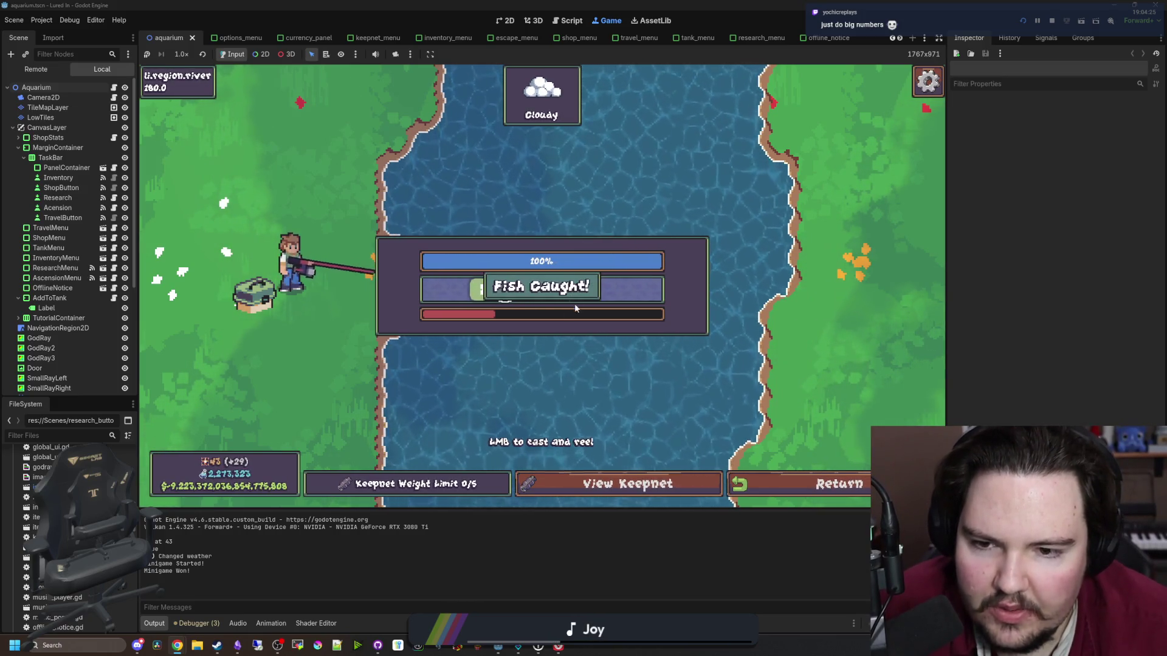
# Bring the Big number class page forward and maximize the browser window.
pyautogui.moveTo(177, 646)
pyautogui.click(245, 596)
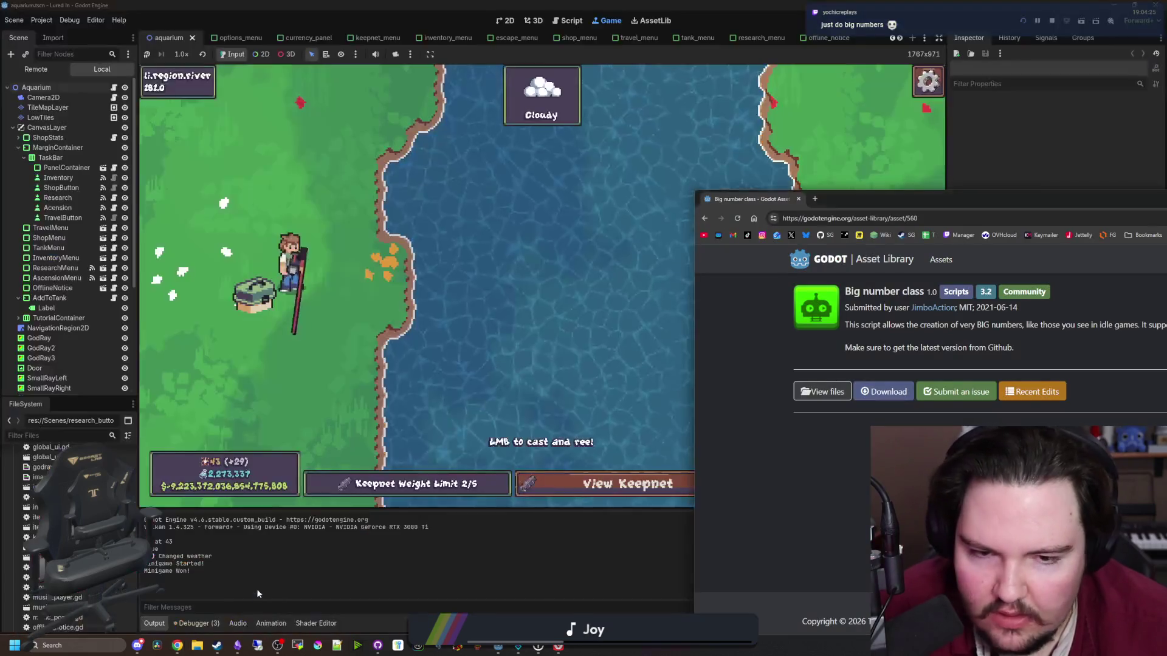
pyautogui.doubleClick(1022, 206)
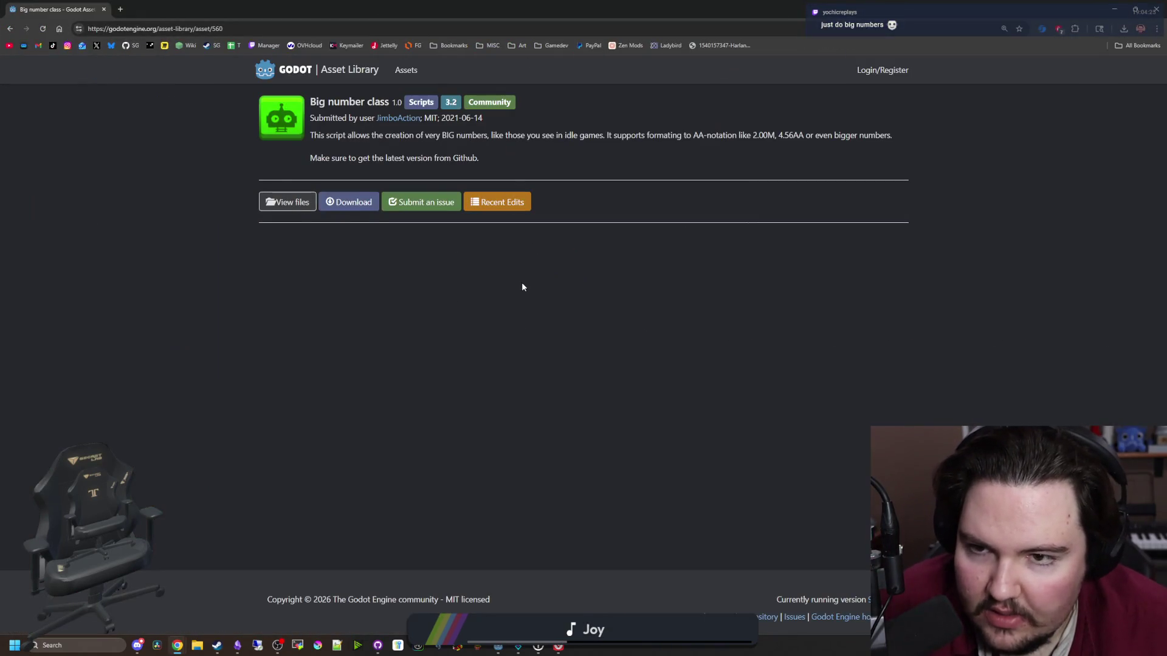
# Go back and read through the replies of the 'Can I change the integer limit?' thread.
pyautogui.hotkey('alt', 'Left')
pyautogui.scroll(-5, 188, 290)
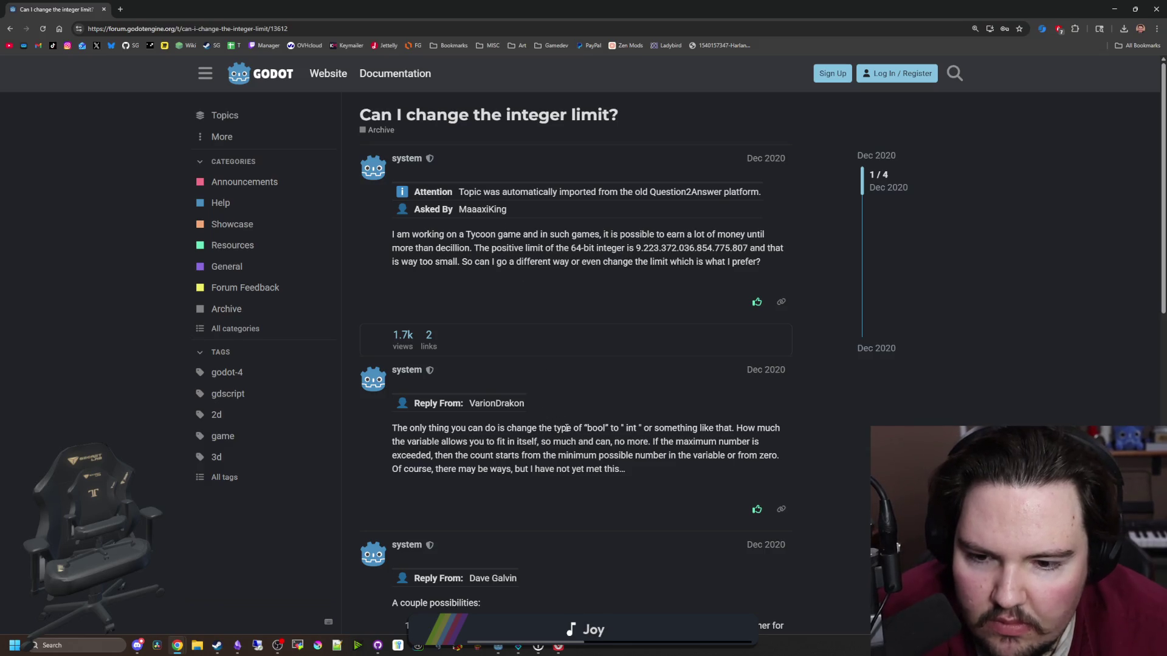
pyautogui.scroll(-3, 566, 428)
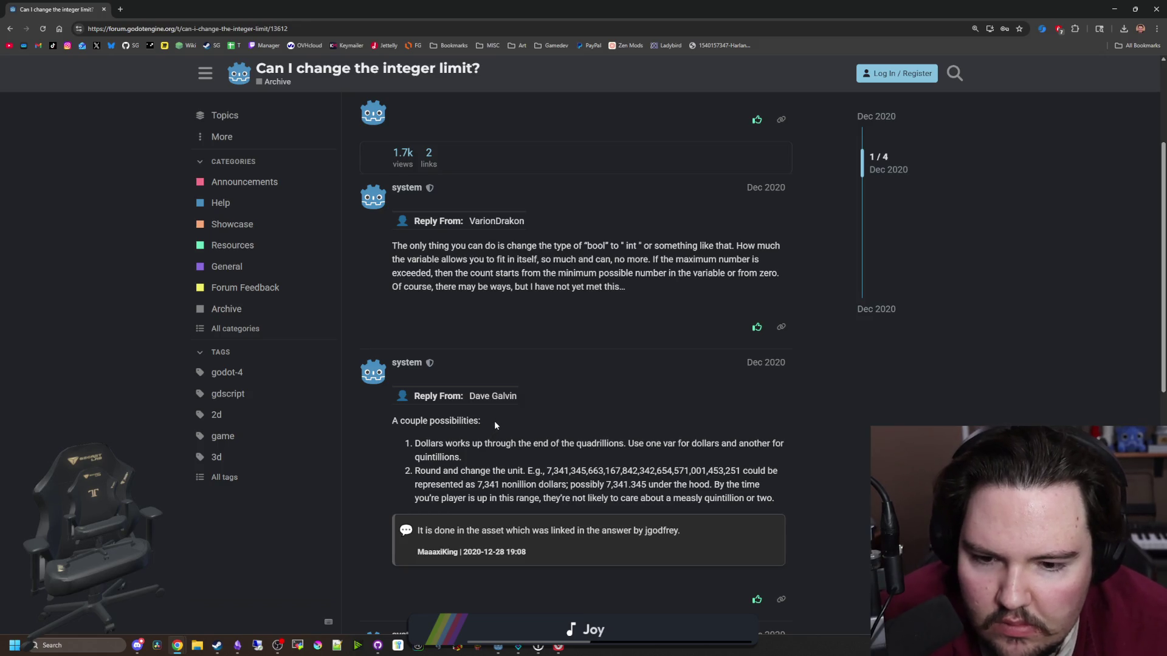
pyautogui.scroll(-1, 628, 420)
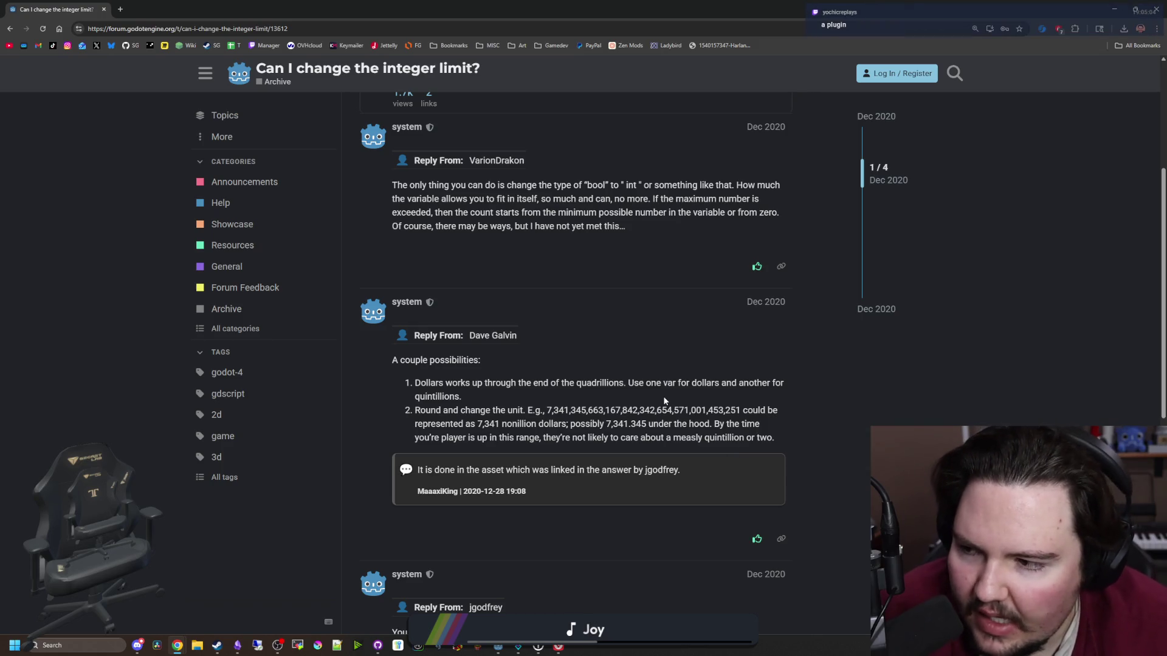
pyautogui.scroll(-3, 664, 401)
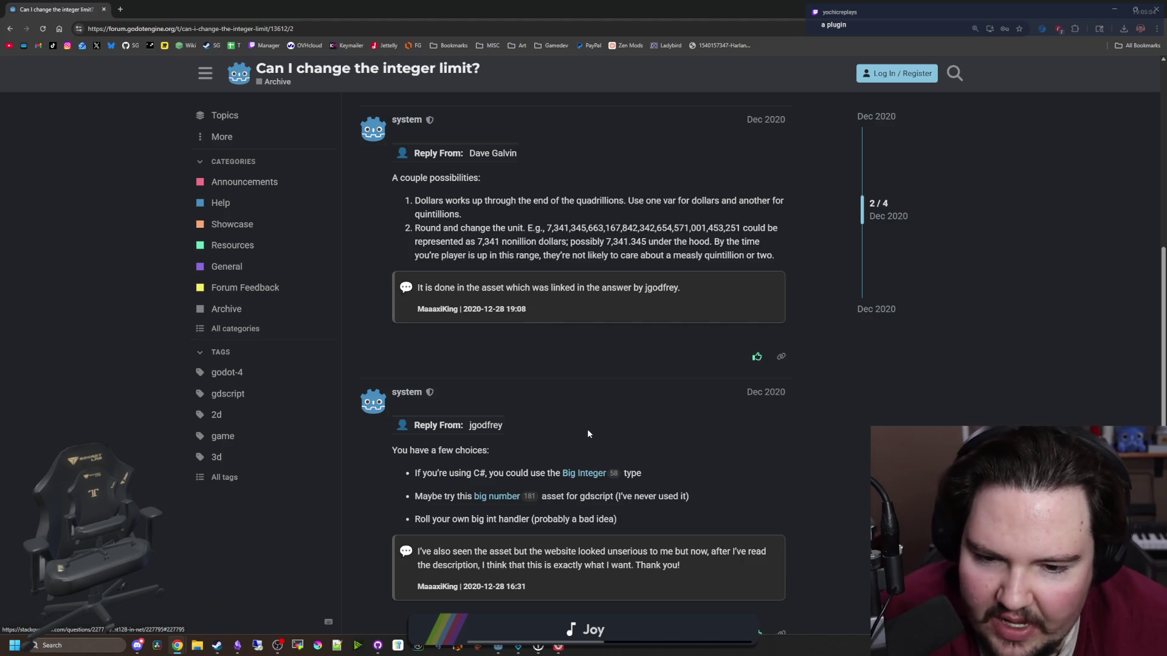
pyautogui.scroll(-2, 583, 426)
# Preview the linked big number asset in a new tab, close it, and return to the thread's top.
pyautogui.middleClick(502, 375)
pyautogui.click(204, 10)
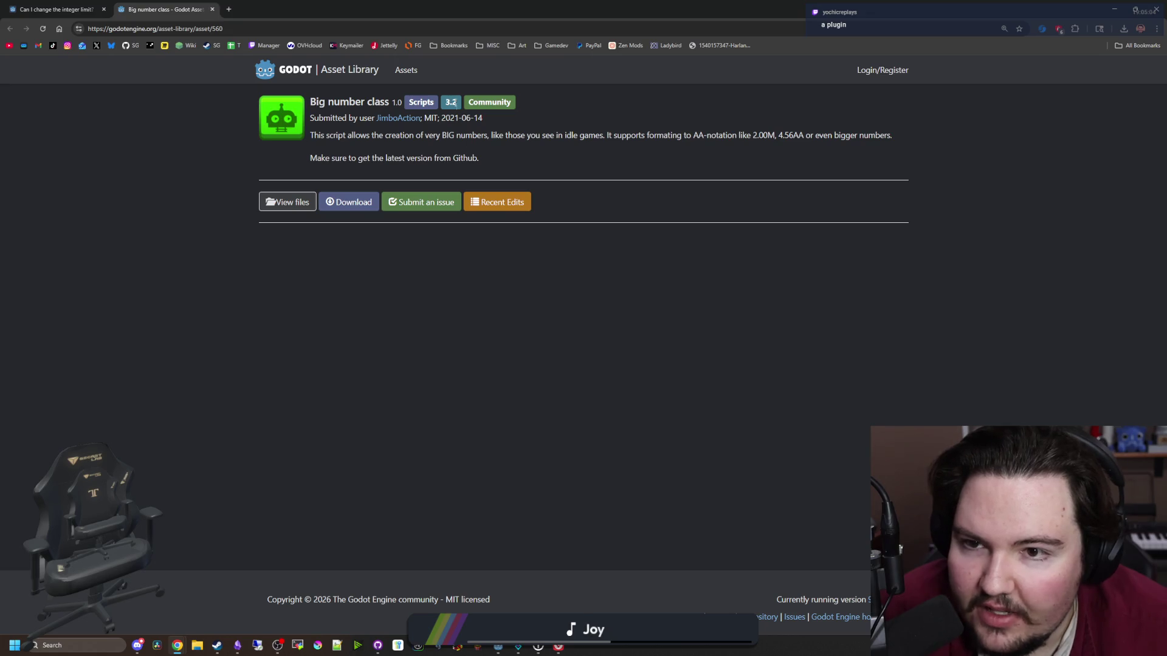
pyautogui.hotkey('ctrl', 'w')
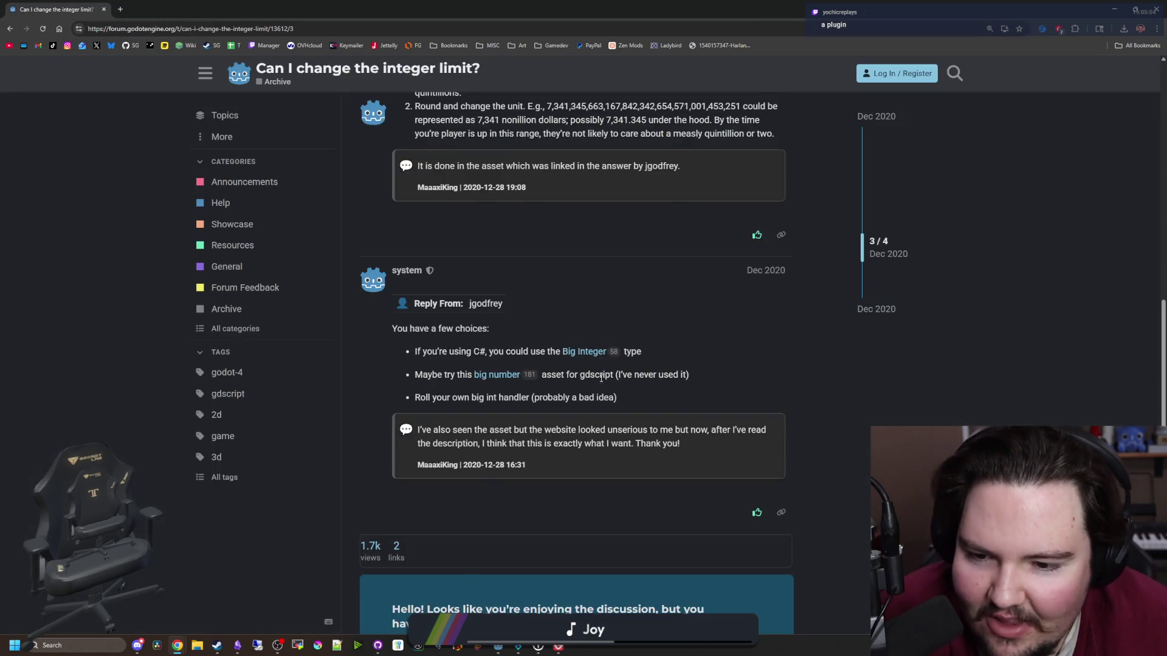
pyautogui.press('Home')
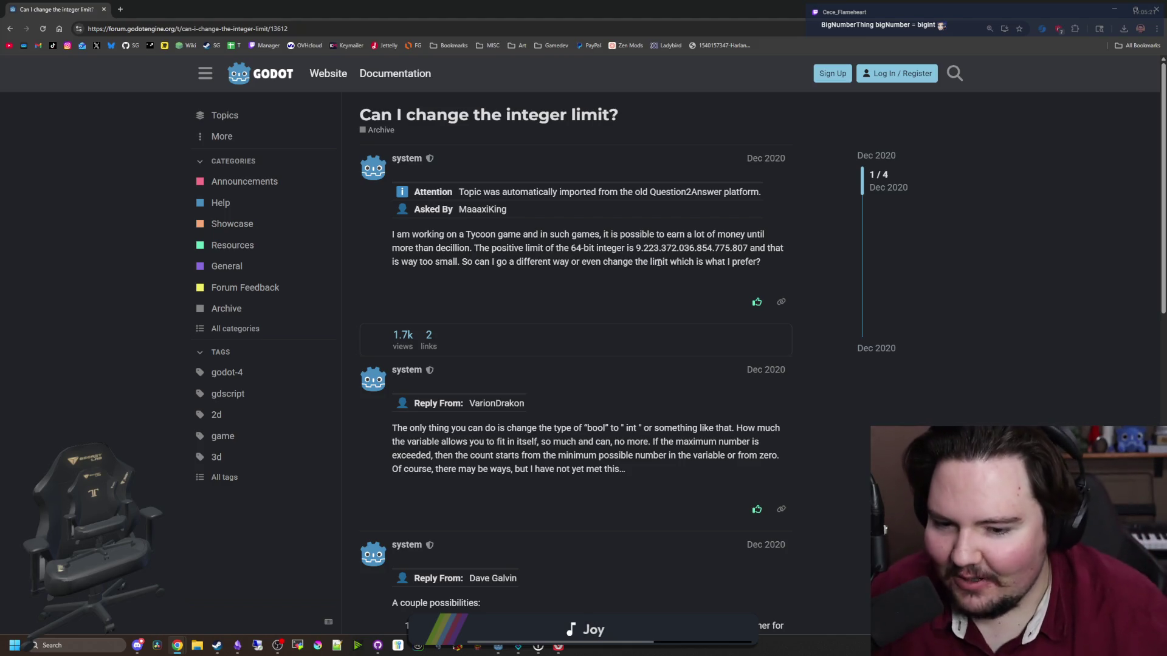
pyautogui.click(76, 648)
# Launch Calculator over the forum page and enter 9,223,372,036,854,775,807.
pyautogui.write('calculator')
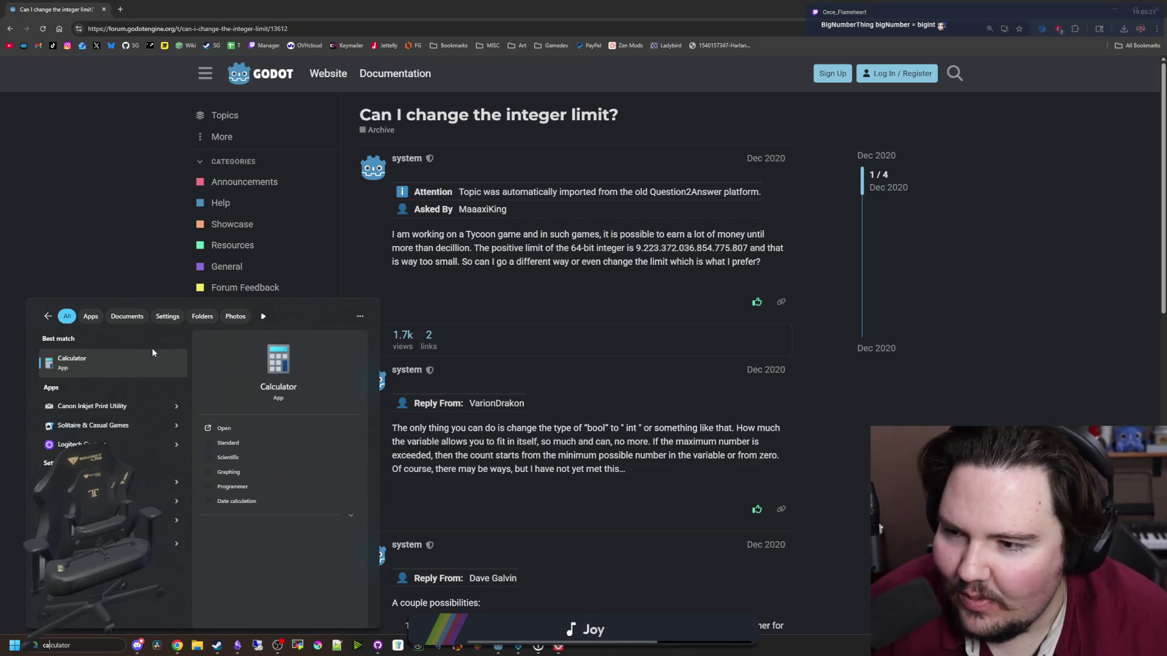
pyautogui.click(107, 362)
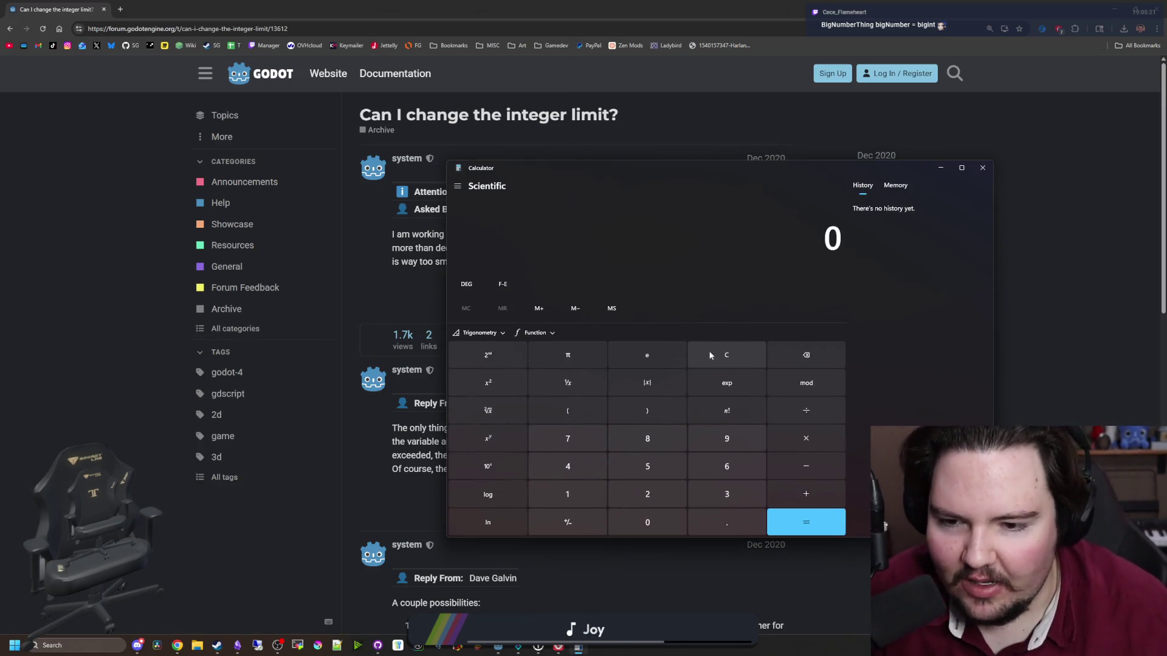
pyautogui.moveTo(779, 169)
pyautogui.mouseDown()
pyautogui.moveTo(628, 553)
pyautogui.moveTo(666, 231)
pyautogui.moveTo(701, 358)
pyautogui.moveTo(713, 312)
pyautogui.mouseUp()
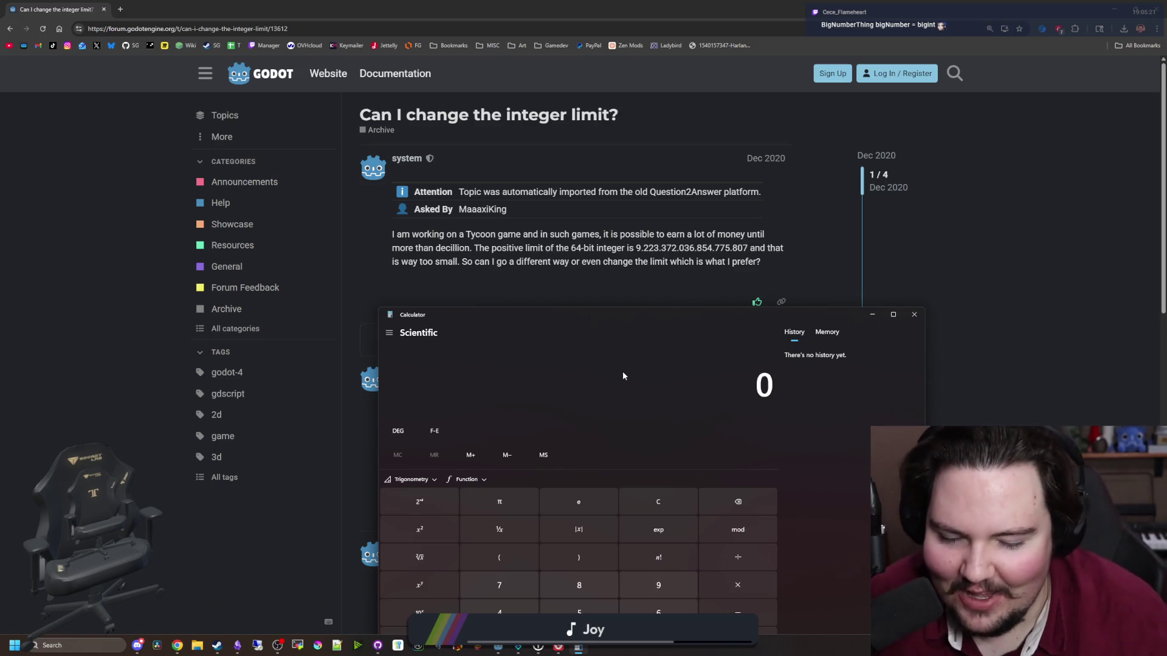
pyautogui.write('9,223,372,')
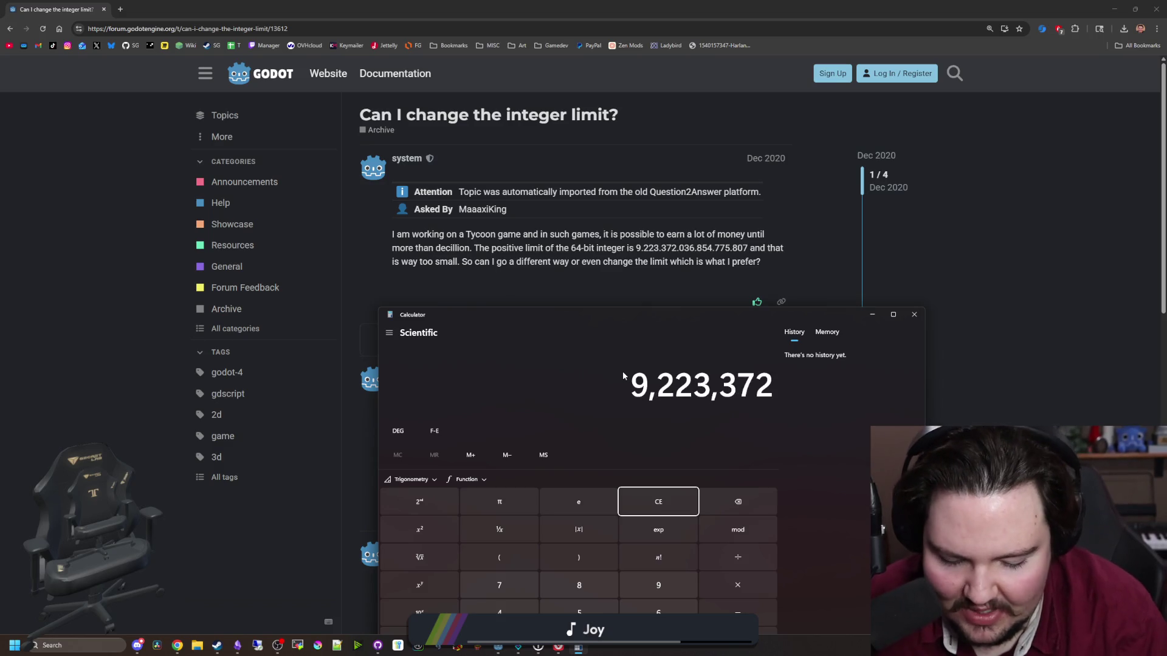
pyautogui.write('036,')
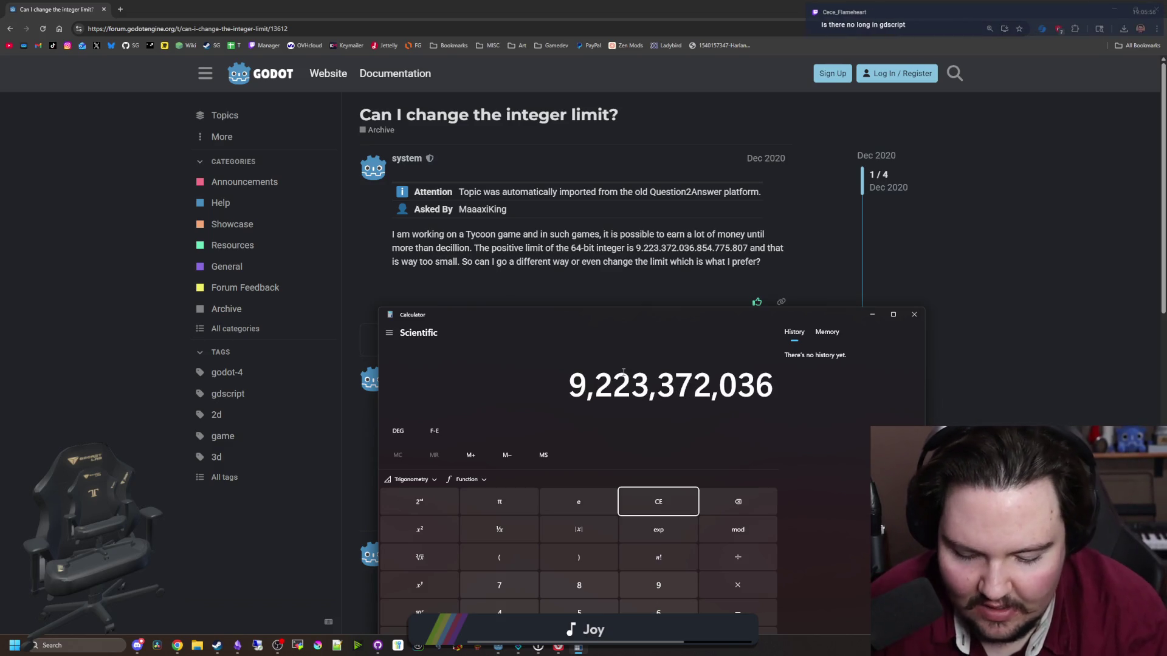
pyautogui.write('854,7')
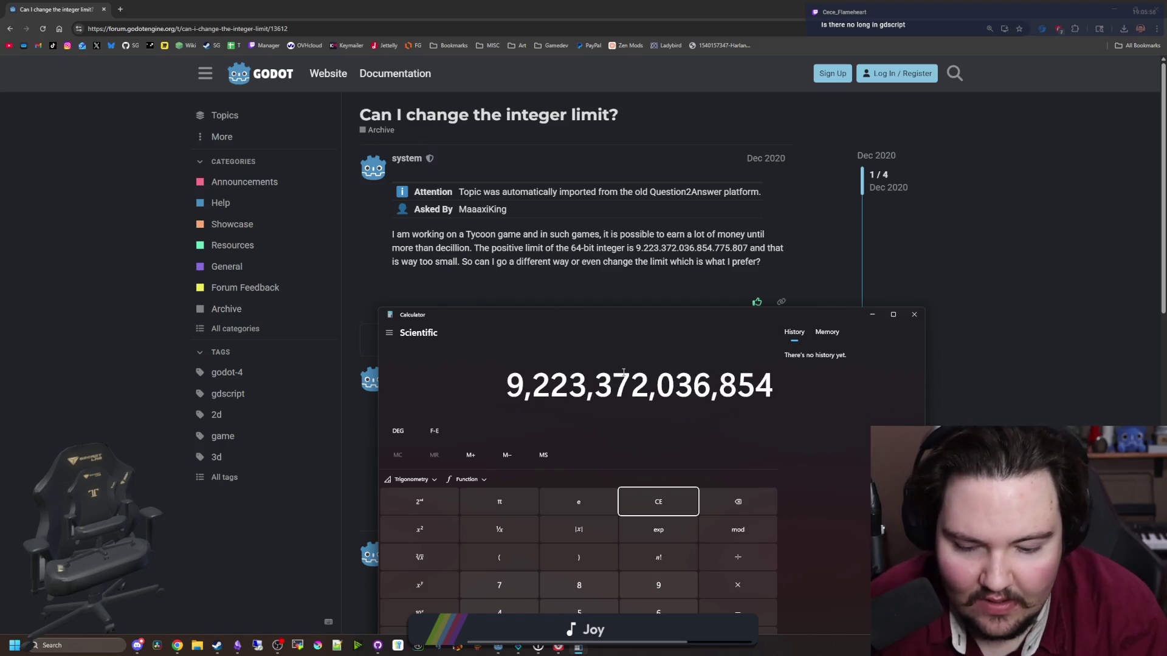
pyautogui.write('75,807')
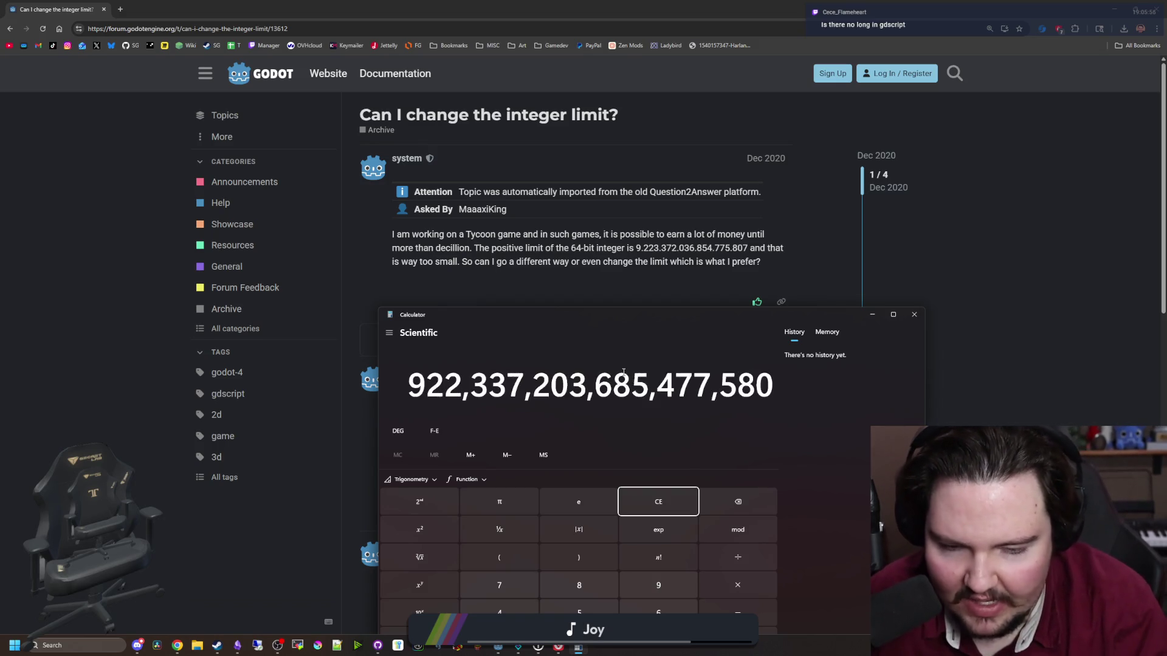
# Multiply the number by itself to get 8.5070591730234615847396907784233e+37.
pyautogui.doubleClick(632, 386)
pyautogui.click(657, 387)
pyautogui.moveTo(772, 382); pyautogui.dragTo(381, 380)
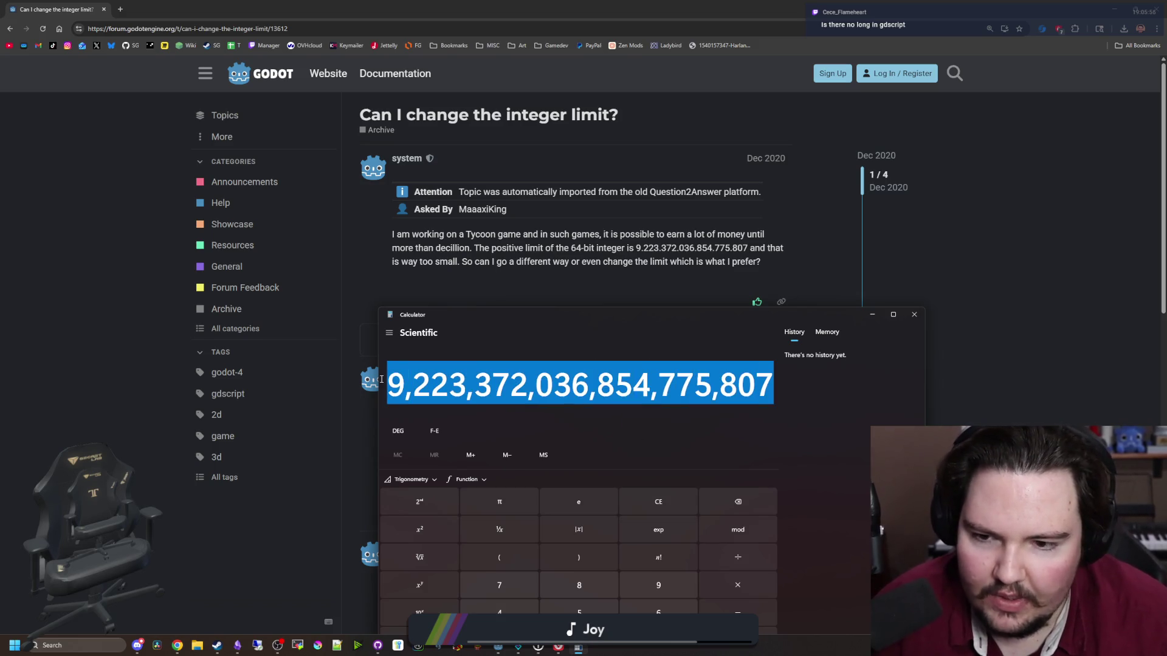
pyautogui.click(587, 350)
pyautogui.press('*')
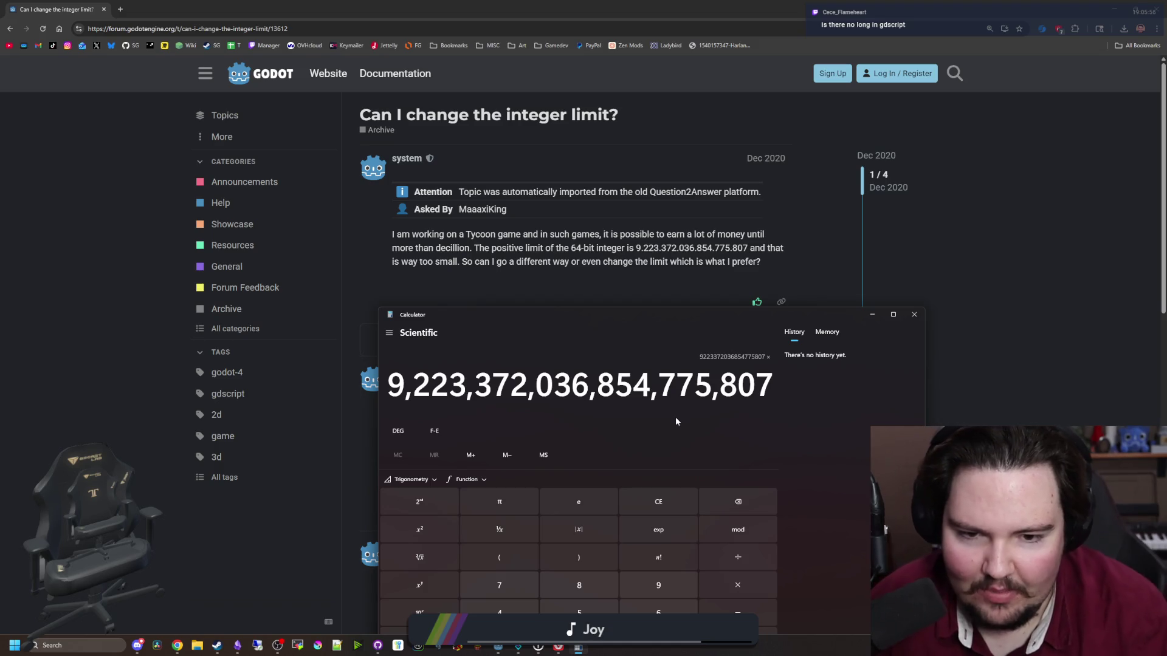
pyautogui.moveTo(754, 314); pyautogui.dragTo(732, 148)
pyautogui.click(715, 513)
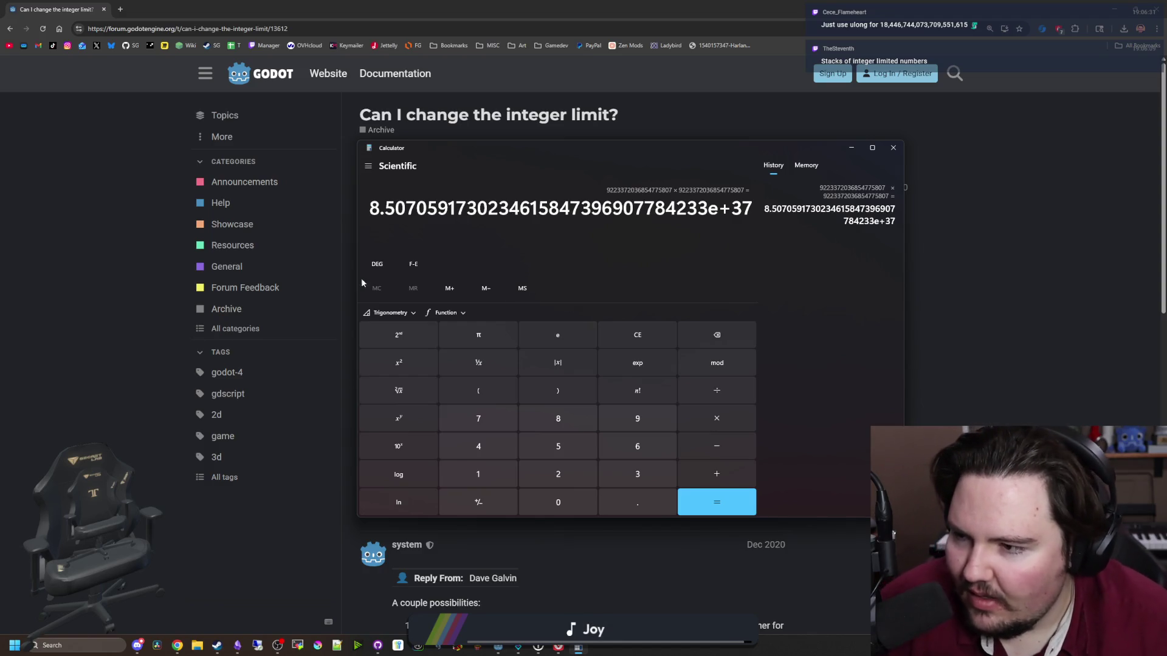
pyautogui.click(258, 485)
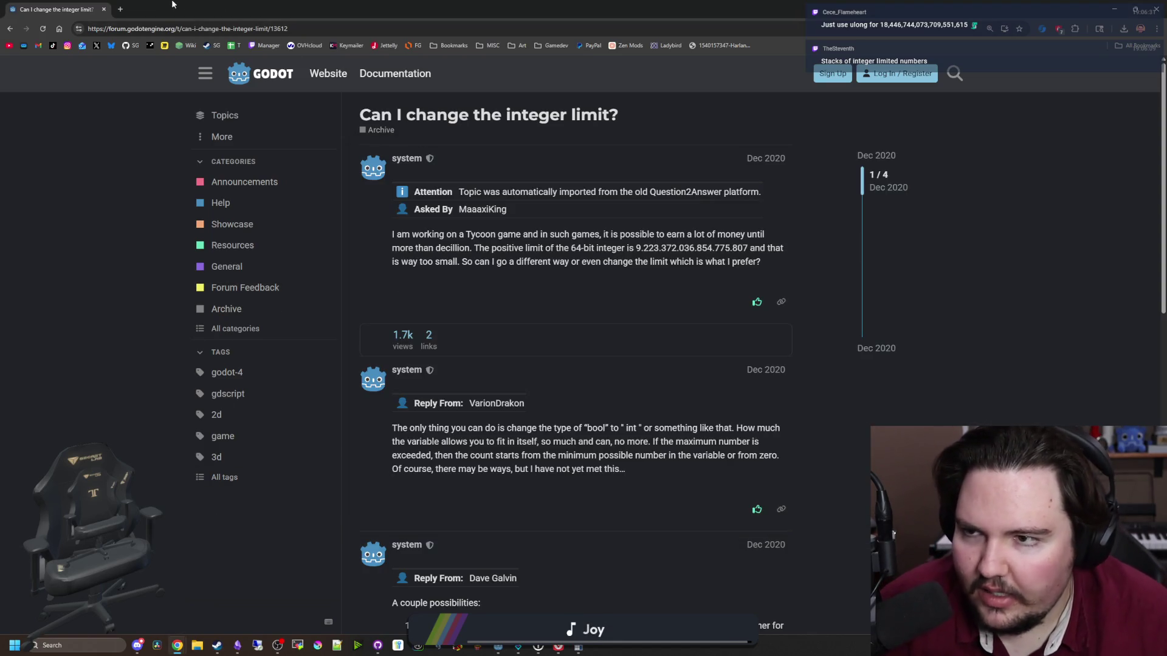
# Search 'godot long' in a new browser tab and skim the results.
pyautogui.click(120, 9)
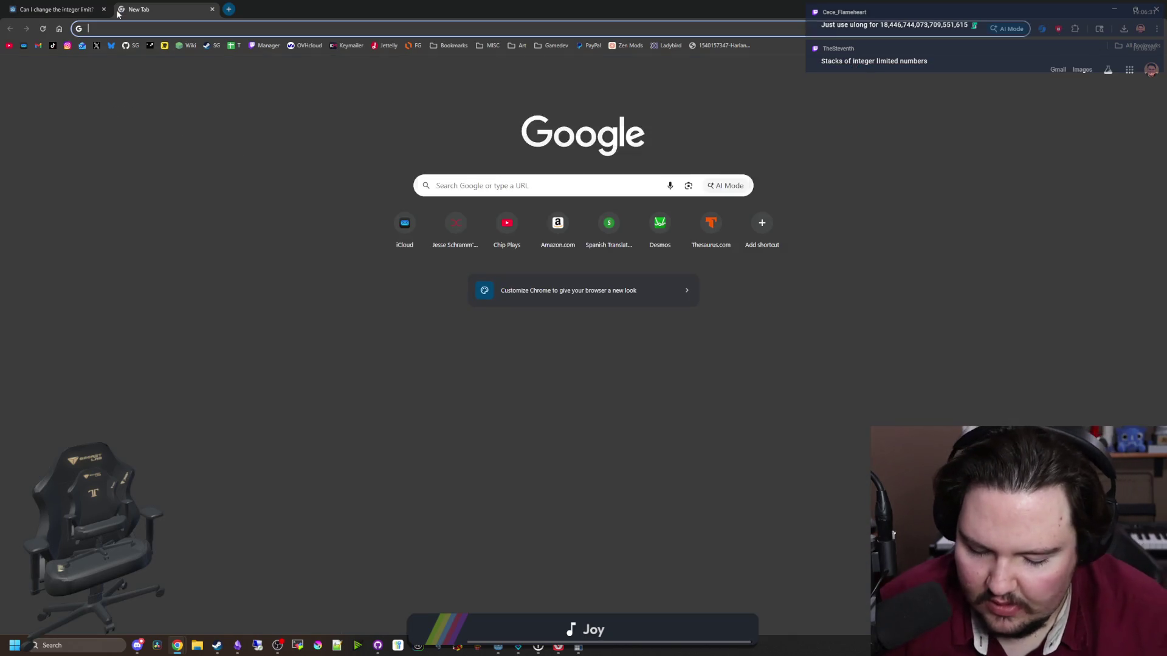
pyautogui.write('godot long')
pyautogui.press('Return')
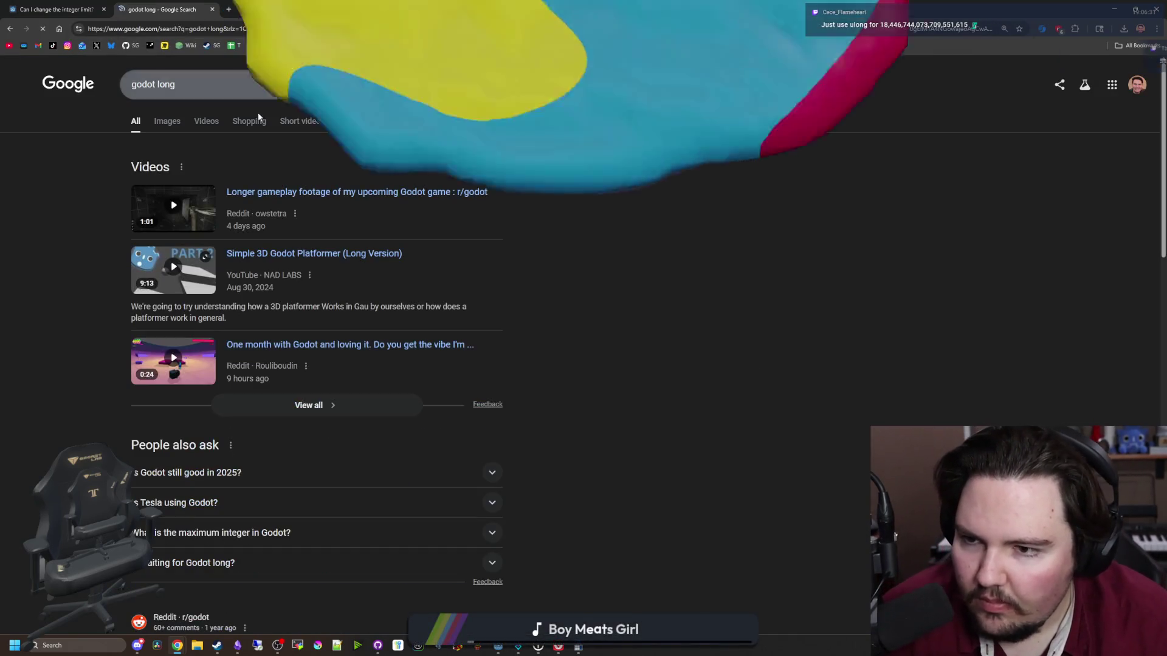
pyautogui.scroll(-2, 311, 186)
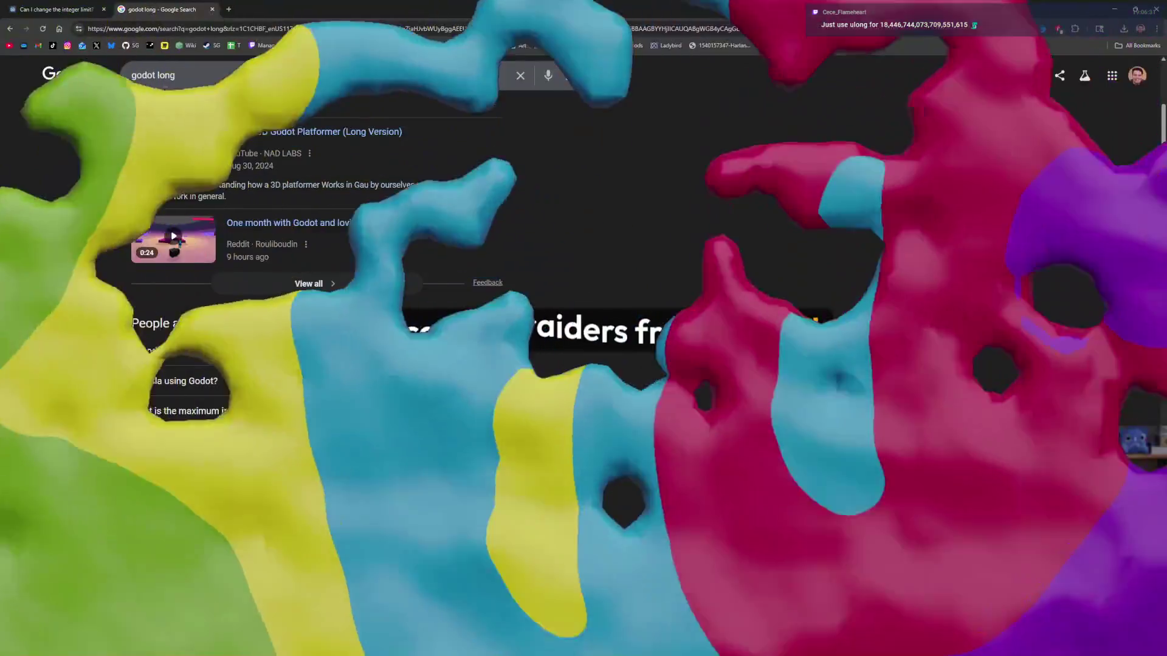
pyautogui.scroll(-2, 146, 316)
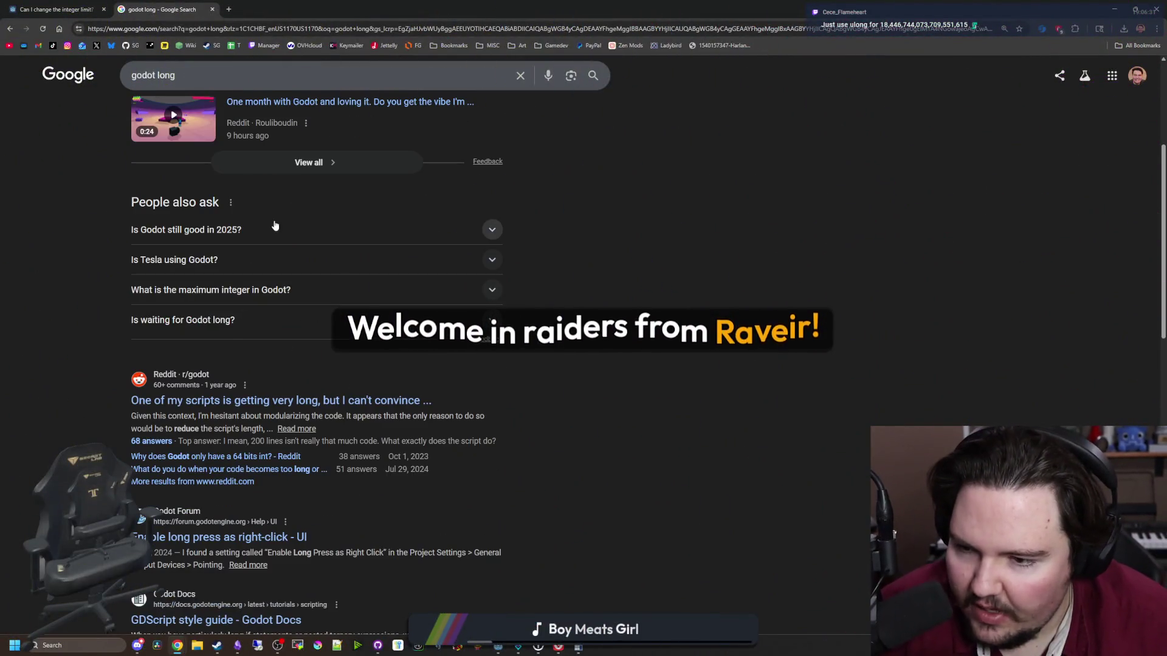
pyautogui.scroll(-2, 278, 176)
pyautogui.scroll(6, 229, 79)
# Search 'godot data types' instead and open the GDScript reference page in Godot Docs.
pyautogui.tripleClick(134, 84)
pyautogui.write('godot ')
pyautogui.write('data types')
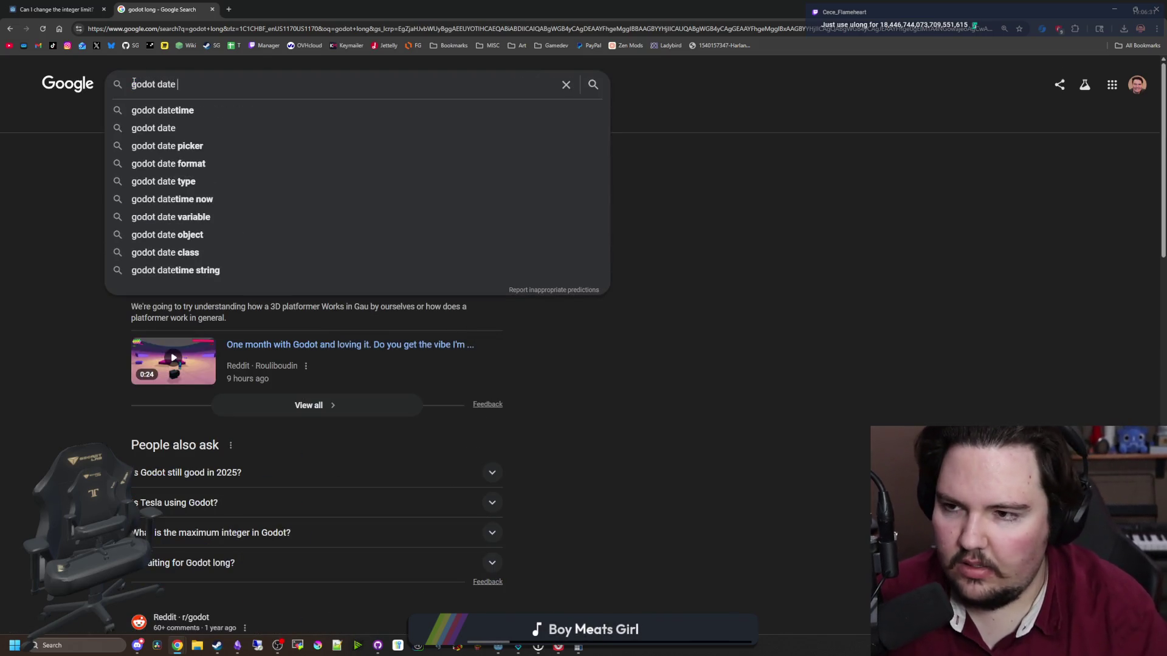
pyautogui.press('Return')
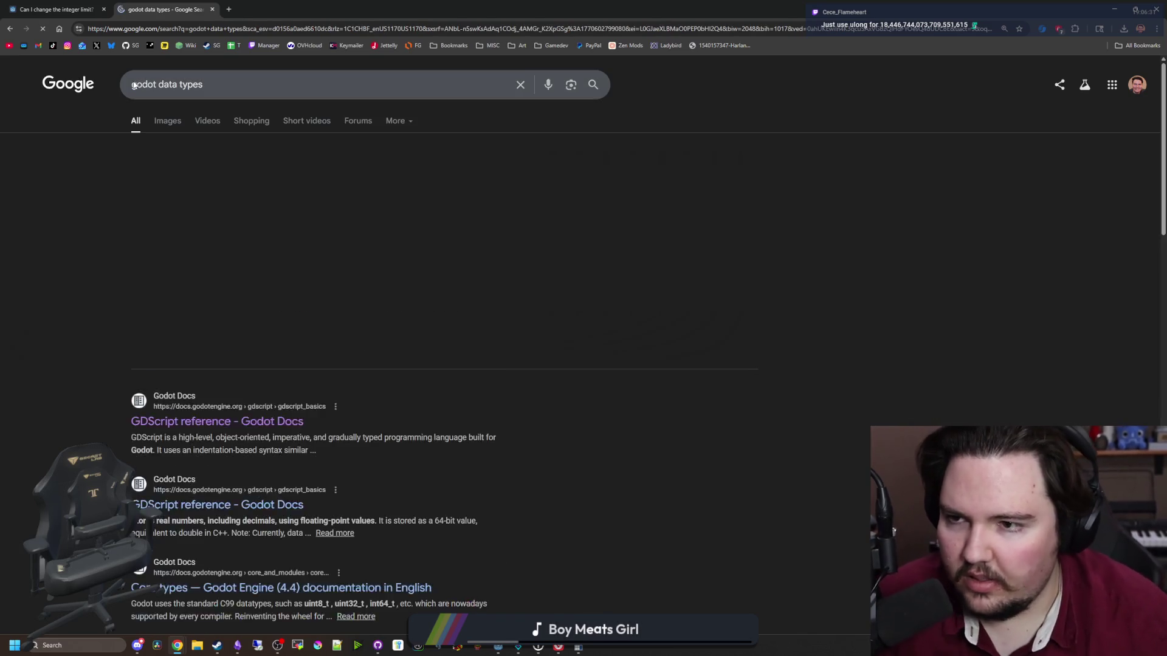
pyautogui.click(198, 191)
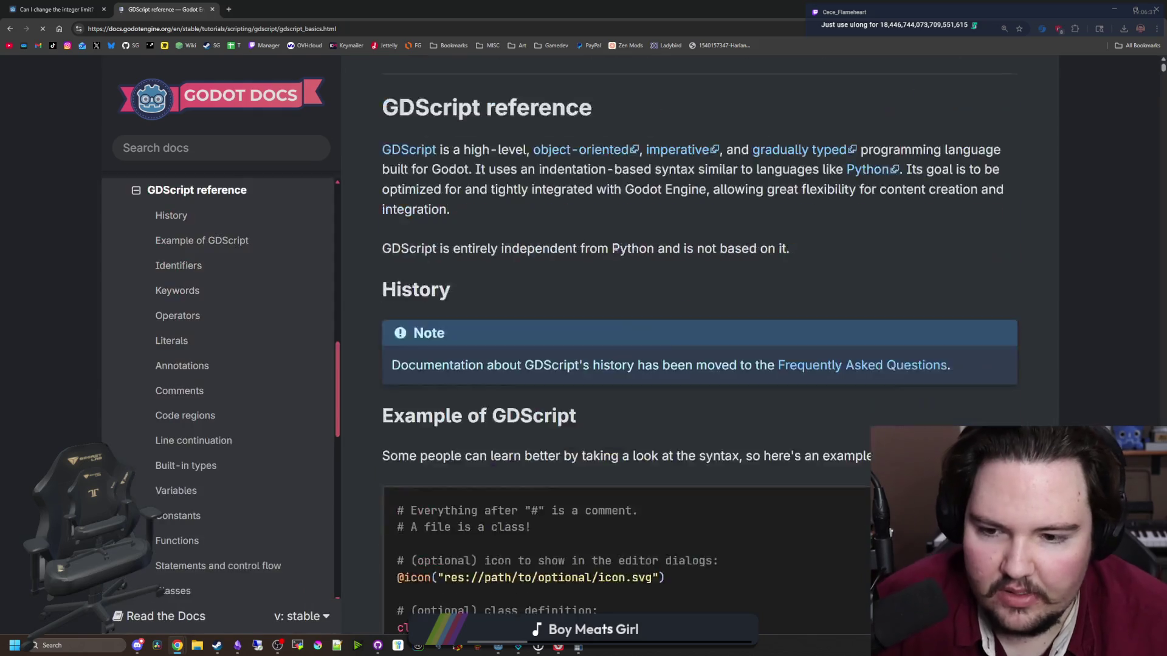
# Scroll down the GDScript reference to the Basic built-in types section with page search open.
pyautogui.scroll(-5, 608, 242)
pyautogui.keyDown('ctrl'); pyautogui.scroll(-1, 610, 242); pyautogui.keyUp('ctrl')
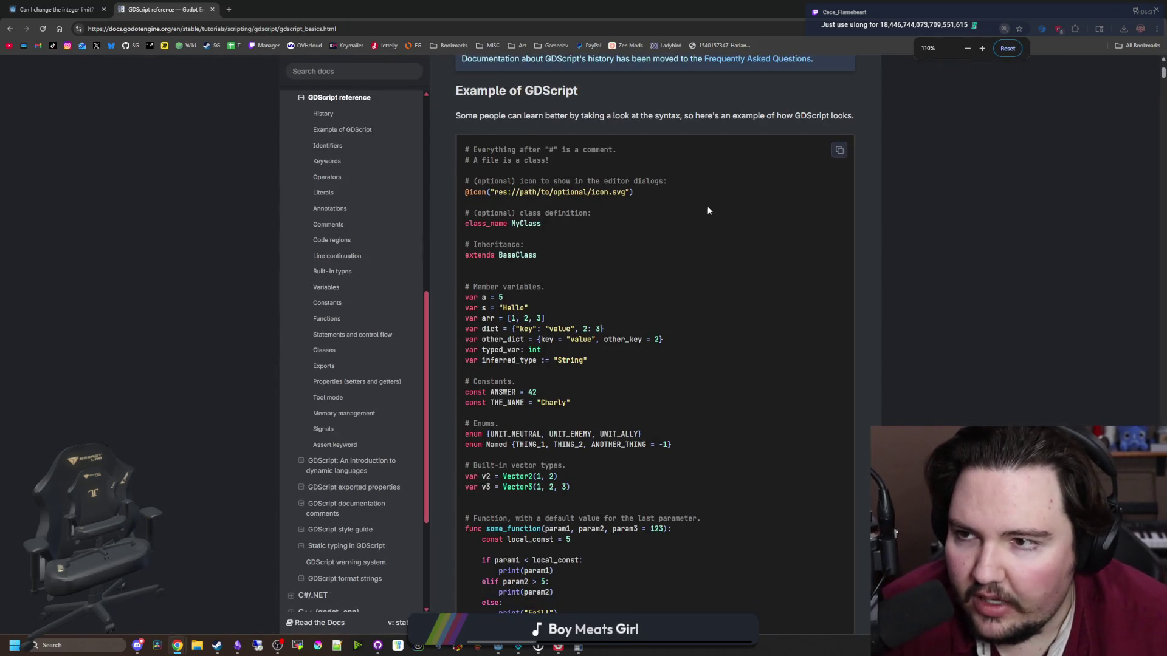
pyautogui.scroll(-12, 677, 205)
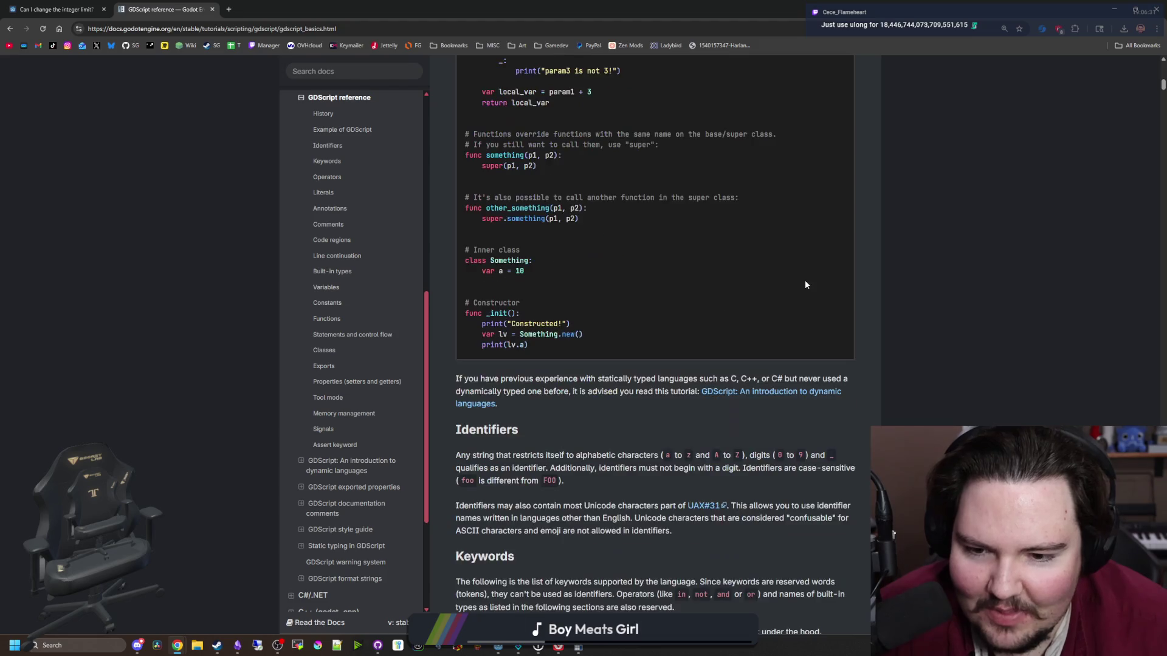
pyautogui.scroll(-10, 805, 284)
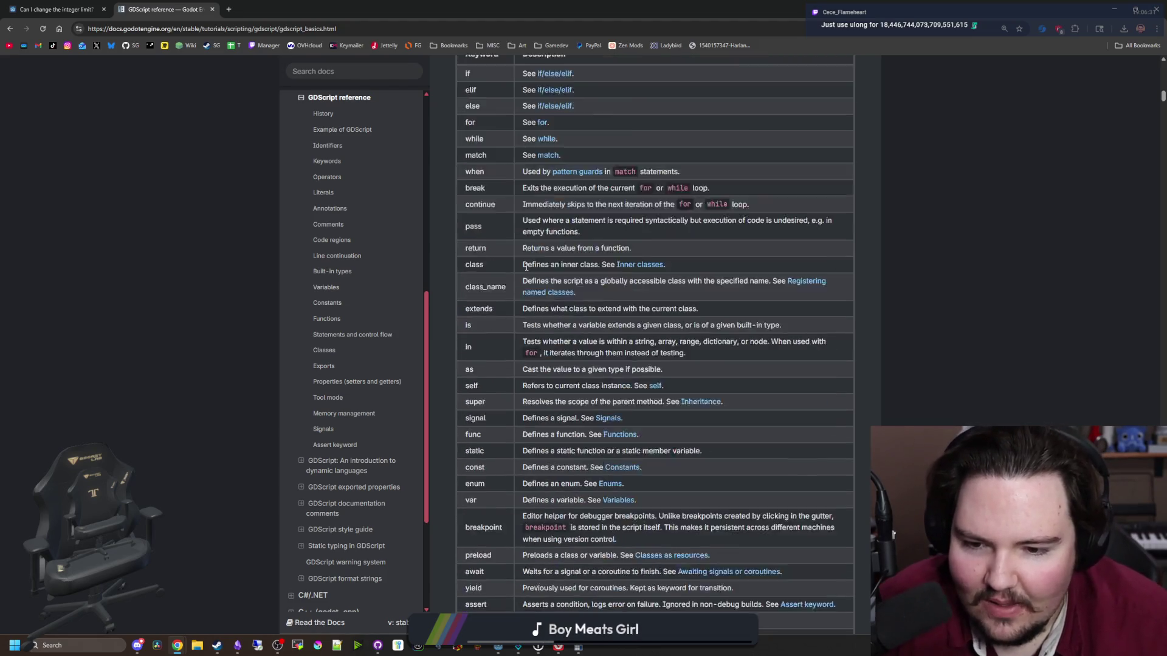
pyautogui.scroll(-8, 526, 267)
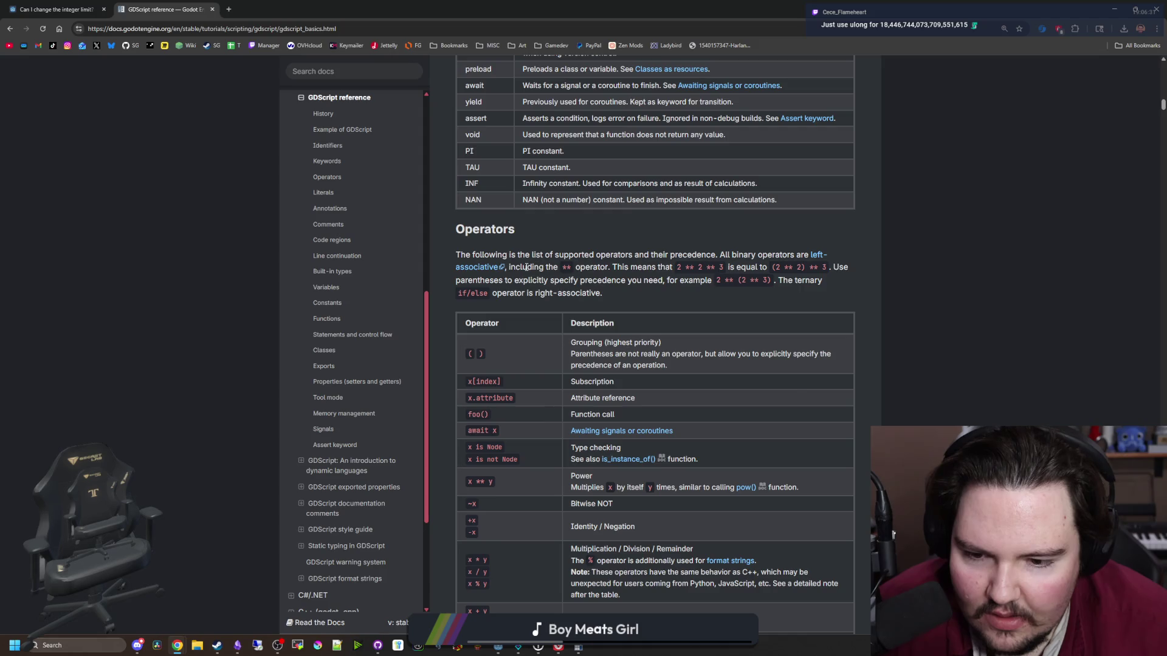
pyautogui.scroll(2, 526, 267)
pyautogui.hotkey('ctrl', 'f')
pyautogui.write('u')
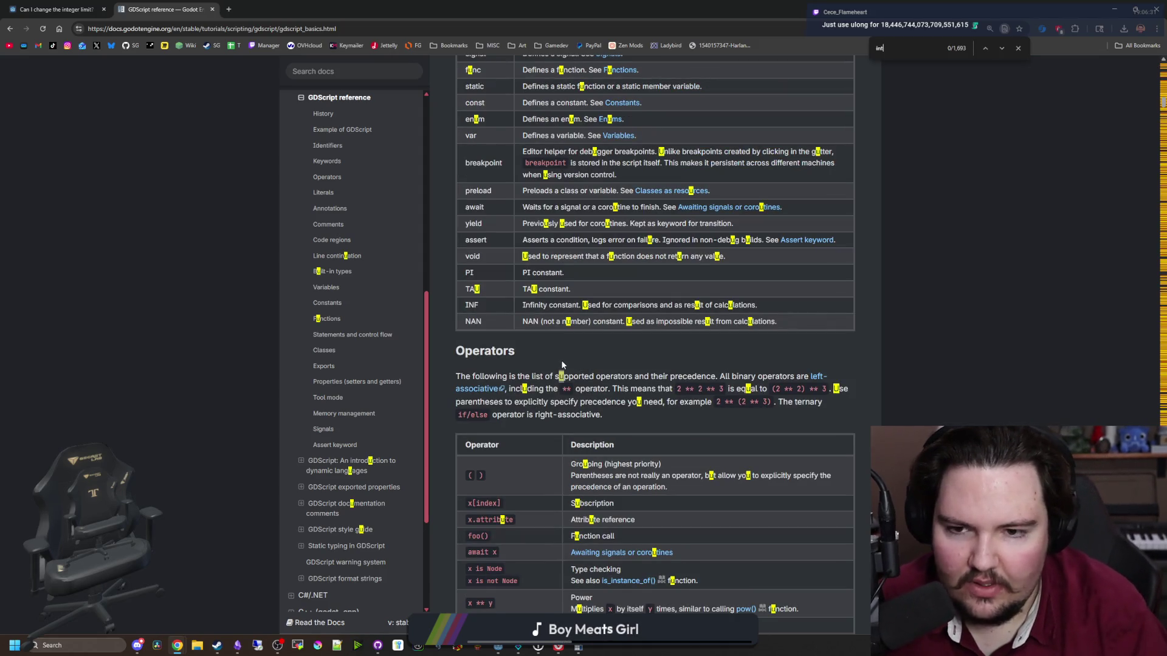
pyautogui.scroll(-3, 562, 363)
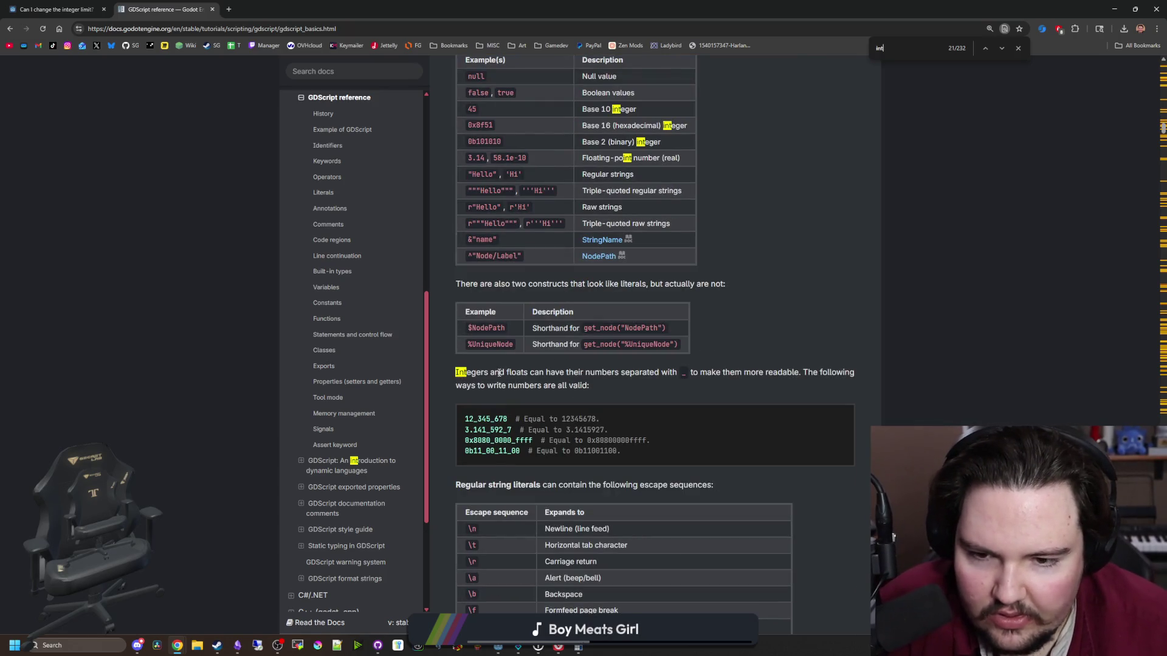
pyautogui.scroll(-4, 499, 373)
pyautogui.scroll(-10, 499, 373)
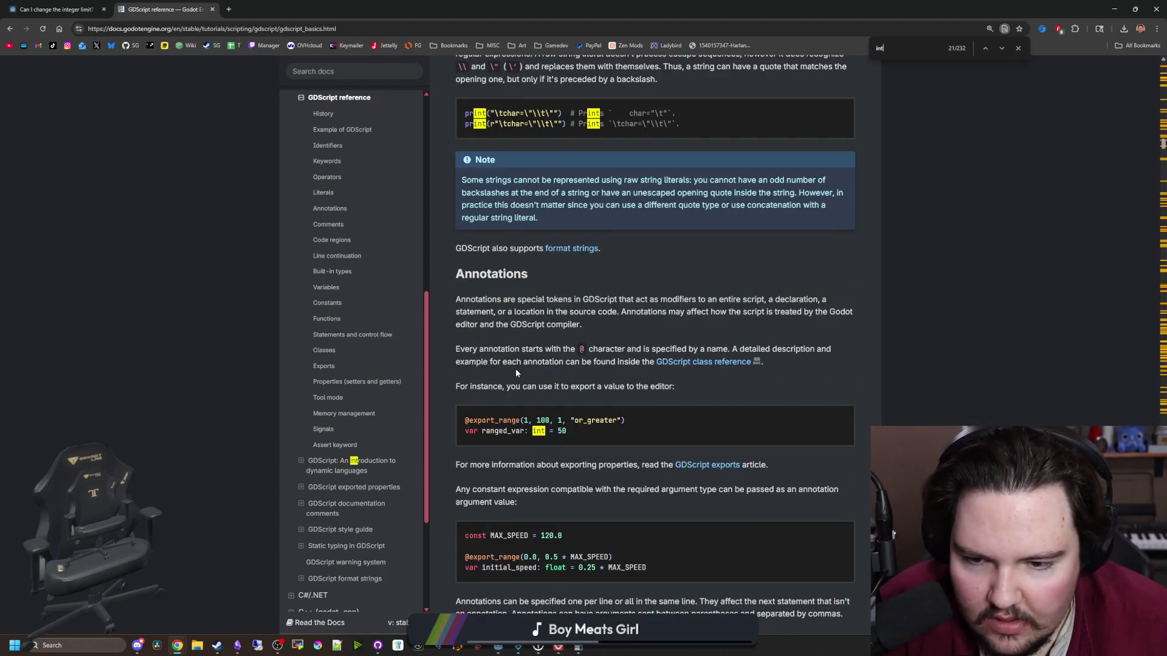
pyautogui.scroll(-3, 517, 371)
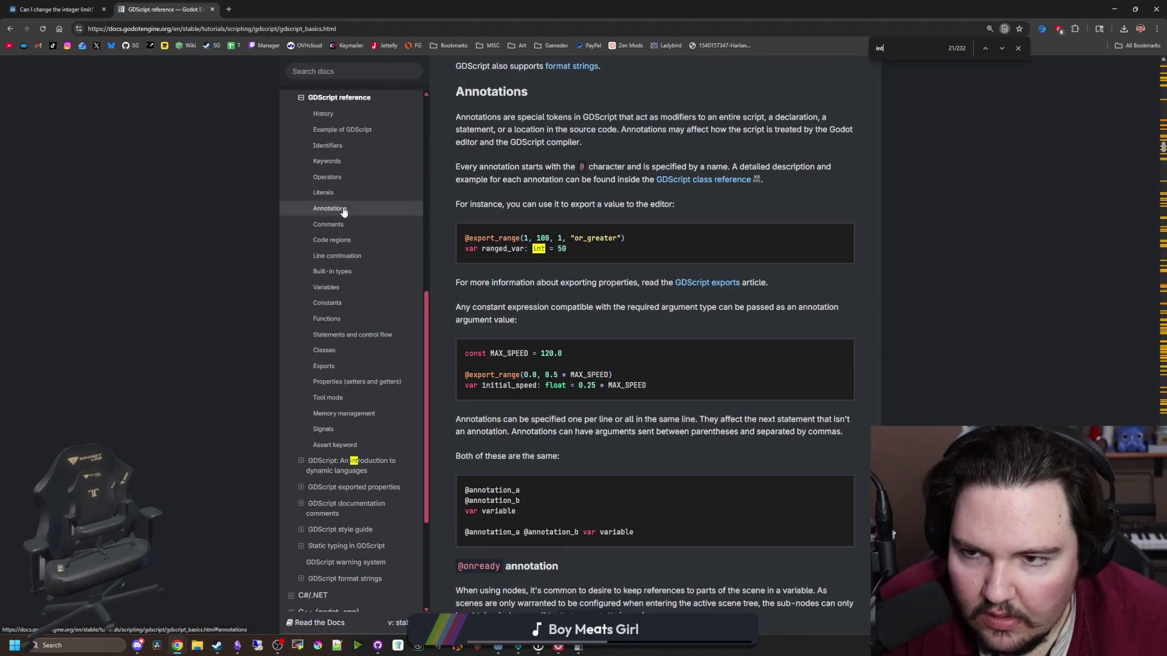
pyautogui.scroll(-10, 620, 342)
pyautogui.scroll(-20, 620, 342)
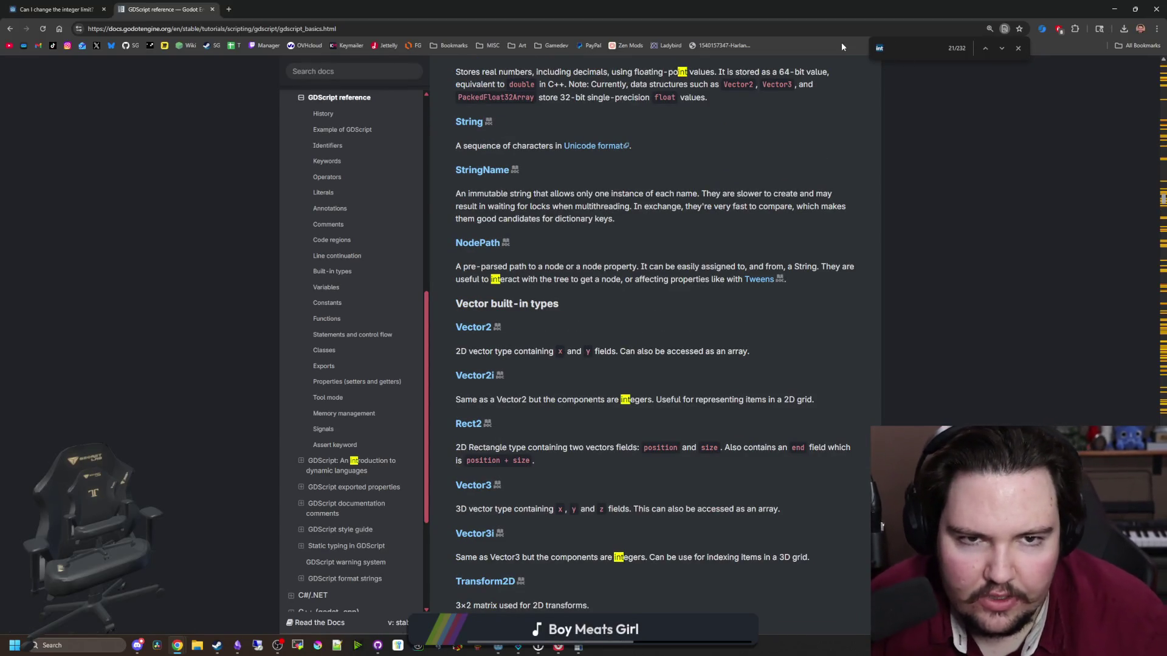
# Search the page for 'float' and jump to the 64-bit float built-in type entry.
pyautogui.write('float')
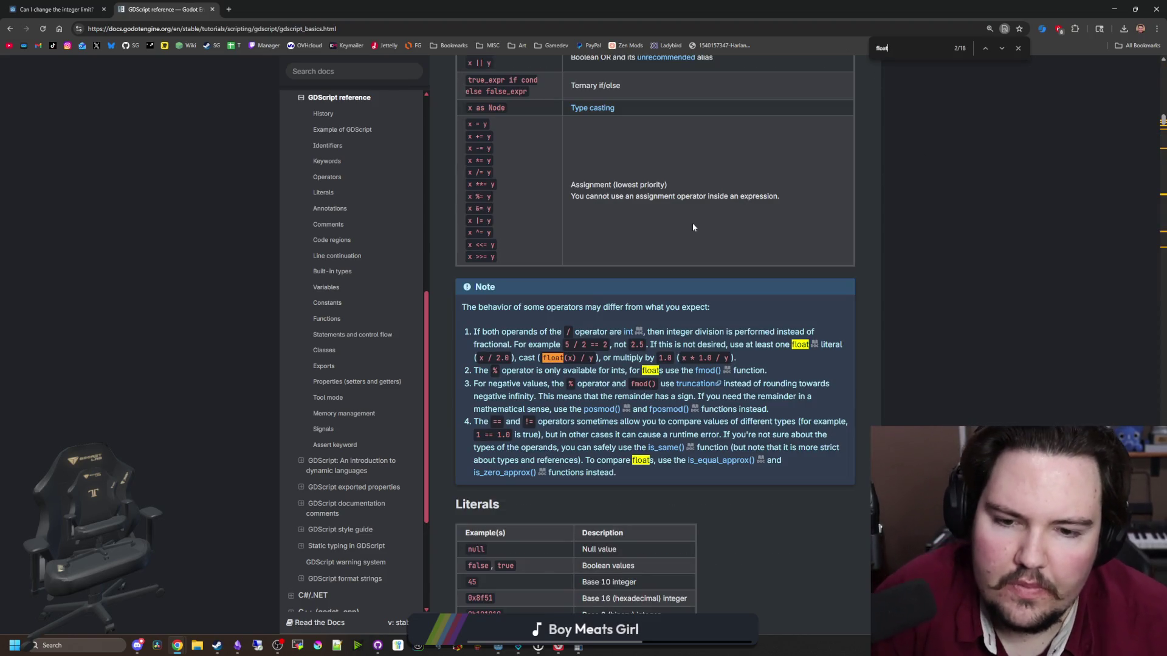
pyautogui.press('Return')
pyautogui.press('Return')
pyautogui.press('Return')
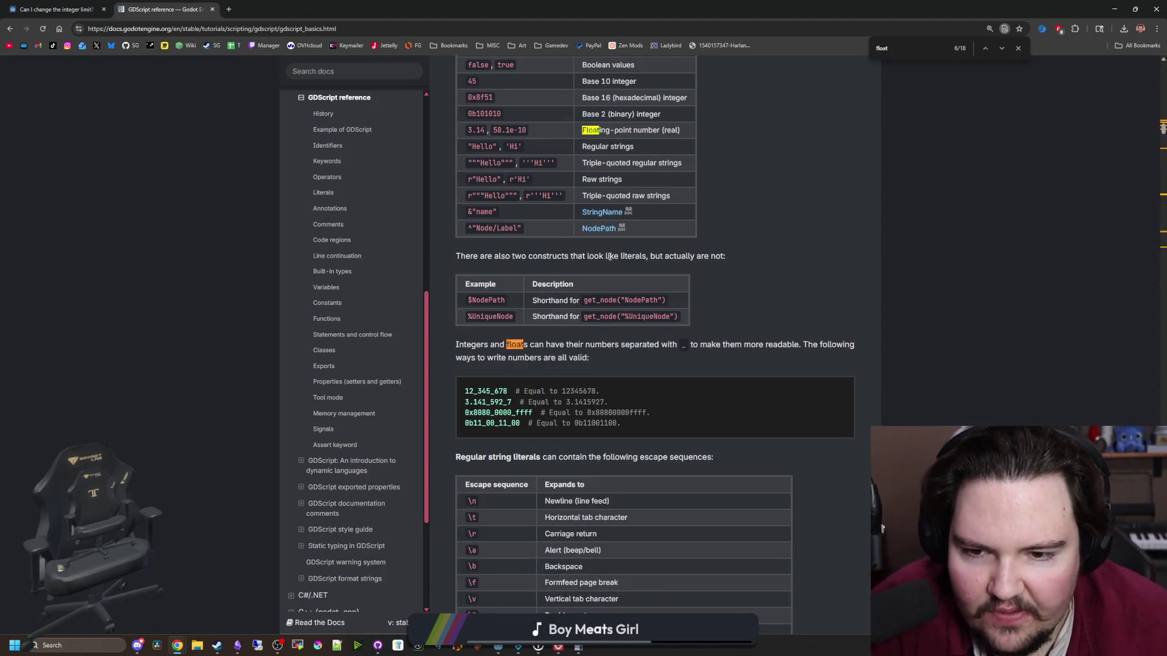
pyautogui.press('Return')
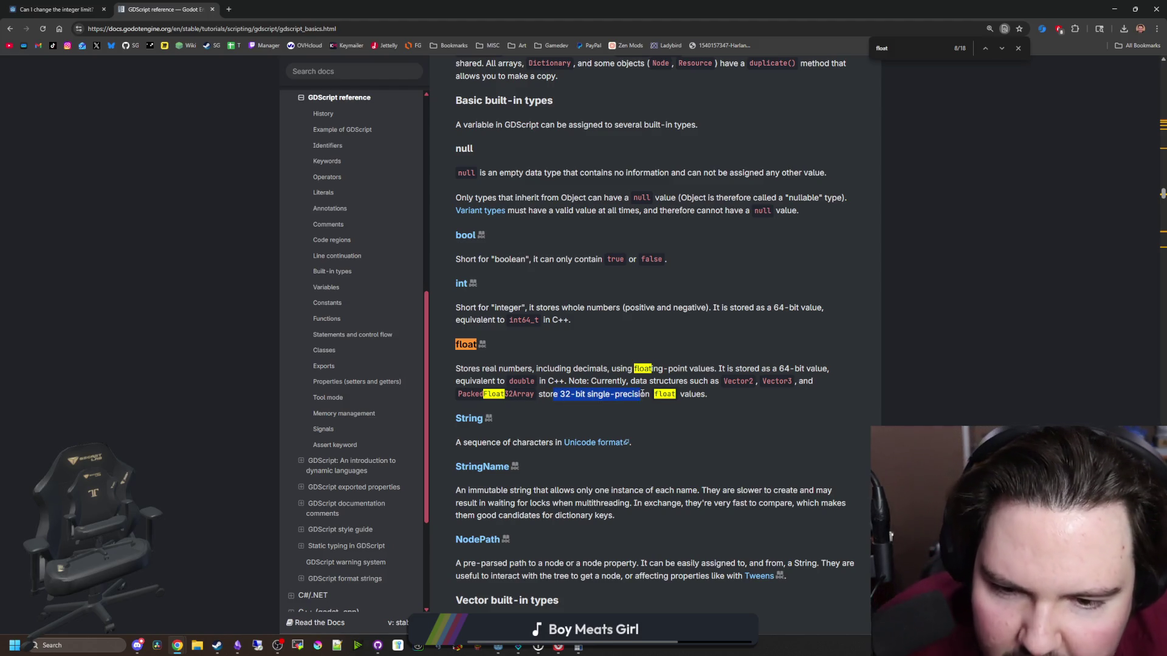
pyautogui.click(724, 401)
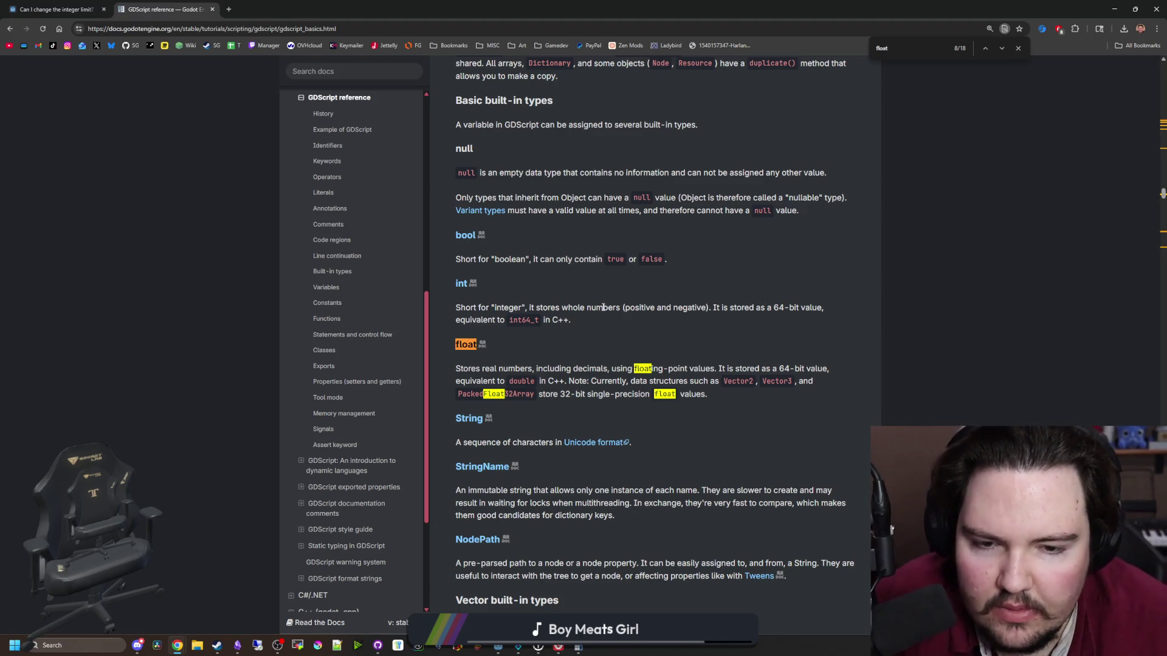
pyautogui.scroll(3, 611, 344)
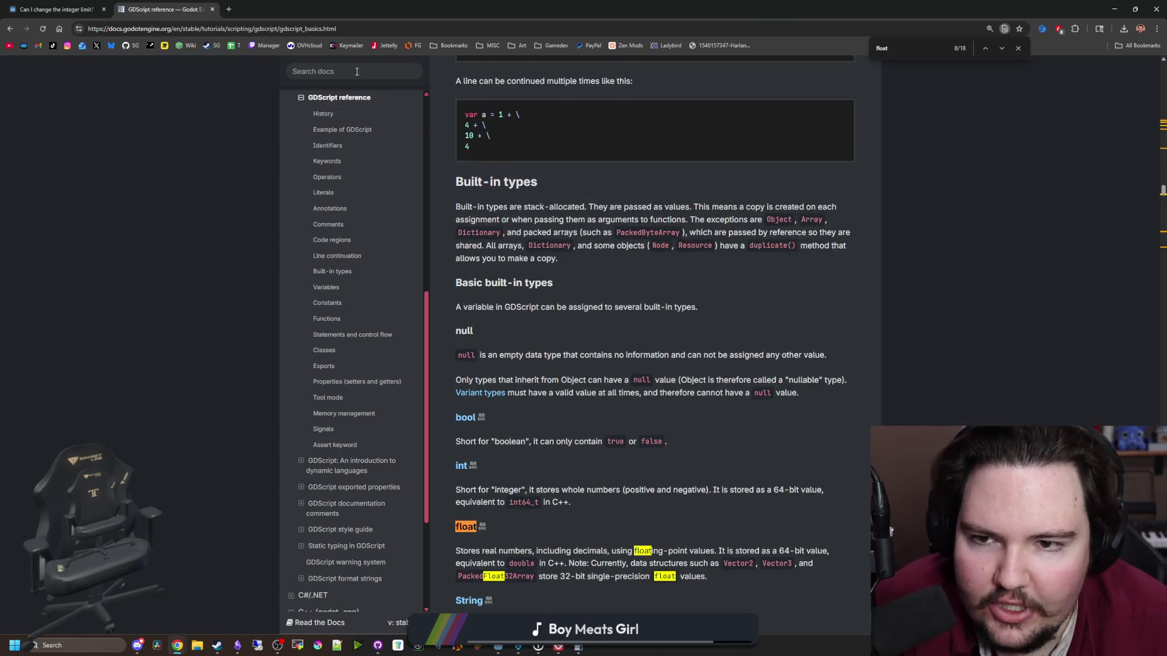
pyautogui.click(346, 29)
# Search the web for 'godot float' and open the Godot Docs float class page.
pyautogui.write('godot float')
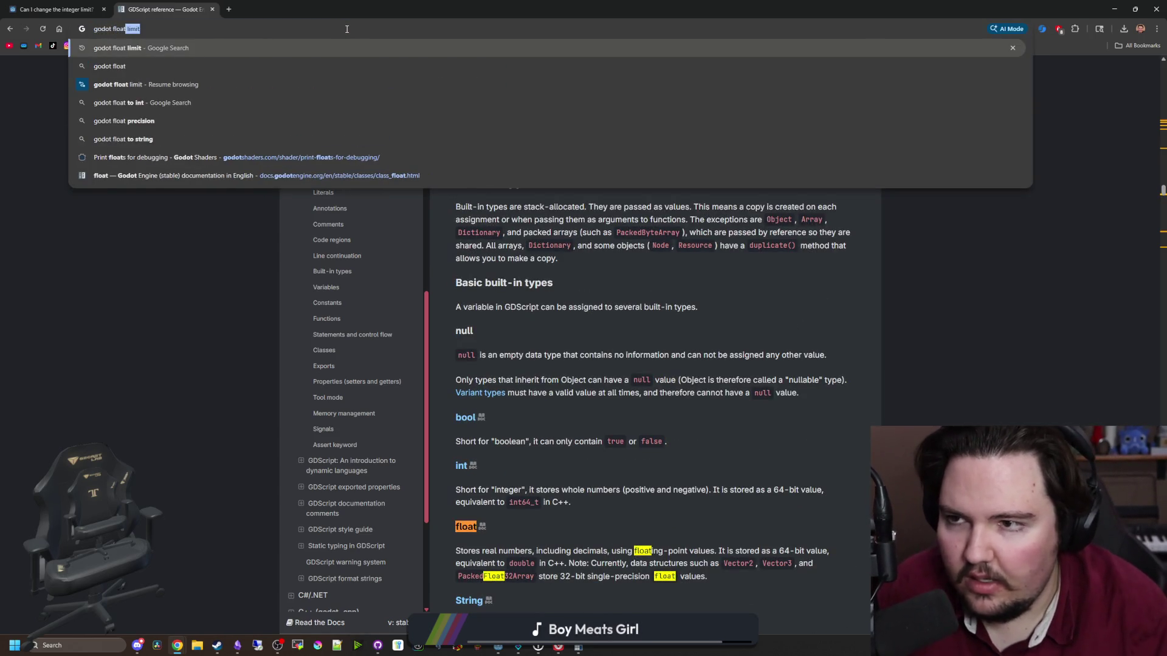
pyautogui.press('BackSpace')
pyautogui.press('Return')
pyautogui.click(257, 181)
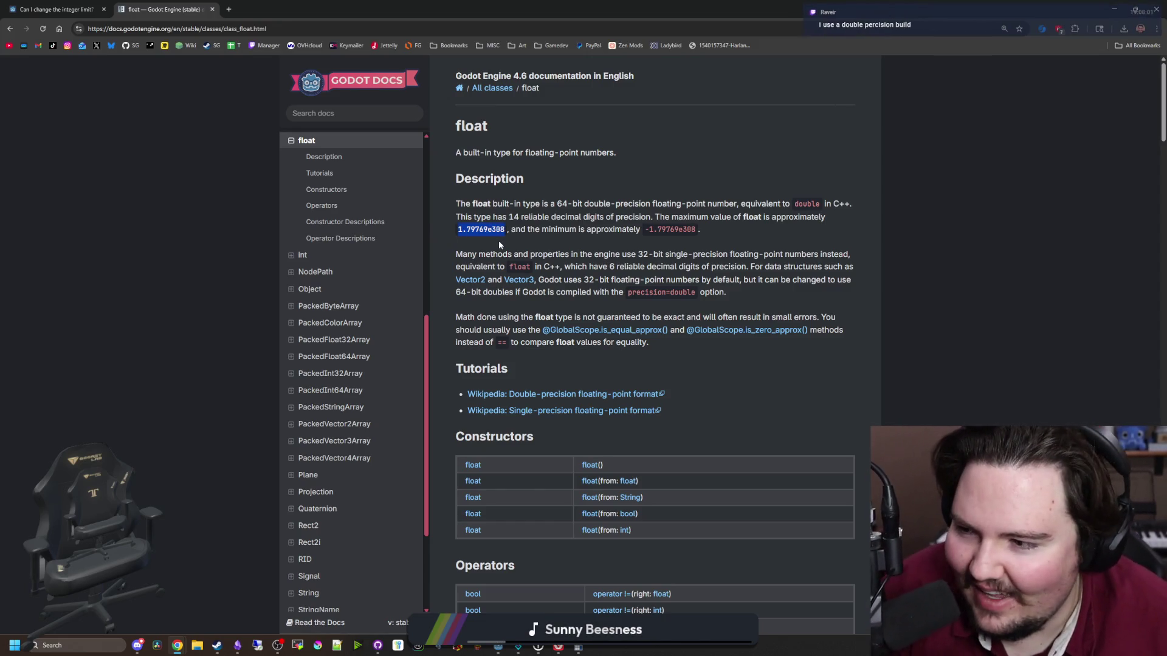
# Read through the float class page on the 64-bit double-precision type, then open a blank tab.
pyautogui.click(555, 229)
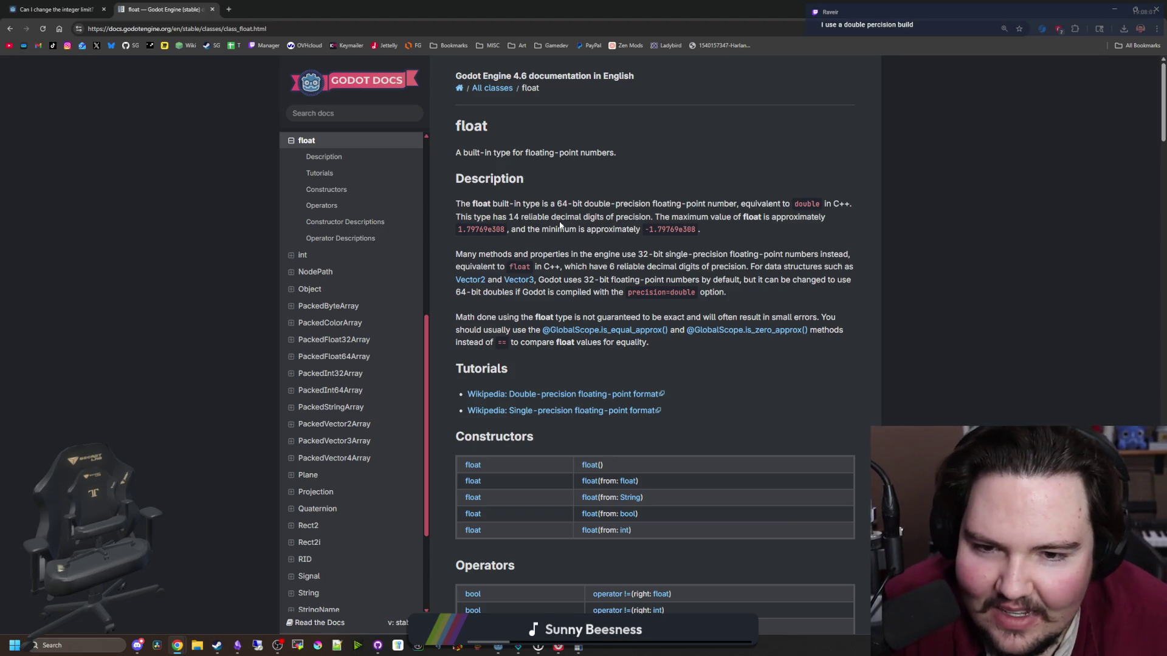
pyautogui.scroll(-12, 621, 243)
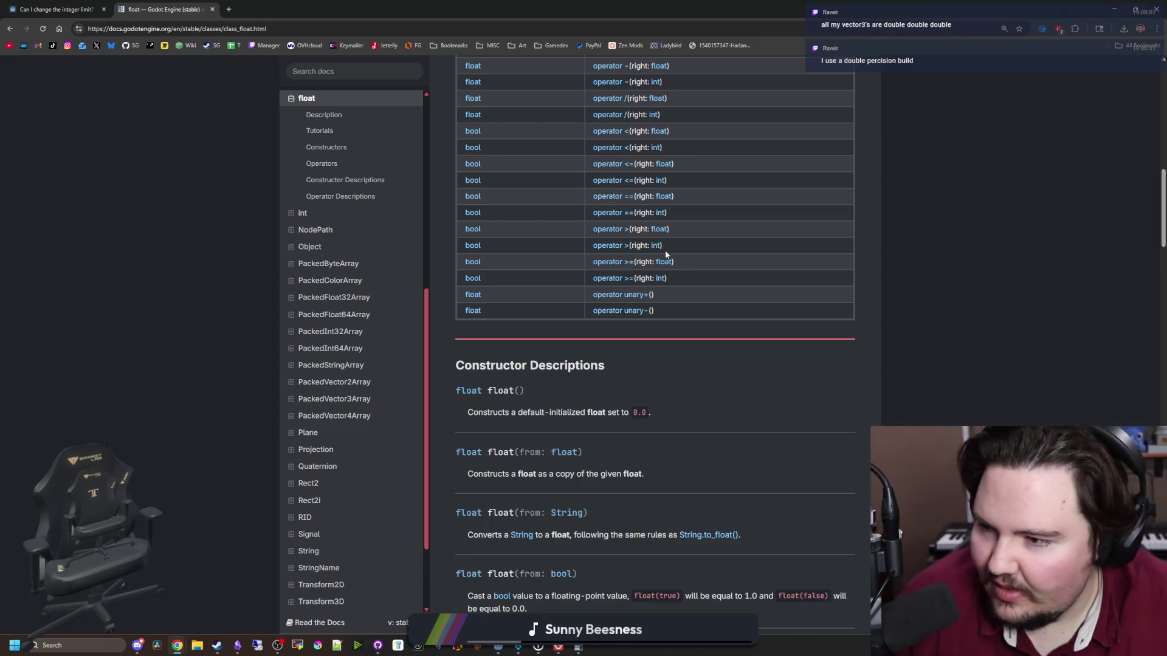
pyautogui.scroll(10, 596, 255)
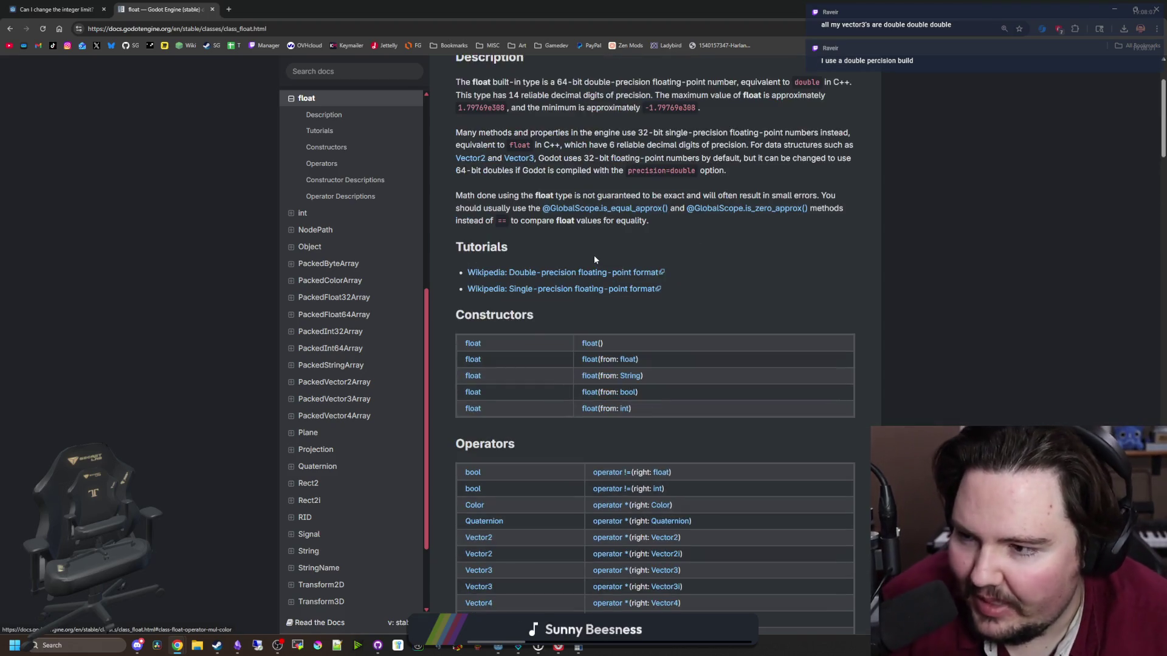
pyautogui.scroll(2, 594, 259)
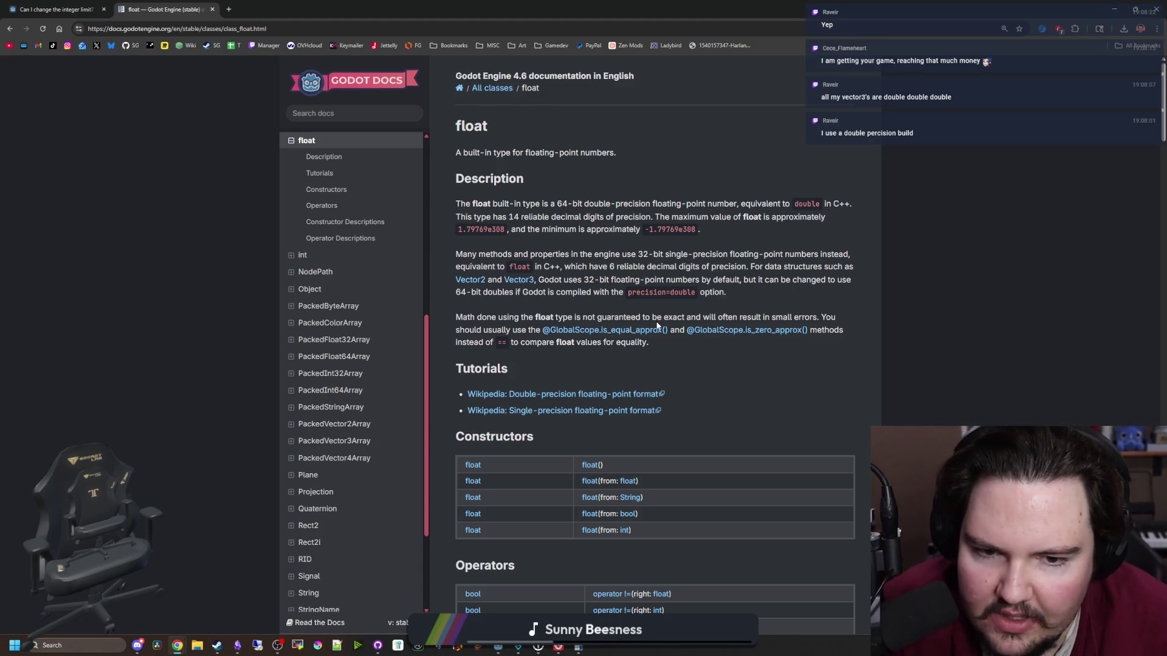
pyautogui.scroll(-20, 656, 326)
pyautogui.scroll(-10, 695, 331)
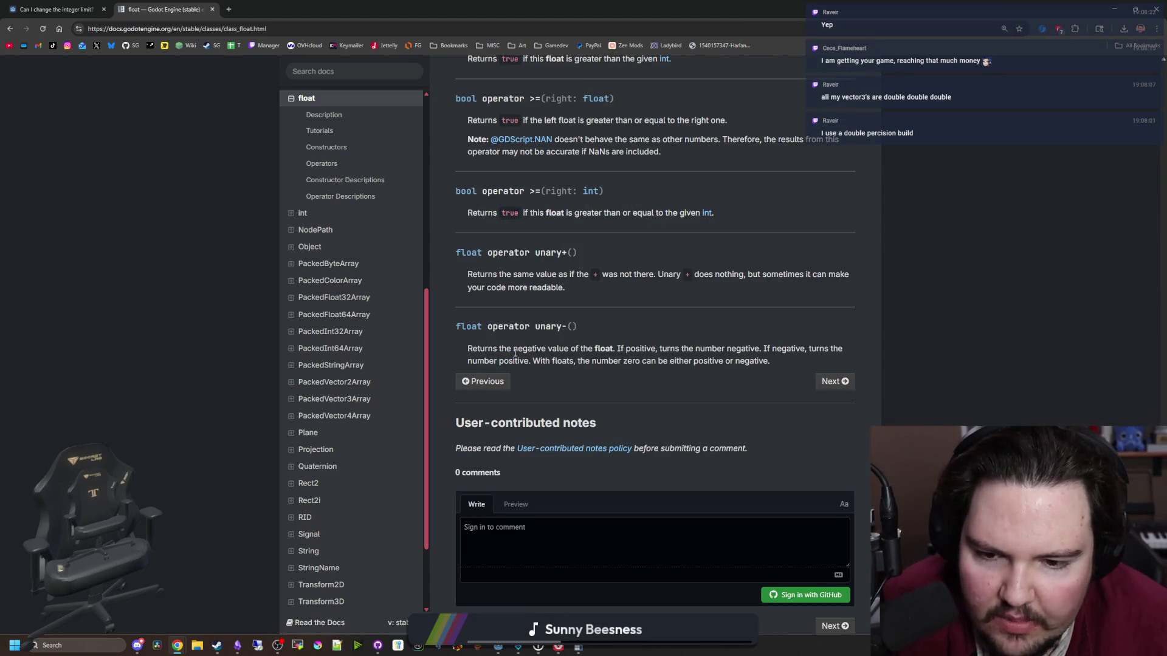
pyautogui.scroll(20, 528, 350)
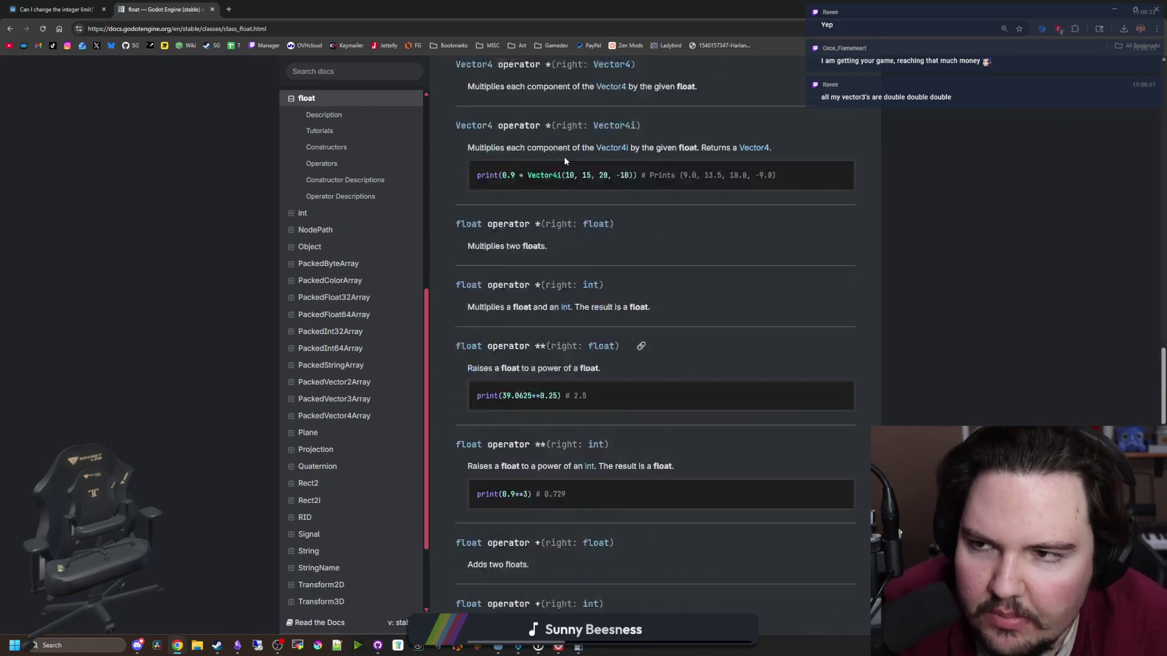
pyautogui.click(230, 10)
# Go to godotsteam.com and open its 'What Are You Actually Making?' page.
pyautogui.write('godotsteam')
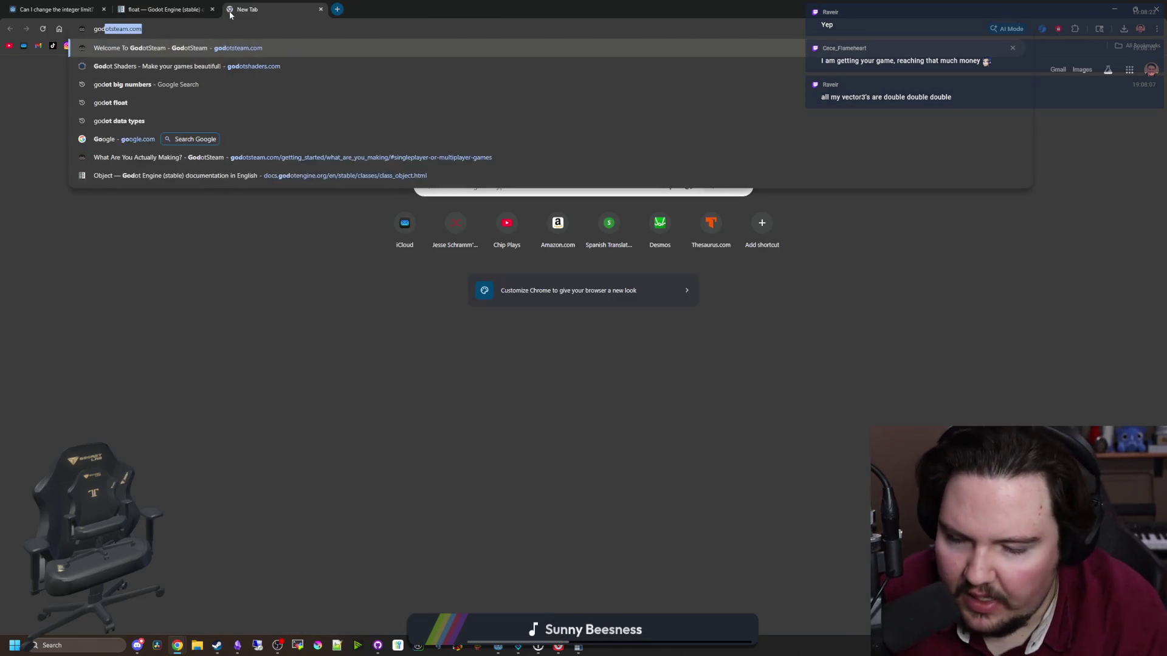
pyautogui.press('Return')
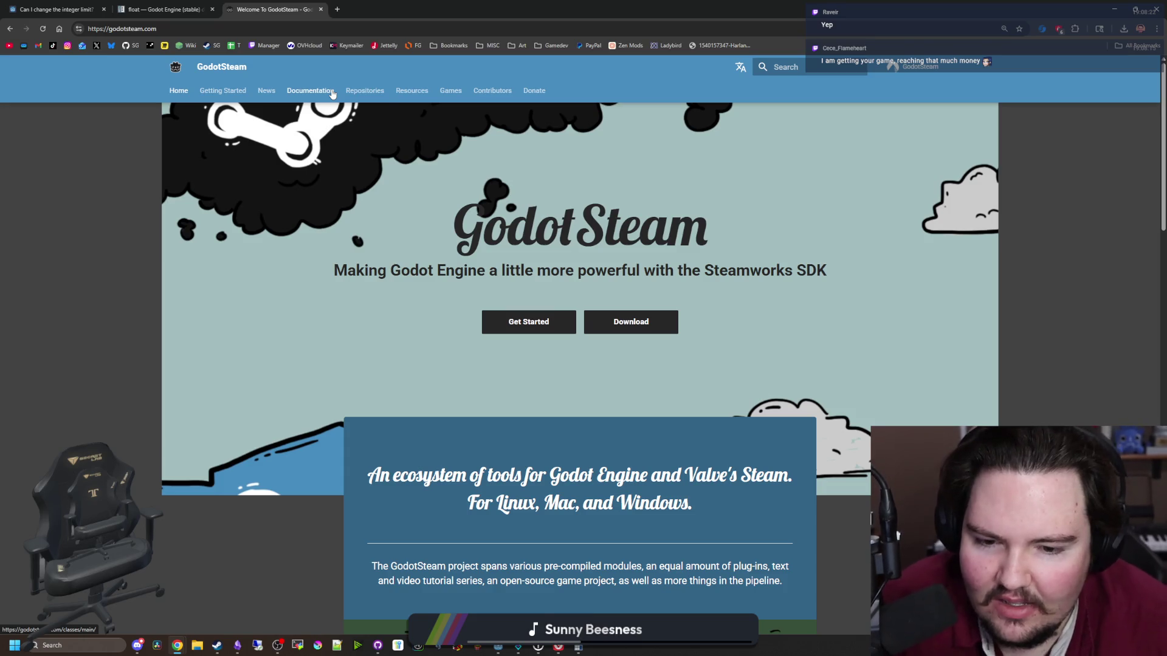
pyautogui.scroll(-7, 389, 109)
pyautogui.scroll(-2, 465, 113)
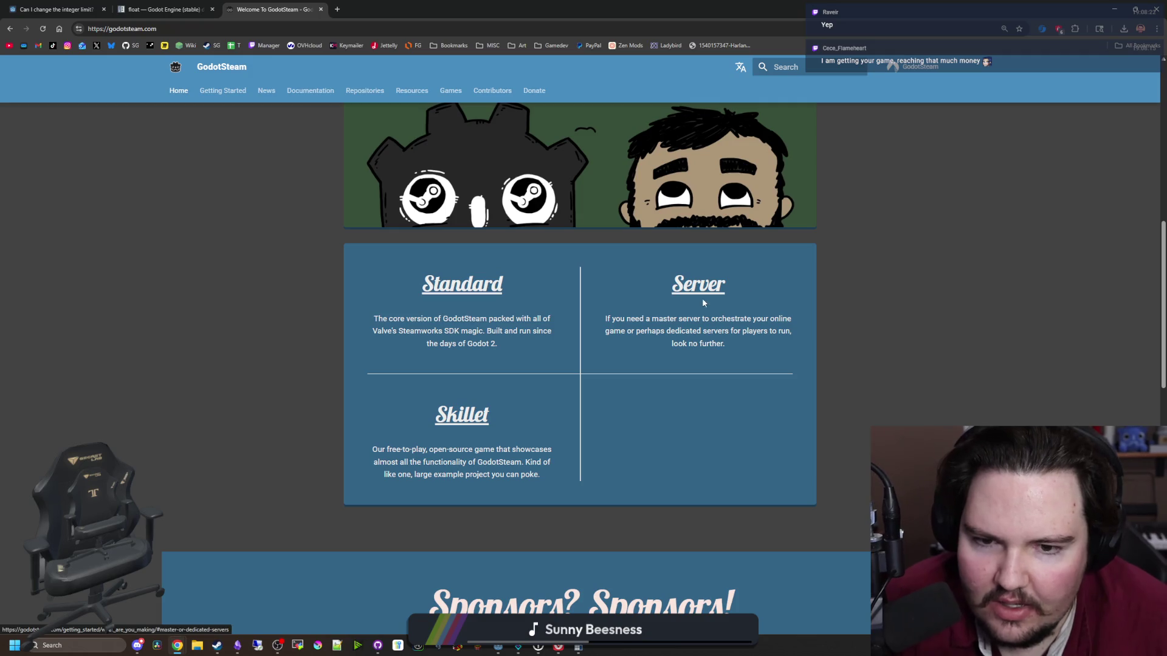
pyautogui.scroll(-12, 607, 301)
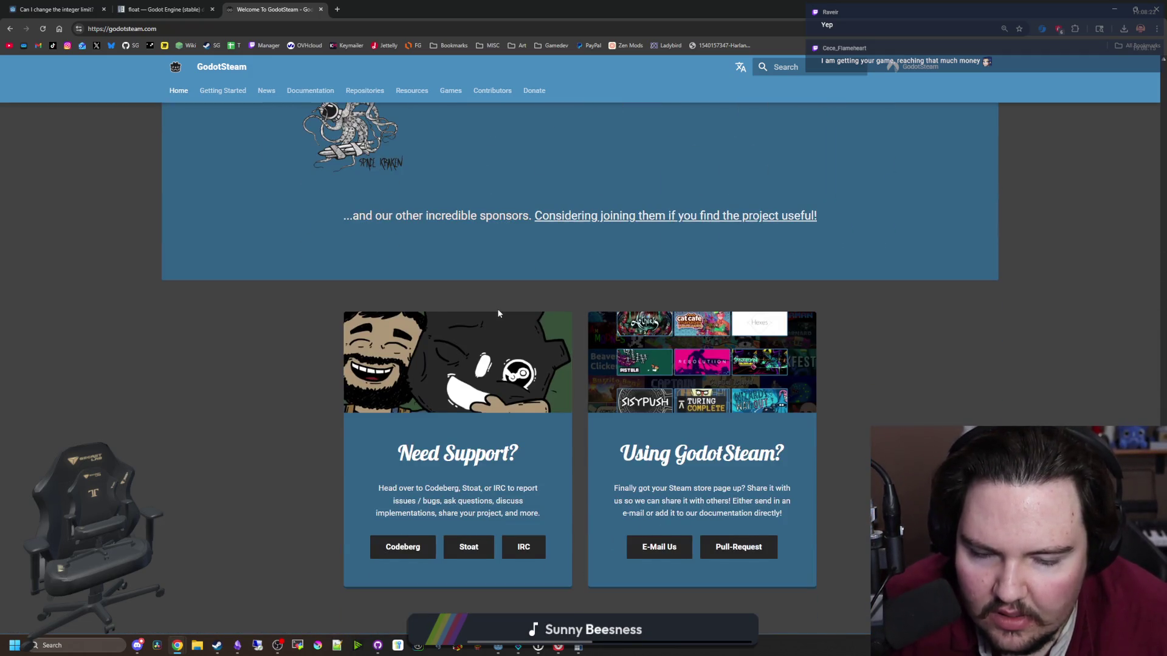
pyautogui.scroll(15, 498, 314)
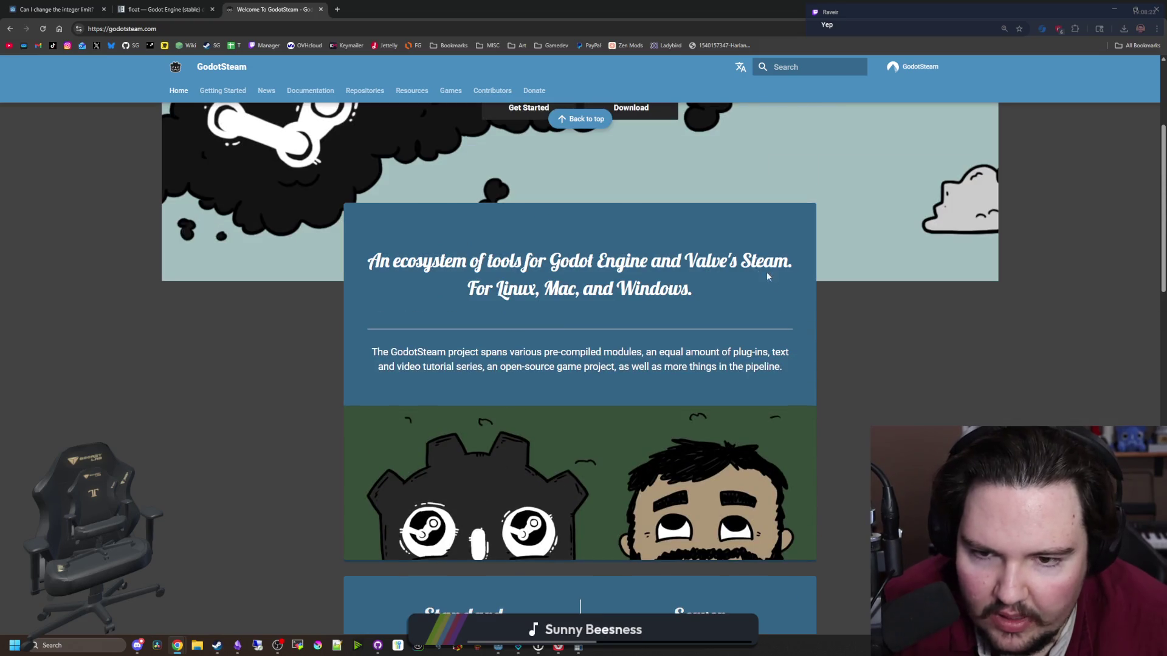
pyautogui.scroll(-3, 472, 364)
pyautogui.click(469, 375)
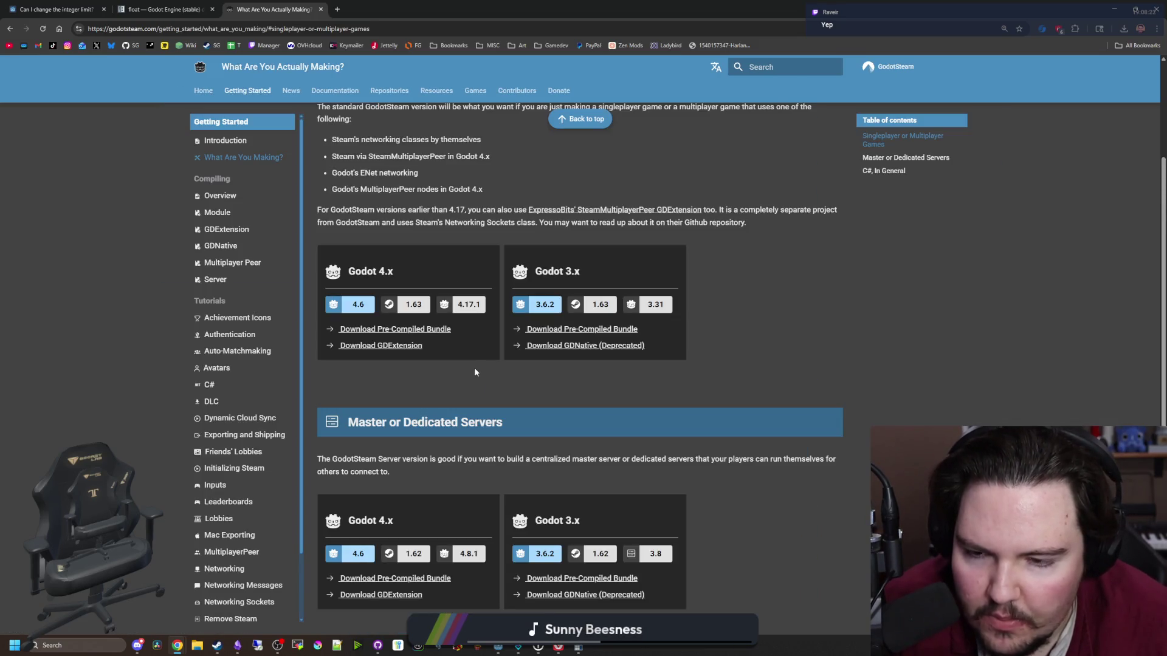
# Restore the browser from full screen and close it.
pyautogui.scroll(3, 439, 438)
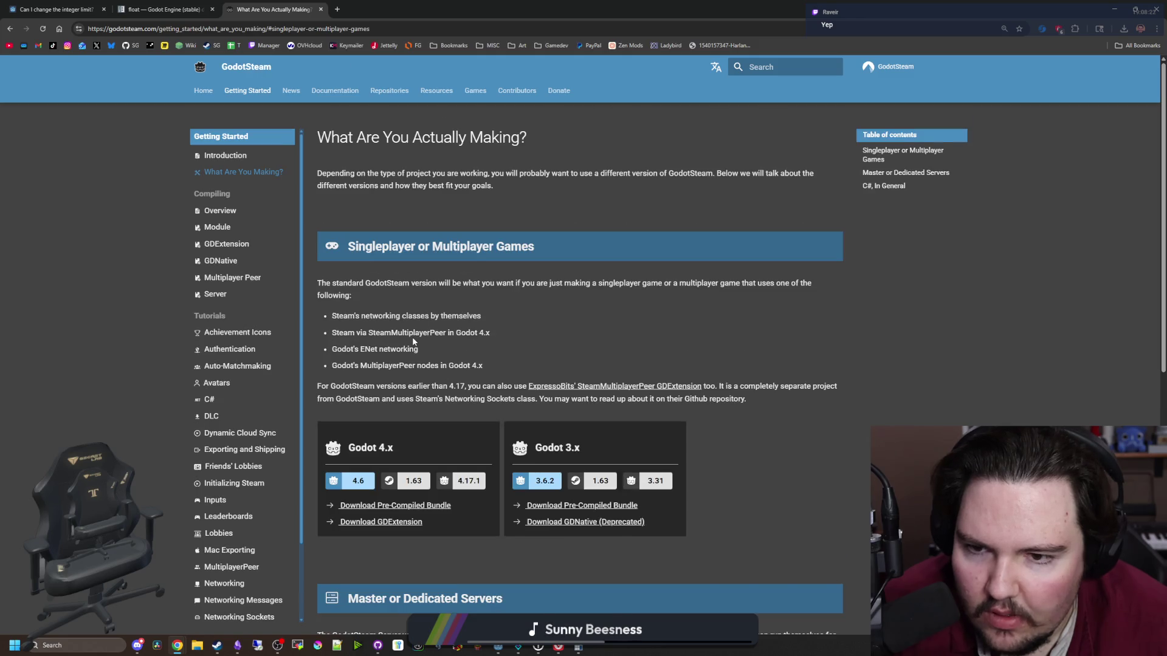
pyautogui.scroll(-7, 413, 342)
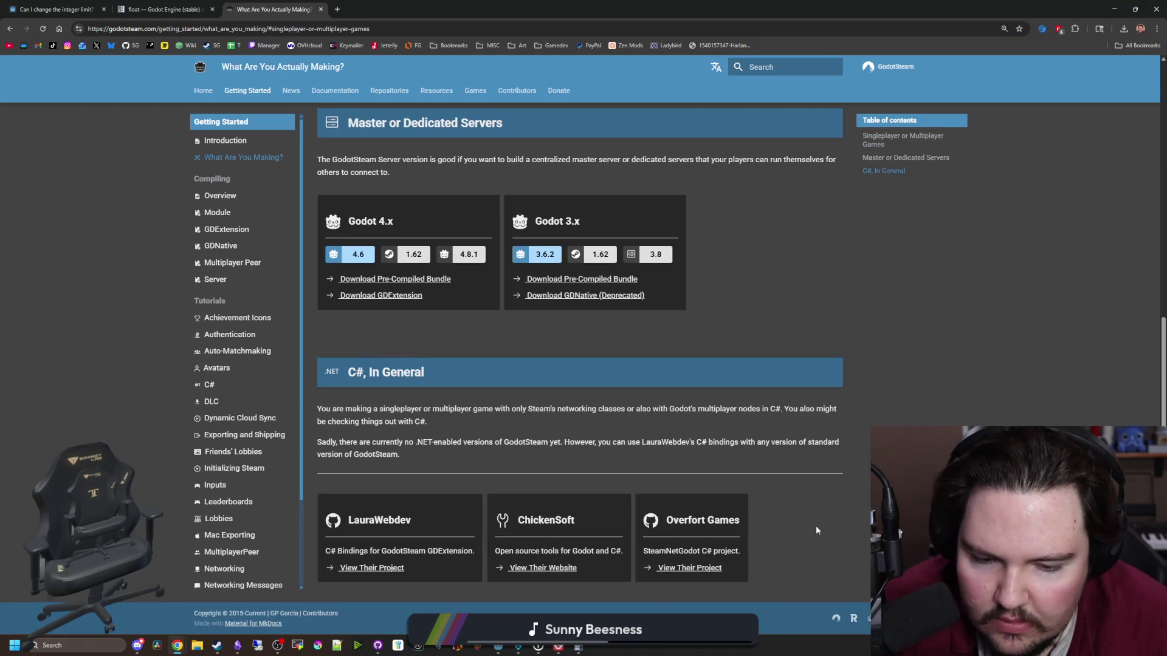
pyautogui.scroll(7, 391, 347)
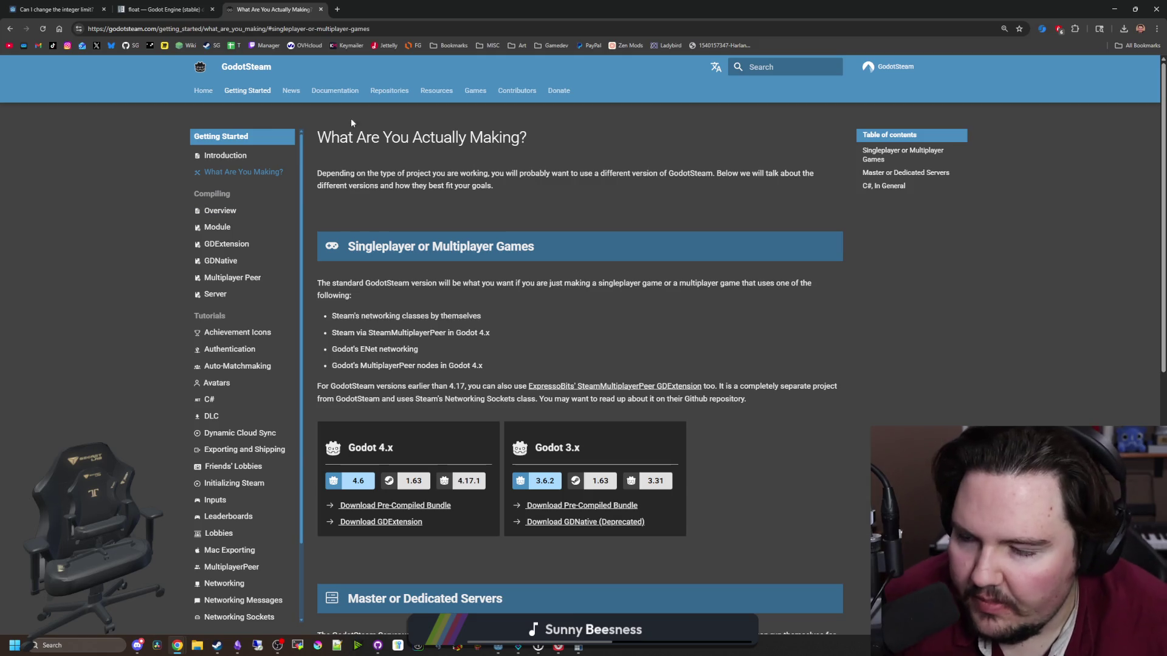
pyautogui.moveTo(397, 4)
pyautogui.mouseDown()
pyautogui.moveTo(700, 340)
pyautogui.moveTo(766, 396)
pyautogui.moveTo(708, 349)
pyautogui.moveTo(684, 354)
pyautogui.moveTo(705, 342)
pyautogui.mouseUp()
pyautogui.click(1007, 338)
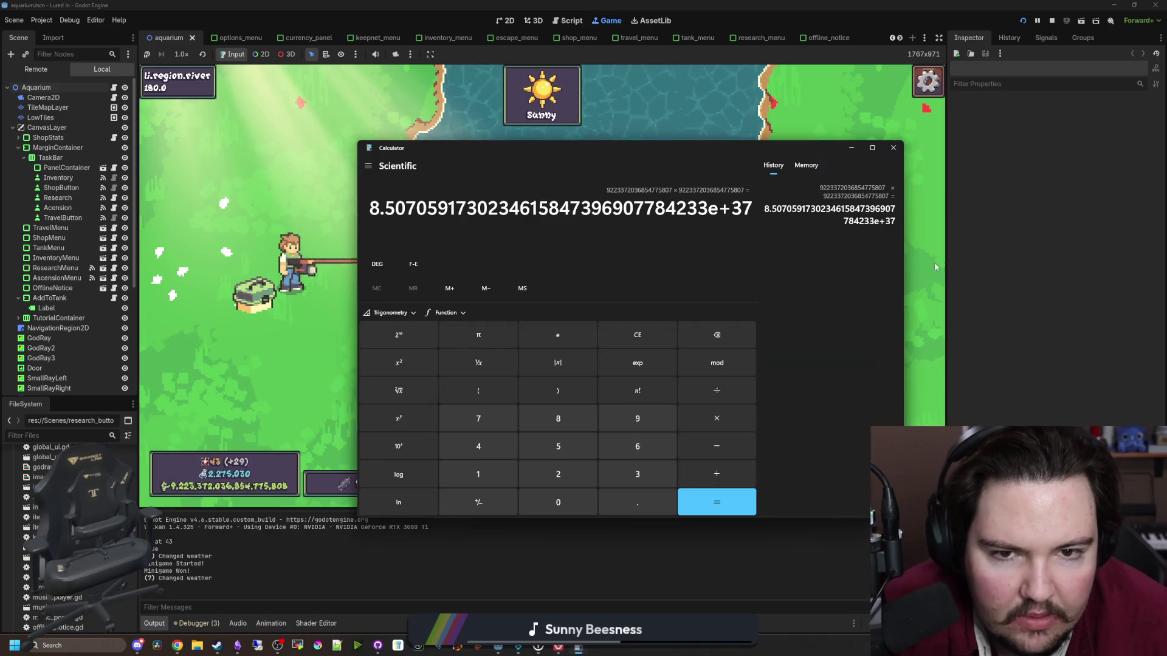
# Close the Calculator window to reveal the running Lured In game at the River.
pyautogui.click(891, 141)
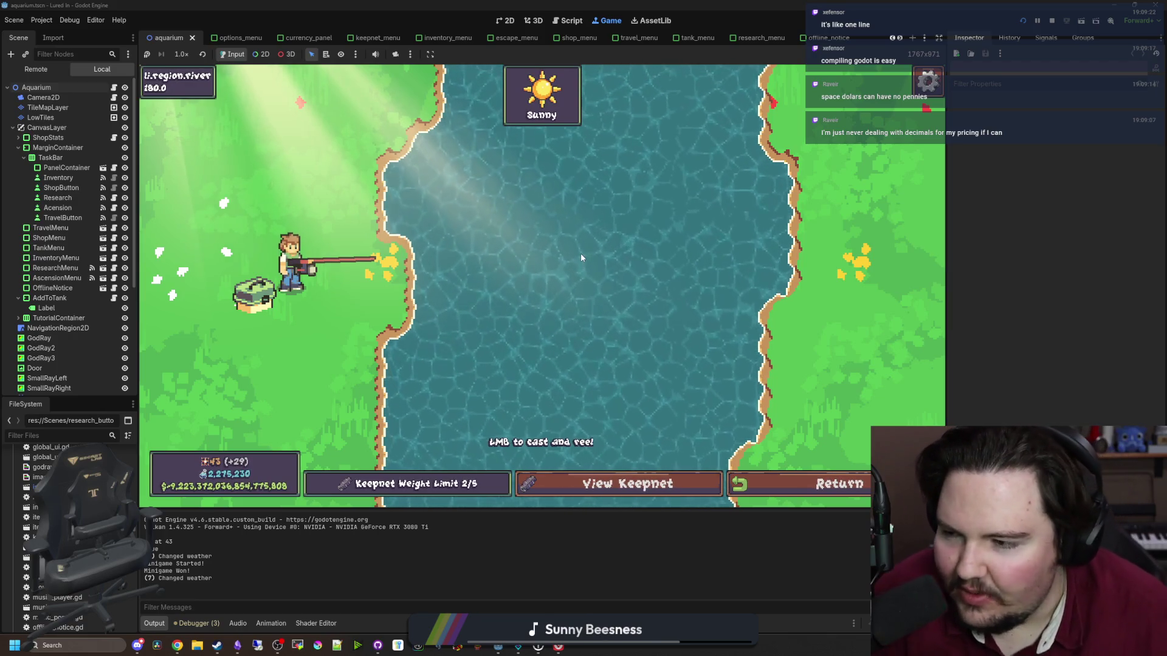
# Catch two Sockeye Salmon and a Channel Catfish, then return from the full keepnet to the aquarium.
pyautogui.click(581, 254)
pyautogui.click(544, 198)
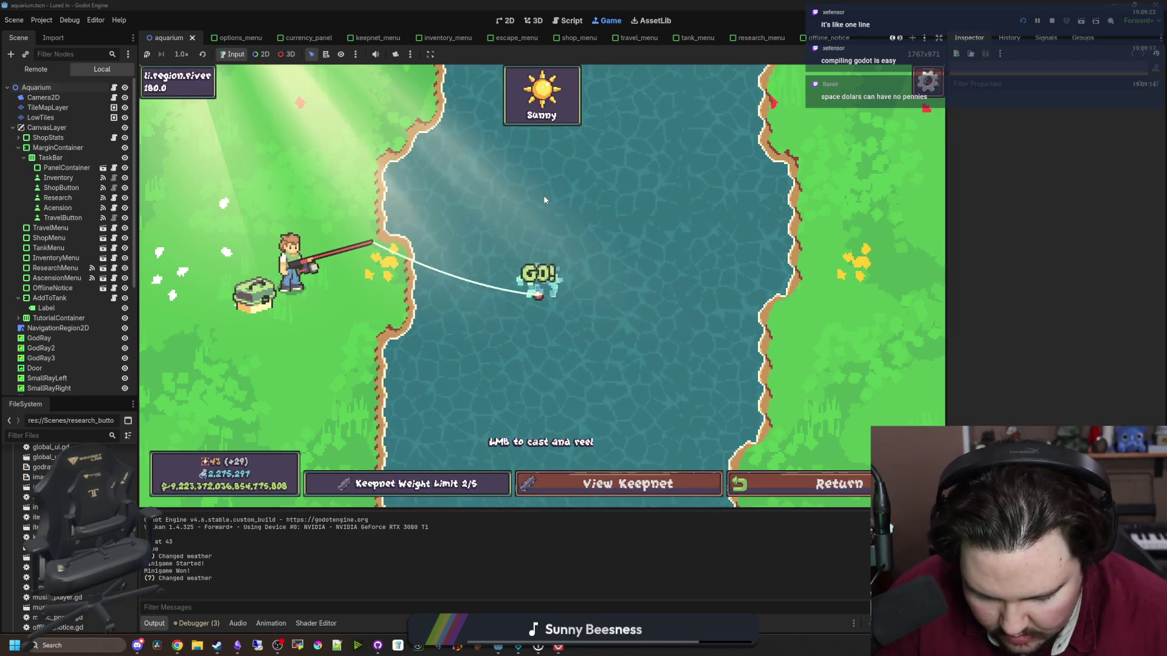
pyautogui.click(545, 199)
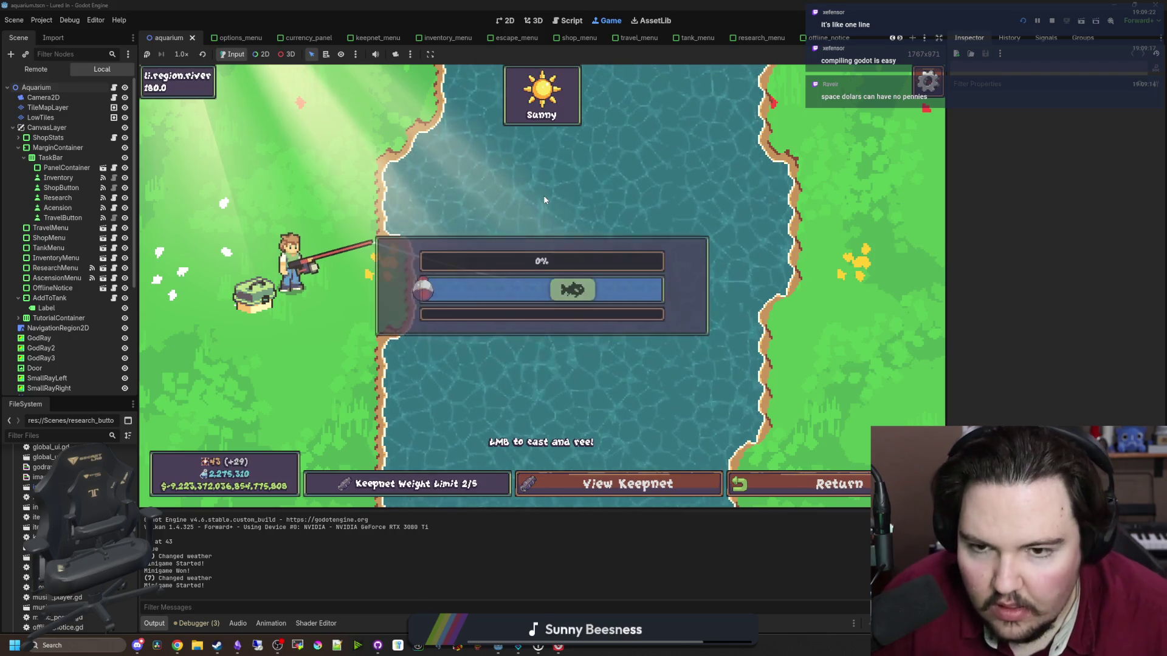
pyautogui.moveTo(543, 195)
pyautogui.mouseDown()
pyautogui.moveTo(562, 221)
pyautogui.moveTo(573, 217)
pyautogui.moveTo(564, 267)
pyautogui.moveTo(592, 234)
pyautogui.moveTo(545, 60)
pyautogui.mouseUp()
pyautogui.moveTo(568, 175)
pyautogui.mouseDown()
pyautogui.moveTo(513, 225)
pyautogui.moveTo(526, 238)
pyautogui.moveTo(508, 247)
pyautogui.mouseUp()
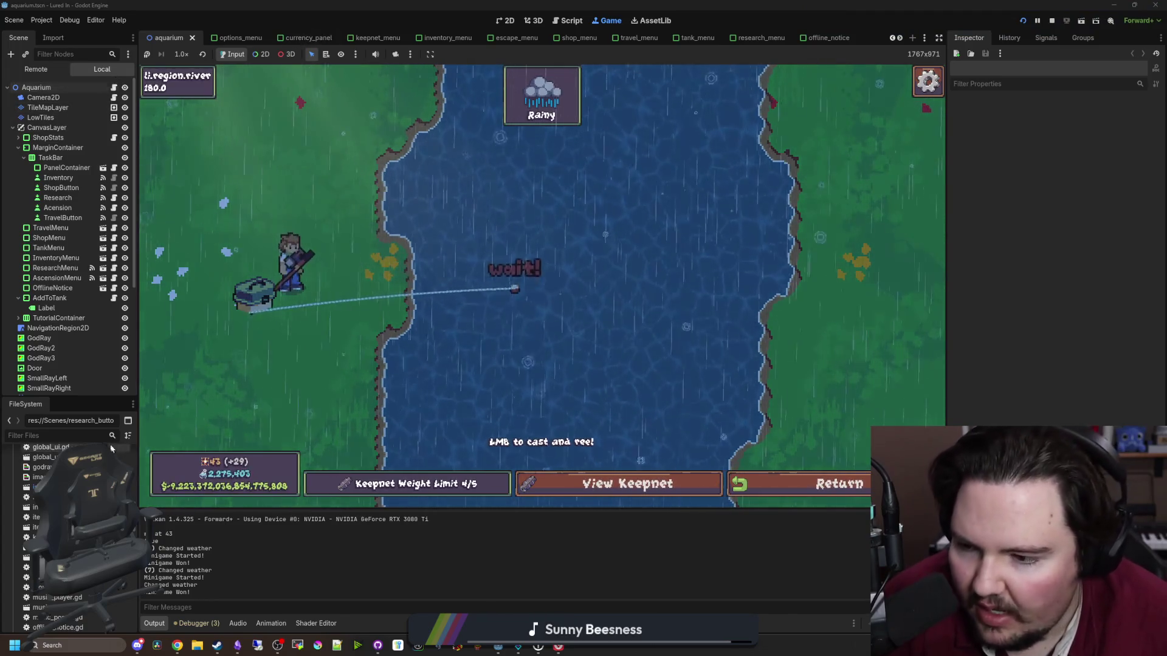
pyautogui.click(584, 260)
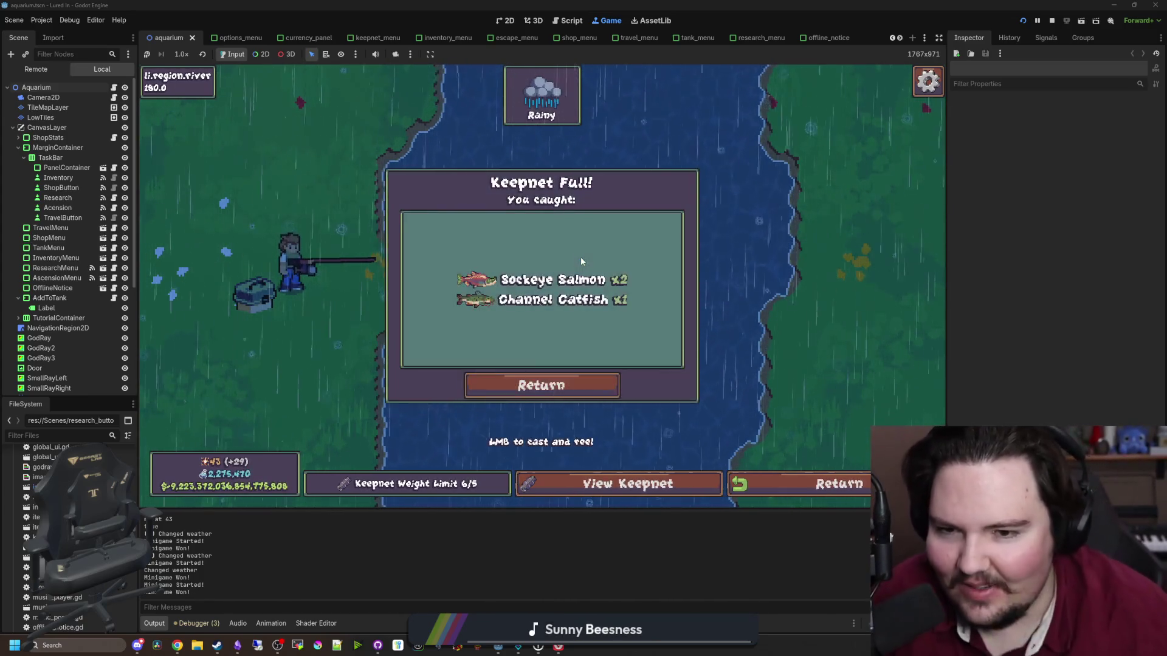
pyautogui.click(541, 385)
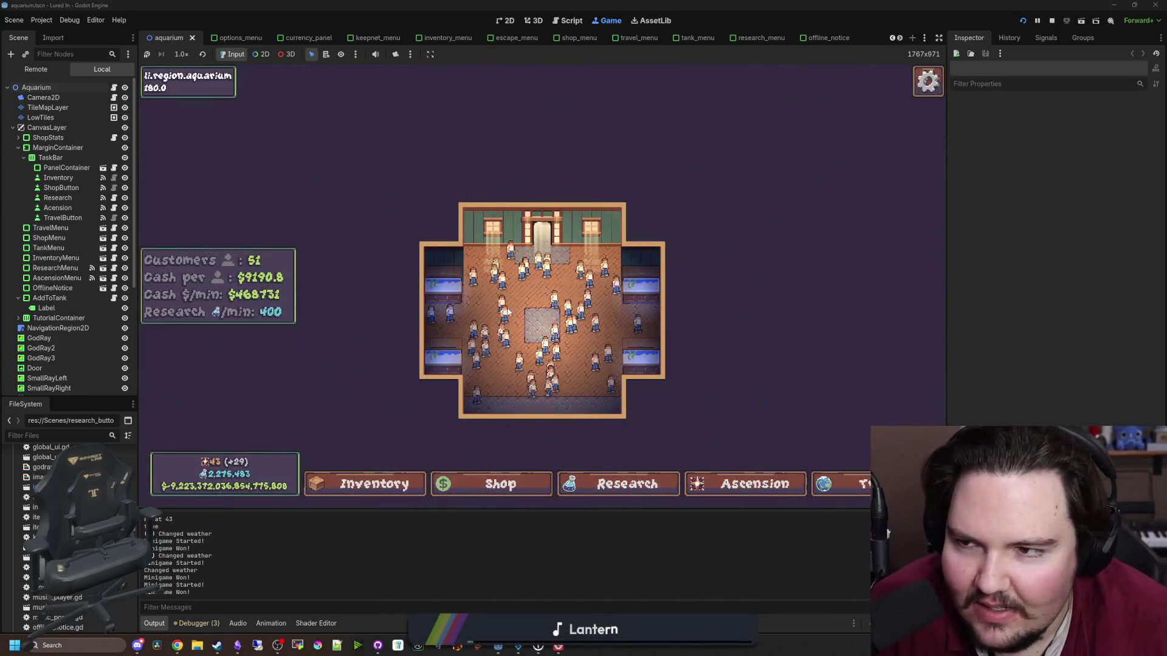
# Raise the game's FPS Limit option from 60 to 110 and close Options.
pyautogui.press('Escape')
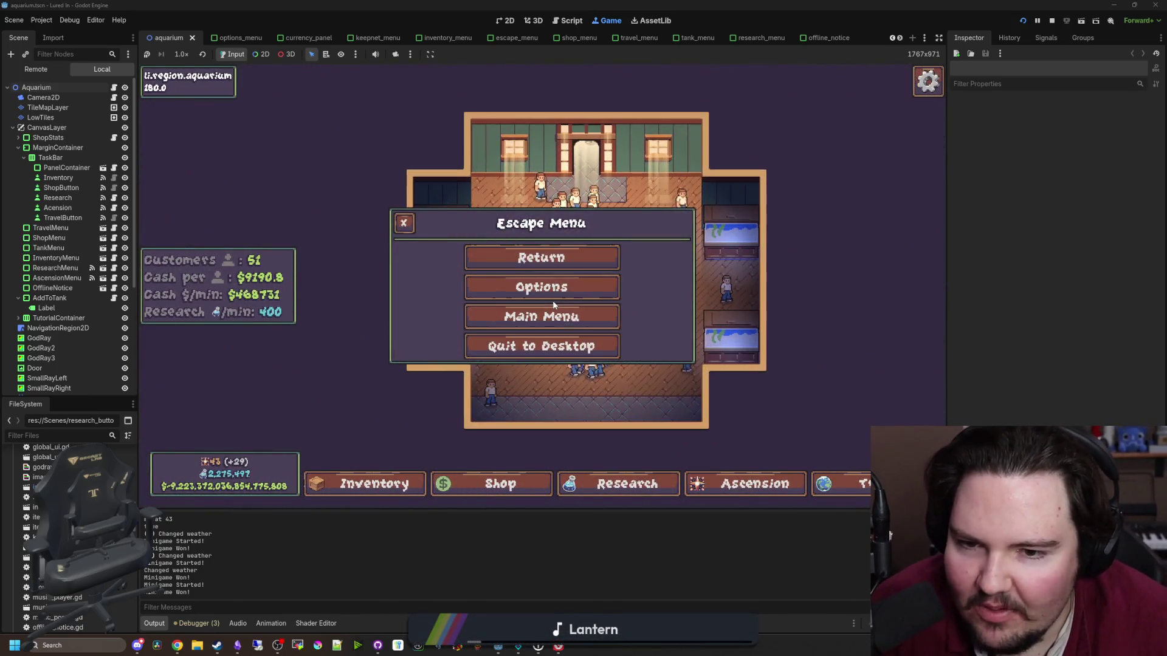
pyautogui.click(554, 302)
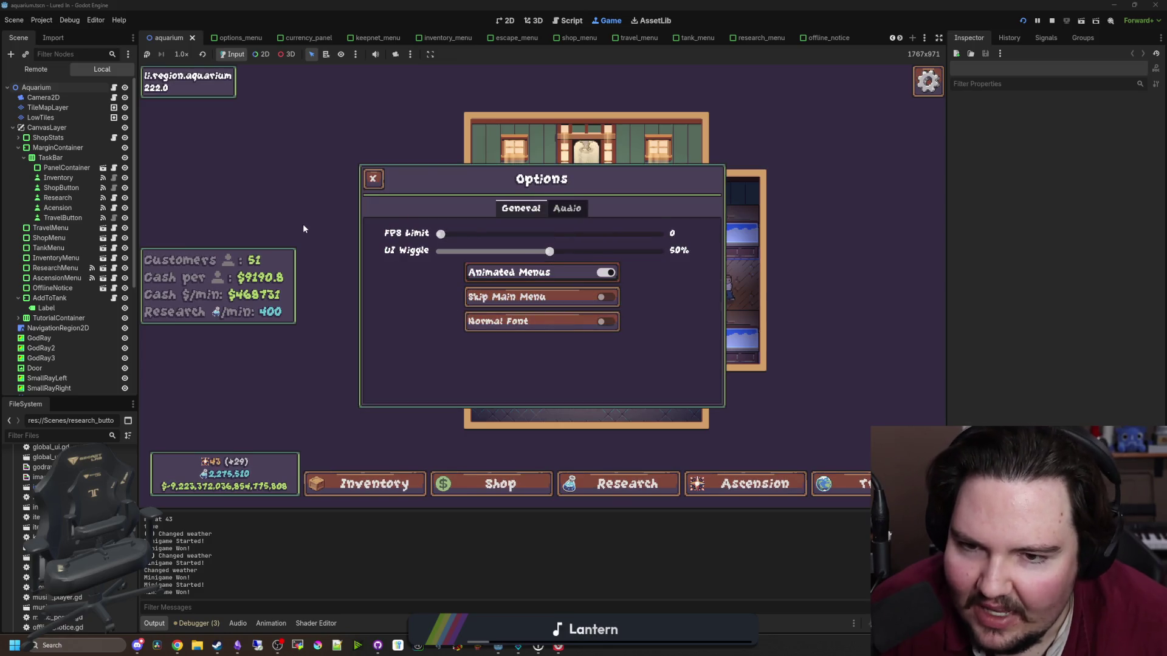
pyautogui.press('Escape')
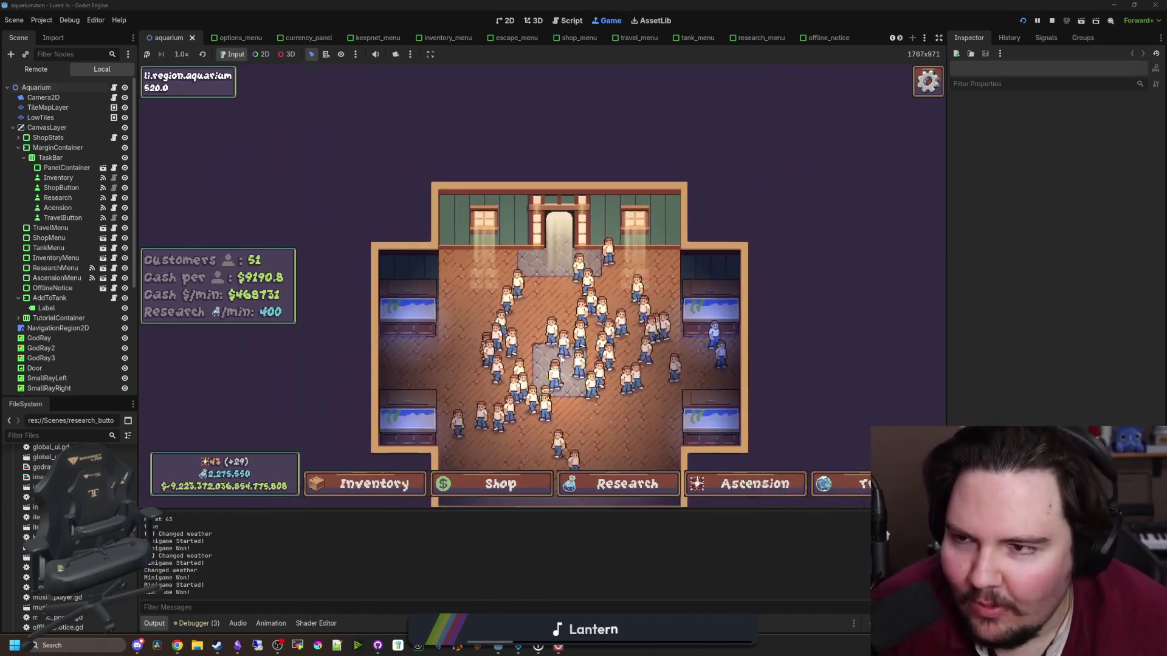
pyautogui.press('Escape')
pyautogui.click(566, 288)
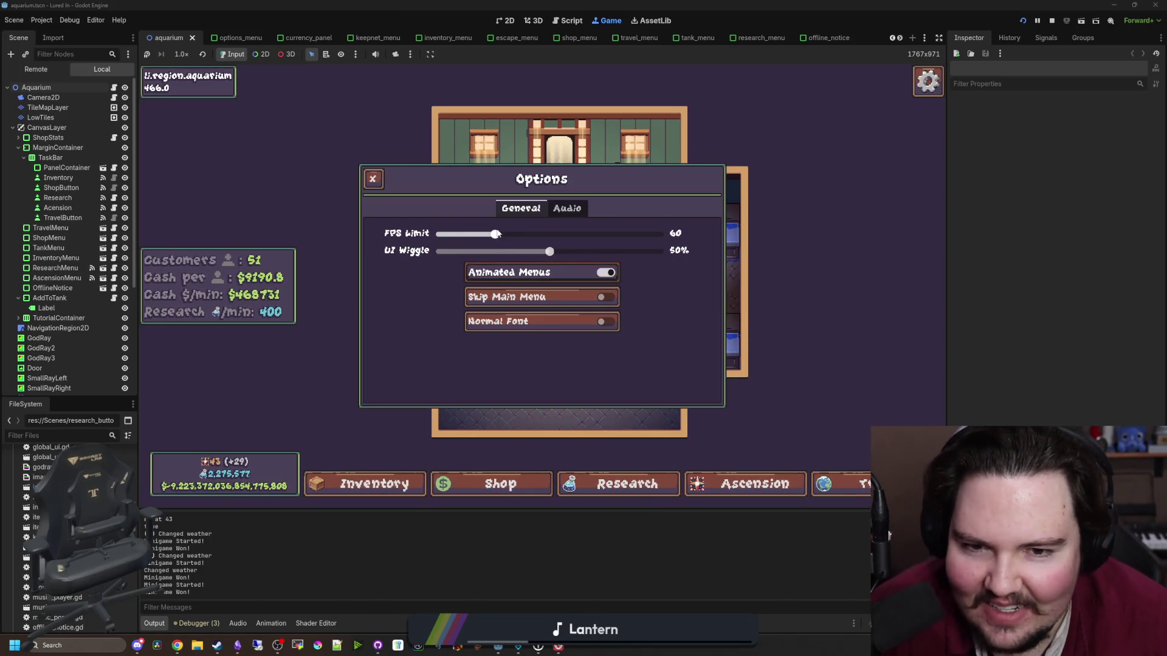
pyautogui.press('Escape')
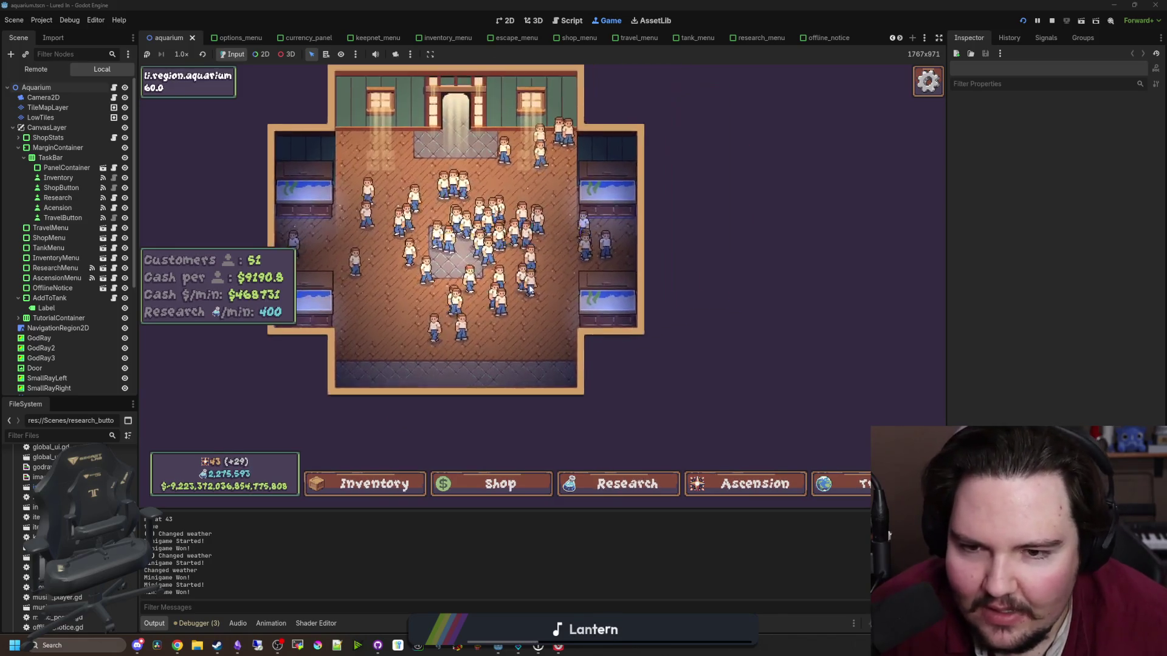
pyautogui.press('Escape')
pyautogui.moveTo(495, 234); pyautogui.dragTo(548, 234)
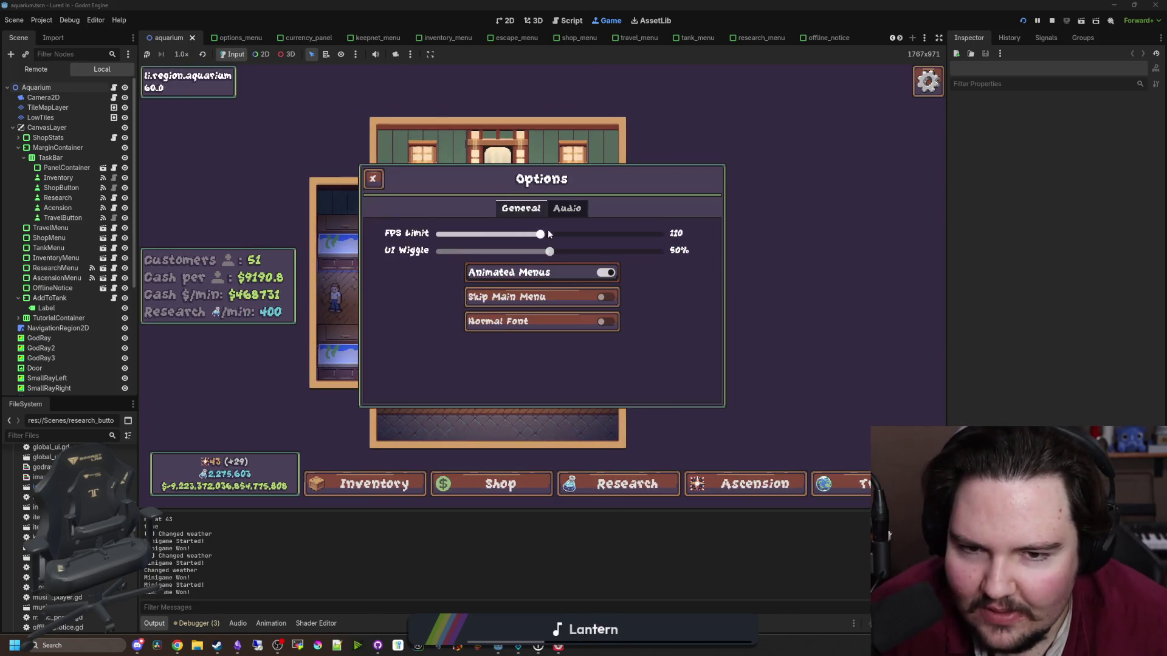
pyautogui.press('Escape')
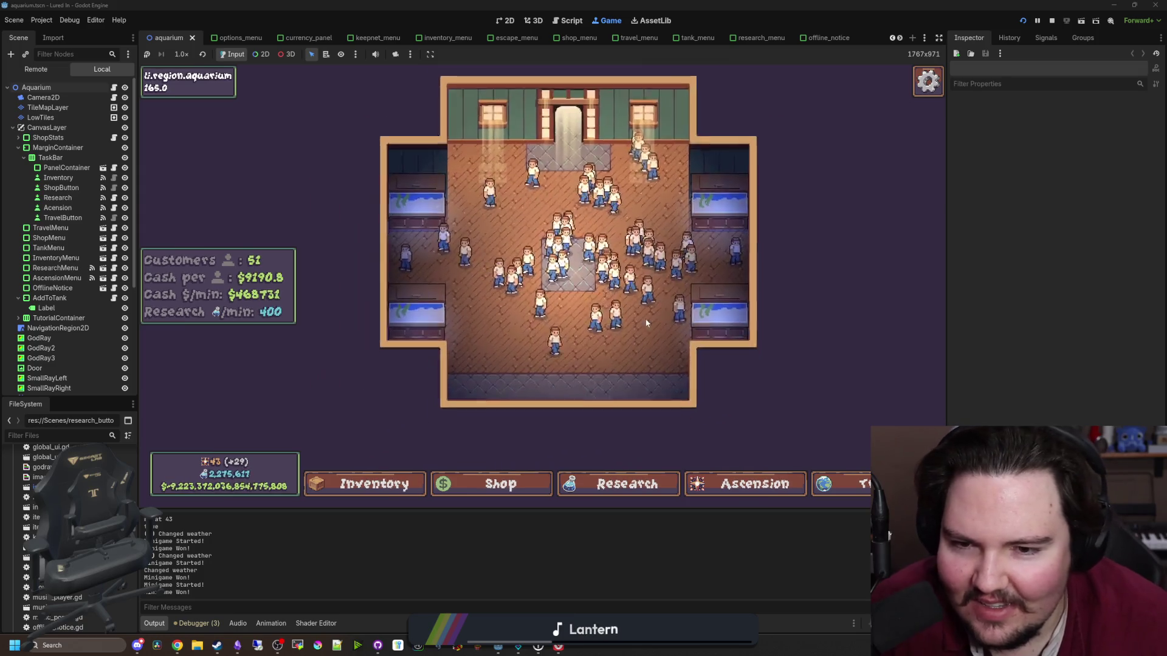
pyautogui.click(343, 194)
# Inspect Fish Tanks 1 and 2, stop the game with F8, and open aquarium.gd.
pyautogui.click(281, 152)
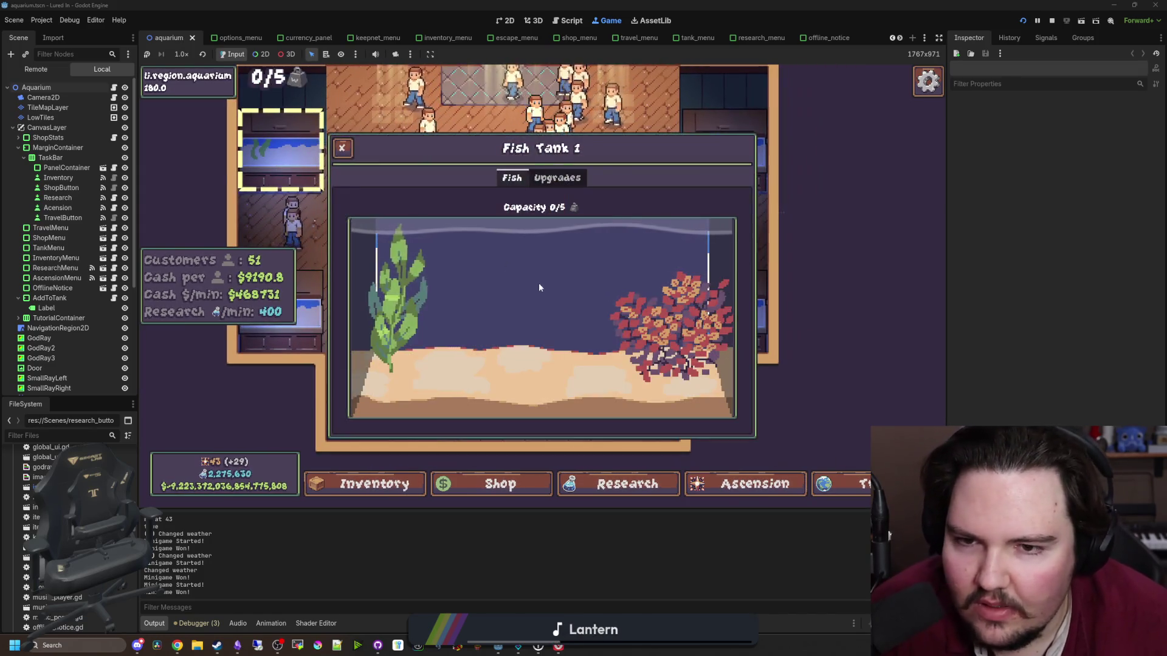
pyautogui.click(558, 177)
pyautogui.press('Escape')
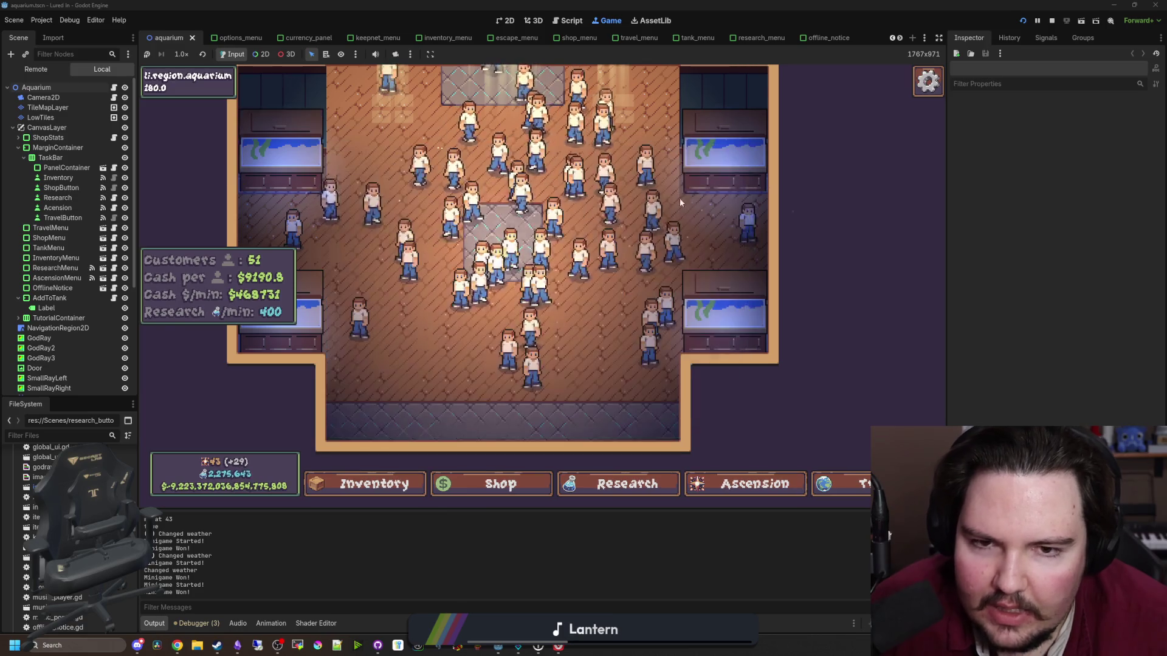
pyautogui.click(724, 194)
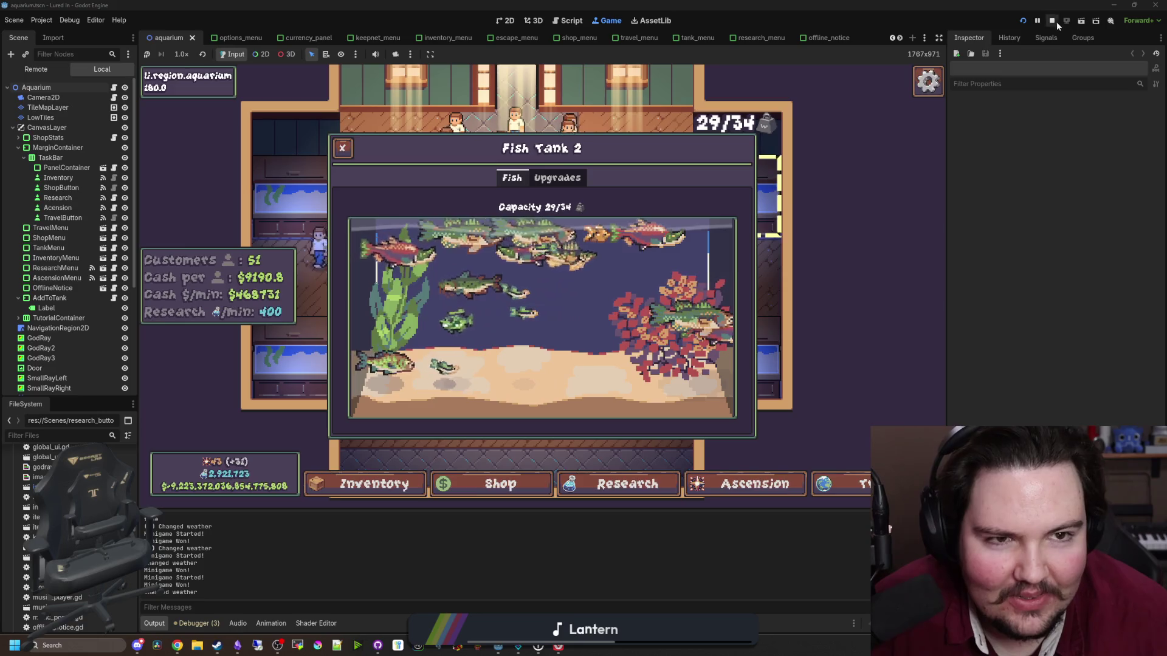
pyautogui.press('F8')
pyautogui.click(115, 73)
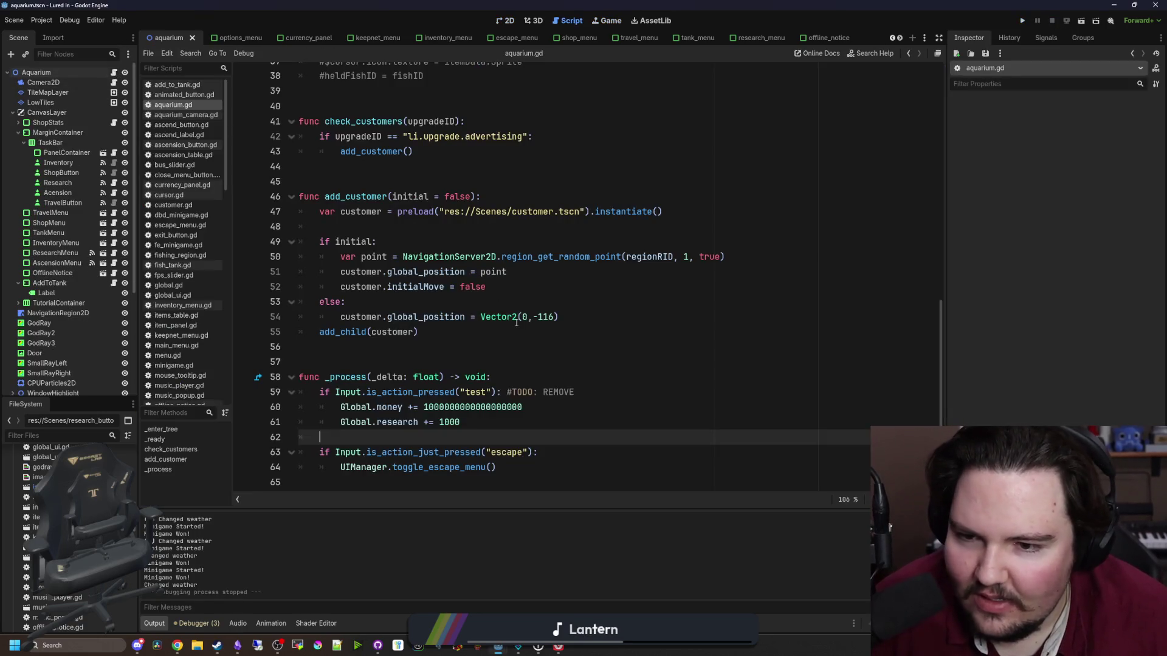
# Comment out the test money and research lines 59–61 in _process and save aquarium.gd.
pyautogui.moveTo(468, 421)
pyautogui.mouseDown()
pyautogui.moveTo(304, 421)
pyautogui.moveTo(298, 406)
pyautogui.moveTo(189, 399)
pyautogui.mouseUp()
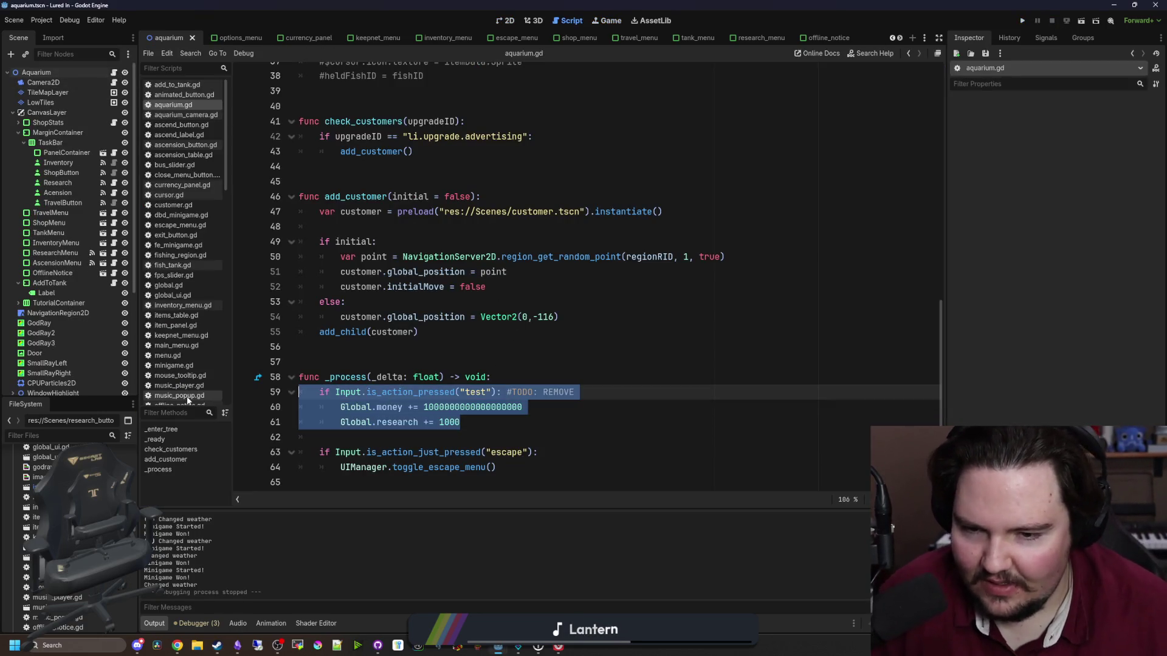
pyautogui.hotkey('ctrl', 'k')
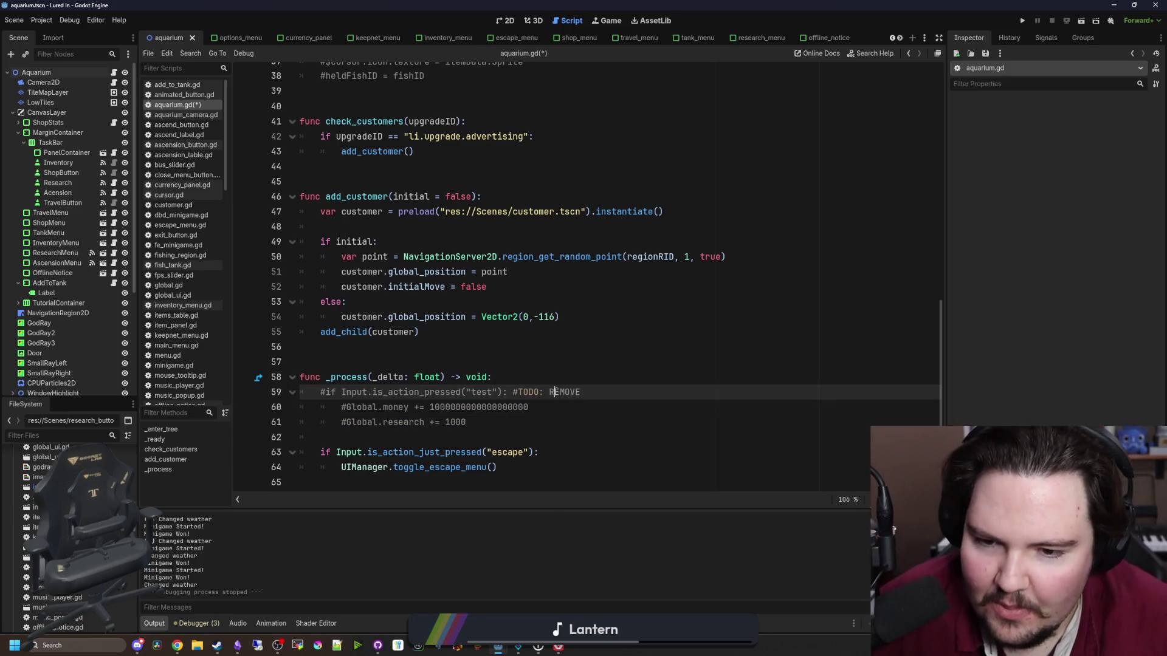
pyautogui.click(446, 342)
pyautogui.hotkey('ctrl', 's')
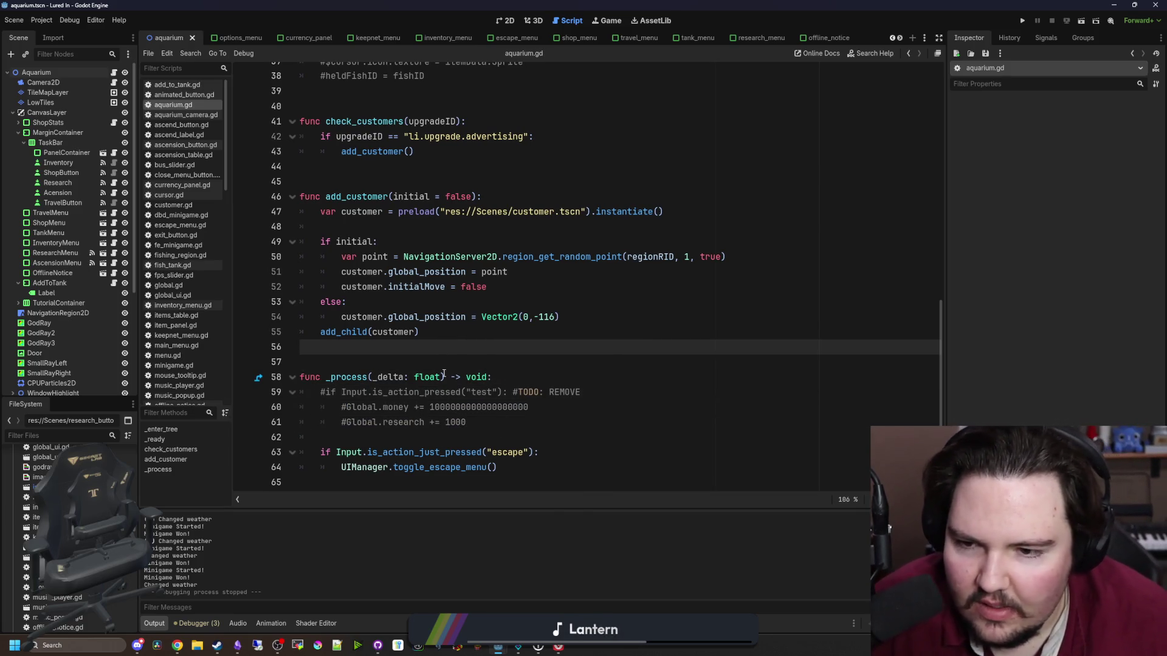
# Bring the Obsidian project notes window in front of Godot.
pyautogui.scroll(9, 444, 374)
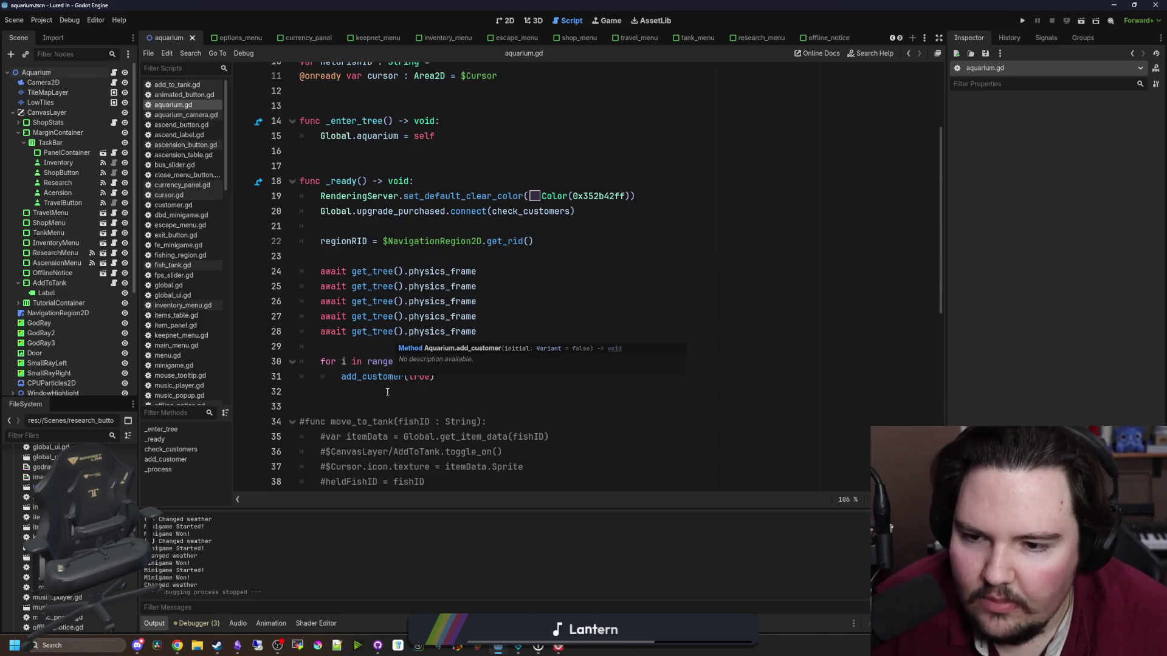
pyautogui.scroll(3, 387, 392)
pyautogui.click(427, 308)
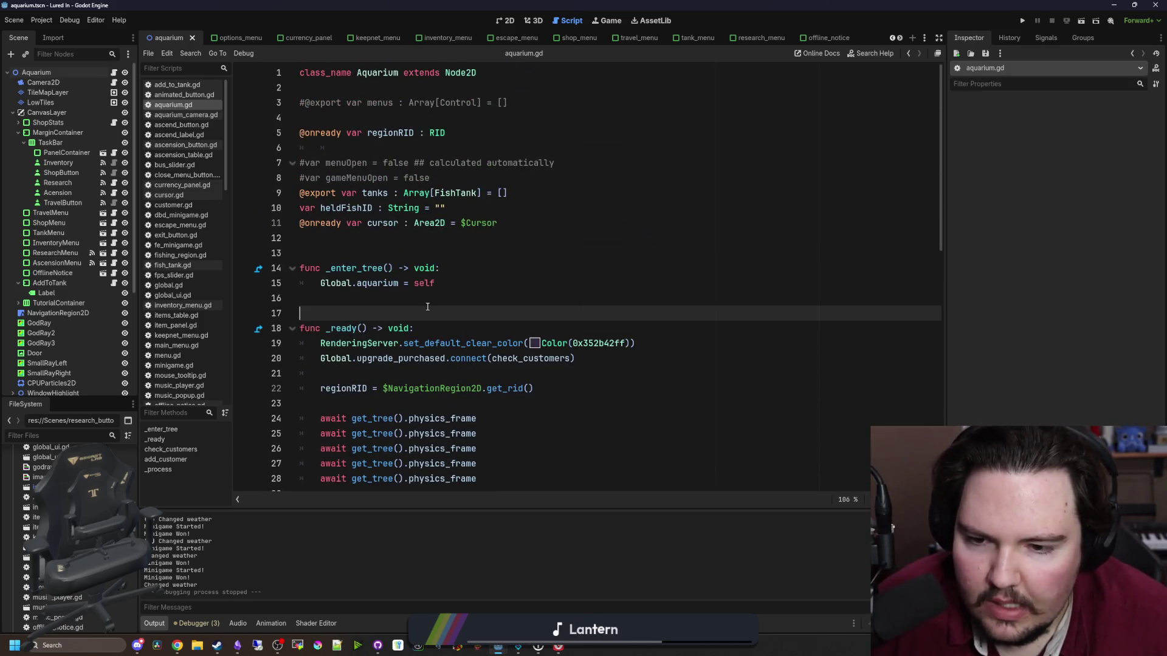
pyautogui.moveTo(237, 646)
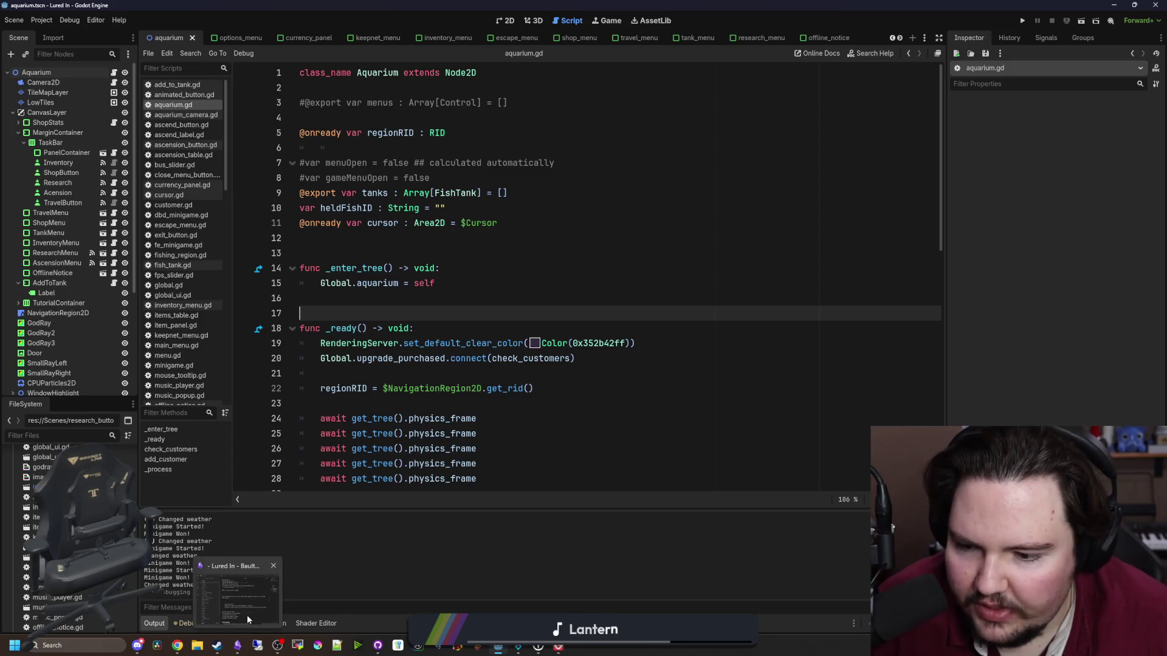
pyautogui.click(247, 608)
pyautogui.moveTo(501, 465)
pyautogui.mouseDown()
pyautogui.moveTo(471, 279)
pyautogui.moveTo(471, 136)
pyautogui.moveTo(354, 115)
pyautogui.mouseUp()
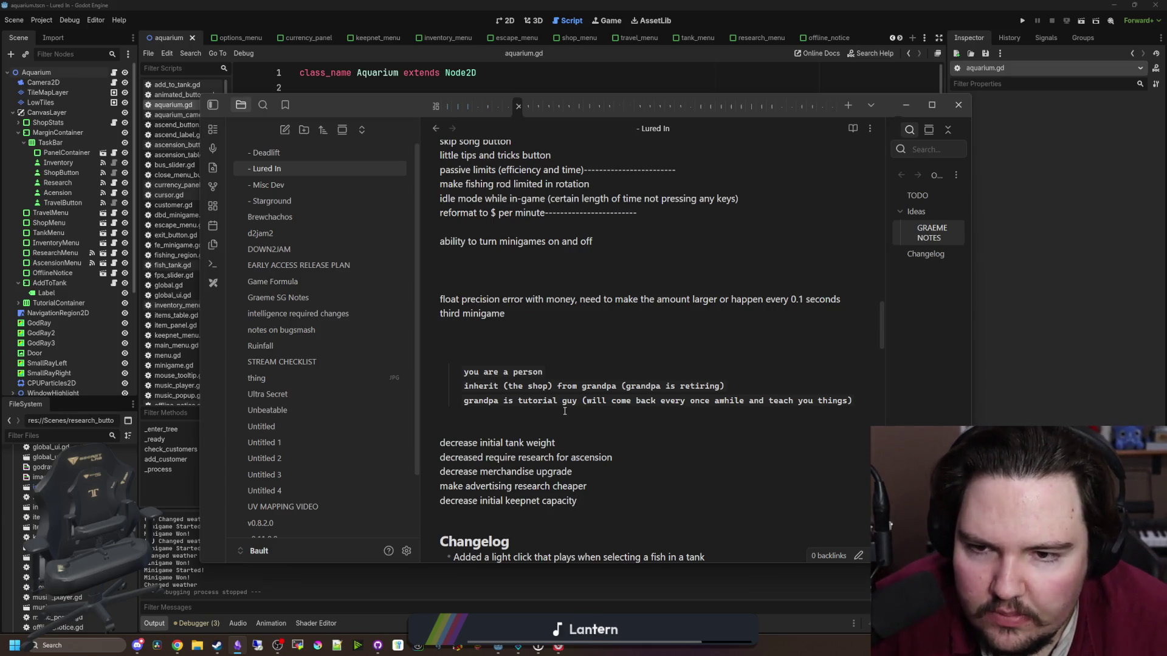
pyautogui.scroll(-3, 565, 411)
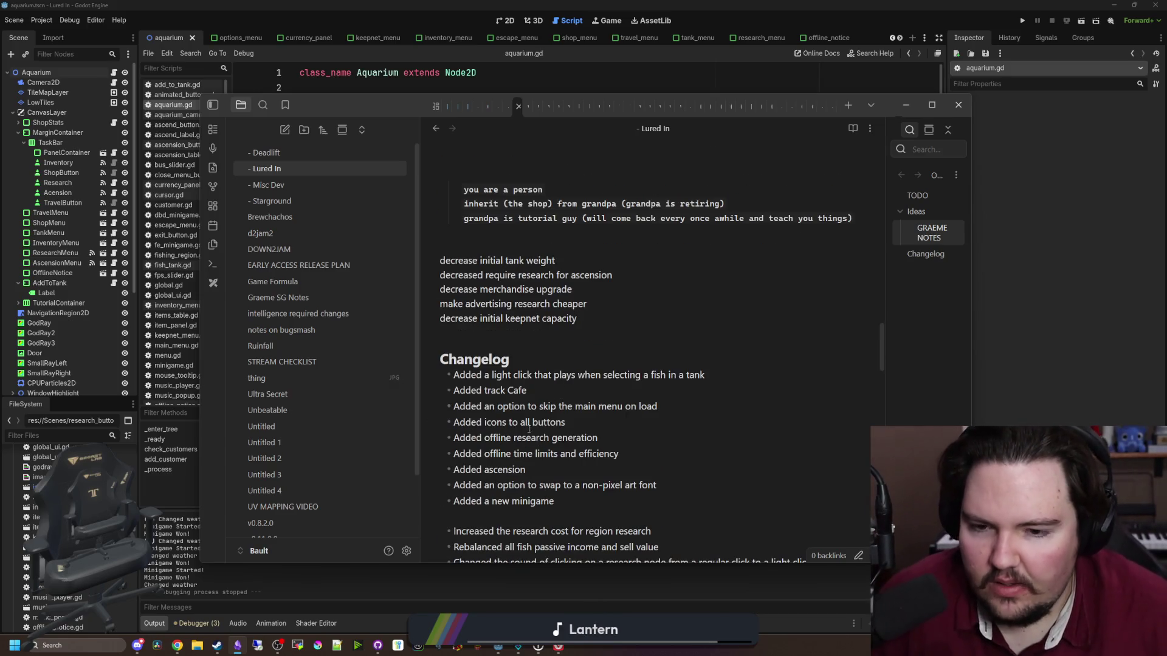
pyautogui.hotkey('alt', 'Tab')
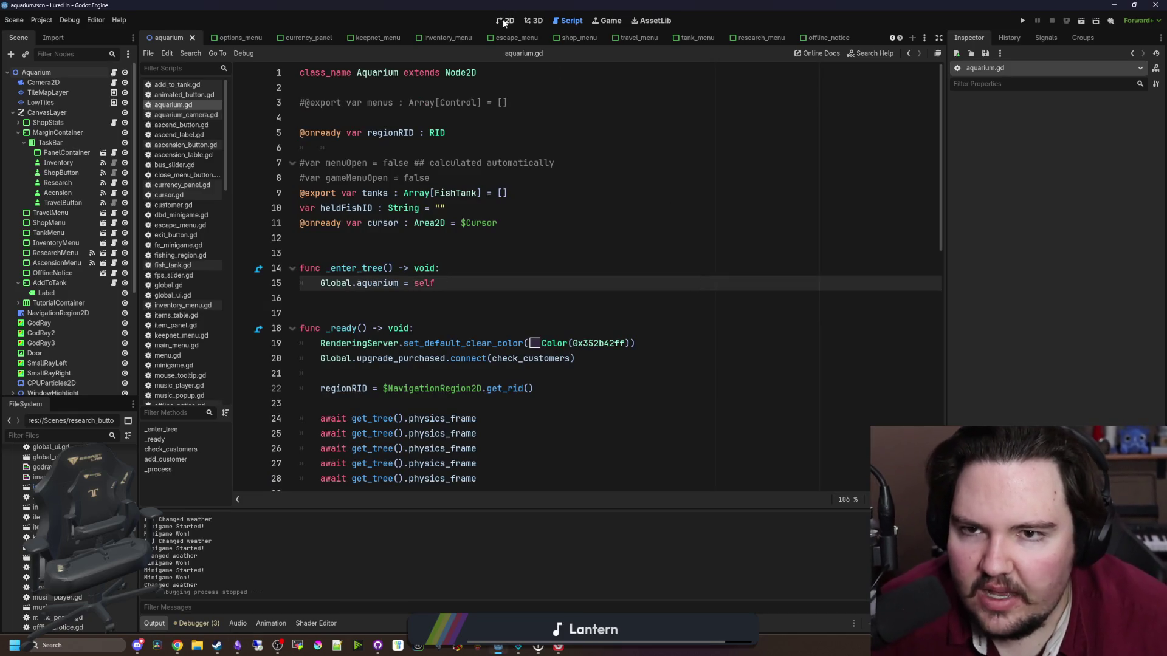
# Switch to the 2D view and open ascension_menu.tscn via the 'asce' FileSystem filter.
pyautogui.click(505, 20)
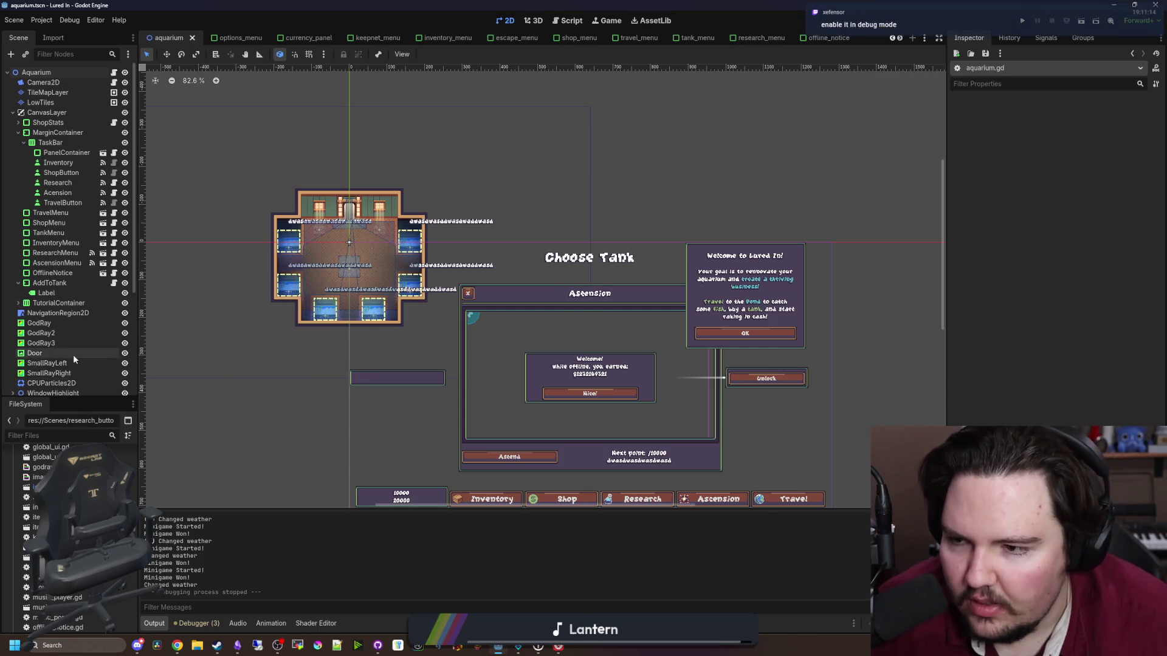
pyautogui.scroll(-5, 78, 366)
pyautogui.scroll(5, 86, 385)
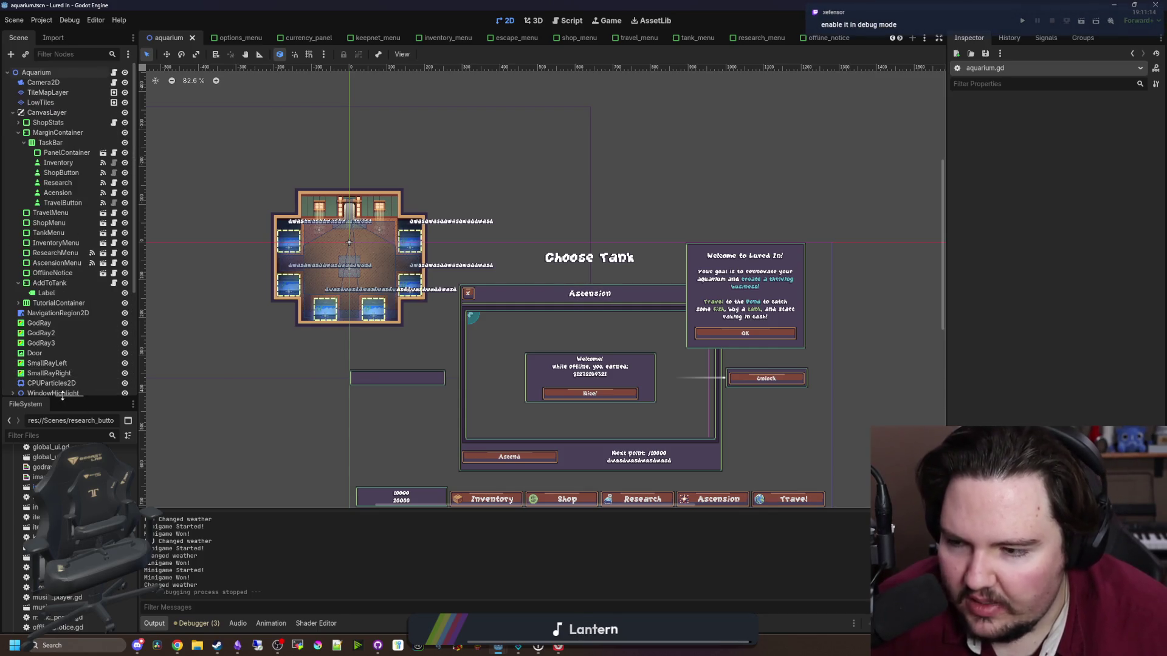
pyautogui.moveTo(54, 399); pyautogui.dragTo(54, 440)
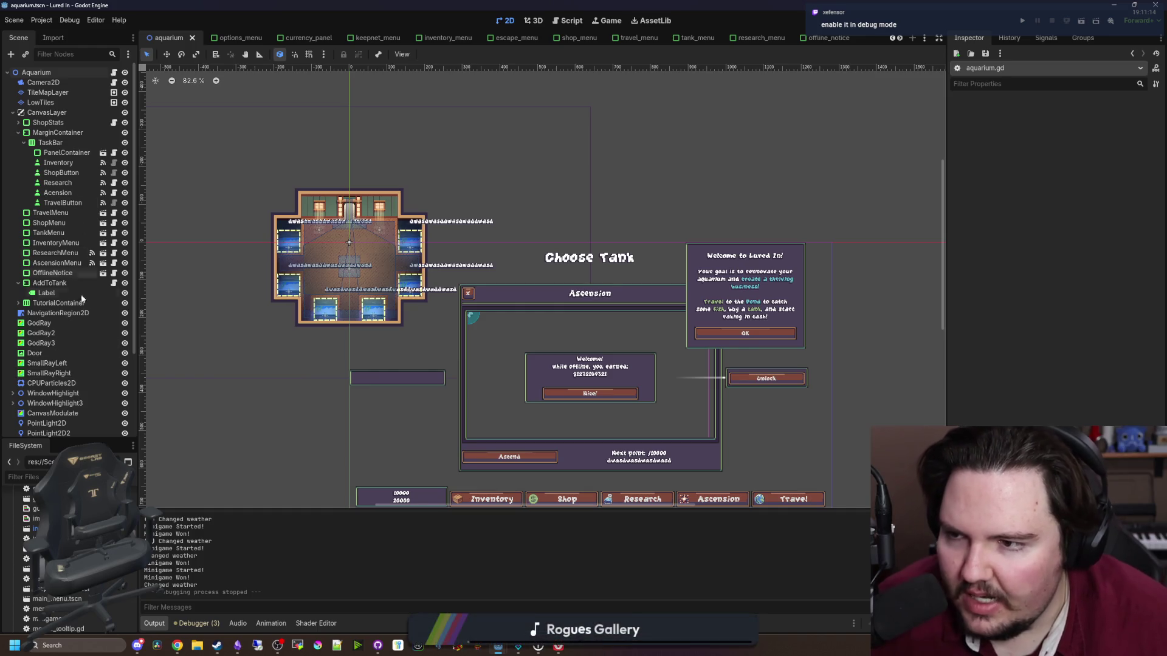
pyautogui.click(60, 477)
pyautogui.write('asce')
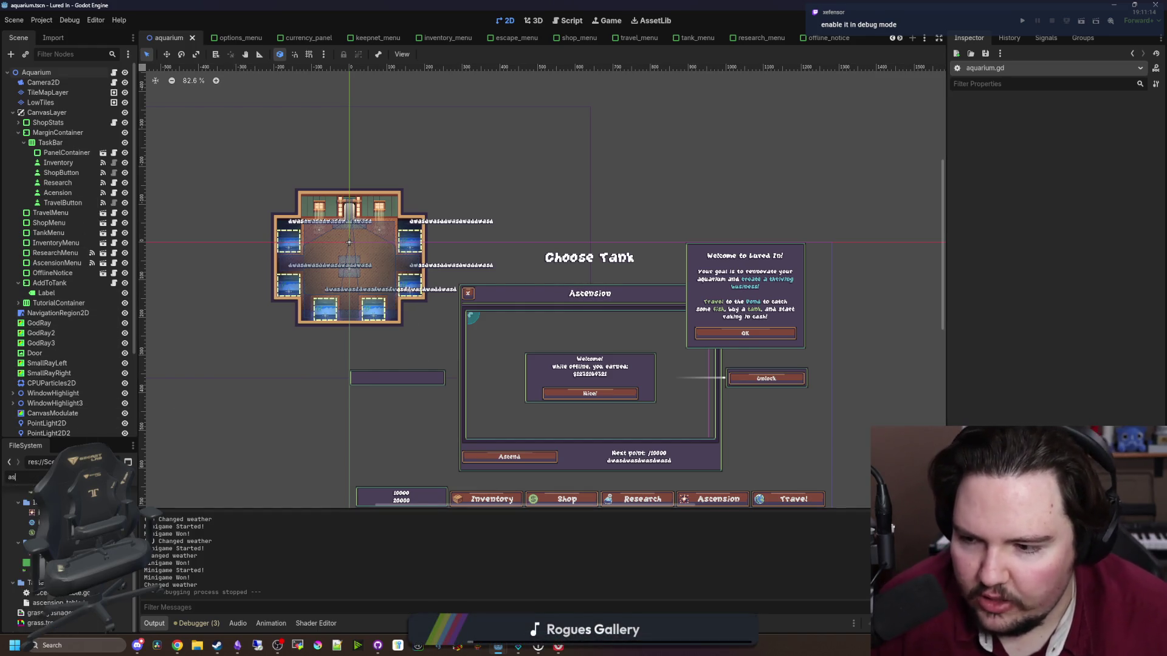
pyautogui.doubleClick(34, 523)
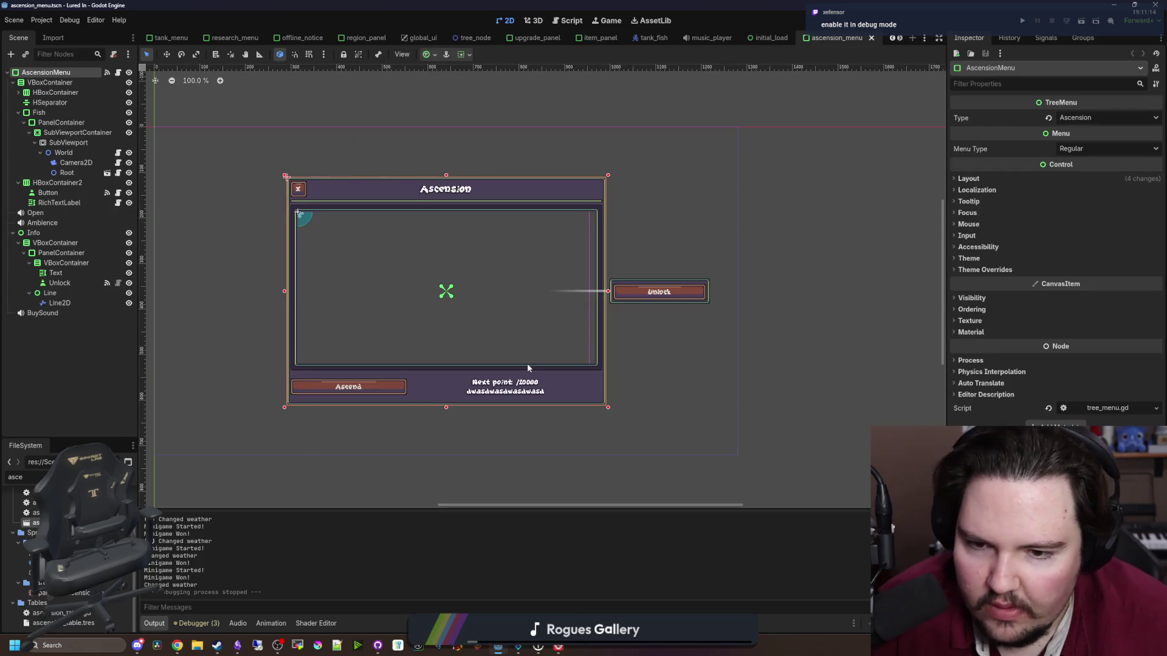
# Look over the Ascension panel's scene and bring up the RichTextLabel node's context menu.
pyautogui.scroll(3, 466, 369)
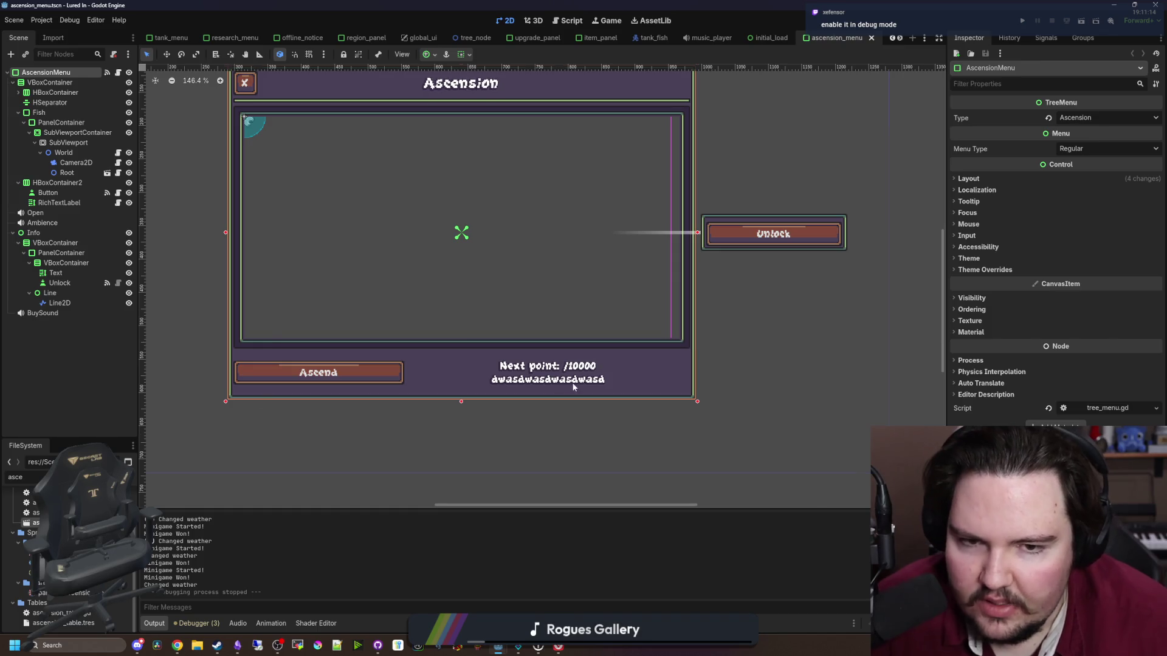
pyautogui.scroll(-1, 541, 302)
pyautogui.scroll(2, 510, 221)
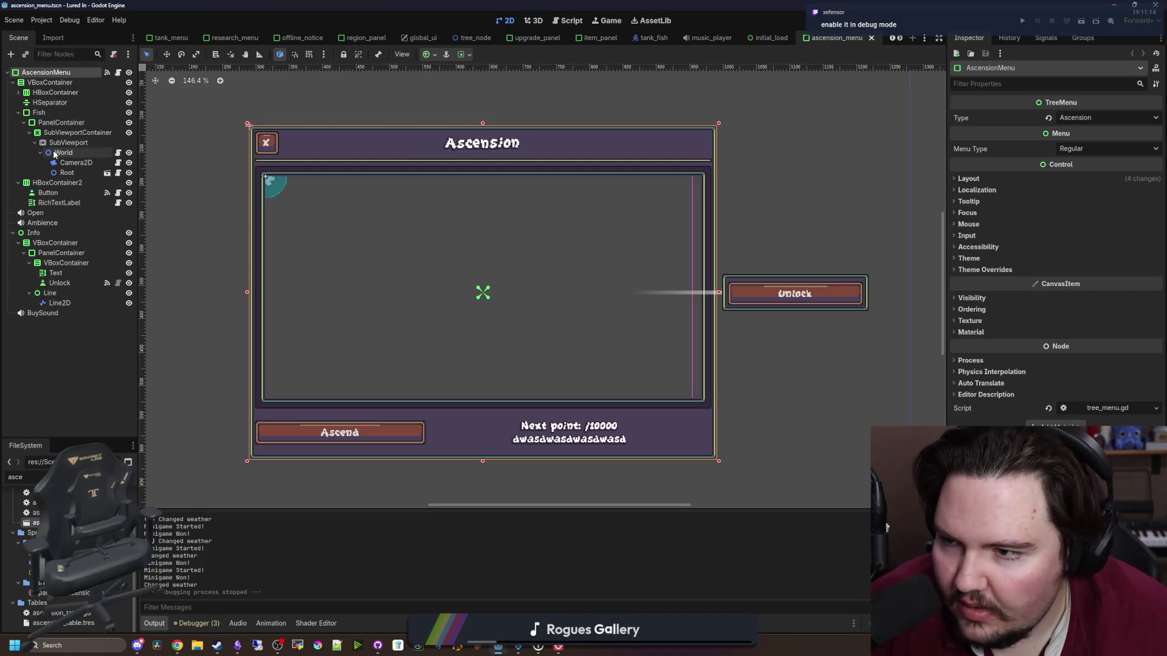
pyautogui.rightClick(61, 202)
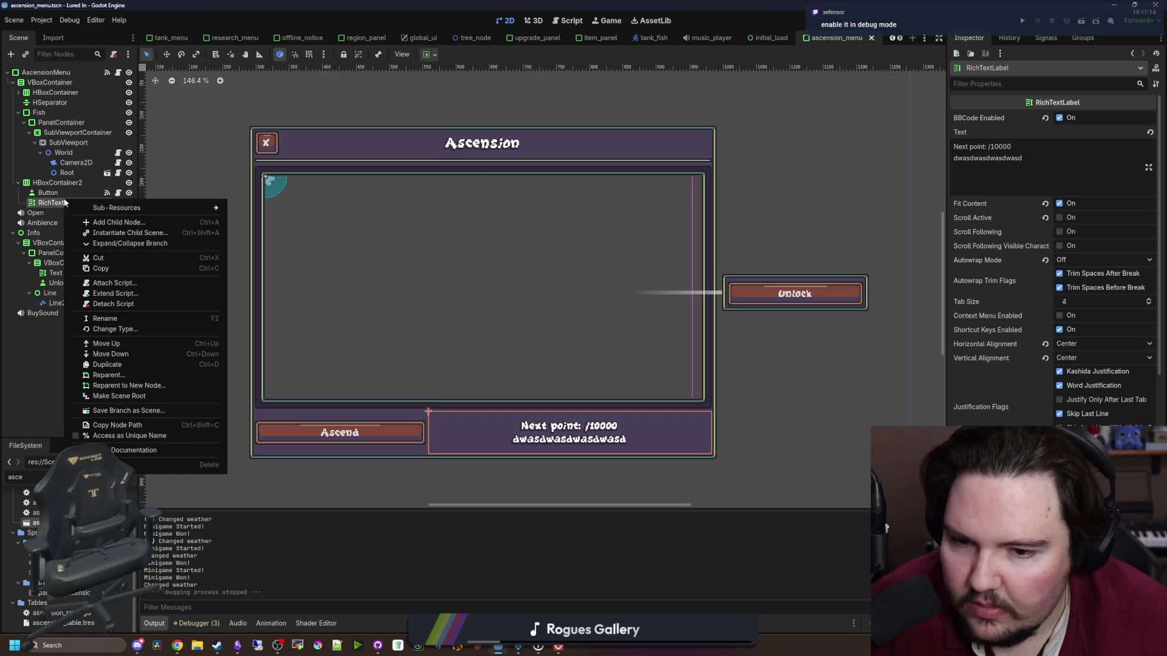
# Copy the RichTextLabel, paste it under HSeparator, and move it above Fish beneath the title.
pyautogui.click(81, 171)
pyautogui.click(48, 102)
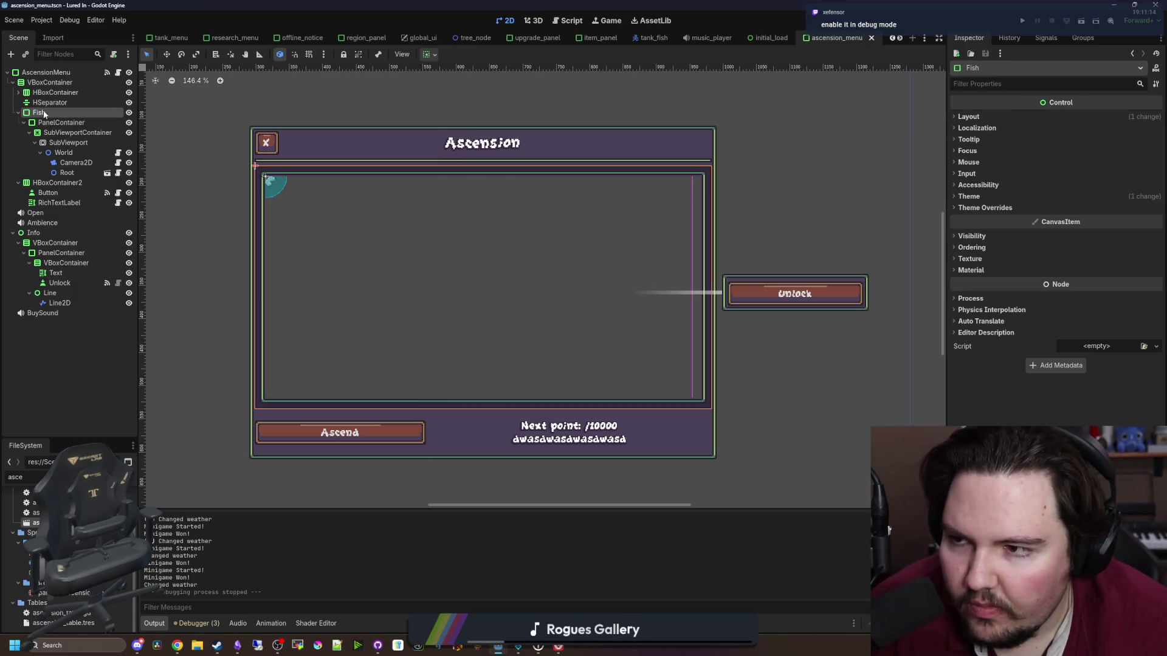
pyautogui.rightClick(46, 105)
pyautogui.click(82, 170)
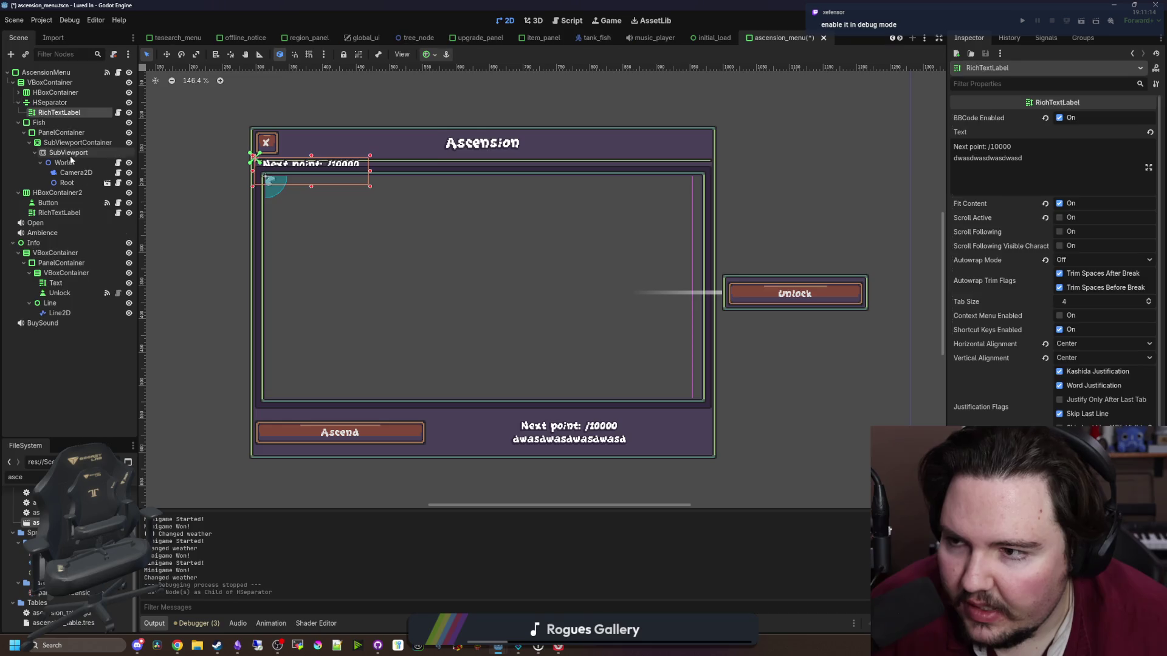
pyautogui.moveTo(67, 114); pyautogui.dragTo(46, 120)
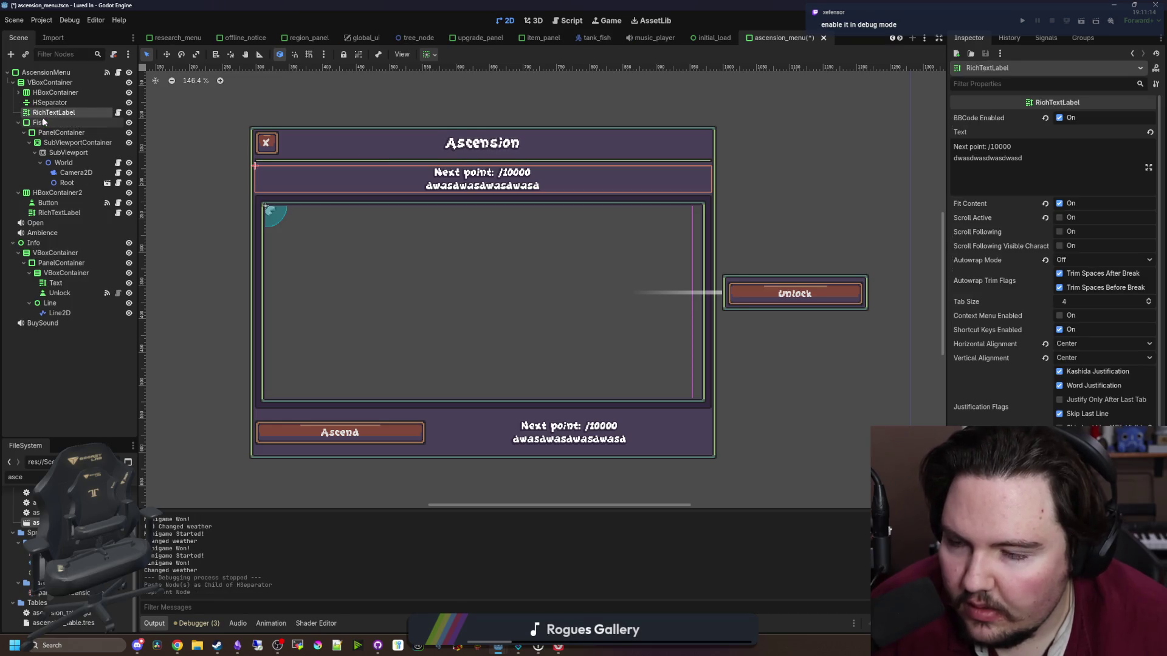
# Trim the new label's Text to the single line 'Next point: /10000'.
pyautogui.scroll(-1, 549, 311)
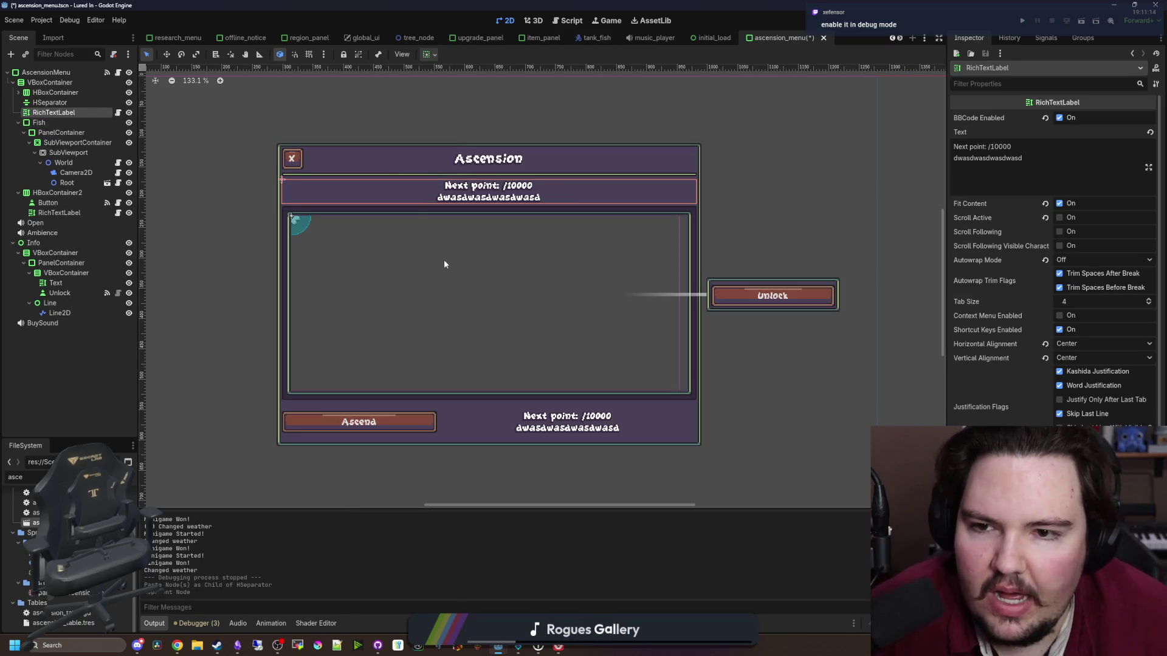
pyautogui.scroll(2, 444, 260)
pyautogui.moveTo(1024, 159); pyautogui.dragTo(918, 150)
pyautogui.click(934, 155)
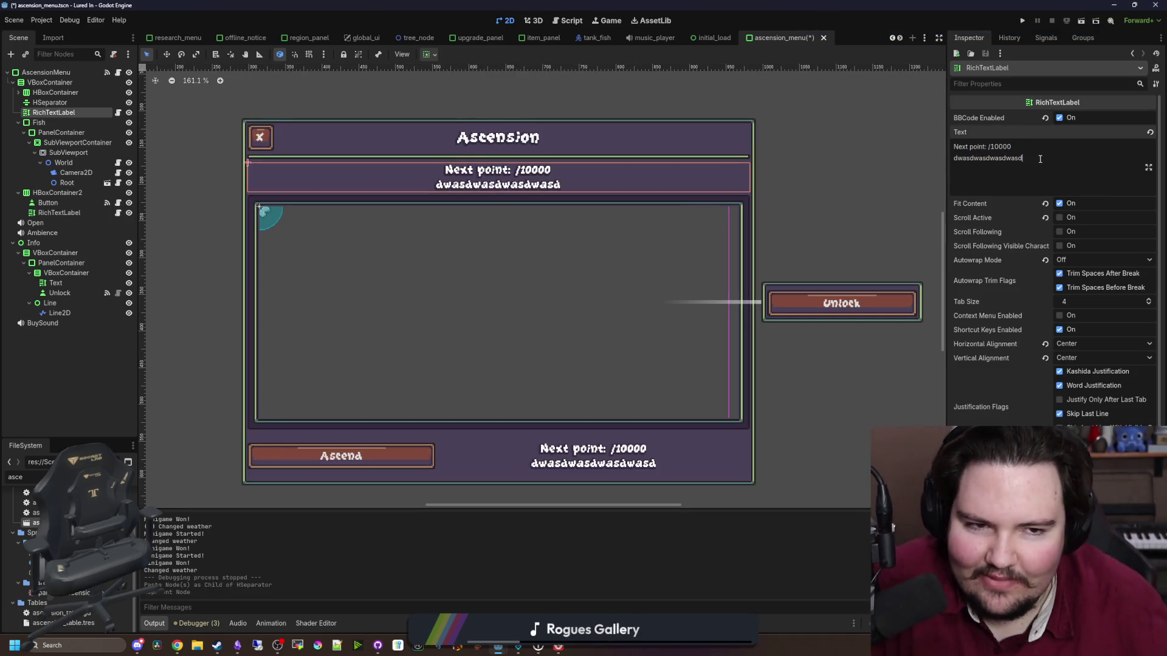
pyautogui.hotkey('shift', 'Home')
pyautogui.press('BackSpace')
pyautogui.press('BackSpace')
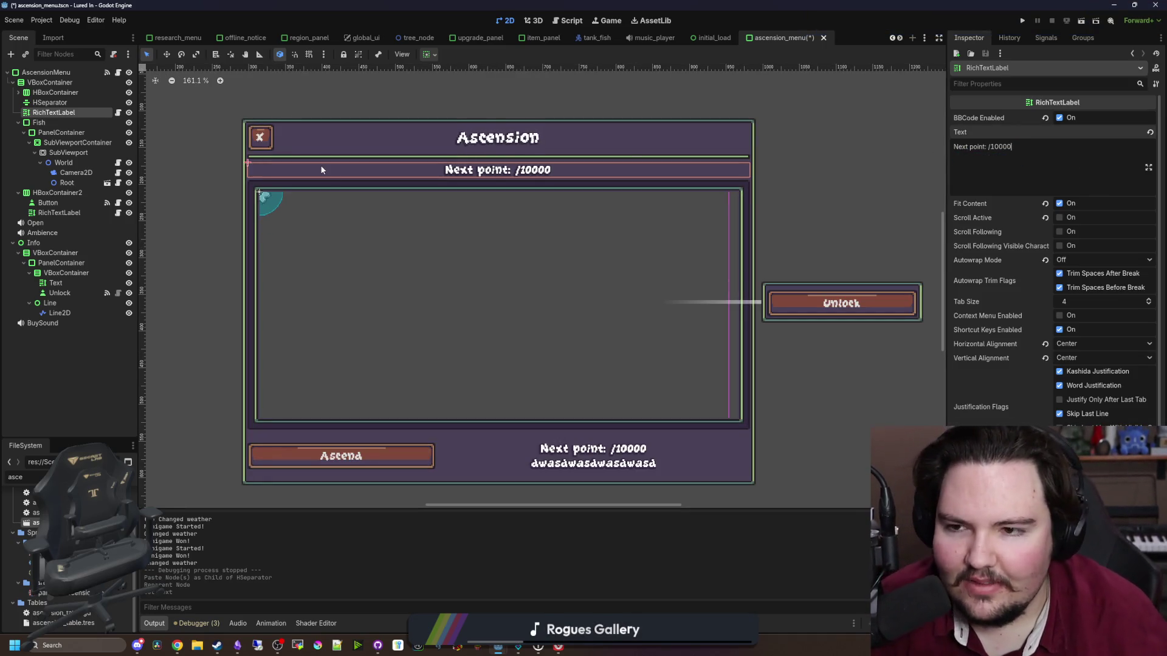
# Browse the Project and Scene menus, then open the AscensionMenu script tree_menu.gd.
pyautogui.click(41, 20)
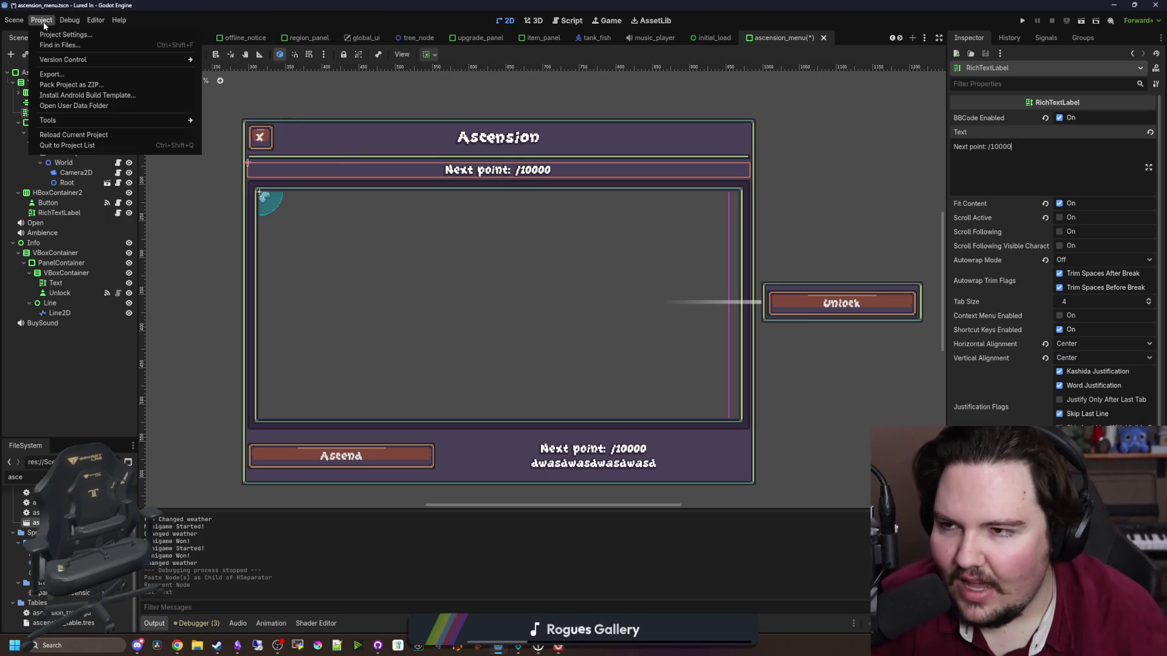
pyautogui.click(14, 19)
pyautogui.click(86, 296)
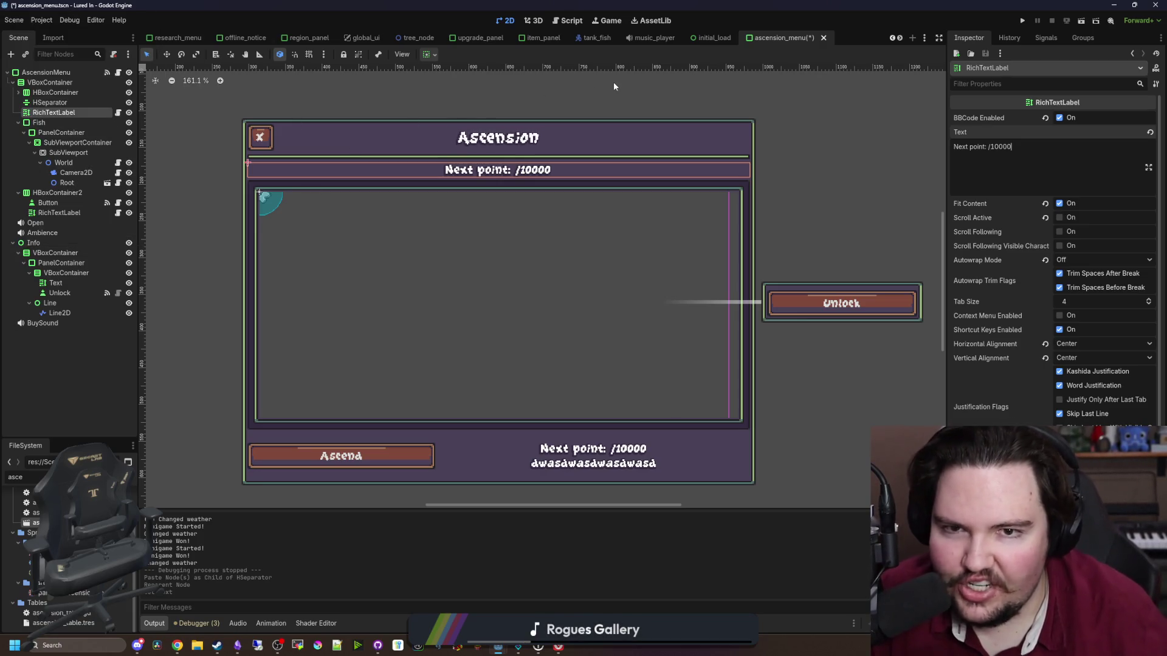
pyautogui.scroll(1, 547, 199)
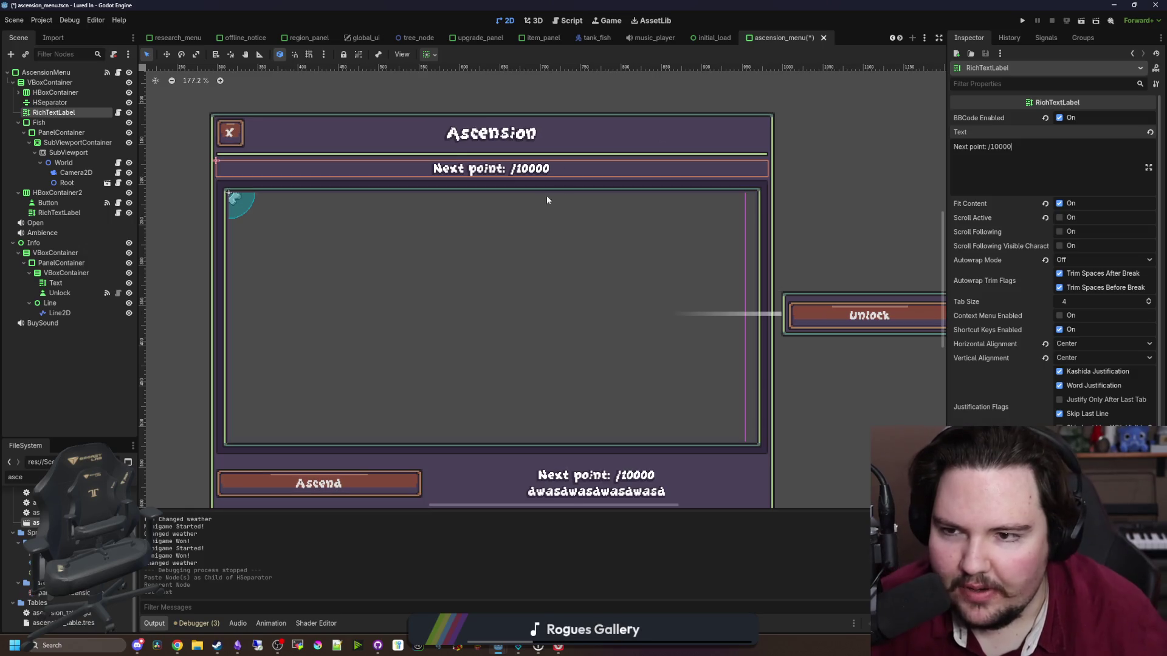
pyautogui.click(118, 73)
# Insert EditorDebuggerSession on empty line 17 of _ready and consult its class reference.
pyautogui.click(364, 312)
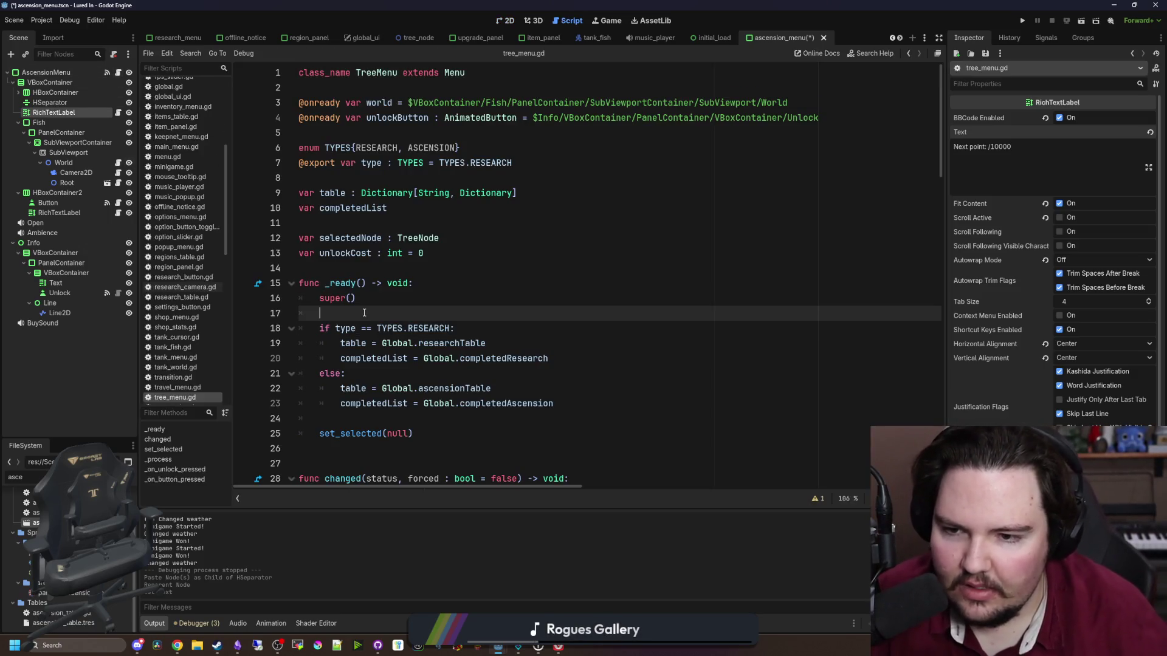
pyautogui.write('Debug')
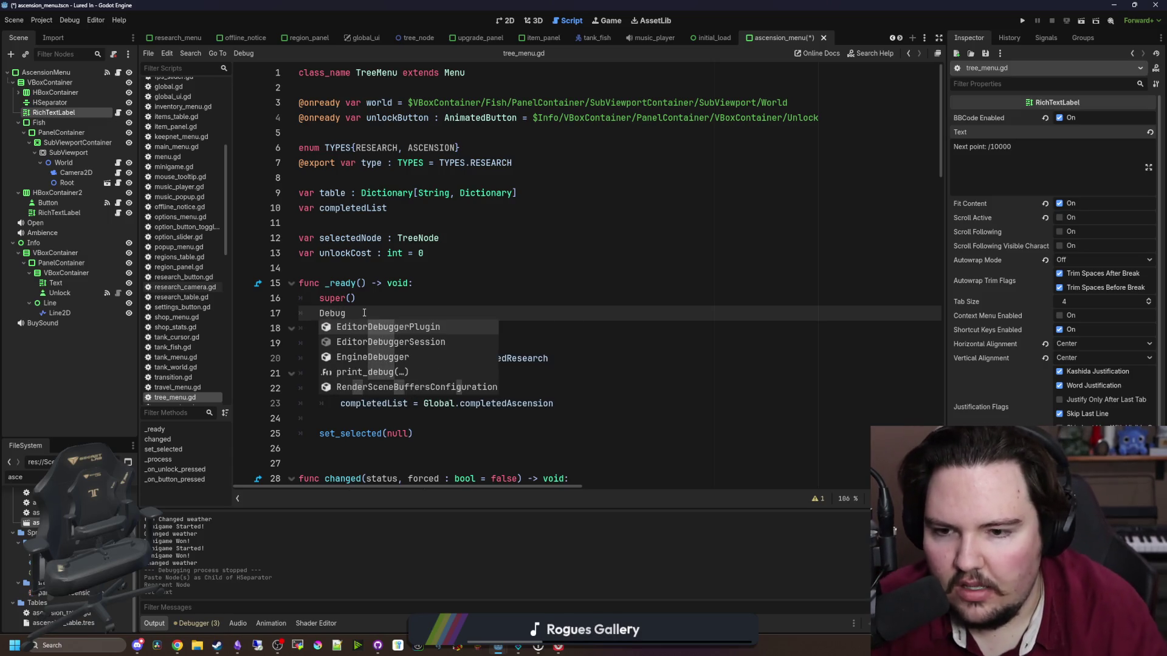
pyautogui.press('Down')
pyautogui.press('Return')
pyautogui.keyDown('ctrl'); pyautogui.click(363, 311); pyautogui.keyUp('ctrl')
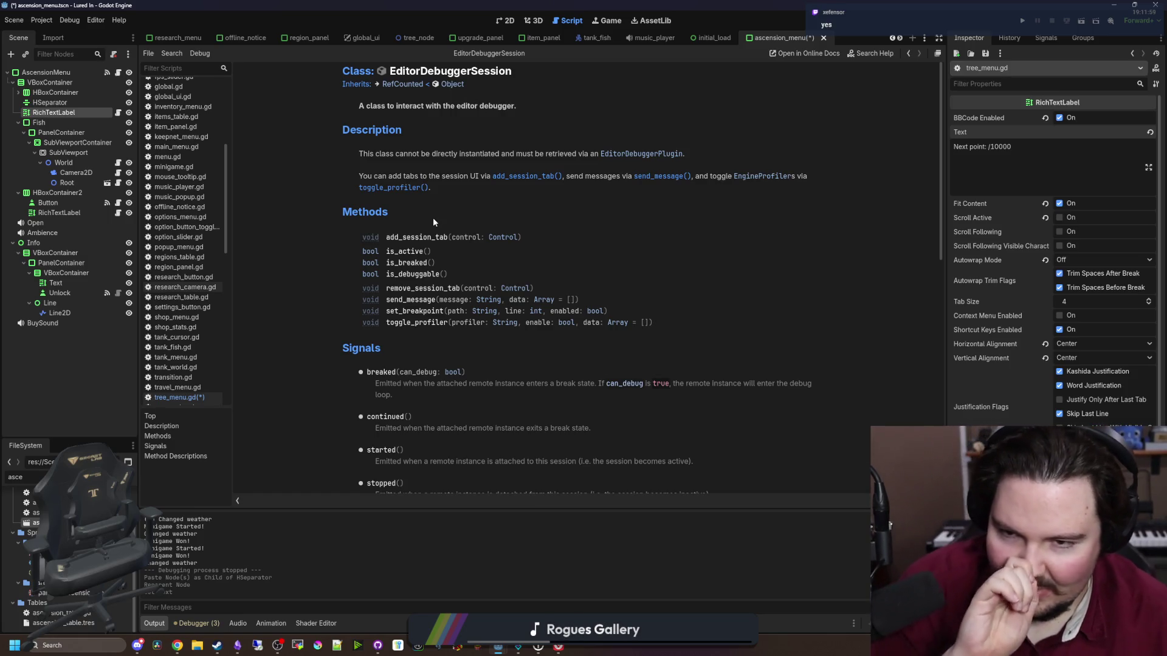
pyautogui.hotkey('alt', 'Left')
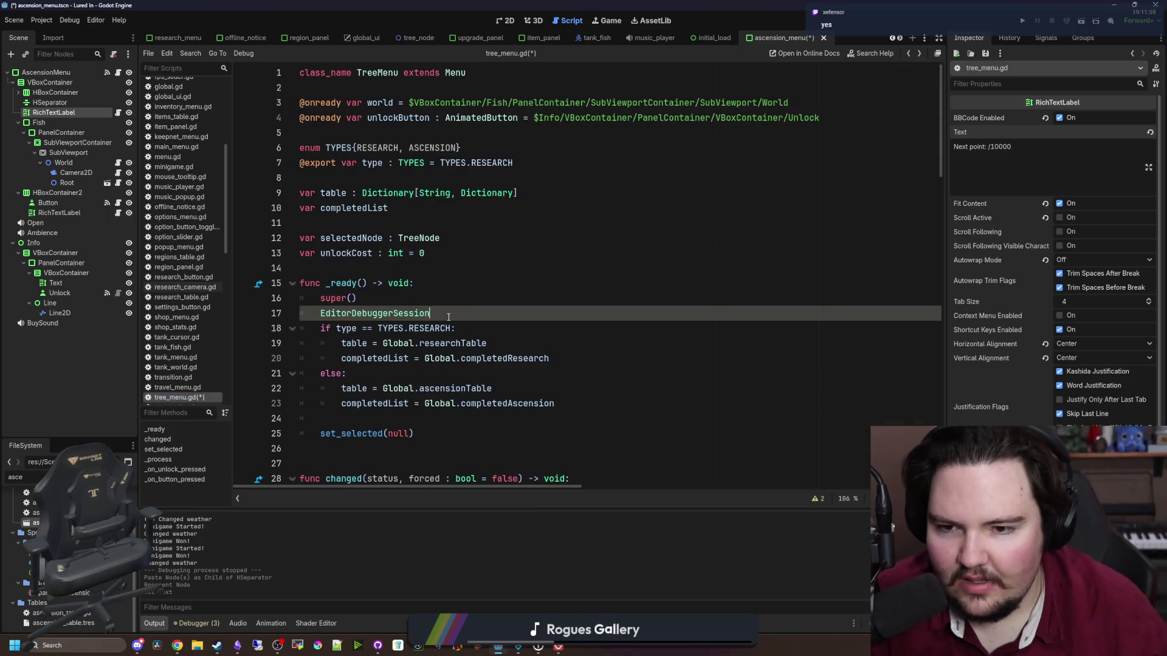
# Write an if-check on the debugger session with a pass body, then delete it.
pyautogui.write('active():')
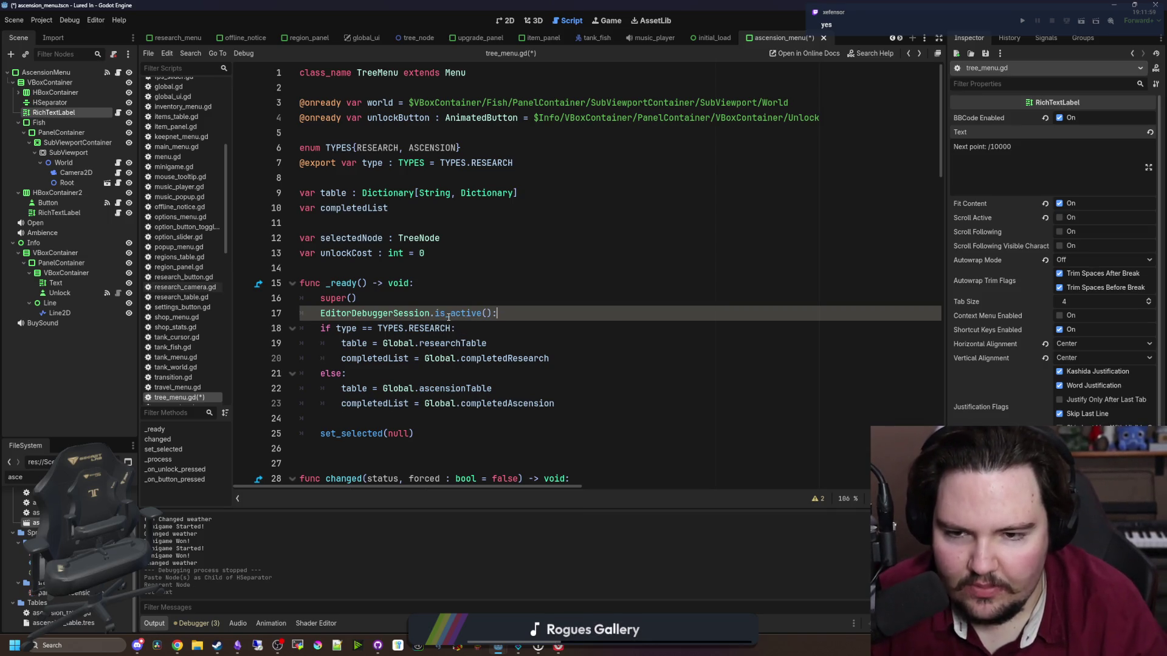
pyautogui.press('Return')
pyautogui.write('p')
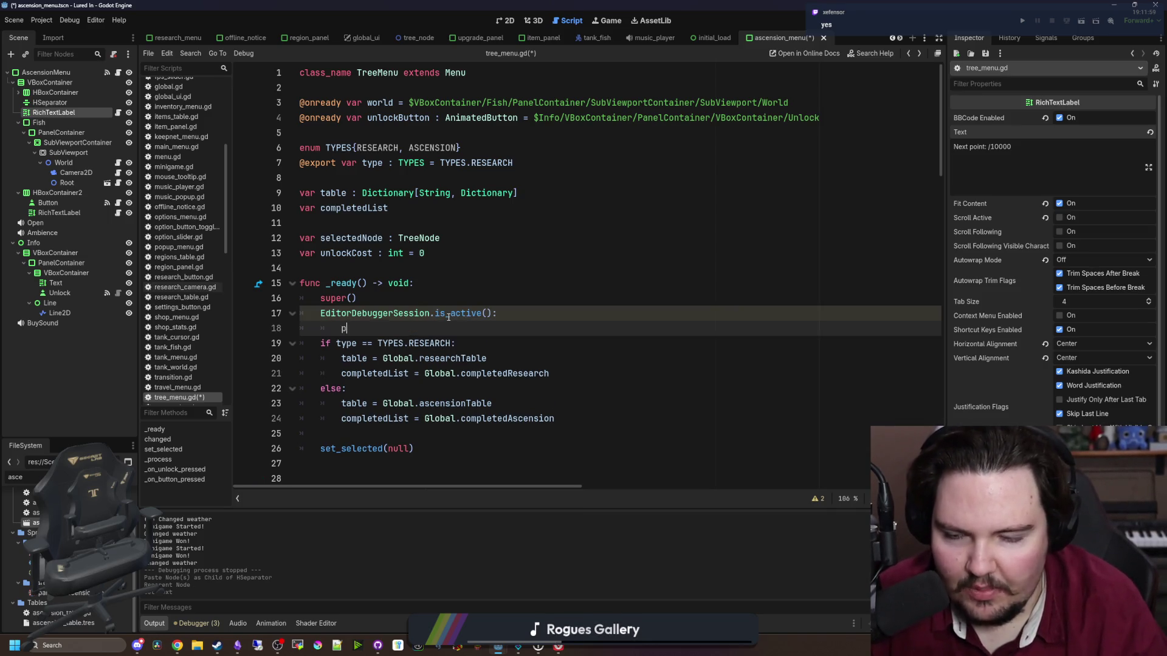
pyautogui.click(320, 313)
pyautogui.write('if')
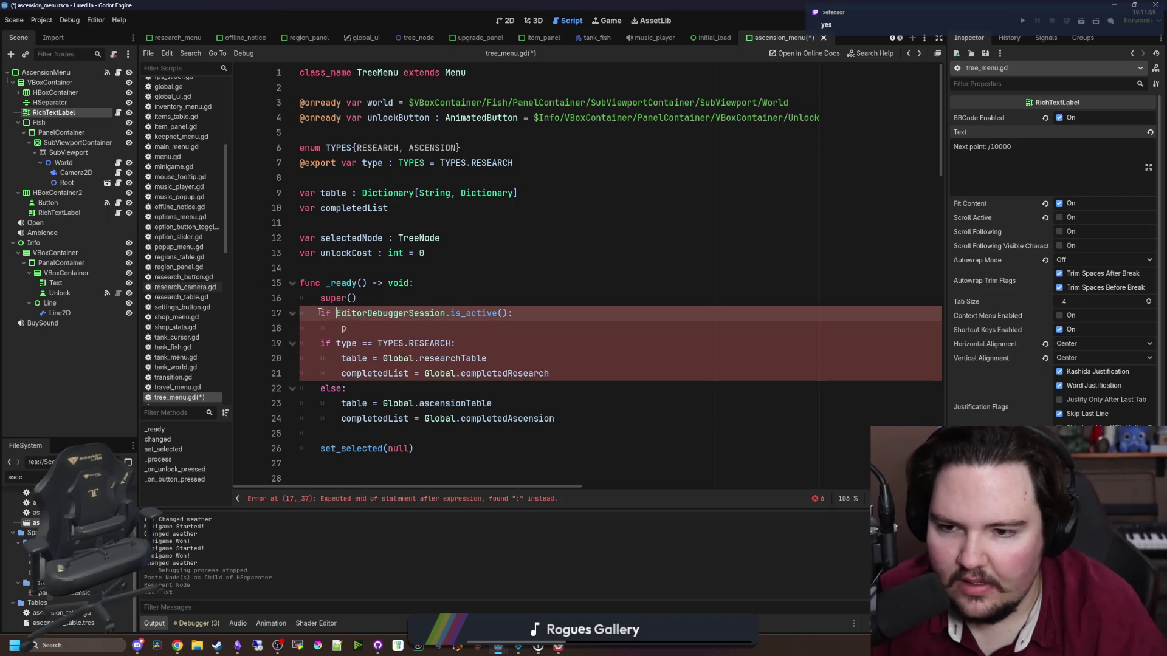
pyautogui.press('Down')
pyautogui.press('End')
pyautogui.write('ass')
pyautogui.click(456, 286)
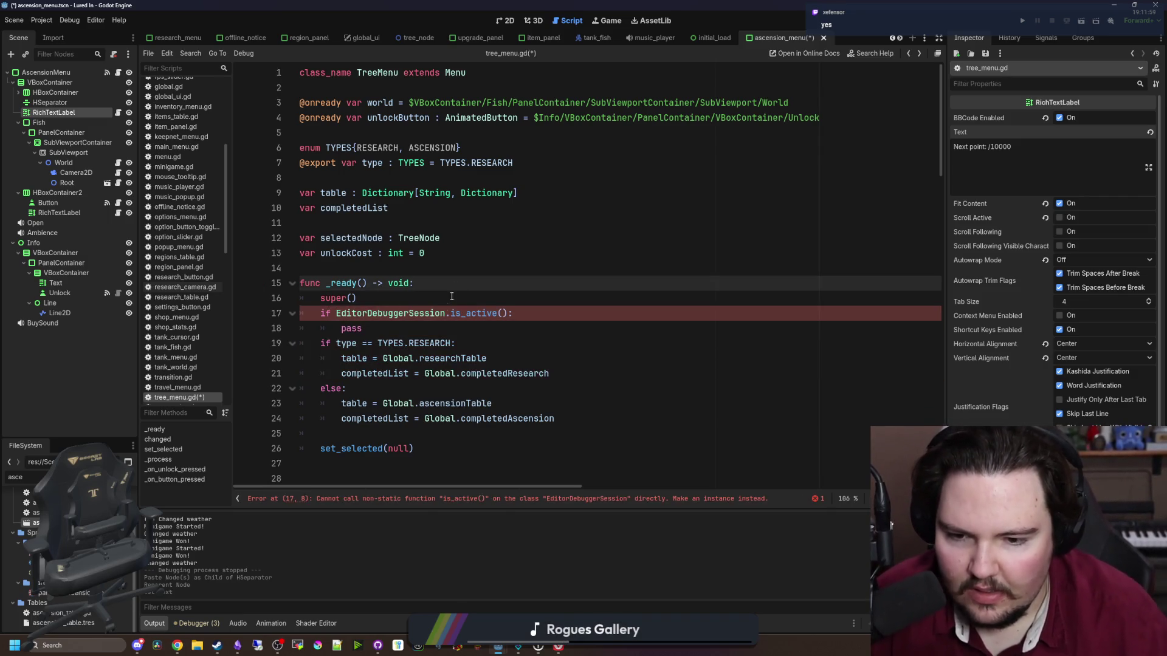
pyautogui.moveTo(390, 328); pyautogui.dragTo(344, 318)
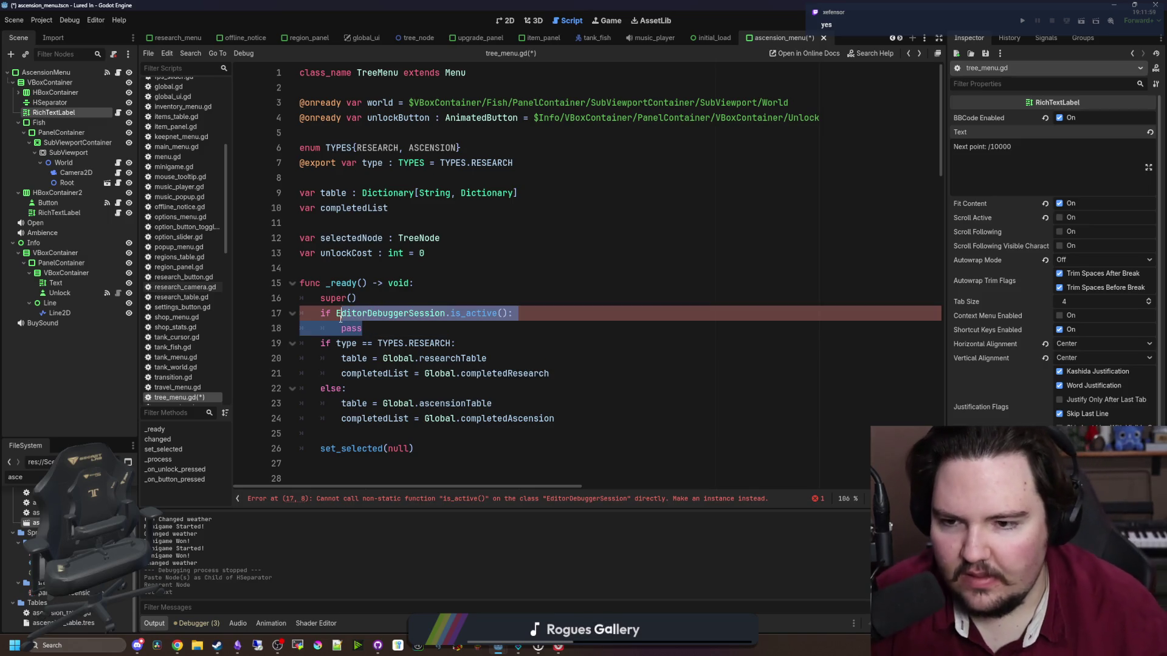
pyautogui.press('BackSpace')
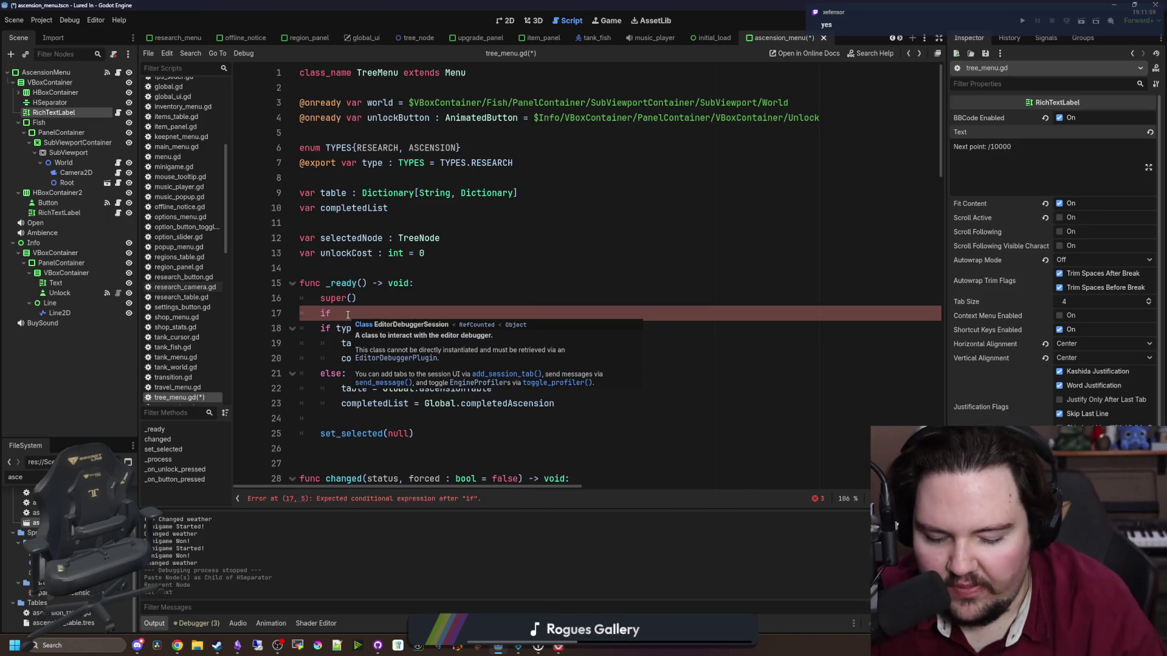
# Try an EngineDebugger.is_active() condition with a pass body, then delete it.
pyautogui.write('debug')
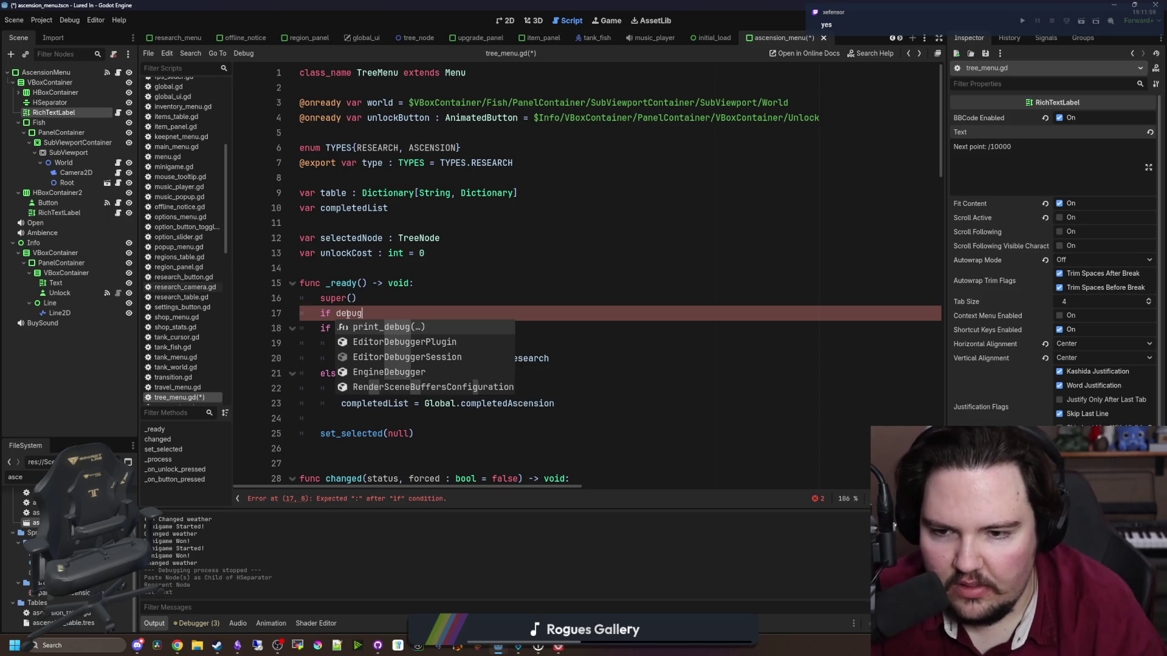
pyautogui.press('Down')
pyautogui.press('Down')
pyautogui.press('Down')
pyautogui.press('Return')
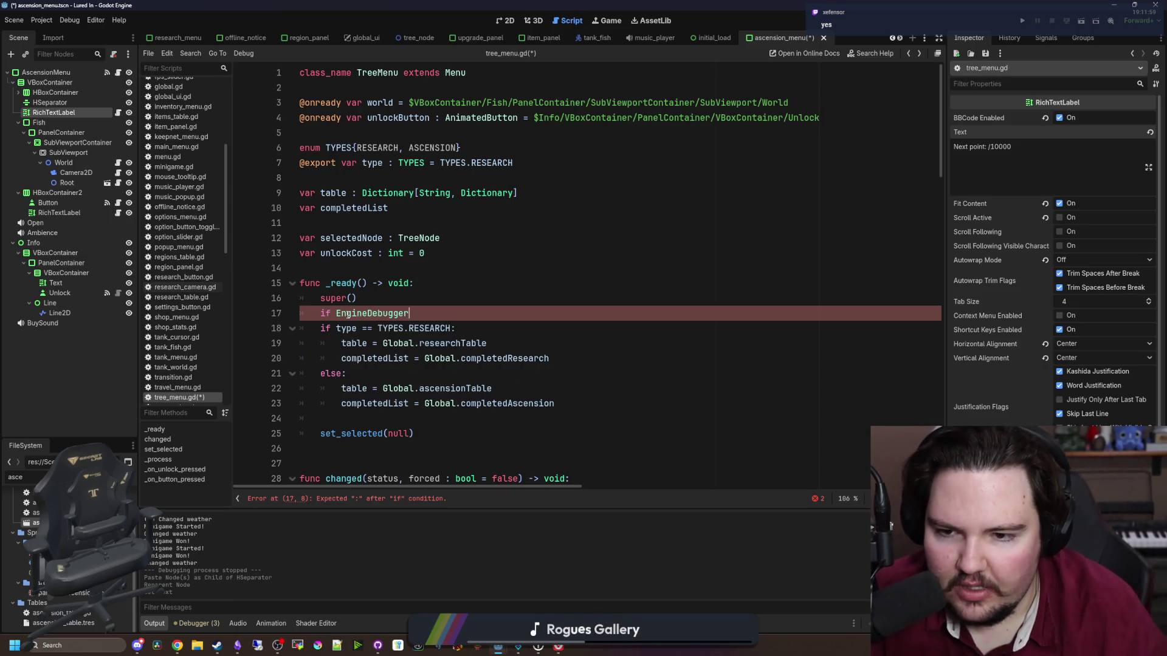
pyautogui.write('.is_')
pyautogui.press('Return')
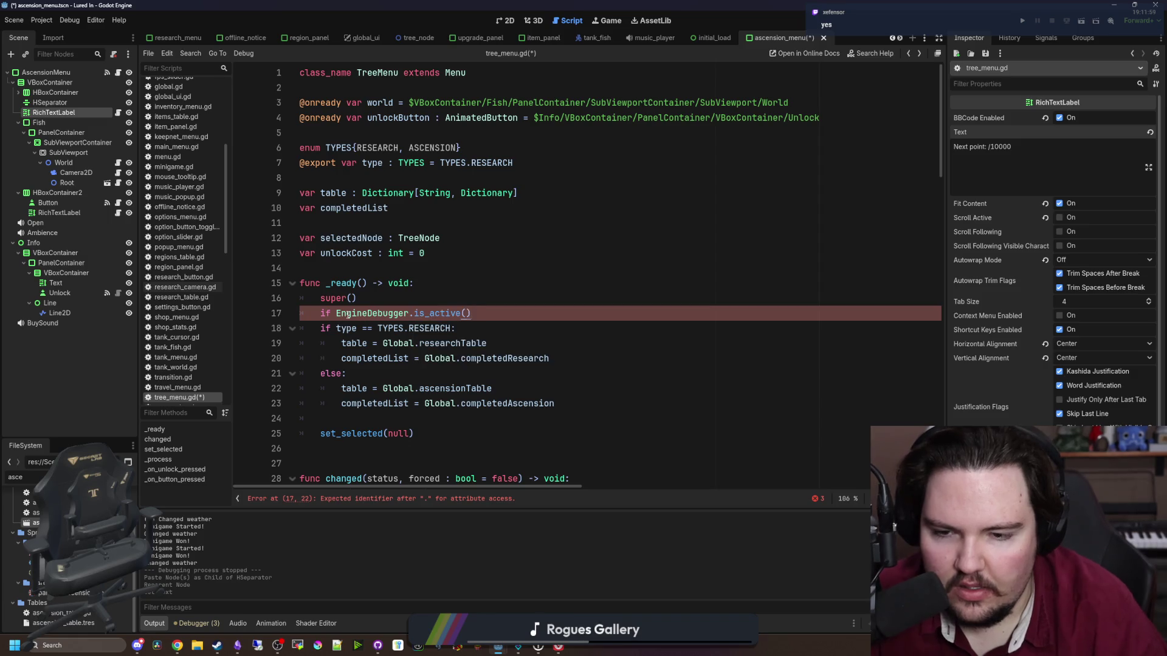
pyautogui.write(':')
pyautogui.press('Return')
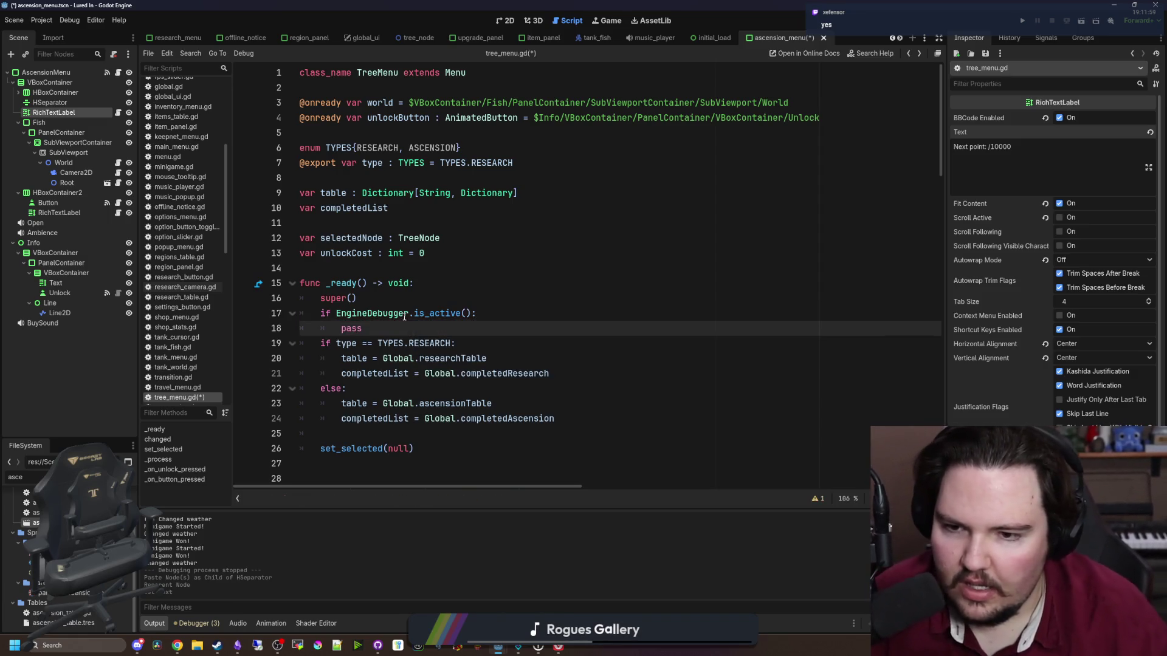
pyautogui.press('Return')
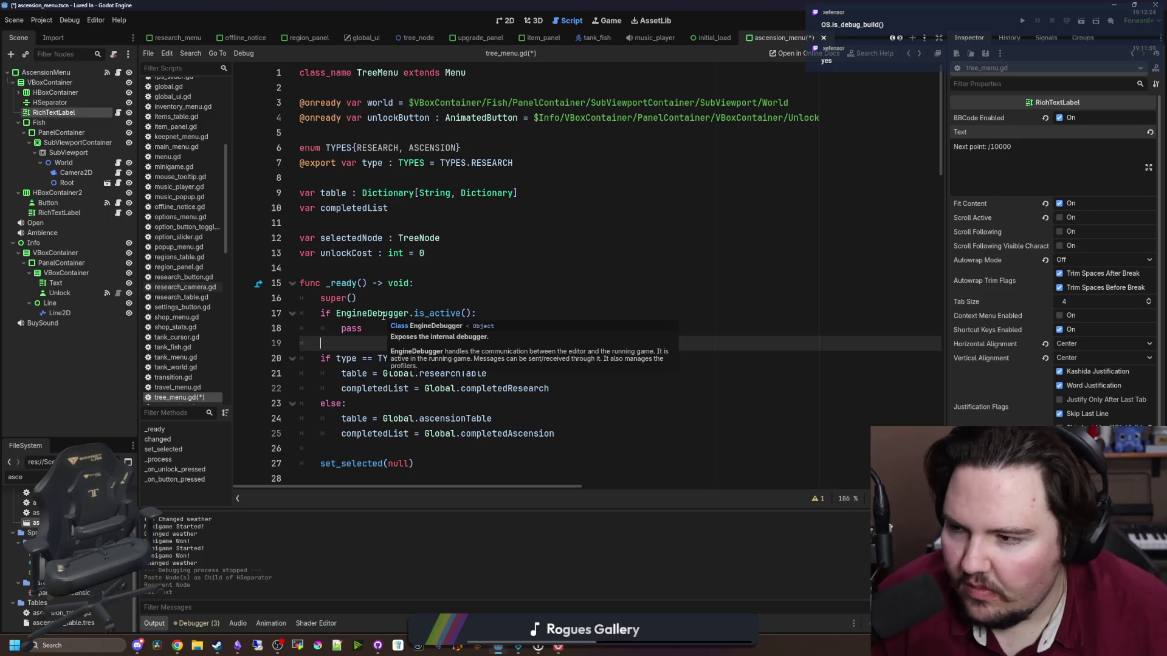
pyautogui.moveTo(368, 328); pyautogui.dragTo(337, 319)
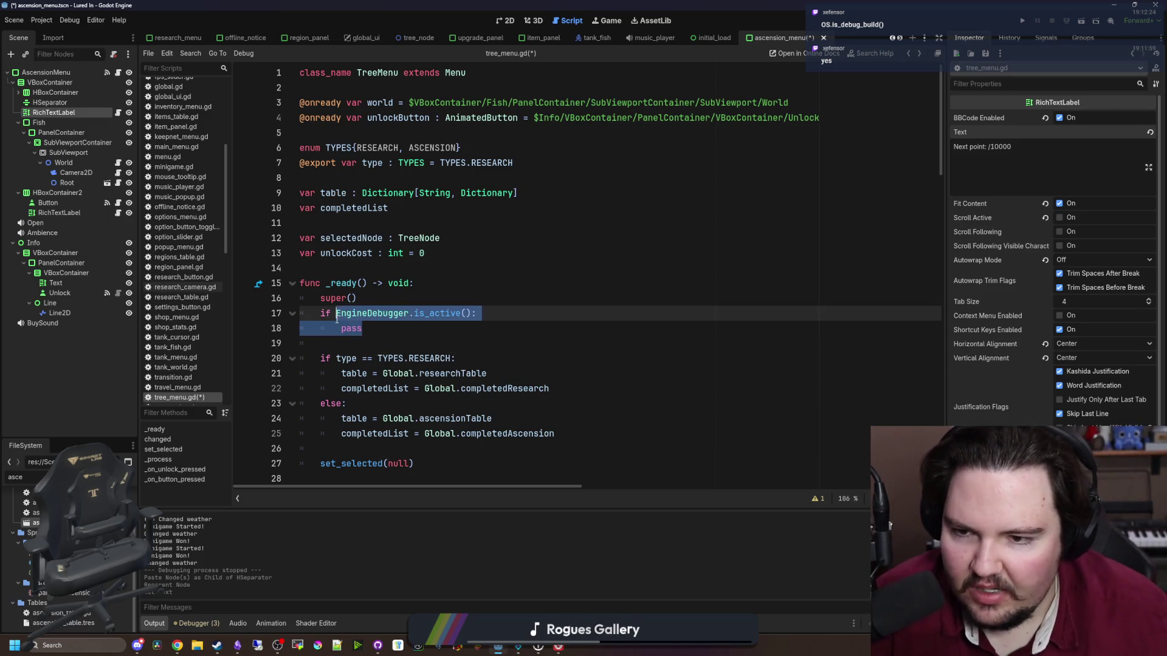
pyautogui.press('BackSpace')
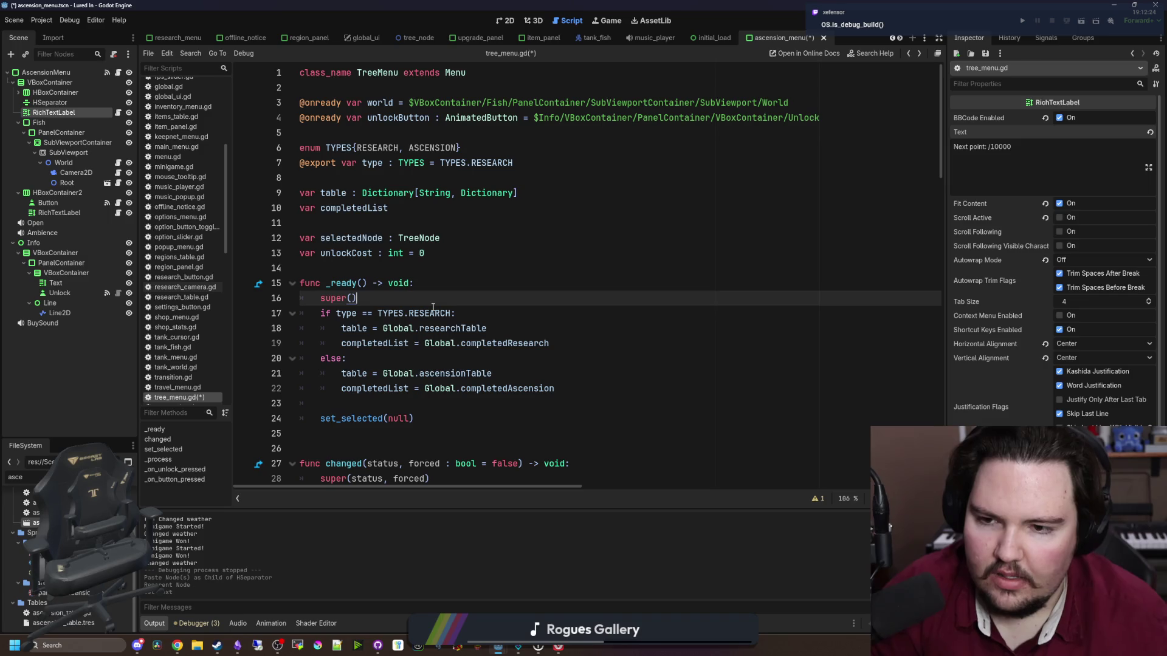
# Try an OS.is_debug_build() condition, delete it, and leave the line after super() blank.
pyautogui.press('Return')
pyautogui.press('Return')
pyautogui.press('Up')
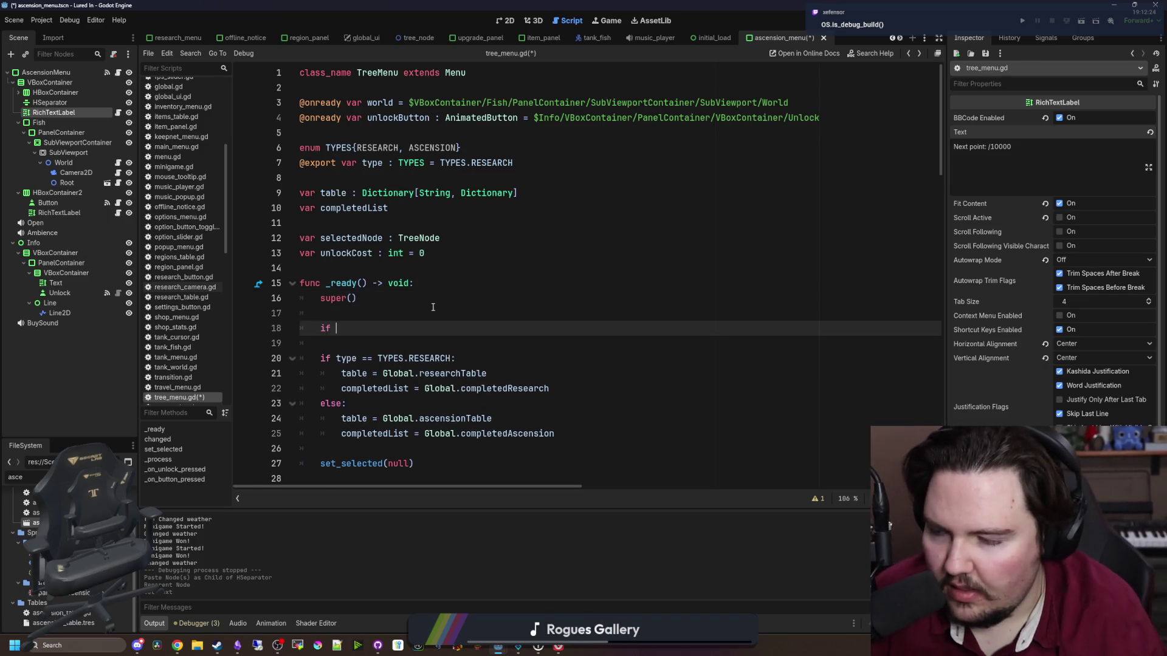
pyautogui.write('is_de')
pyautogui.press('Return')
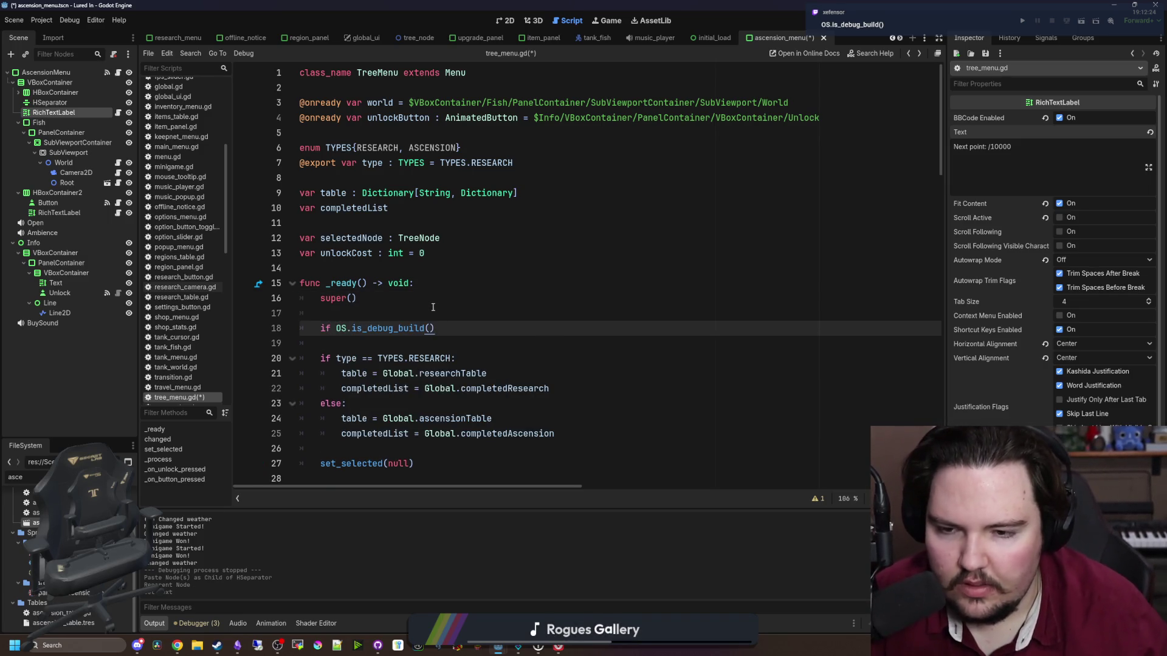
pyautogui.press('Return')
pyautogui.write('pass')
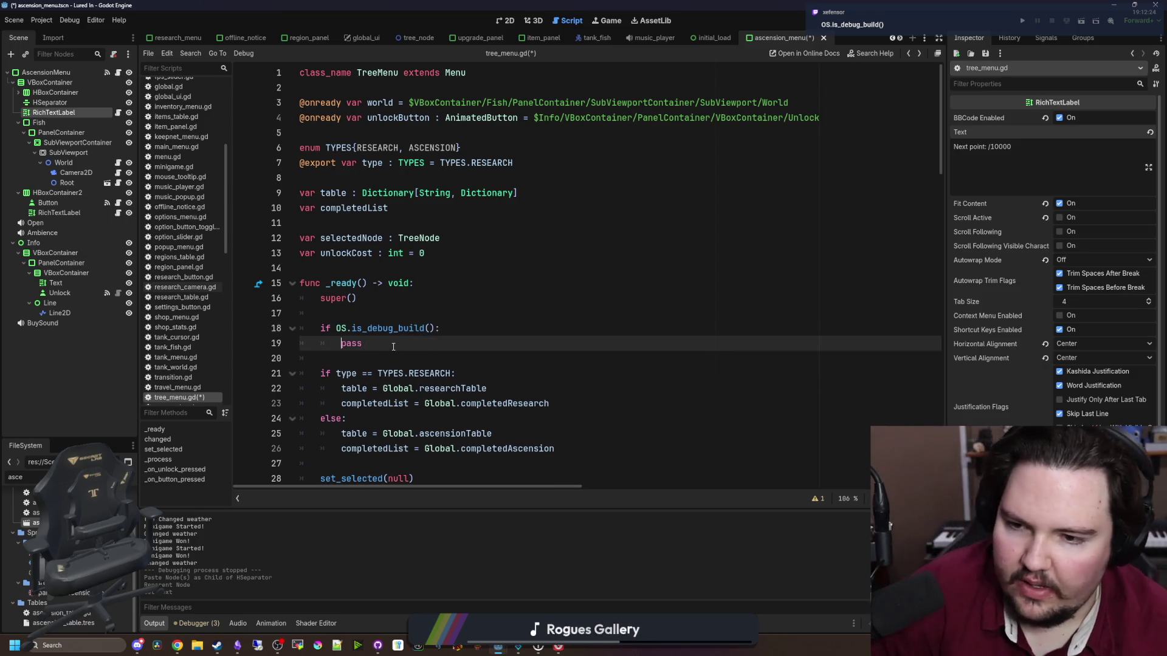
pyautogui.moveTo(393, 341); pyautogui.dragTo(294, 330)
pyautogui.press('BackSpace')
pyautogui.press('BackSpace')
pyautogui.press('BackSpace')
pyautogui.press('BackSpace')
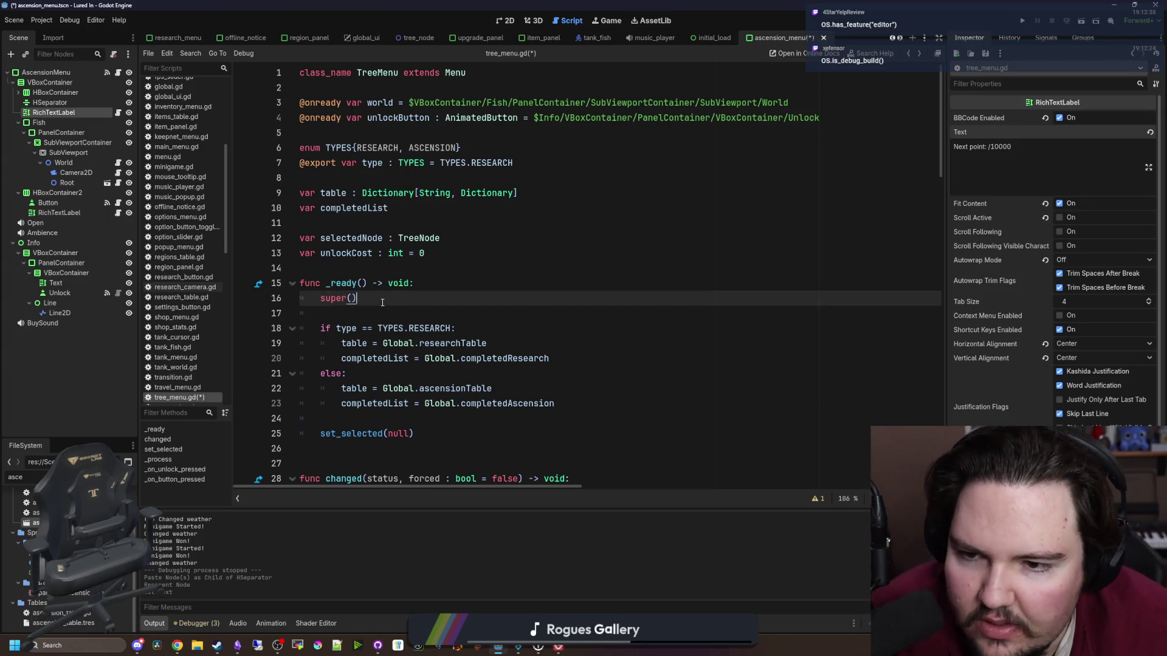
pyautogui.press('Up')
pyautogui.press('Down')
pyautogui.click(359, 312)
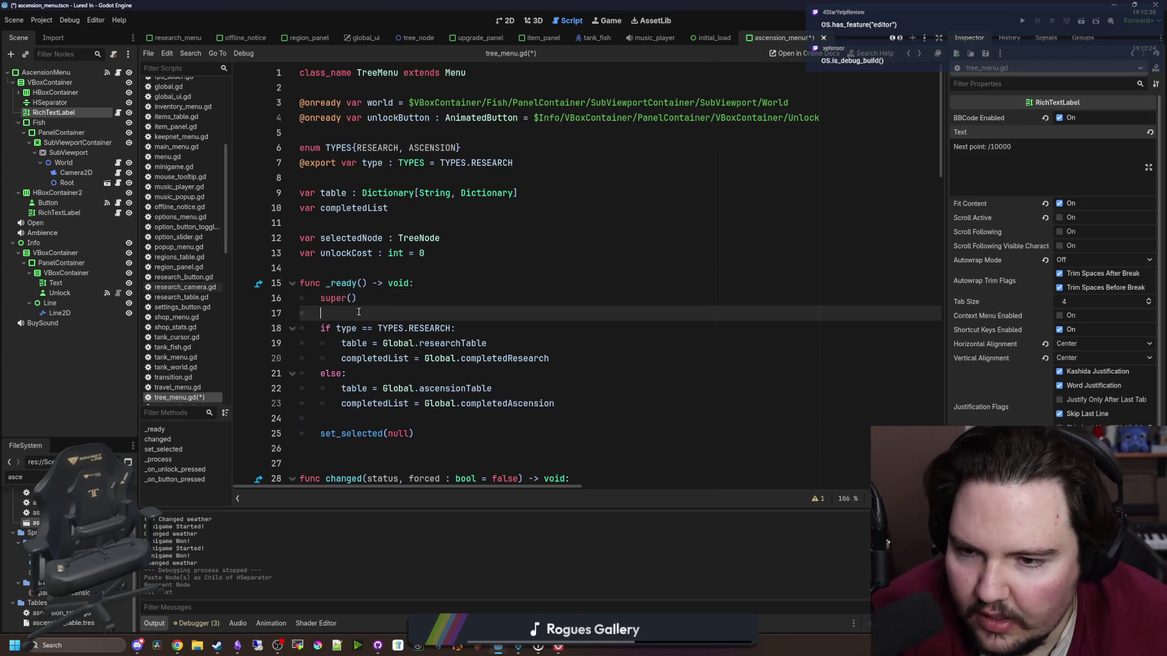
pyautogui.click(333, 263)
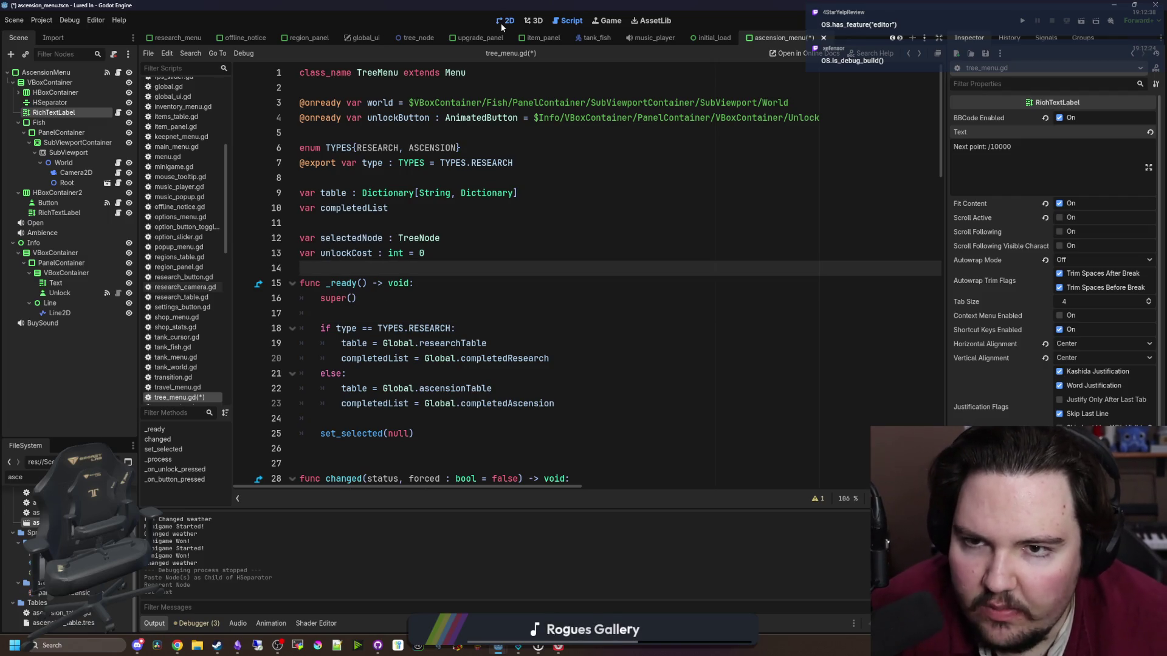
# In the 2D view, type 'Current Ascension Bonus : 0.0%' as the RichTextLabel text.
pyautogui.click(501, 23)
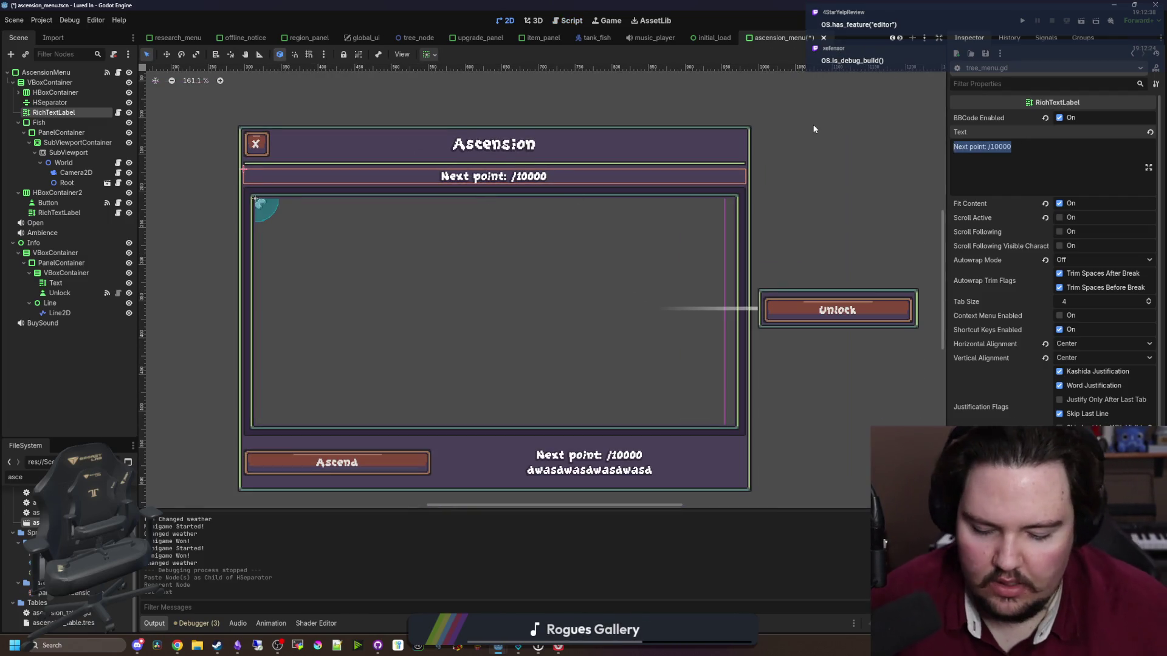
pyautogui.write('Current bonus')
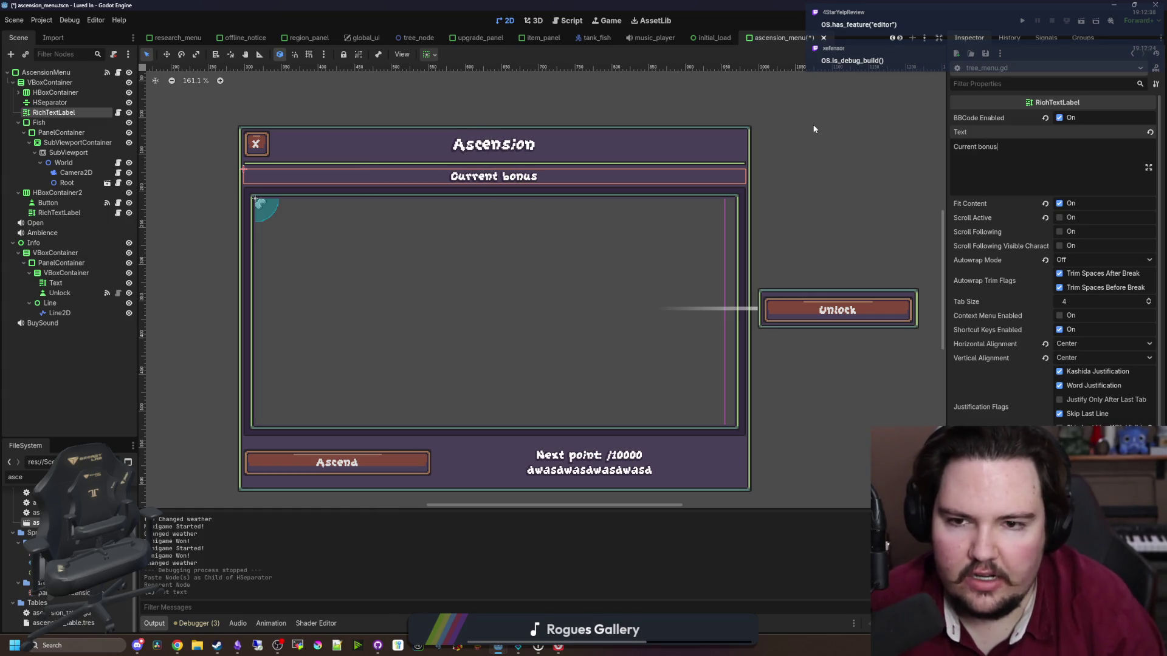
pyautogui.press('BackSpace')
pyautogui.press('BackSpace')
pyautogui.press('BackSpace')
pyautogui.write('A')
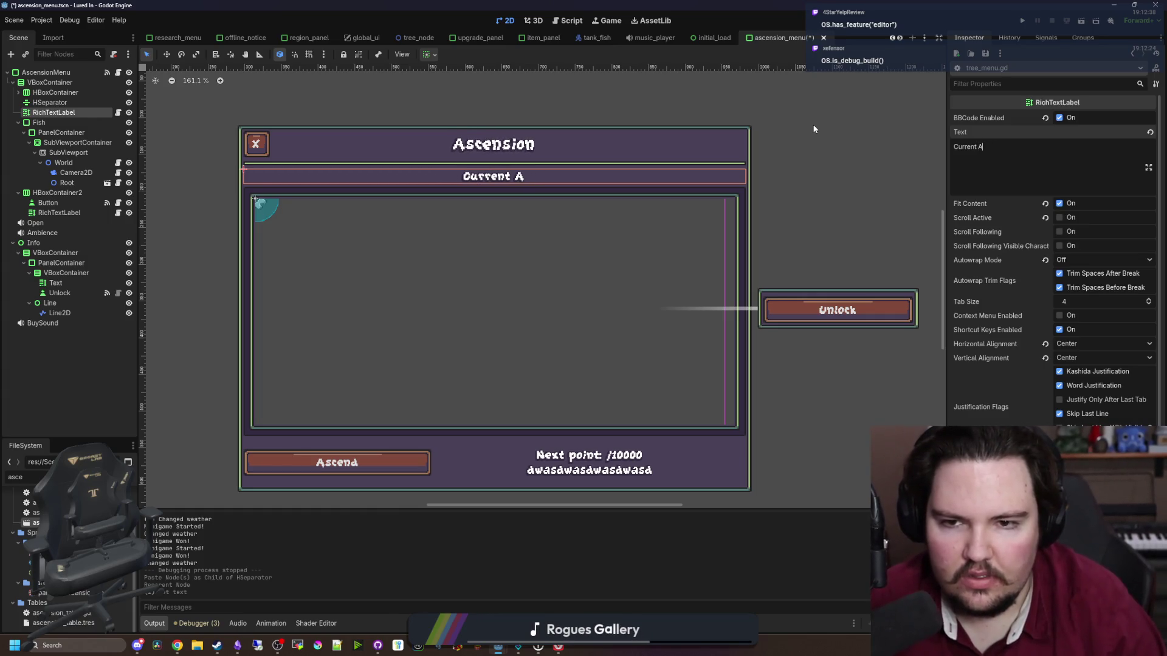
pyautogui.write('scension Bony')
pyautogui.press('BackSpace')
pyautogui.write('us : 0.0')
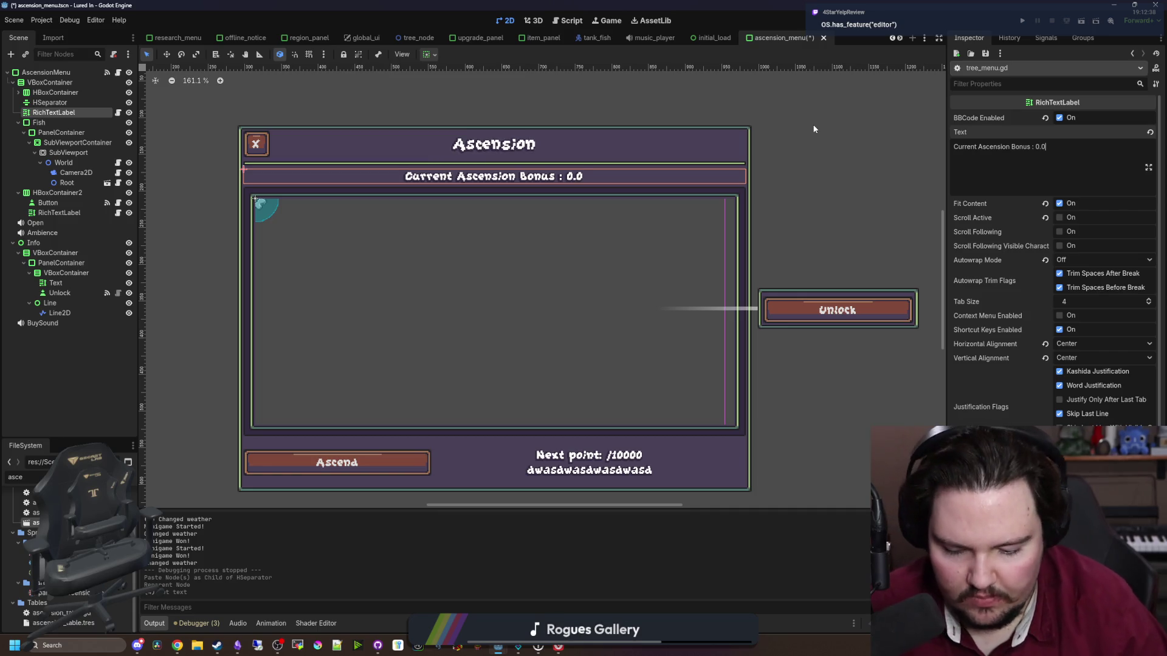
pyautogui.write('%')
pyautogui.scroll(-1, 559, 263)
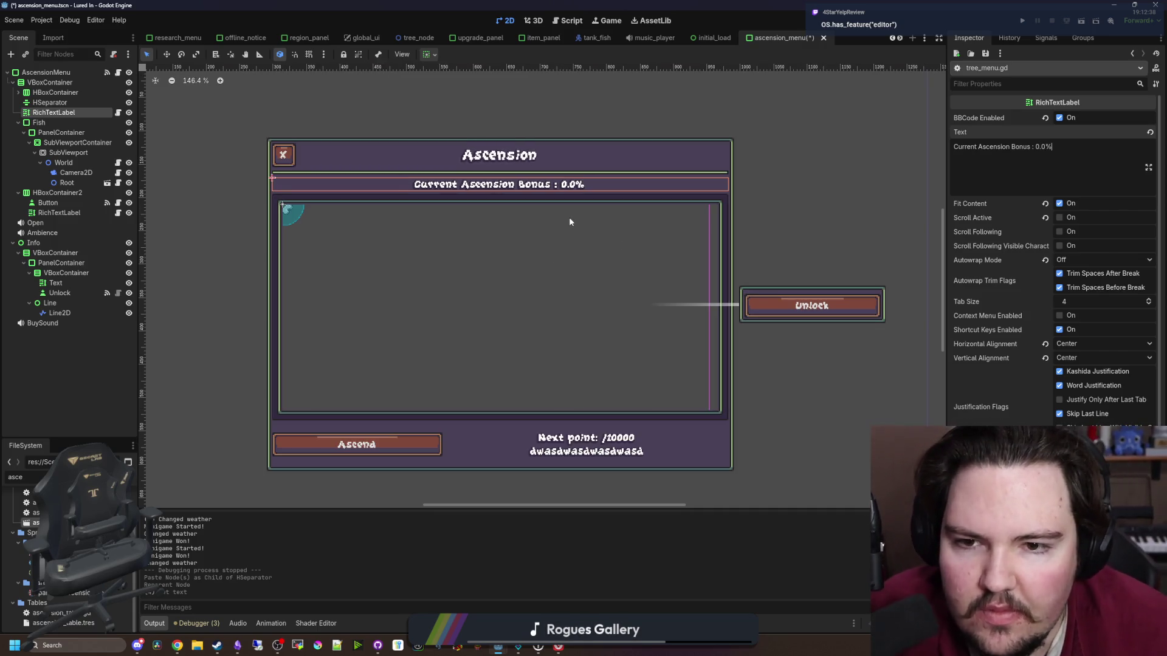
pyautogui.scroll(1, 569, 221)
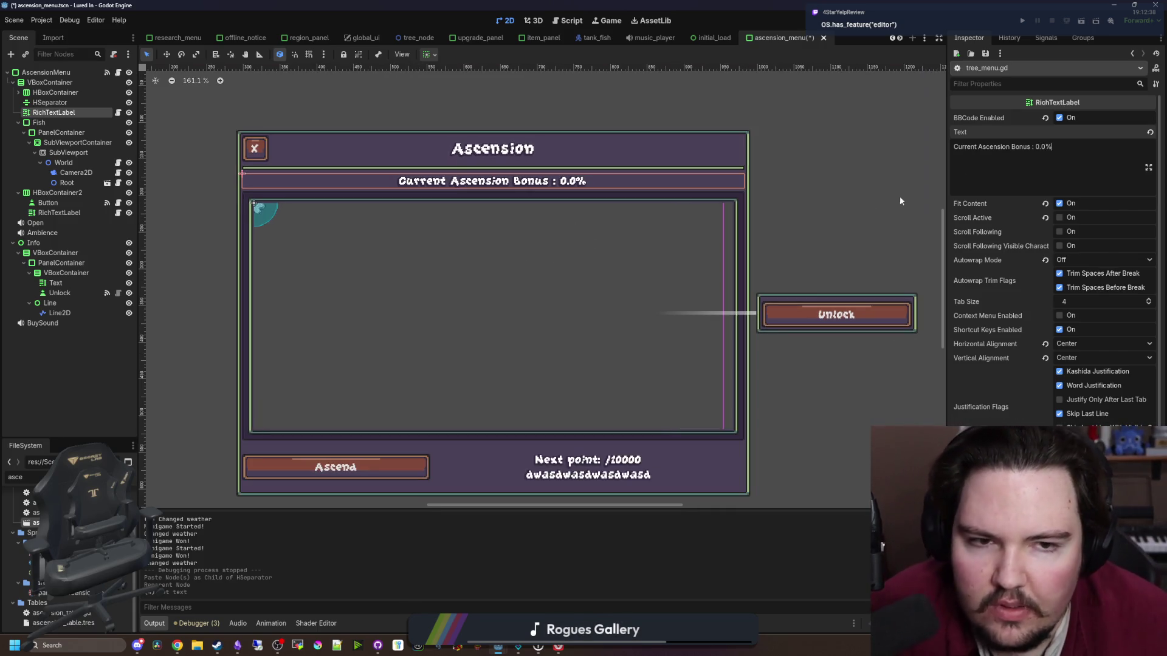
# Remove the space before the colon and return to tree_menu.gd.
pyautogui.press('Left')
pyautogui.press('BackSpace')
pyautogui.click(1091, 152)
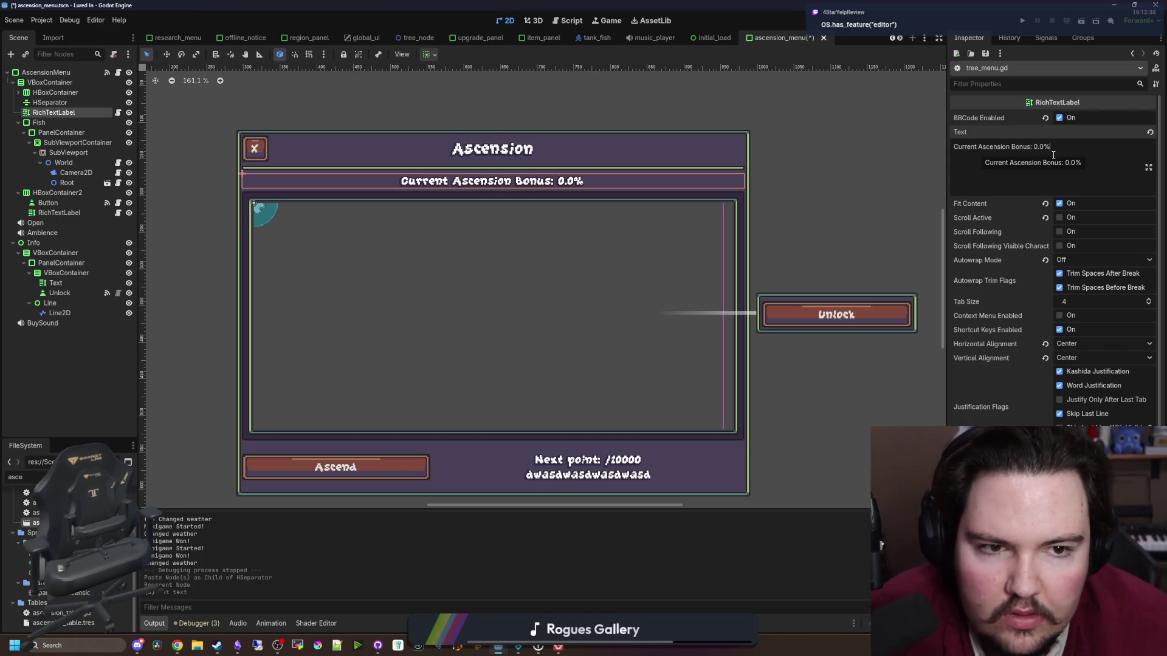
pyautogui.scroll(-3, 607, 271)
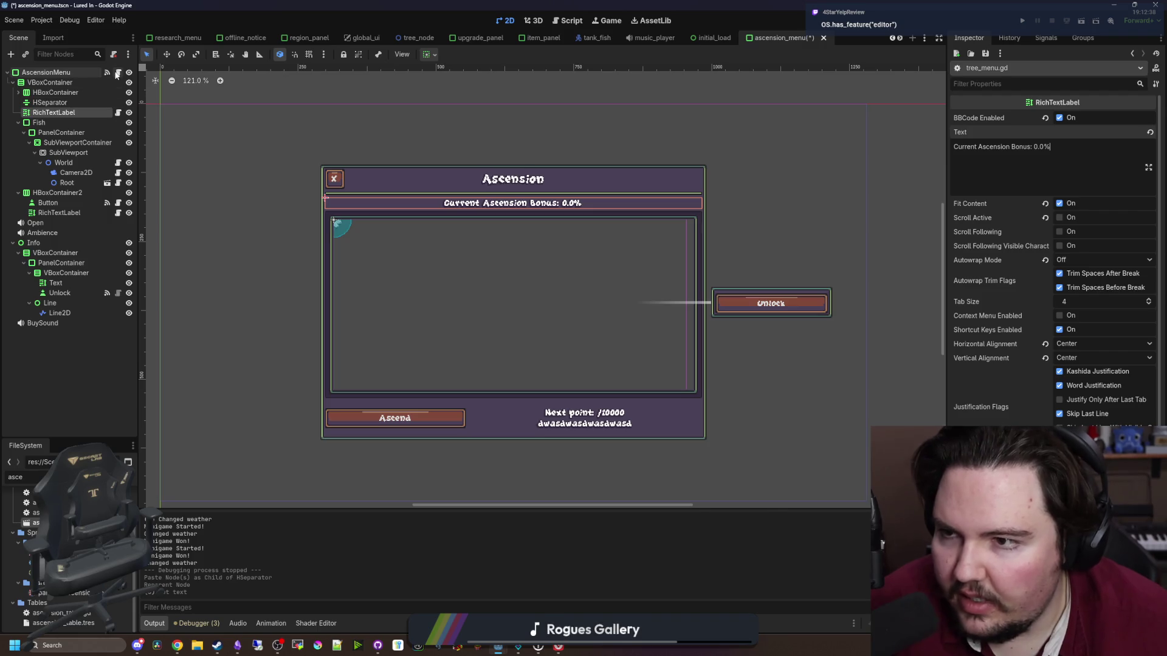
pyautogui.click(118, 72)
pyautogui.scroll(-2, 365, 262)
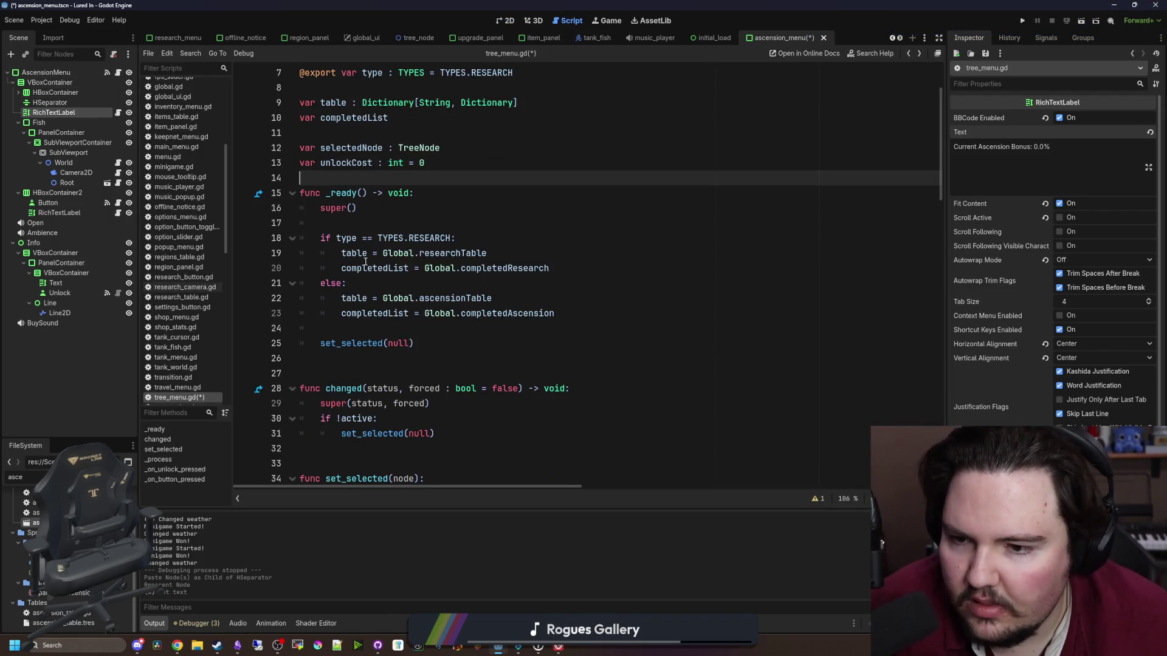
# Drop the RichTextLabel node path into _ready and start a .text = " assignment.
pyautogui.moveTo(46, 114)
pyautogui.mouseDown()
pyautogui.moveTo(401, 352)
pyautogui.moveTo(371, 335)
pyautogui.mouseUp()
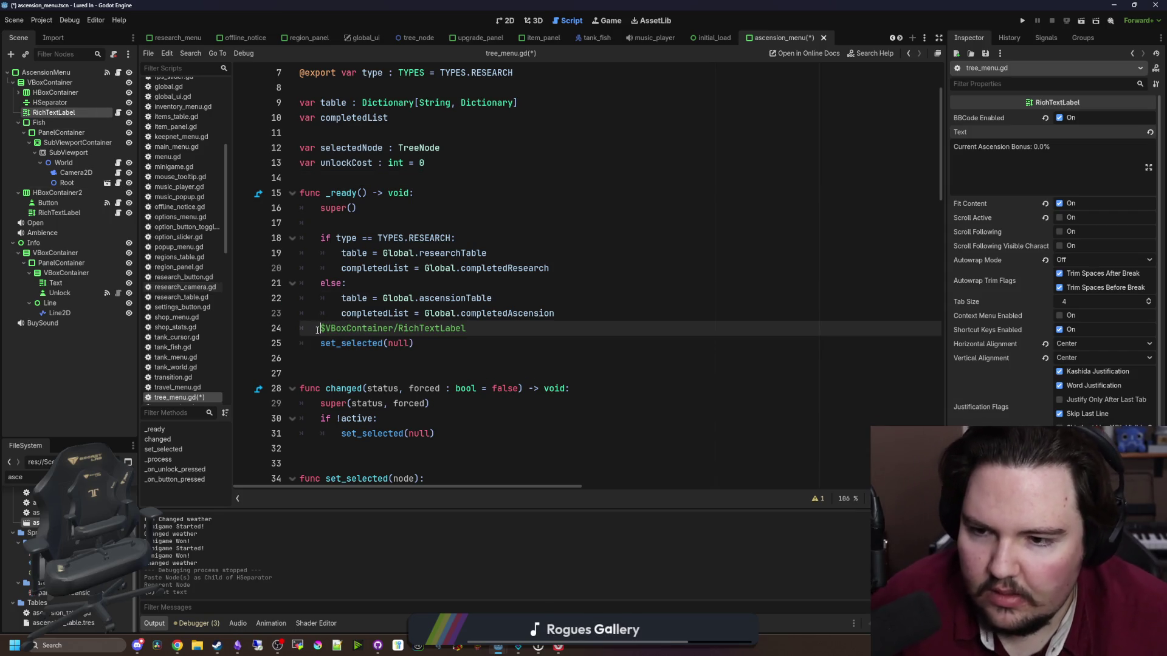
pyautogui.press('Return')
pyautogui.press('End')
pyautogui.press('Return')
pyautogui.click(497, 340)
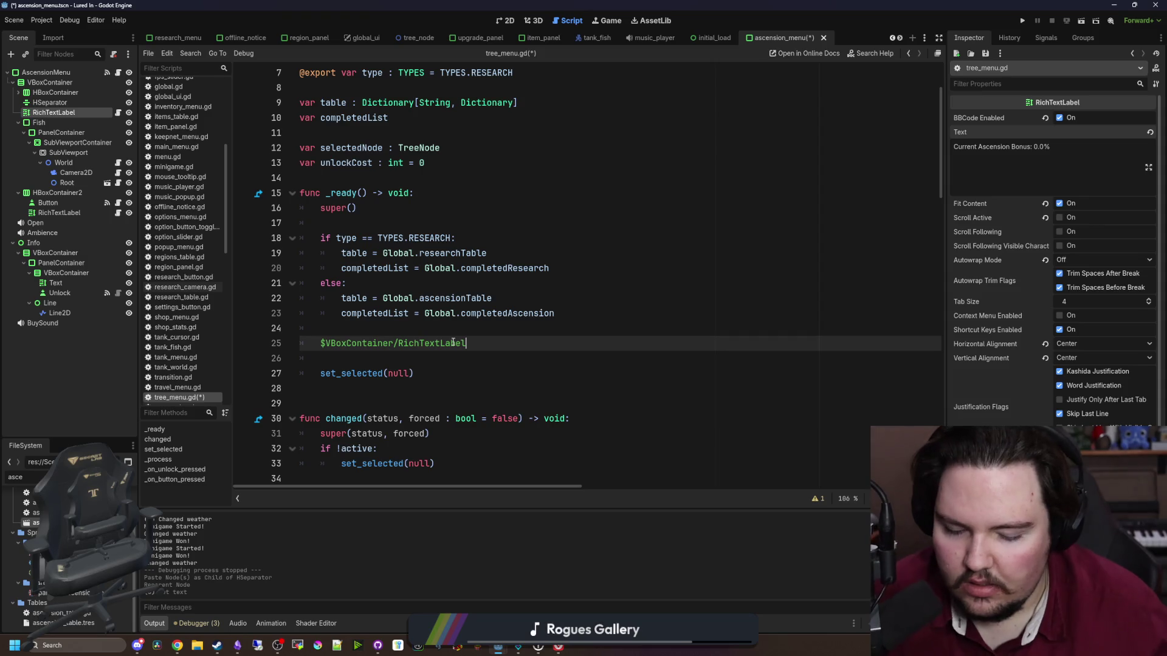
pyautogui.write('.text = ')
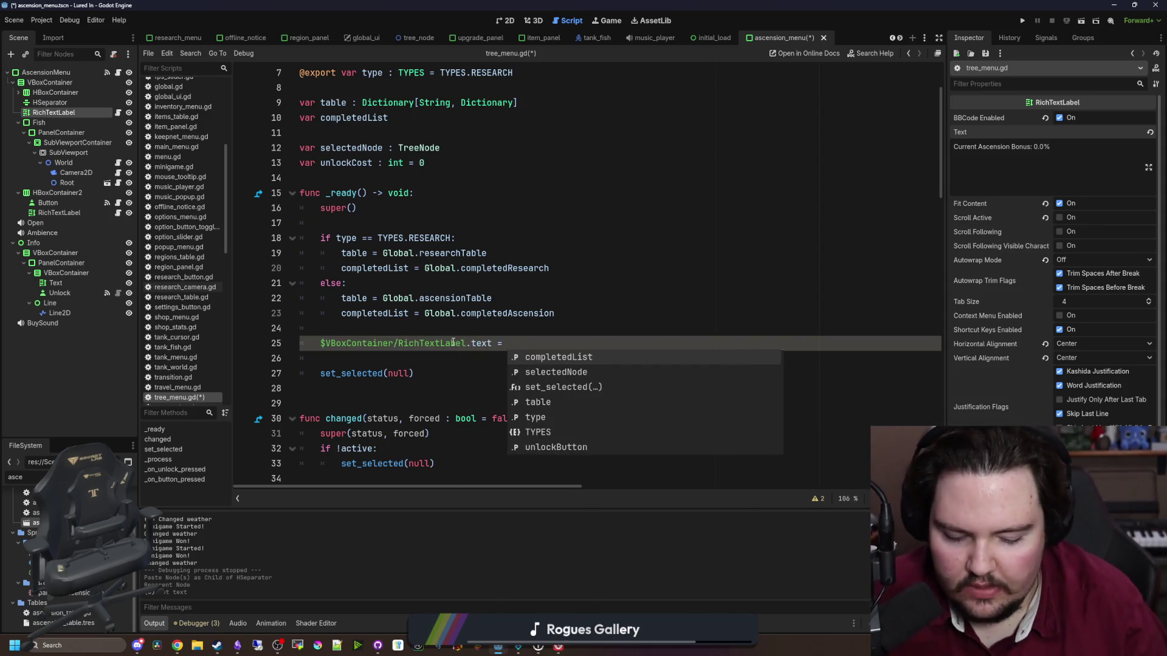
pyautogui.write('"')
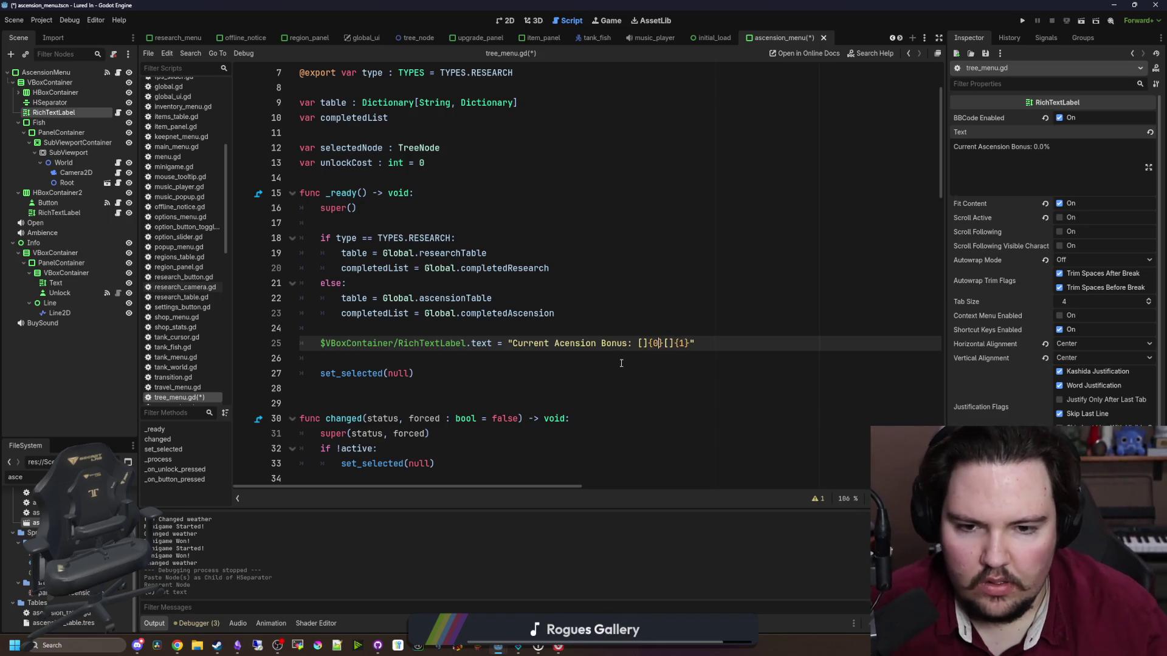
# Replace the half-typed word with a [color=# tag before the [img=16] markup.
pyautogui.write('img=16')
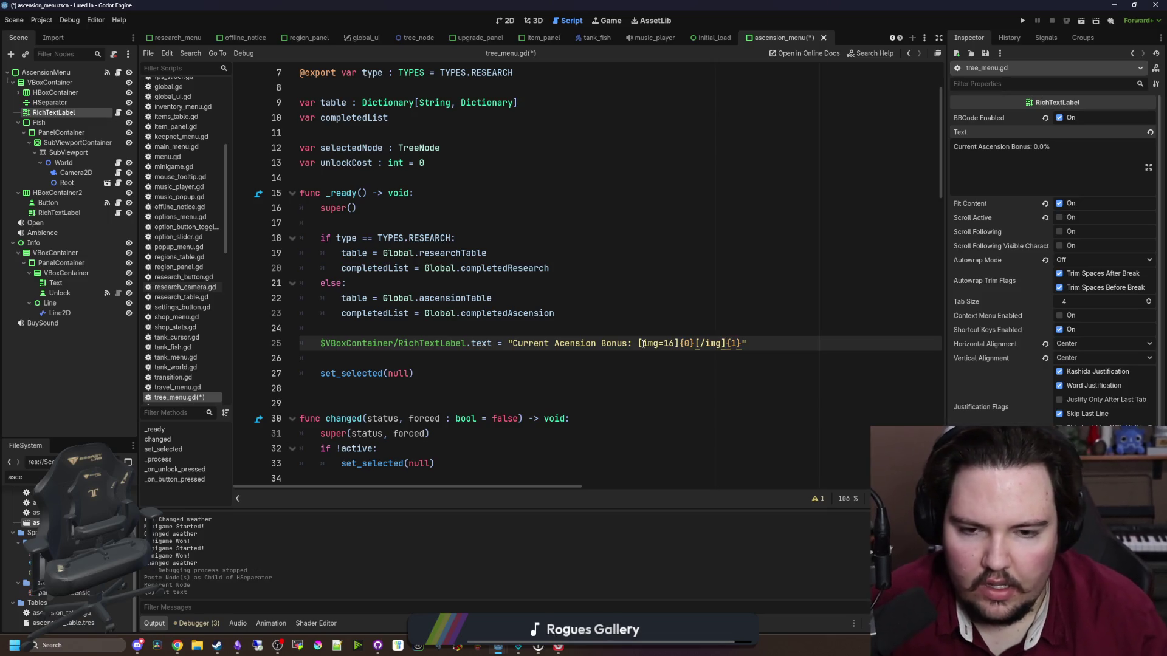
pyautogui.write('colon')
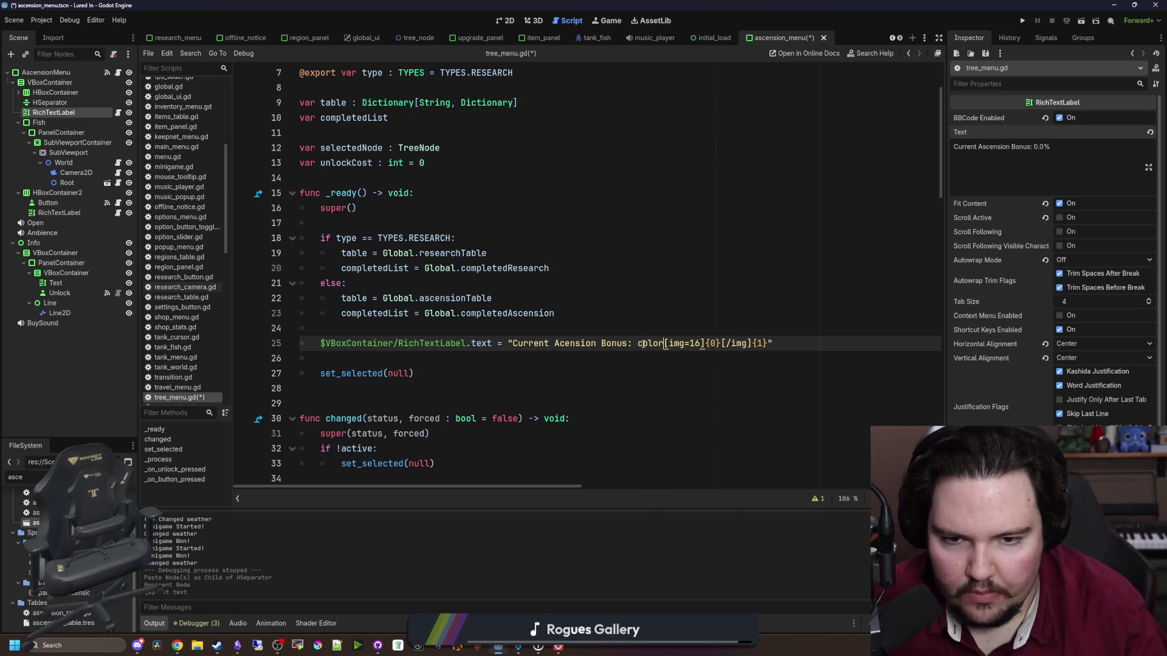
pyautogui.press('BackSpace')
pyautogui.press('BackSpace')
pyautogui.press('BackSpace')
pyautogui.write('[')
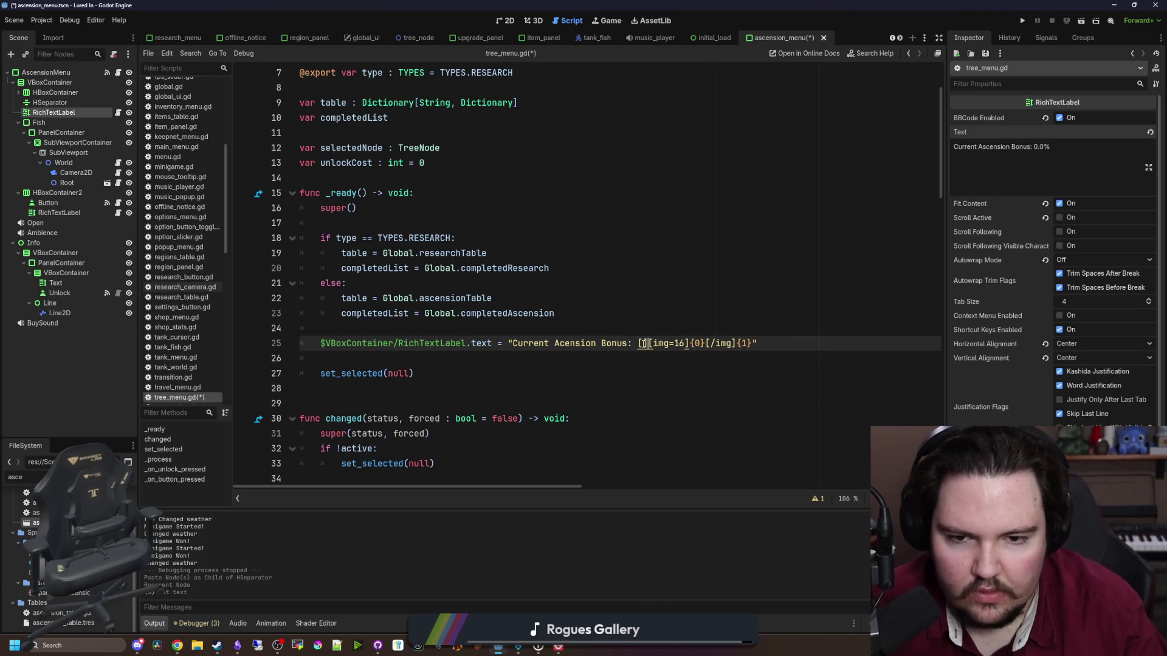
pyautogui.write('color=')
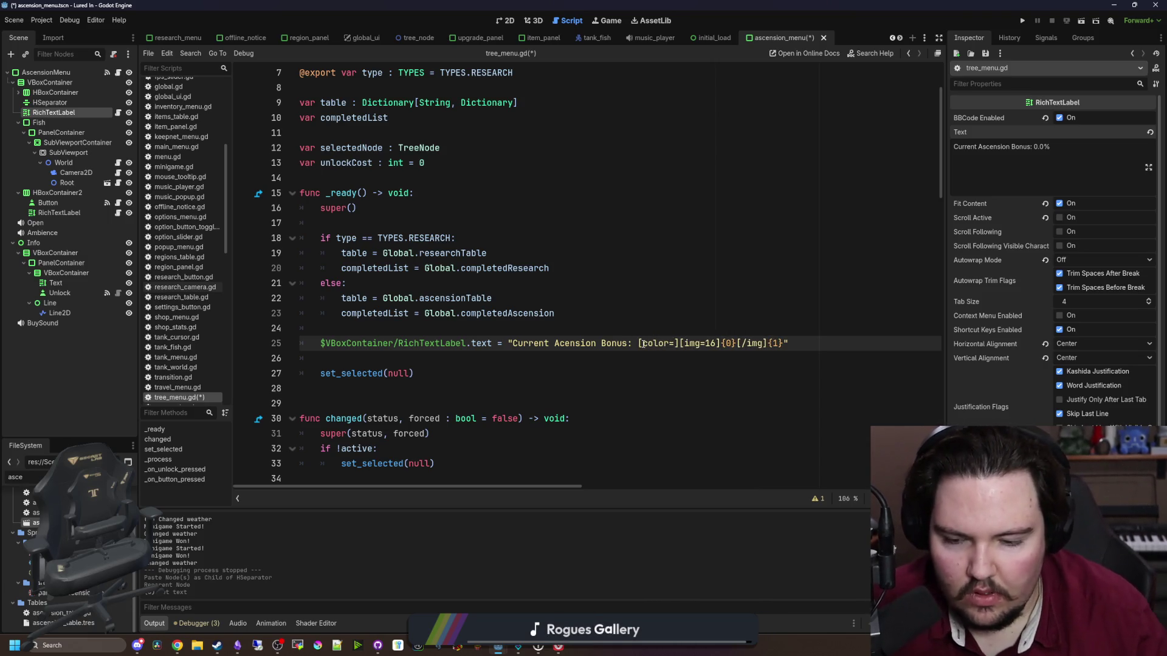
pyautogui.write('#')
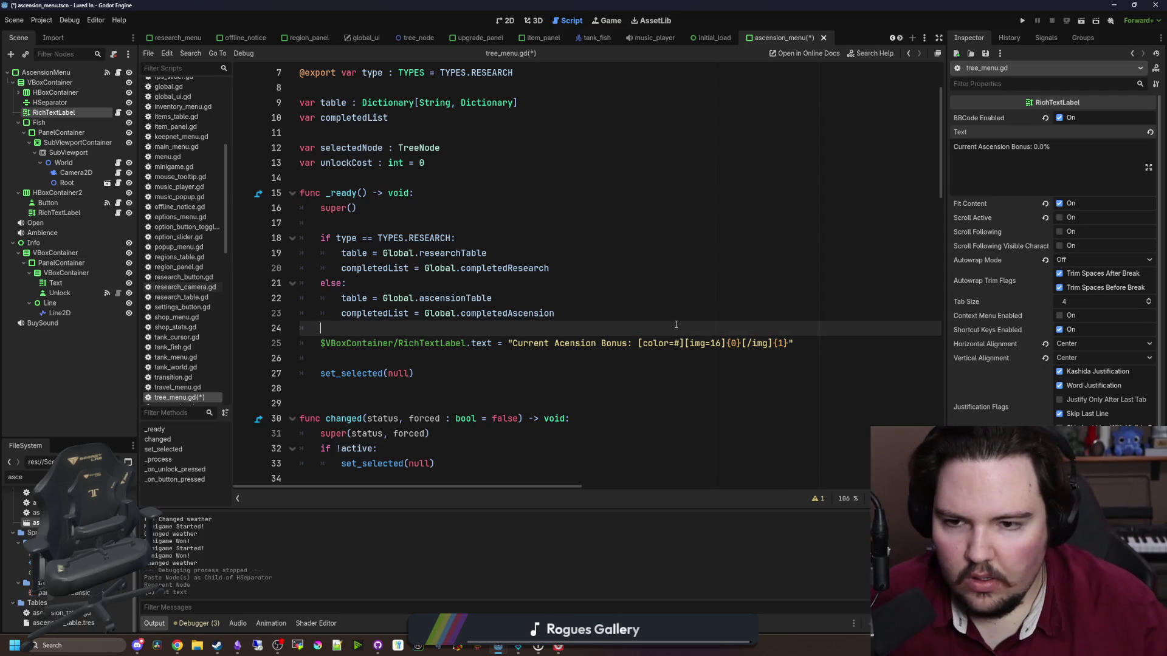
pyautogui.scroll(-7, 676, 325)
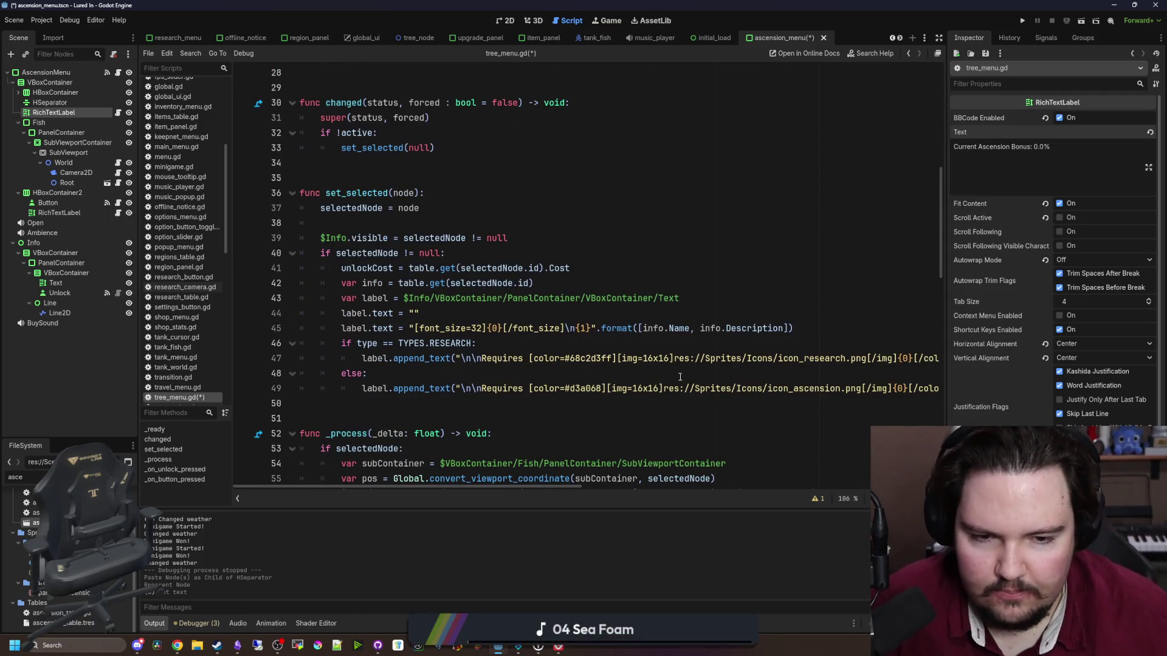
# Copy the gold hex d3a068 from line 49 into the [color=# tag on line 25.
pyautogui.click(614, 374)
pyautogui.moveTo(601, 388); pyautogui.dragTo(569, 389)
pyautogui.hotkey('ctrl', 'c')
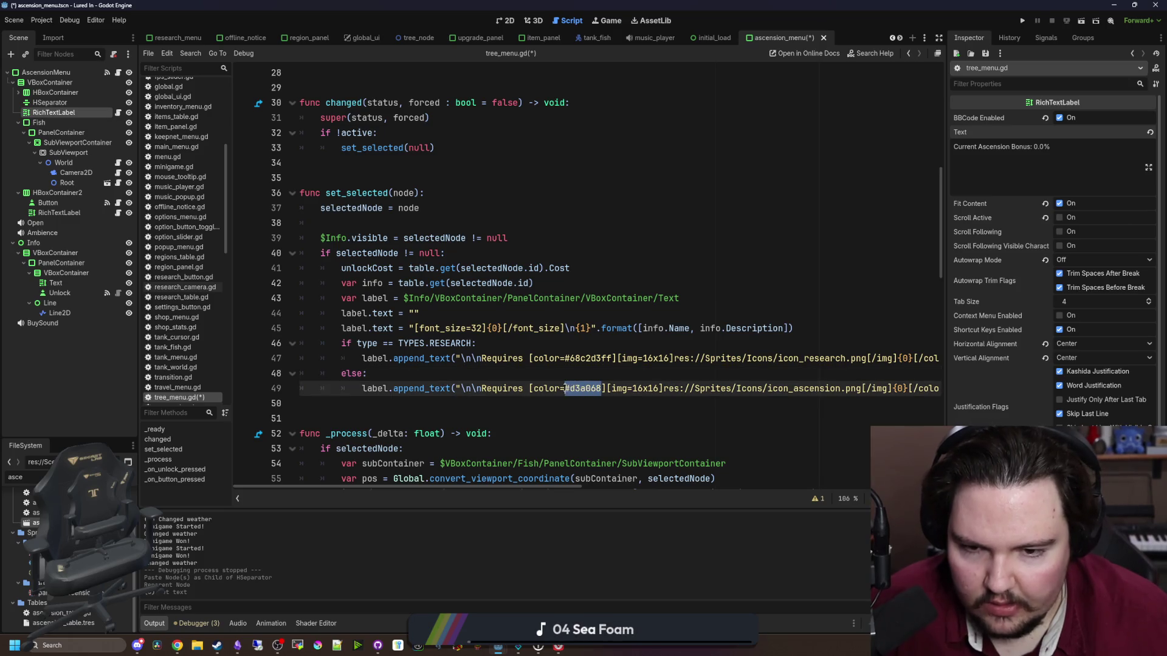
pyautogui.scroll(7, 569, 388)
pyautogui.click(679, 343)
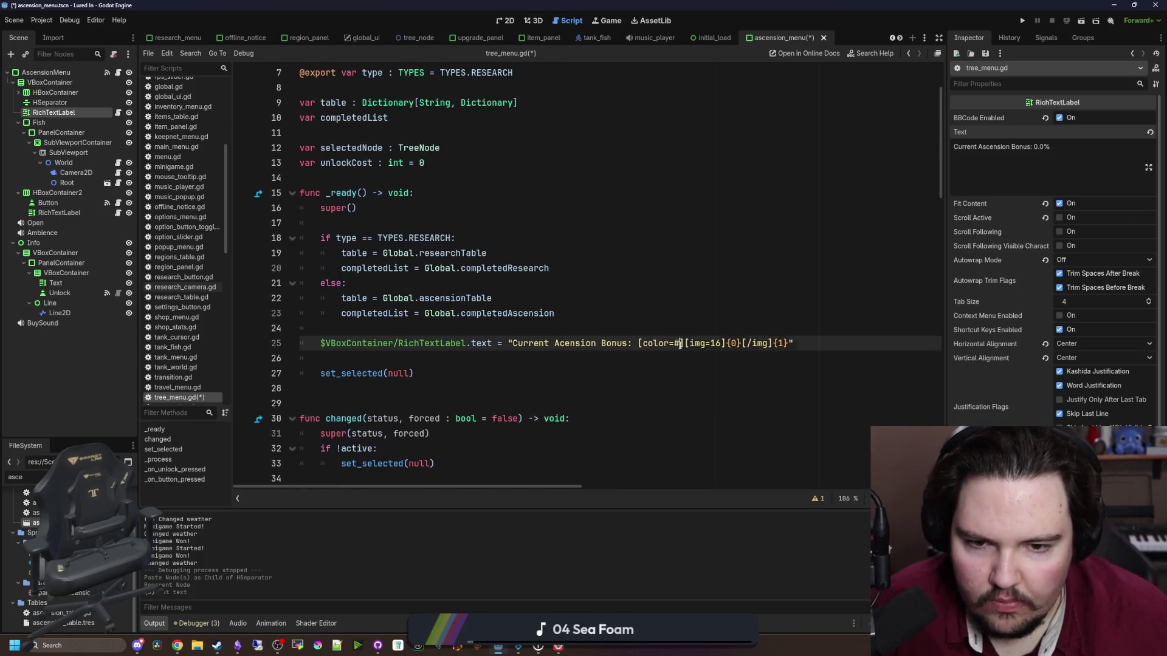
pyautogui.hotkey('ctrl', 'v')
pyautogui.click(891, 342)
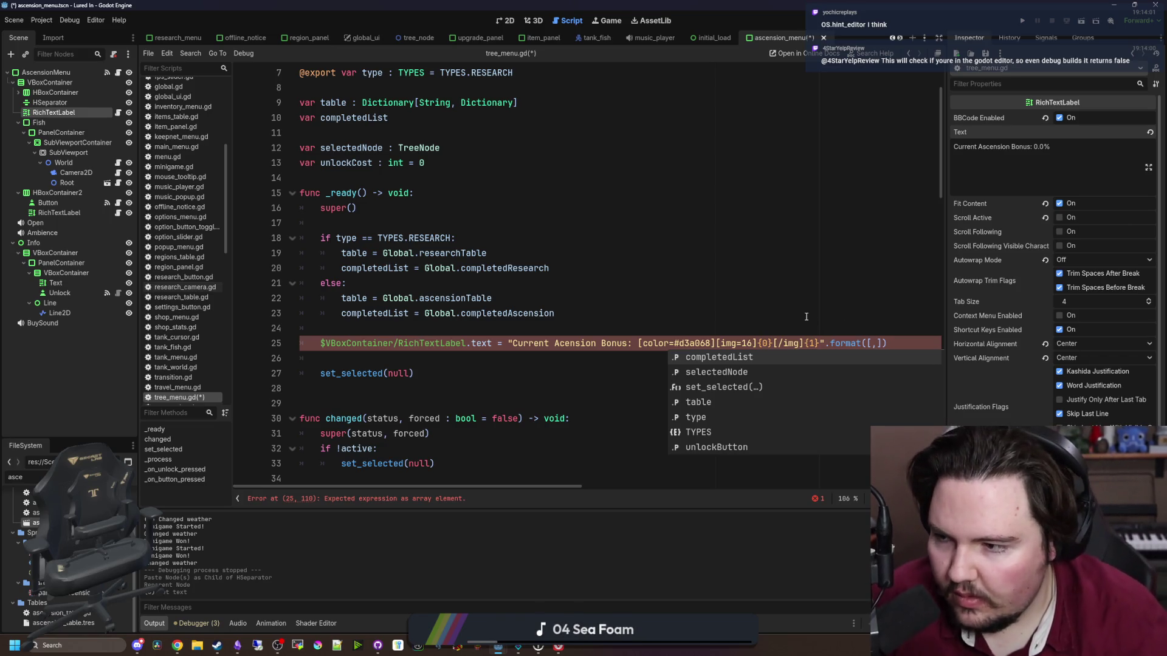
# Discard a trial OS.hint_ and add Global.ascensionBonus to the format array.
pyautogui.click(405, 323)
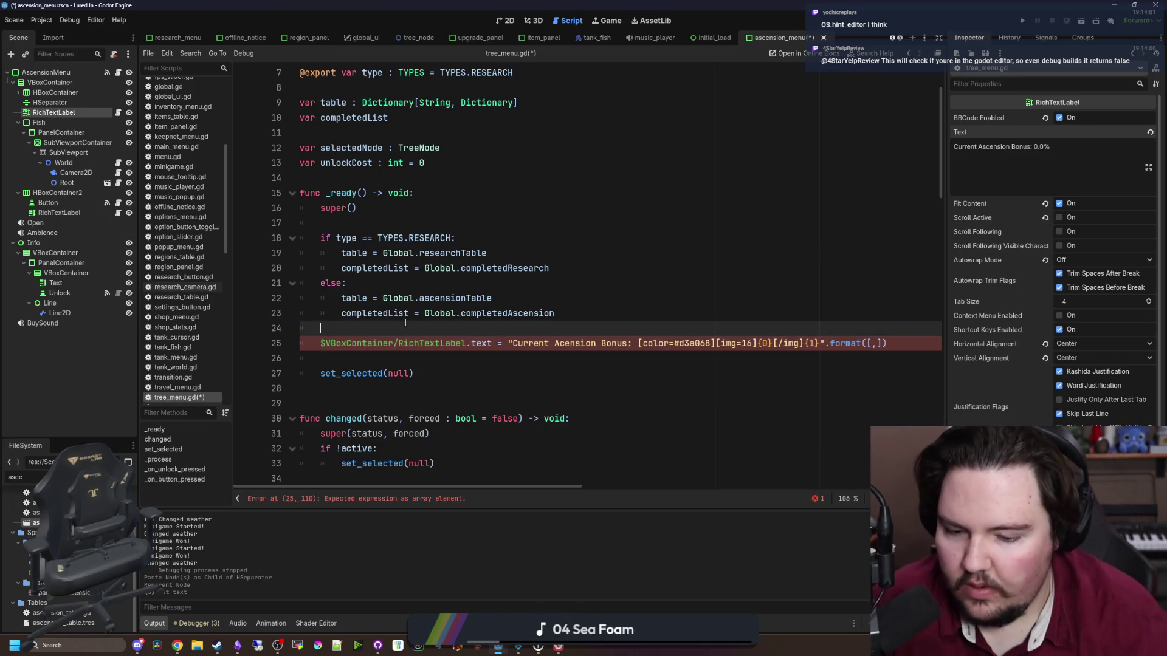
pyautogui.write('OS.hint_')
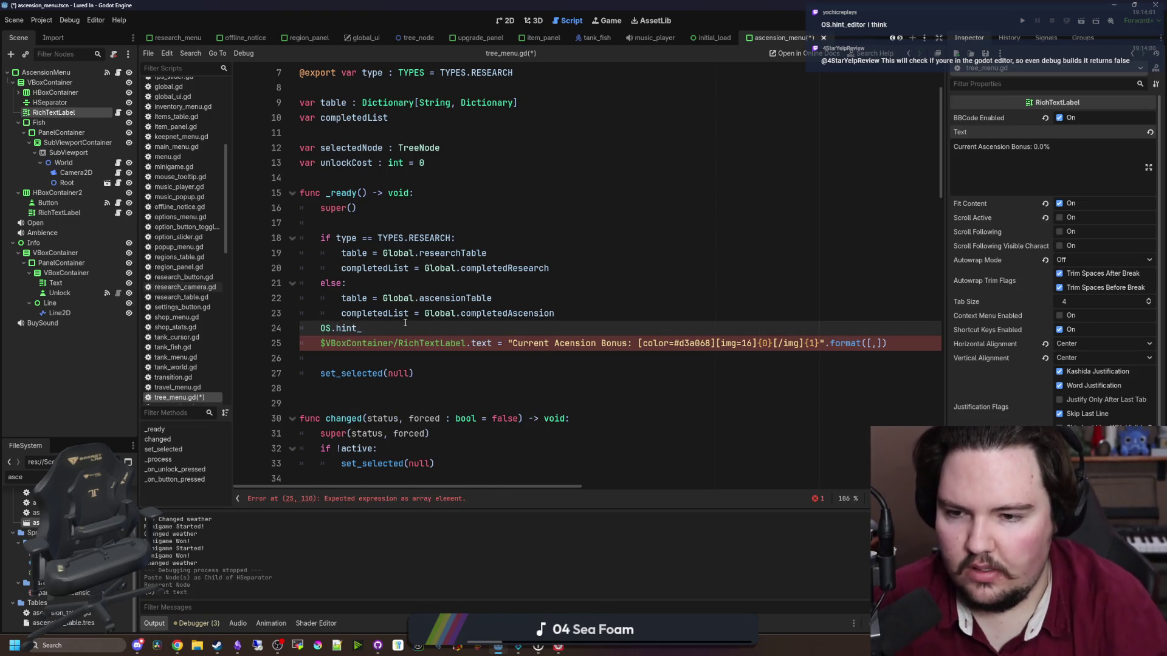
pyautogui.press('BackSpace')
pyautogui.press('BackSpace')
pyautogui.press('BackSpace')
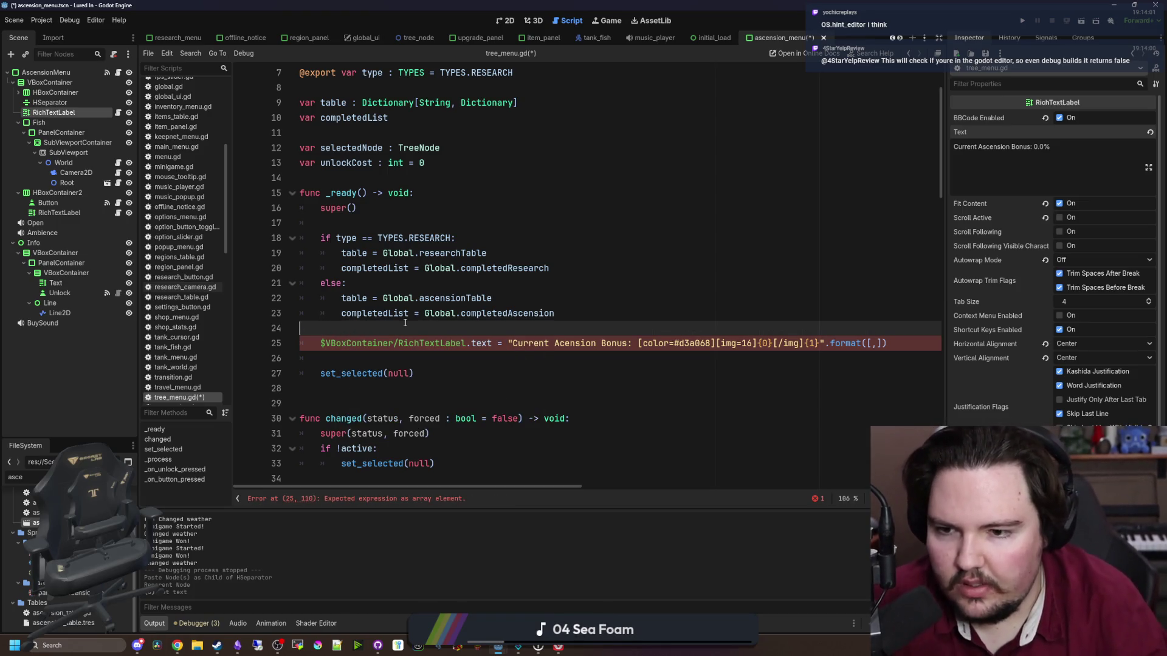
pyautogui.press('Down')
pyautogui.press('Down')
pyautogui.press('Up')
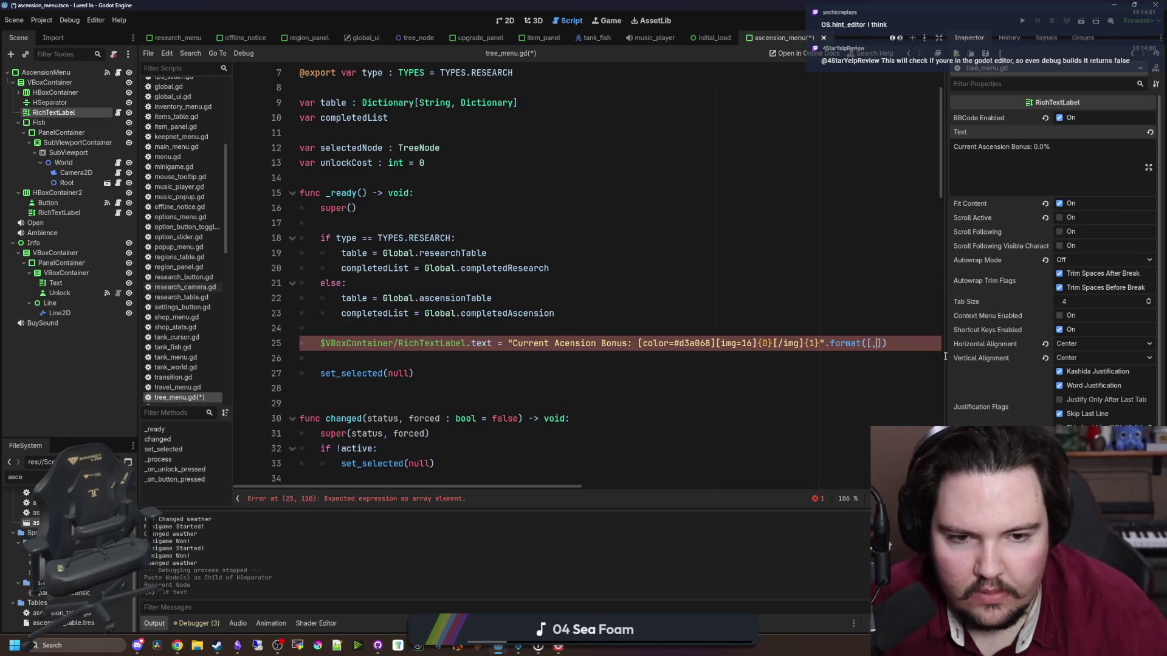
pyautogui.write('Global.')
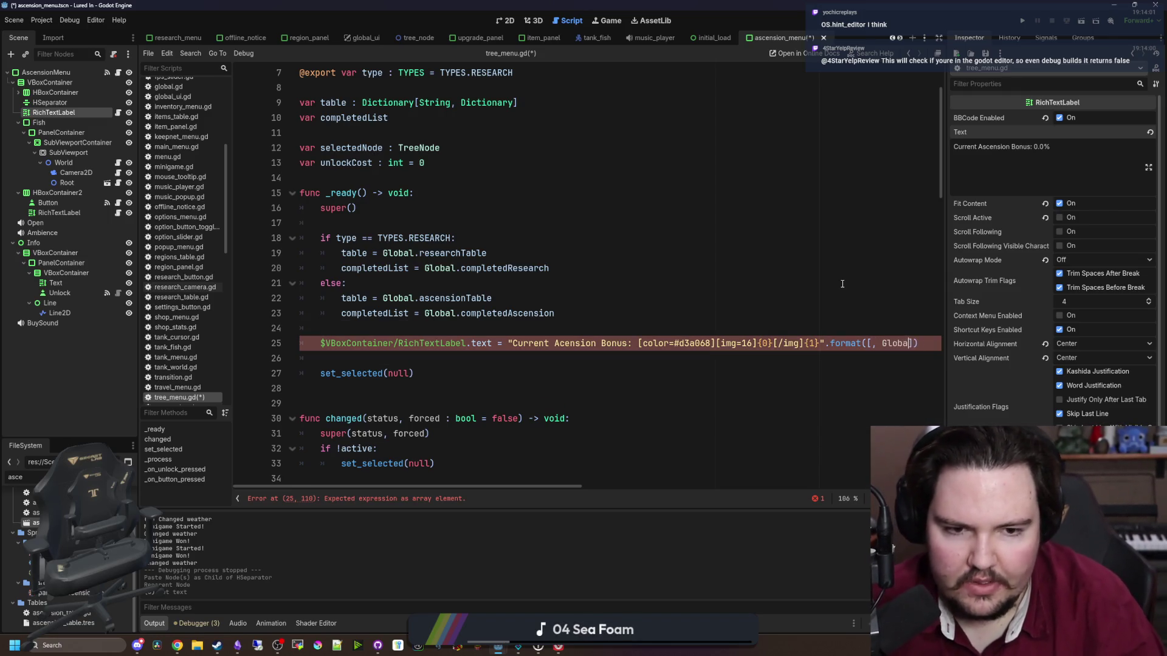
pyautogui.write('asc')
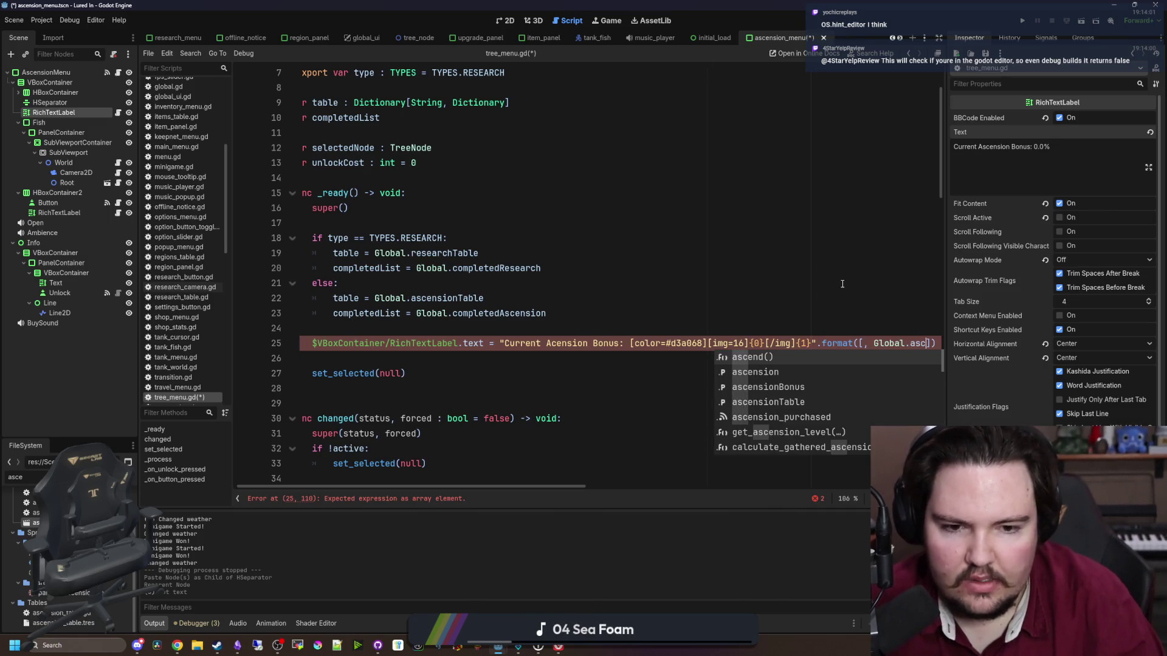
pyautogui.press('Down')
pyautogui.press('Down')
pyautogui.press('Return')
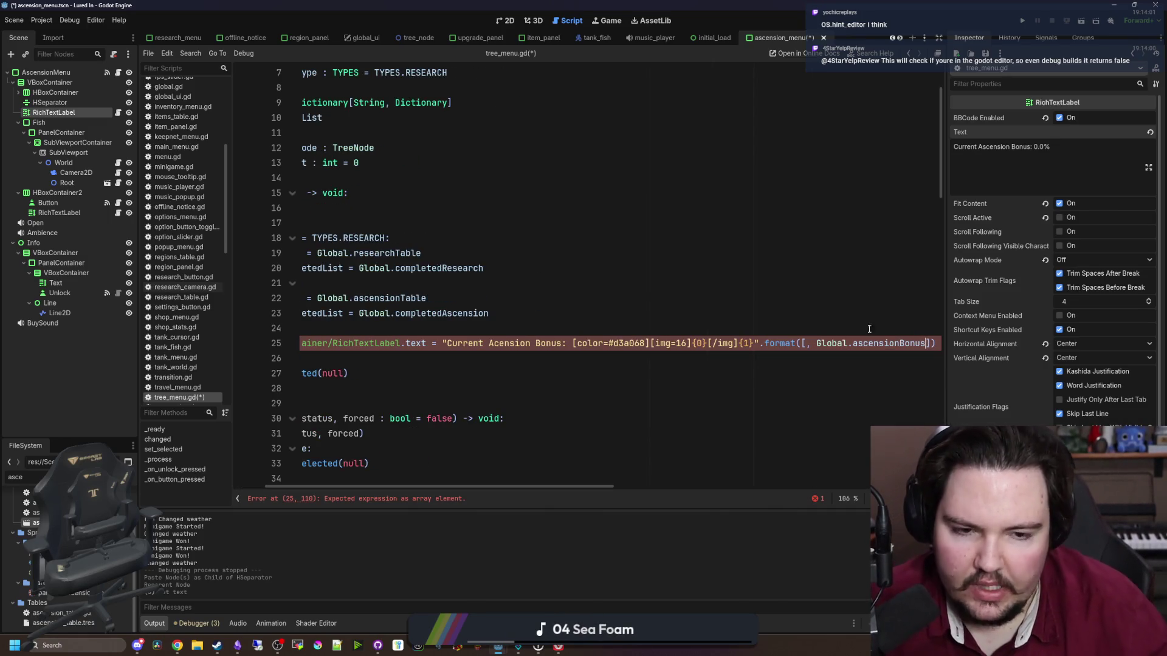
pyautogui.keyDown('ctrl'); pyautogui.click(891, 353); pyautogui.keyUp('ctrl')
pyautogui.hotkey('alt', 'Left')
pyautogui.hotkey('alt', 'Left')
pyautogui.hotkey('alt', 'Left')
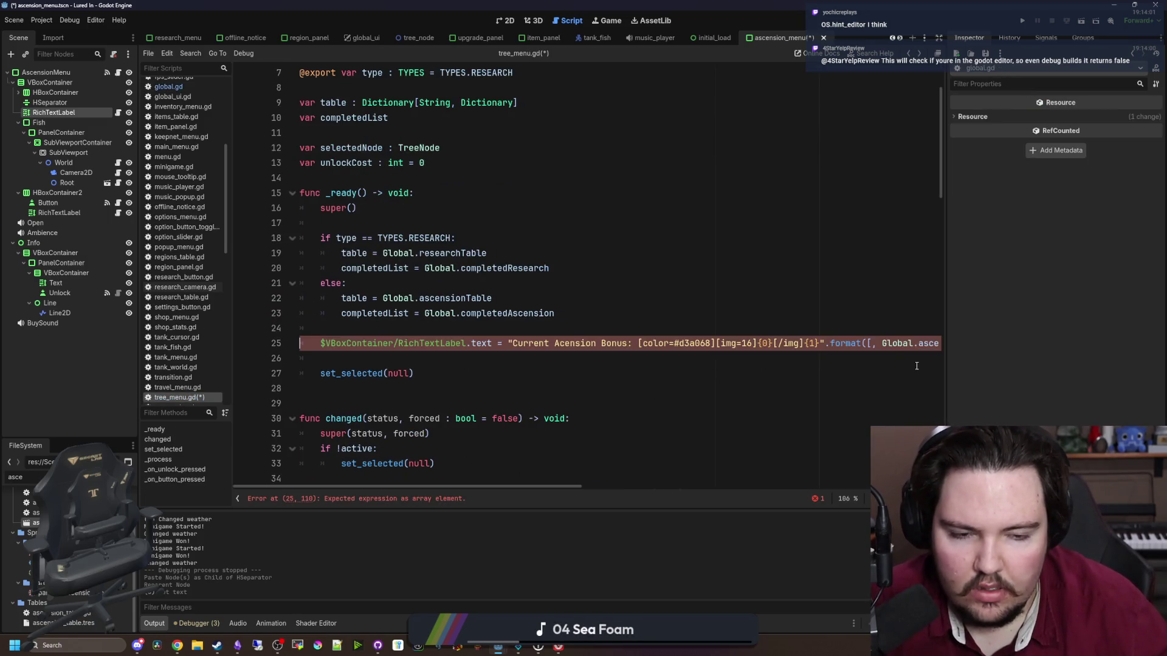
# Widen the code area and delete the [img=16]{0}[/img] icon markup from line 25.
pyautogui.moveTo(945, 359); pyautogui.dragTo(1128, 351)
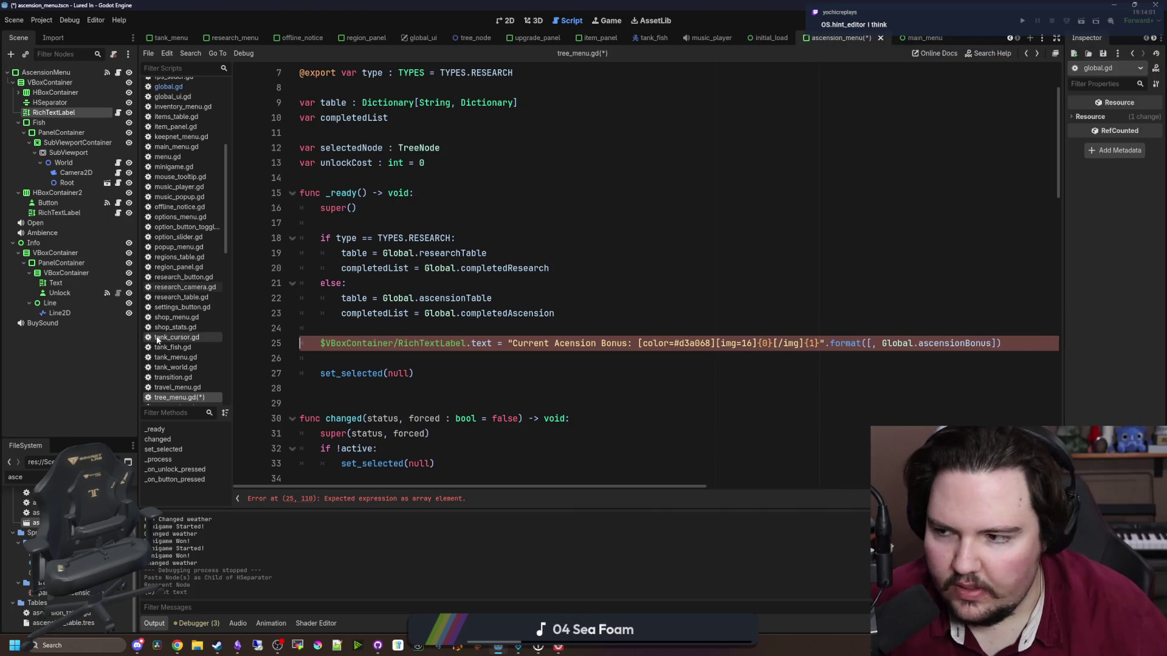
pyautogui.moveTo(138, 340); pyautogui.dragTo(120, 340)
pyautogui.click(631, 371)
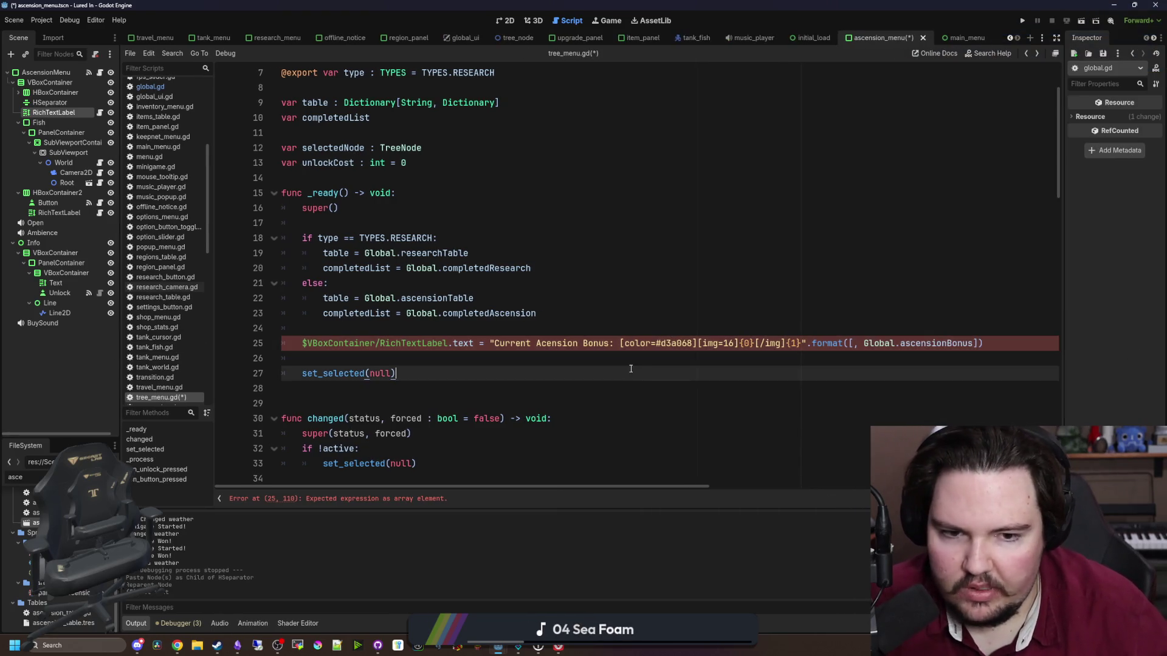
pyautogui.click(863, 343)
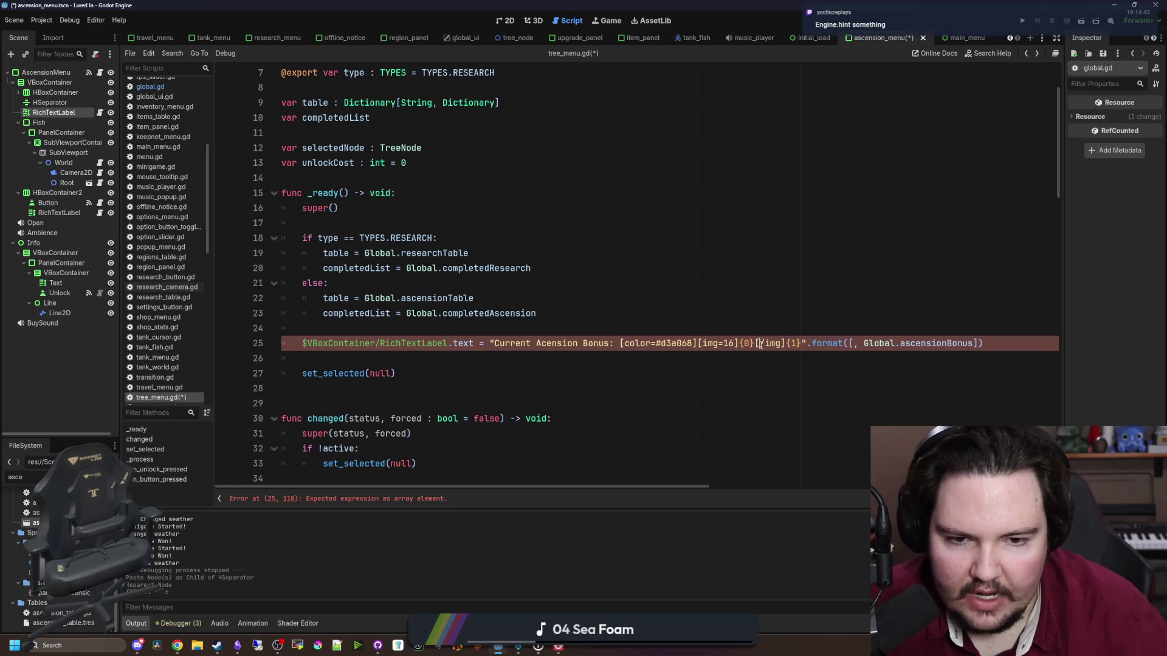
pyautogui.moveTo(789, 344); pyautogui.dragTo(719, 345)
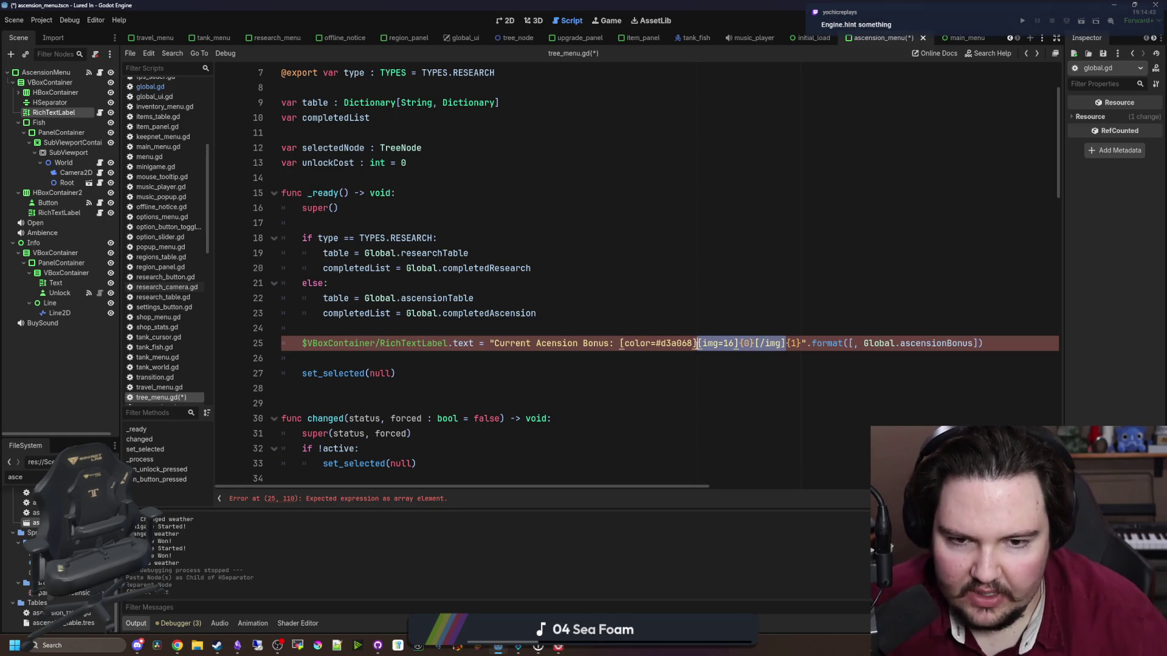
pyautogui.press('BackSpace')
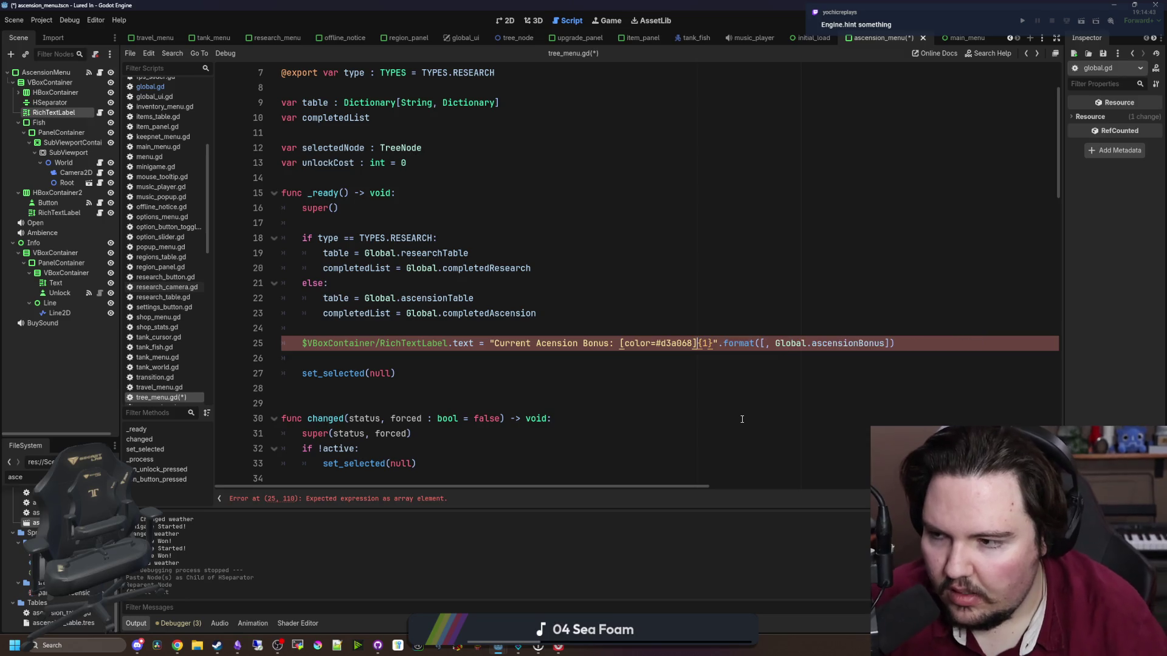
# Try an Engine.is_editor_hint() test line, read its docs, then delete it.
pyautogui.click(410, 362)
pyautogui.write('Engine.hint')
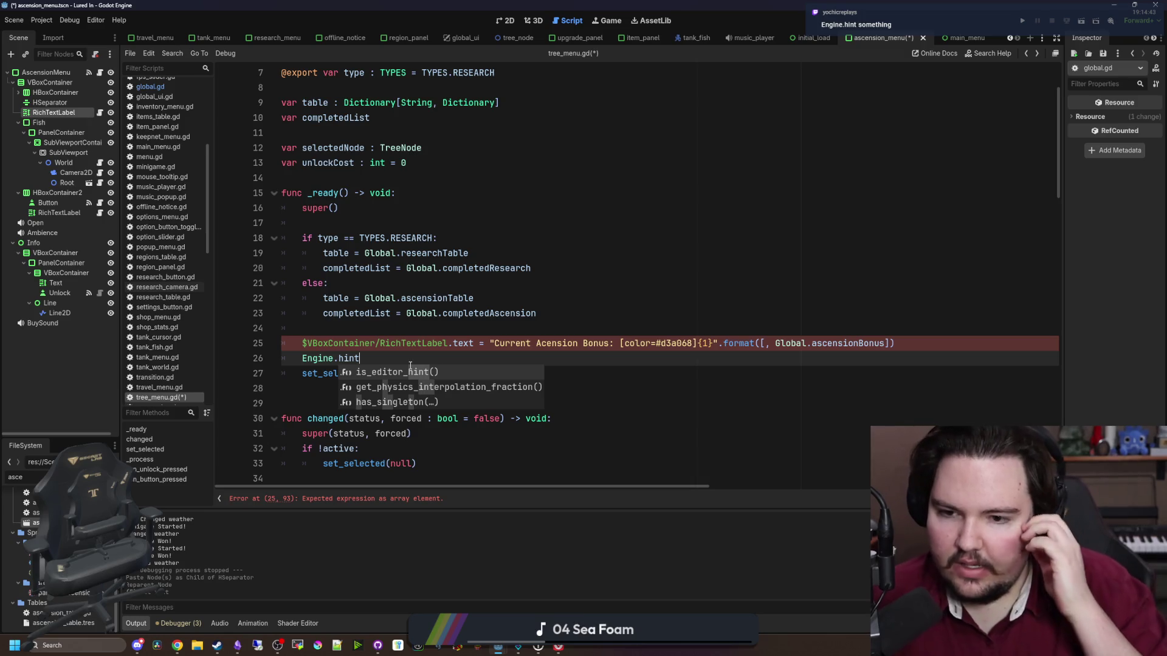
pyautogui.press('Return')
pyautogui.keyDown('ctrl'); pyautogui.click(389, 363); pyautogui.keyUp('ctrl')
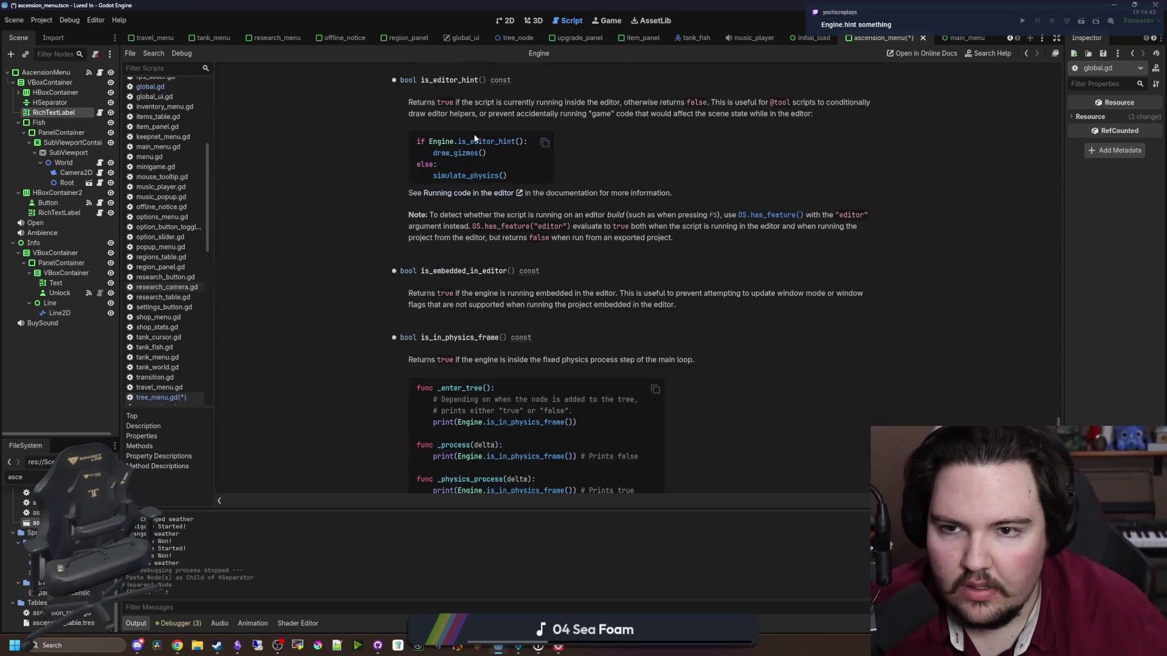
pyautogui.moveTo(536, 105); pyautogui.dragTo(880, 105)
pyautogui.click(882, 107)
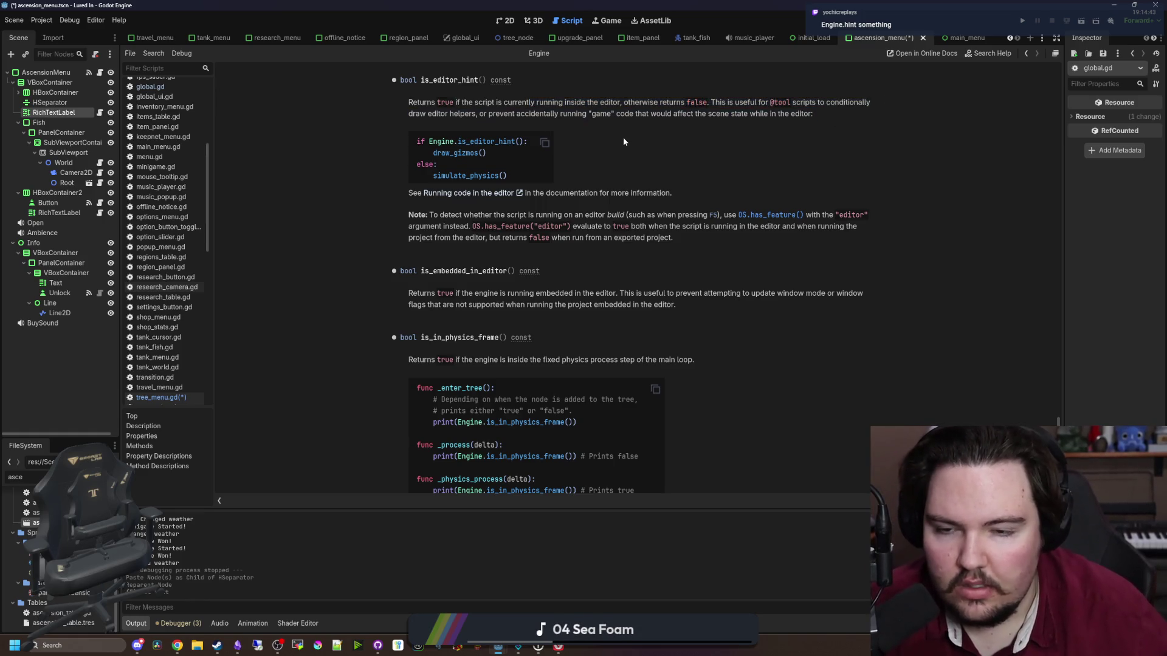
pyautogui.hotkey('alt', 'Left')
pyautogui.moveTo(429, 358); pyautogui.dragTo(268, 359)
pyautogui.press('BackSpace')
pyautogui.press('Up')
pyautogui.press('Up')
pyautogui.press('Up')
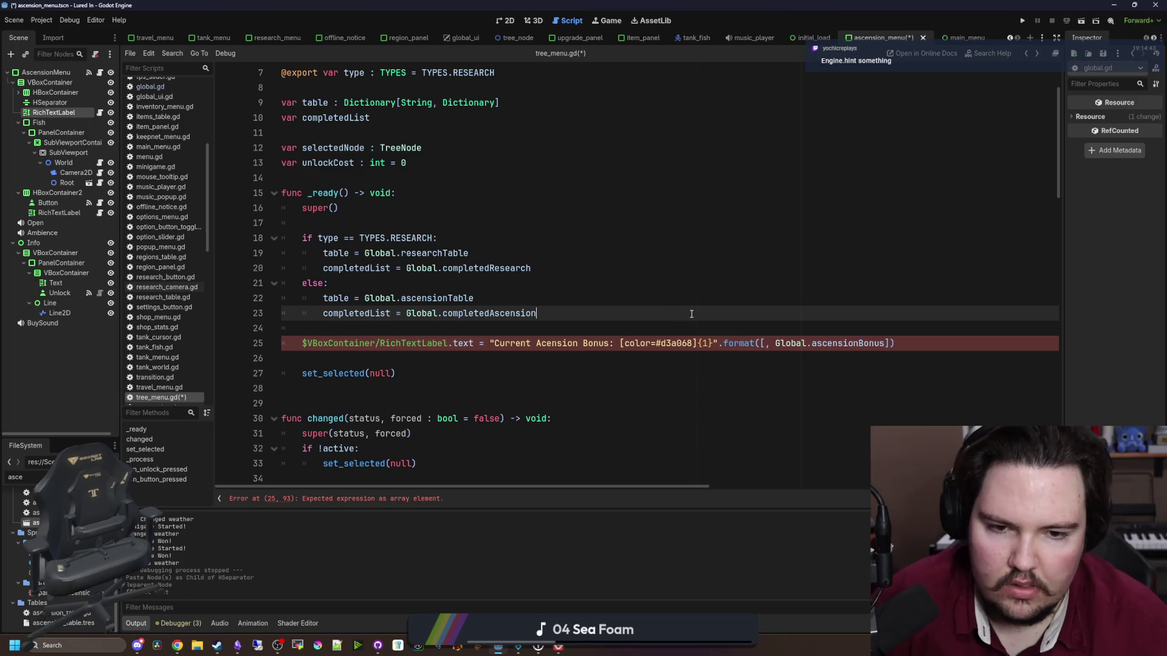
# Add 'x' after the colour tag, remove the stray comma in format(), and save.
pyautogui.click(696, 344)
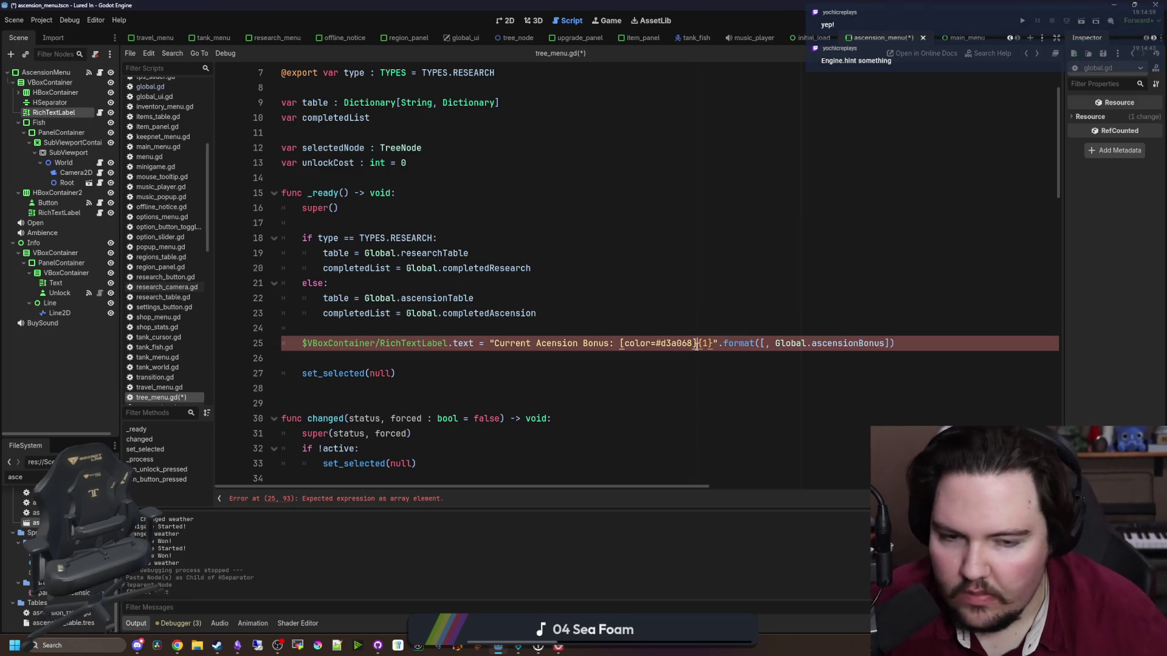
pyautogui.write('x')
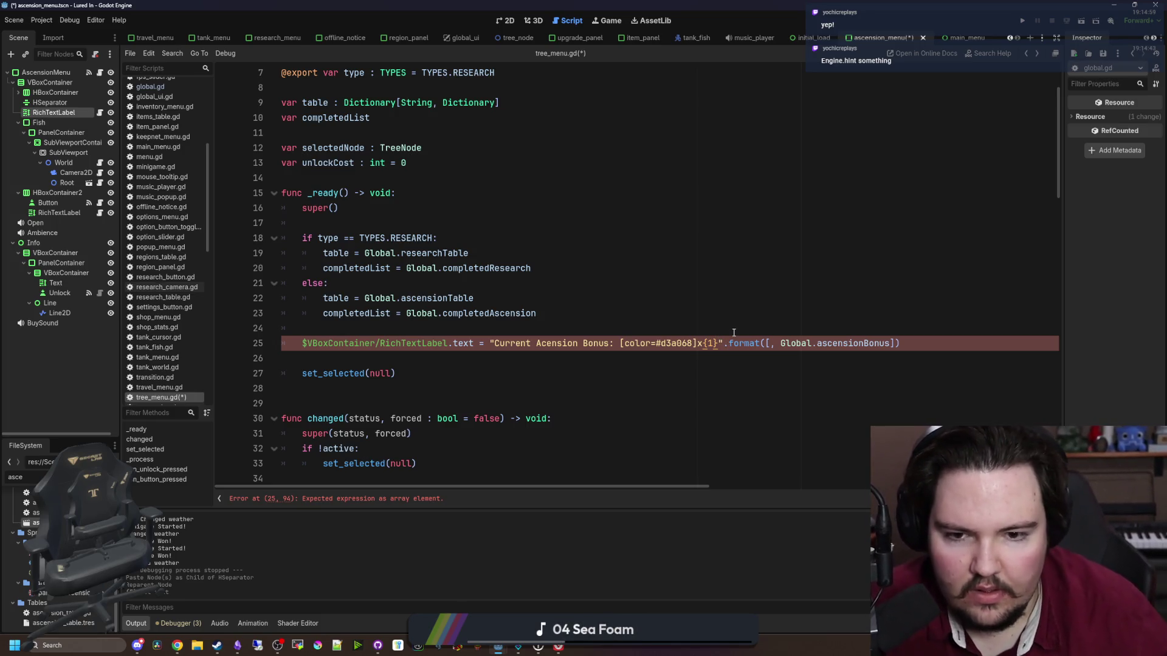
pyautogui.click(782, 343)
pyautogui.press('BackSpace')
pyautogui.press('BackSpace')
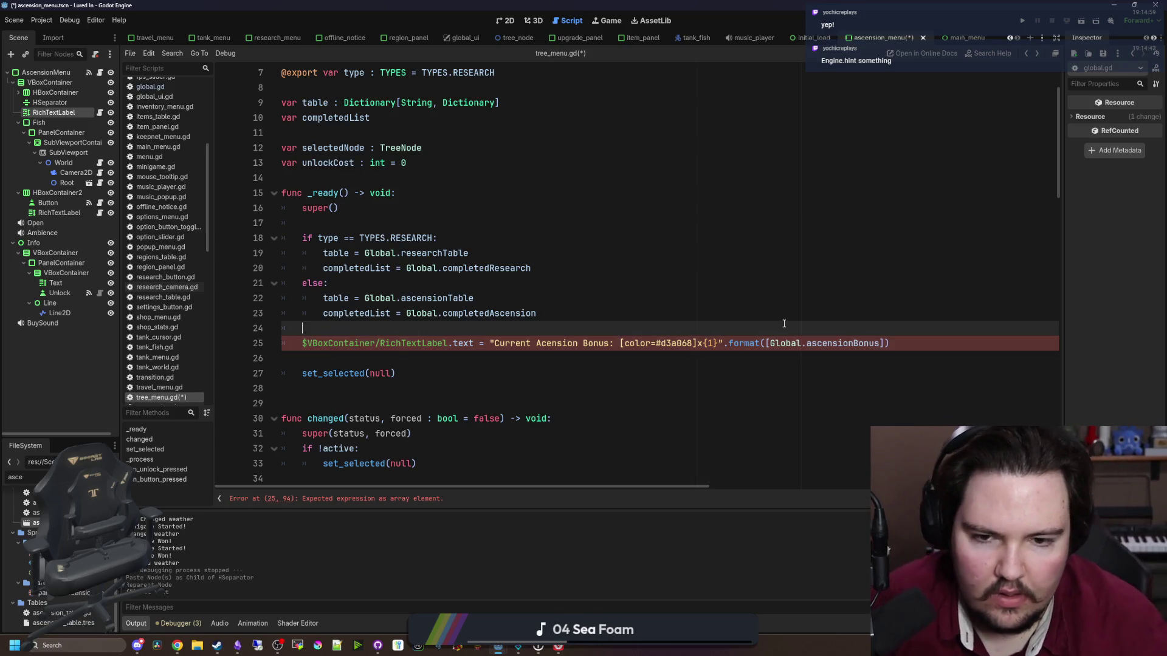
pyautogui.click(713, 312)
pyautogui.hotkey('ctrl', 's')
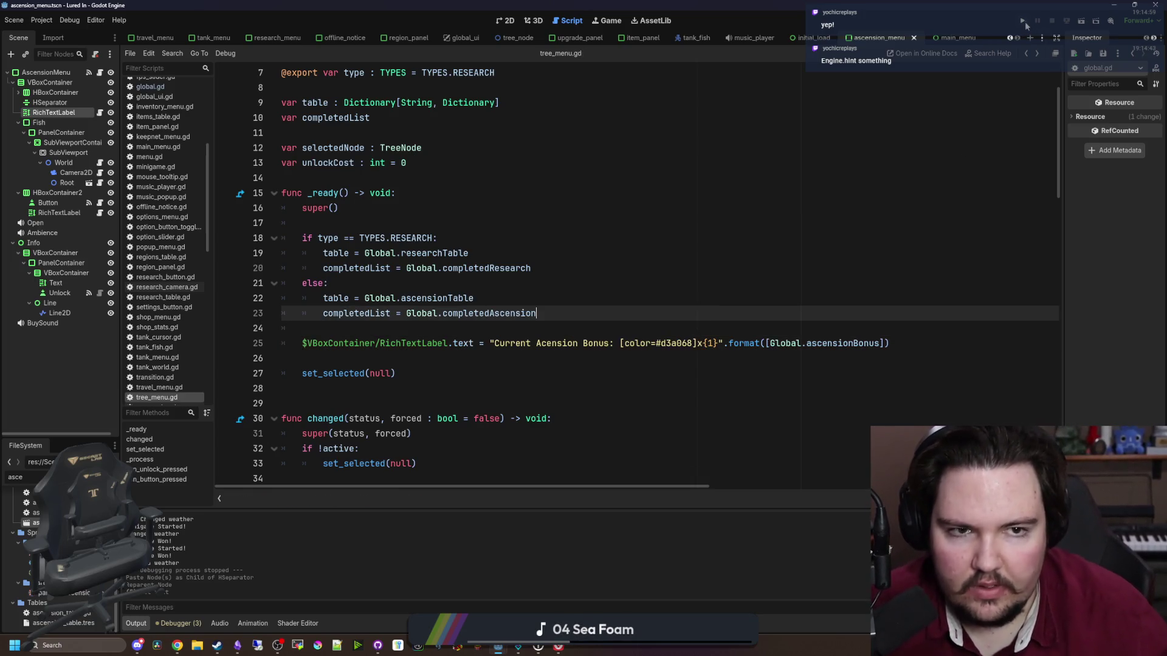
# Test-run the game, then indent the line 25 label assignment into the else branch.
pyautogui.click(1024, 23)
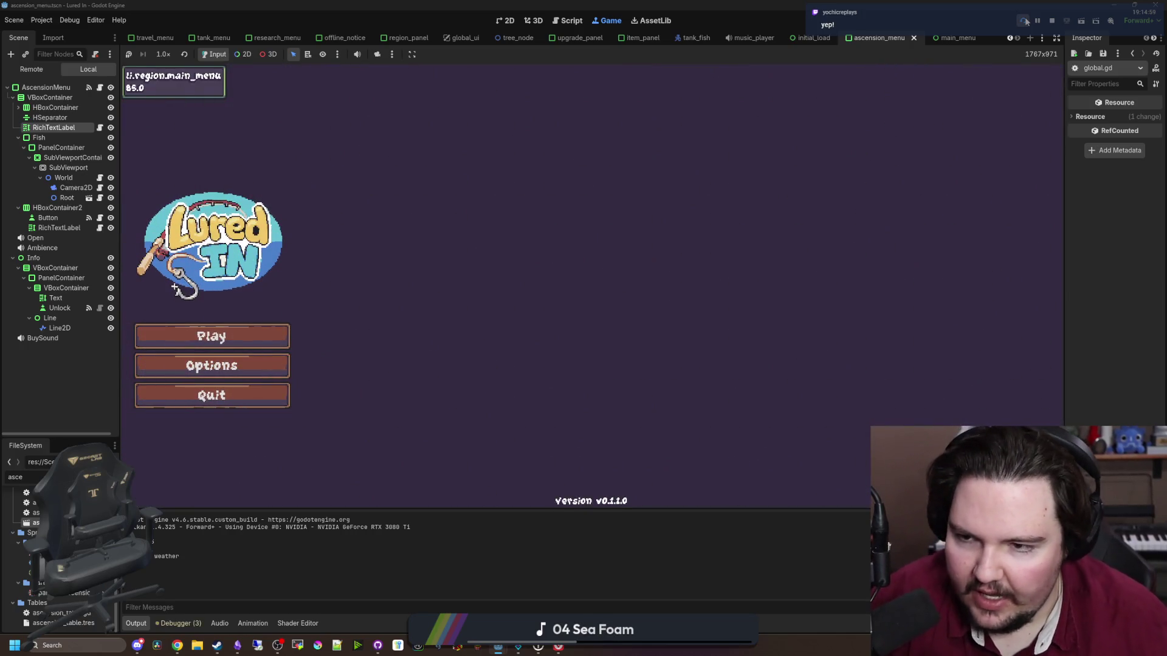
pyautogui.click(269, 341)
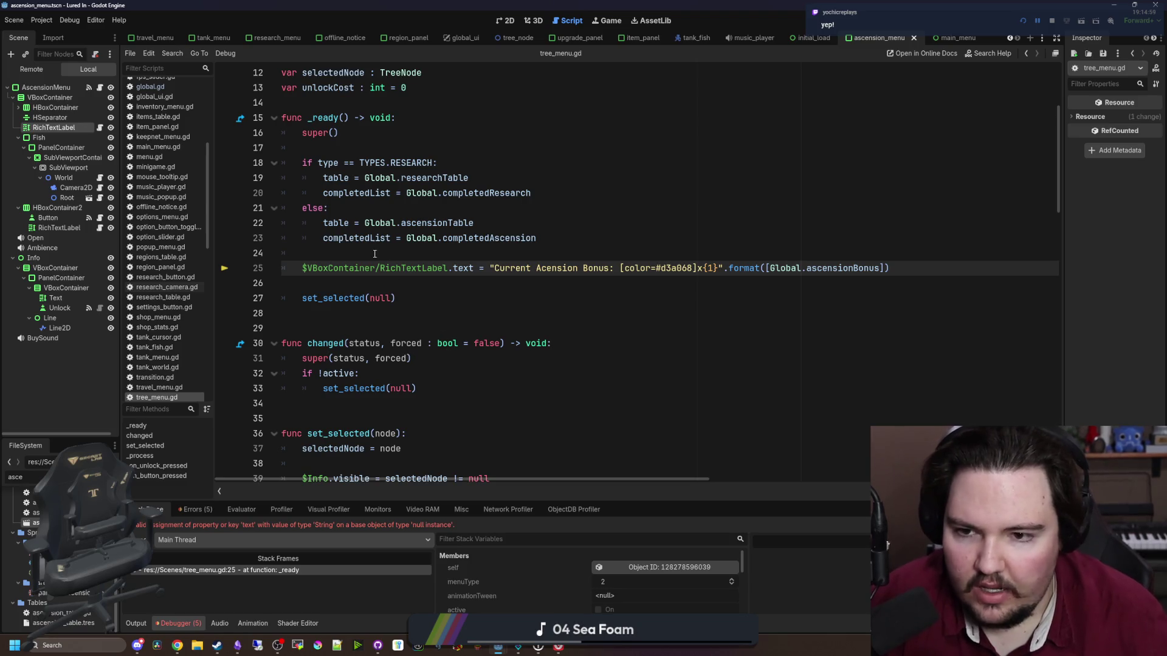
pyautogui.click(519, 192)
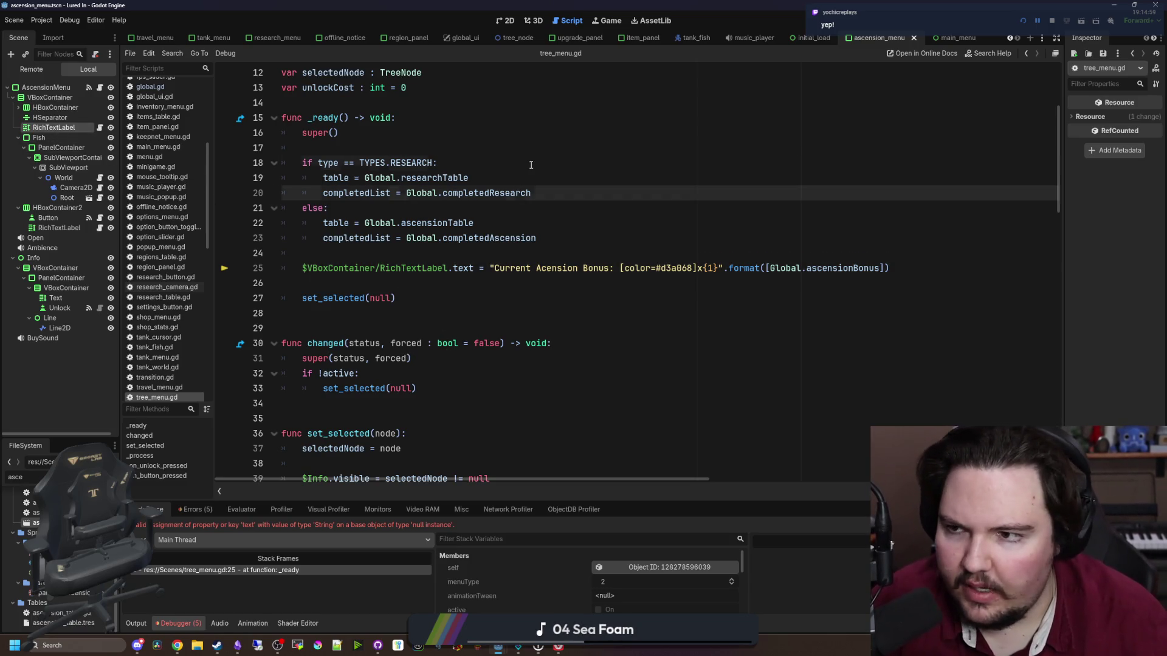
pyautogui.click(530, 165)
pyautogui.scroll(3, 404, 293)
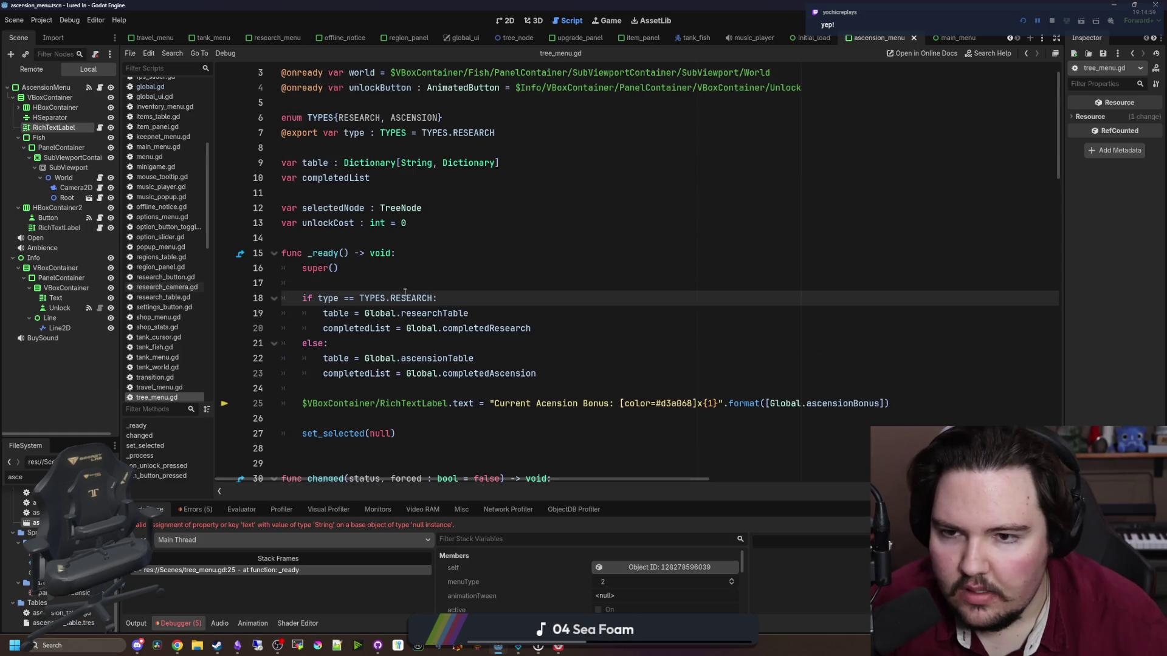
pyautogui.click(304, 403)
pyautogui.press('Tab')
pyautogui.press('Up')
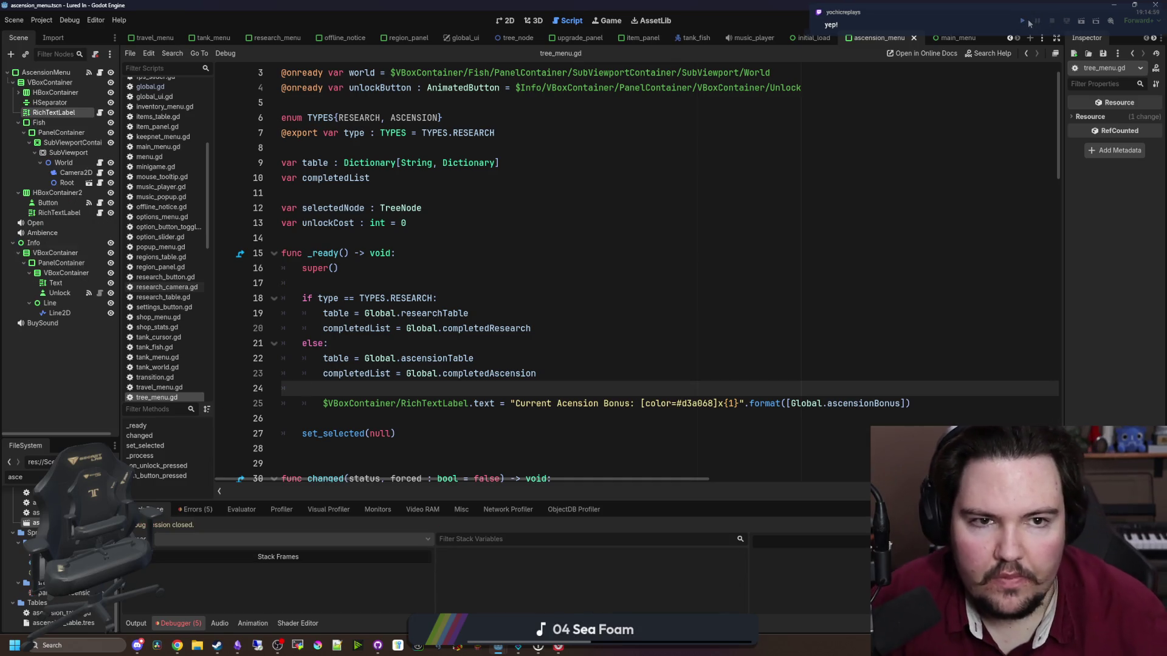
# Relaunch the game, check the Ascension panel, and stop it with F8.
pyautogui.click(1024, 20)
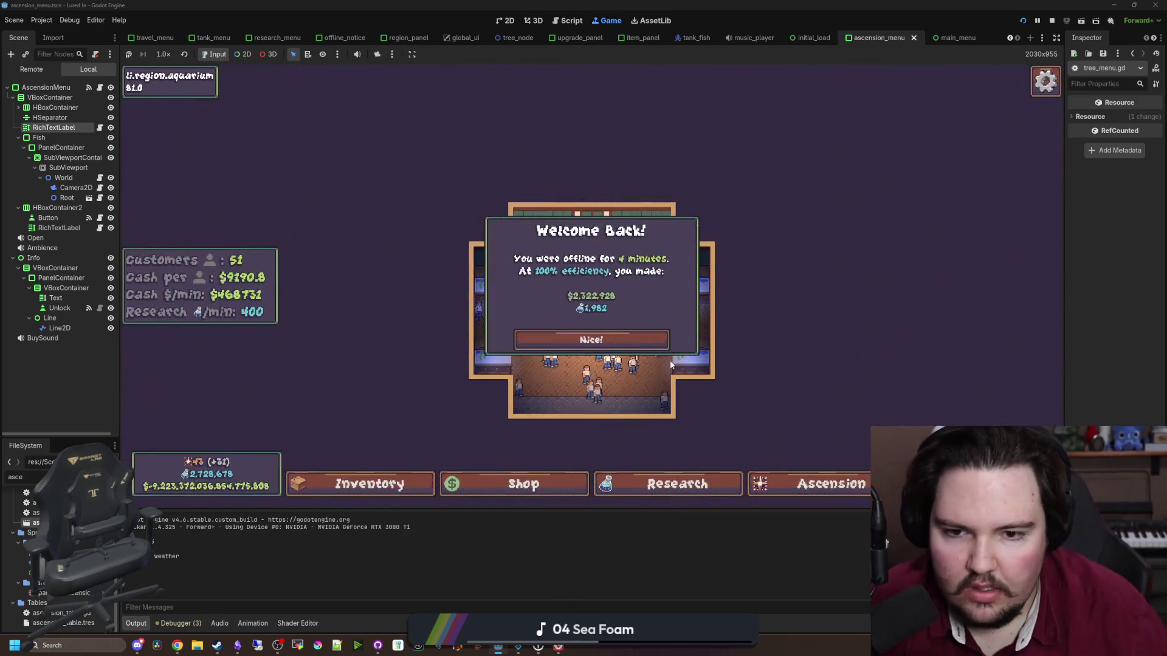
pyautogui.click(642, 337)
pyautogui.click(811, 483)
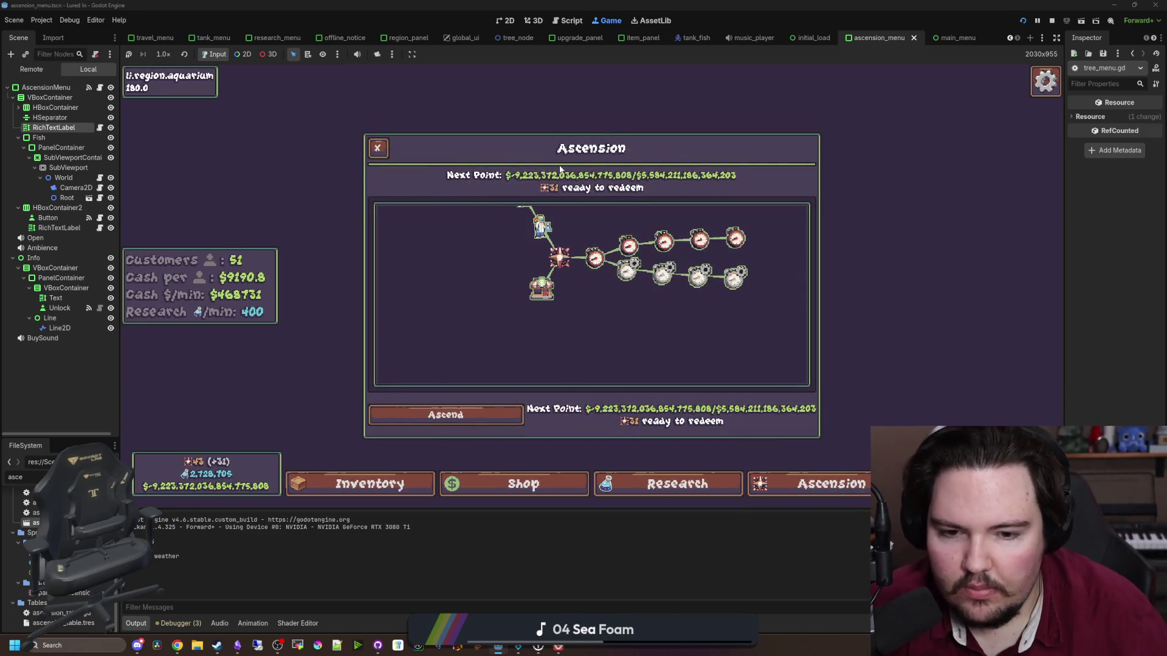
pyautogui.press('F8')
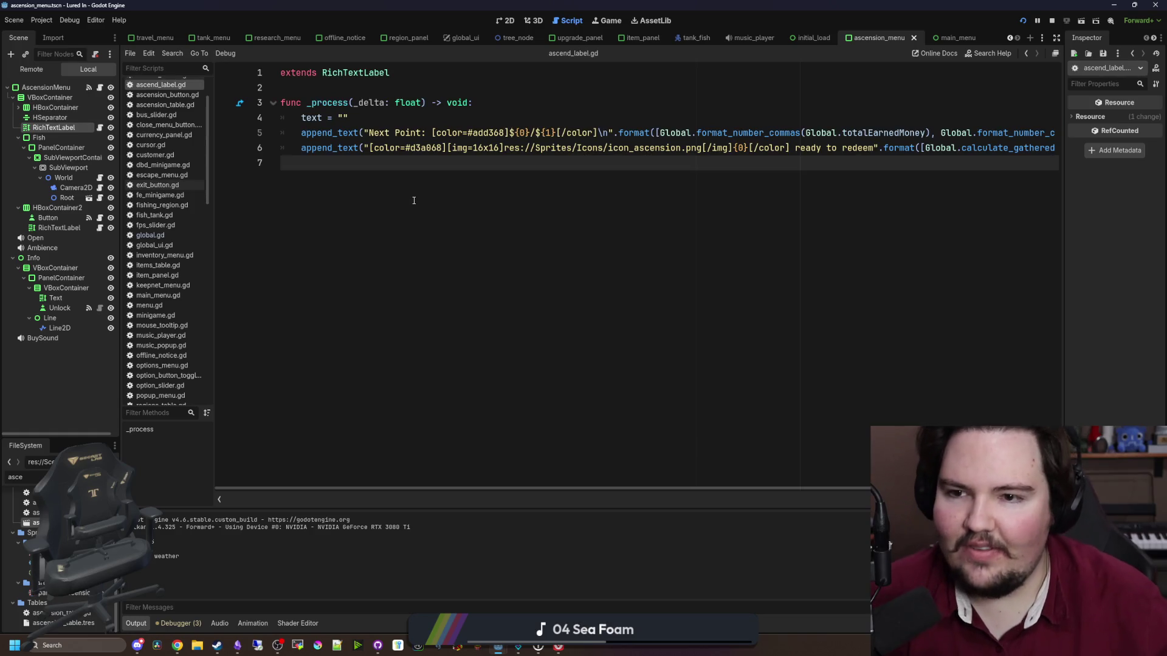
# Select the RichTextLabel, save and run, check the gold Ascension label, then reopen tree_menu.gd.
pyautogui.click(76, 137)
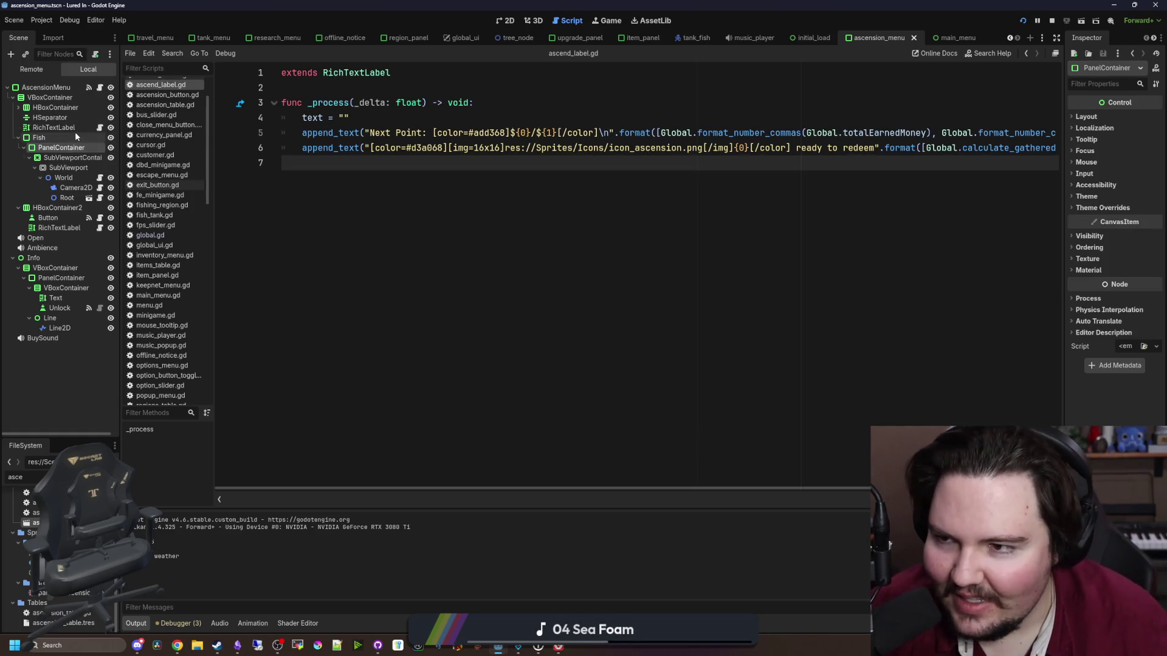
pyautogui.click(74, 131)
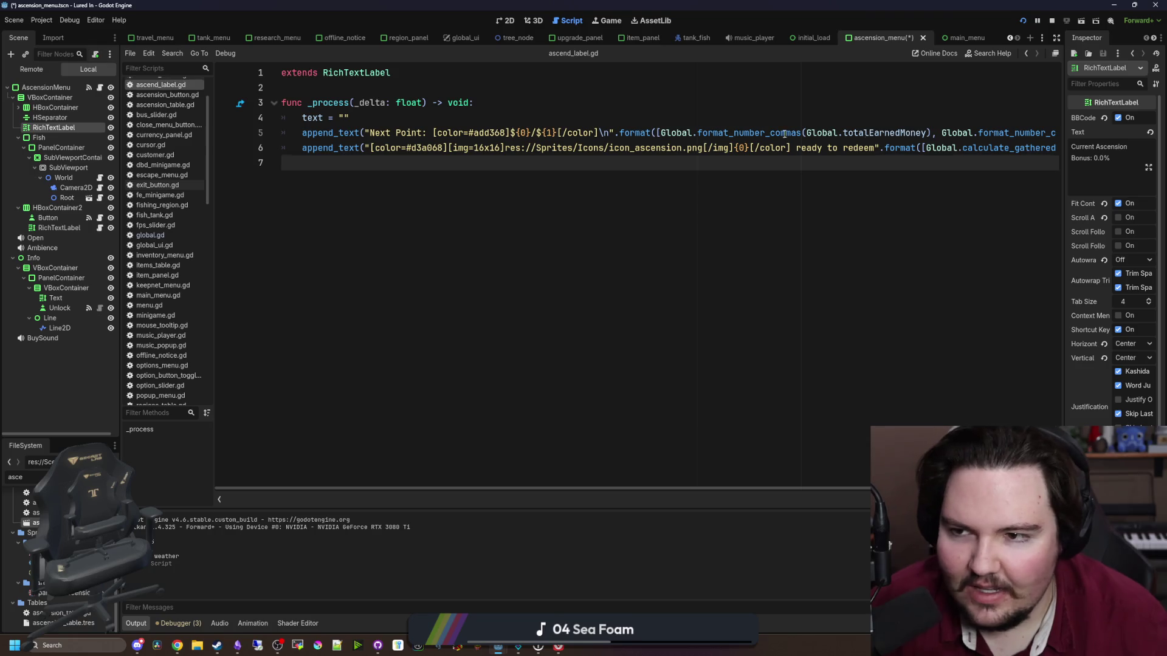
pyautogui.click(1021, 21)
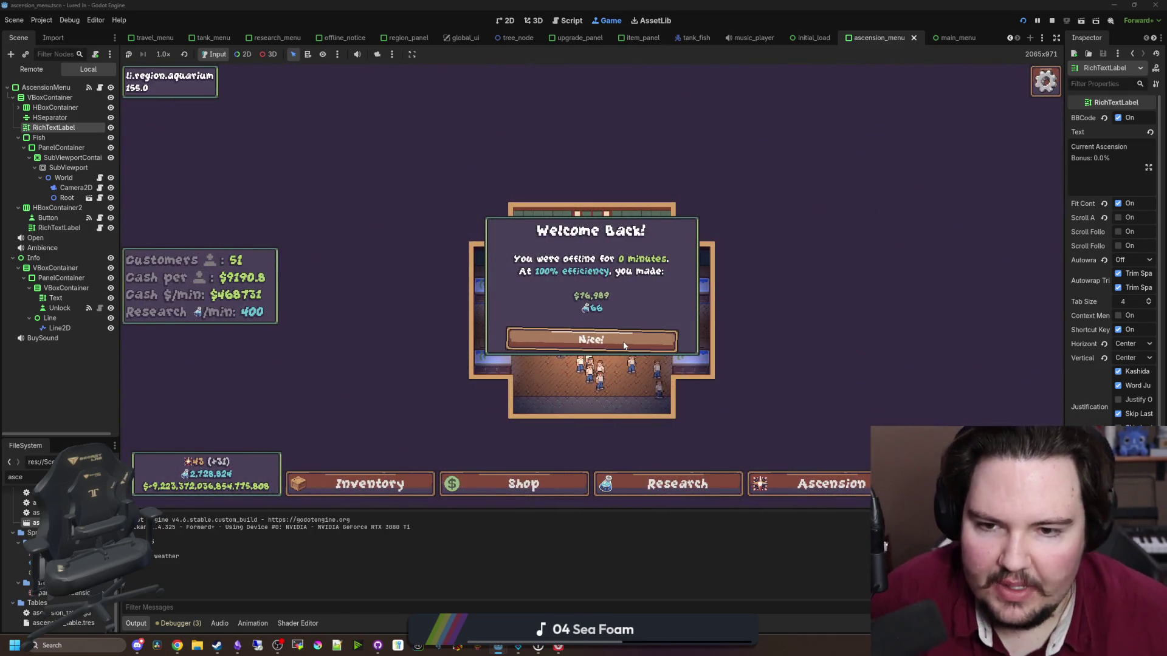
pyautogui.click(623, 341)
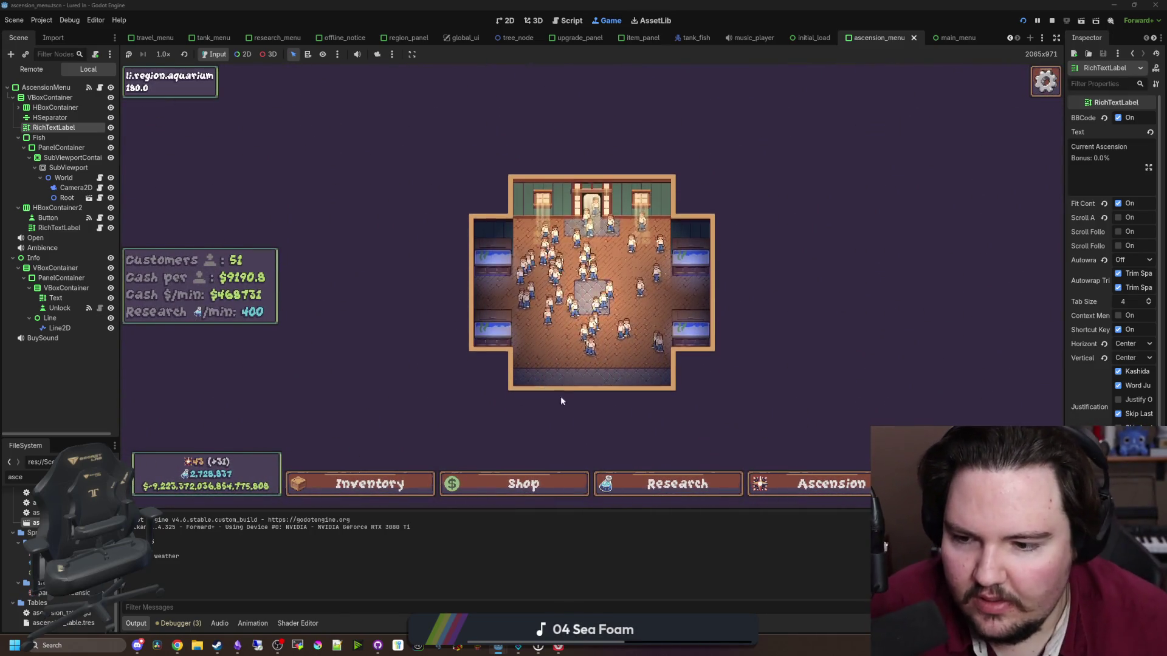
pyautogui.click(766, 480)
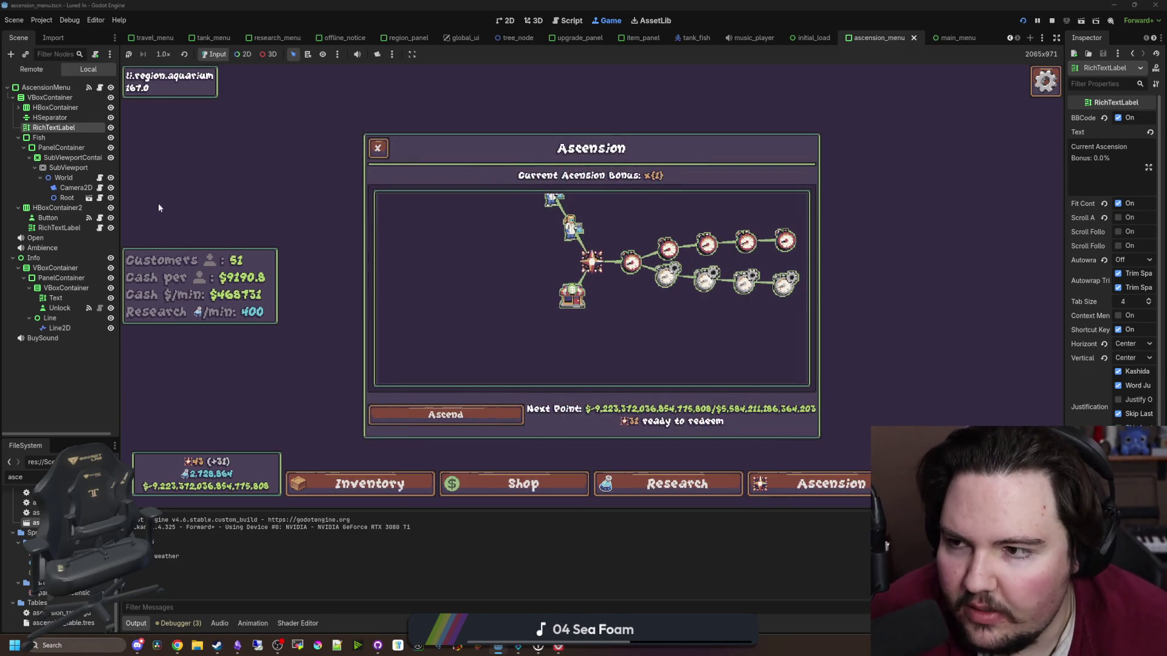
pyautogui.click(89, 88)
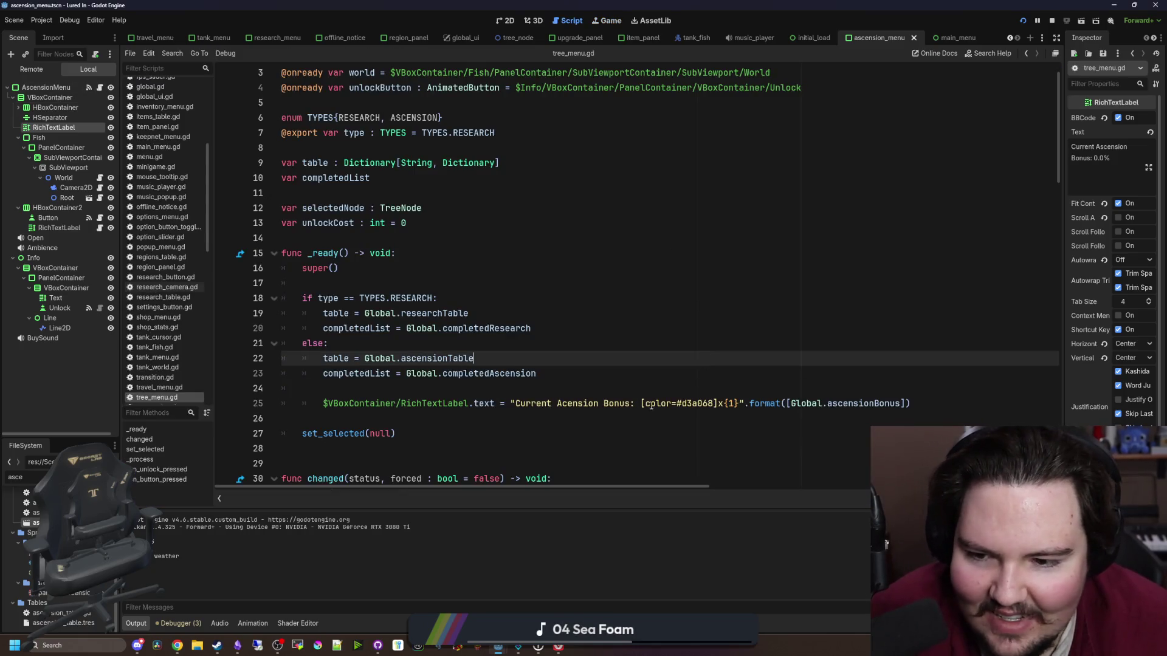
# Change the {1} placeholder to {0} and verify the Ascension label shows the gold bonus.
pyautogui.click(734, 404)
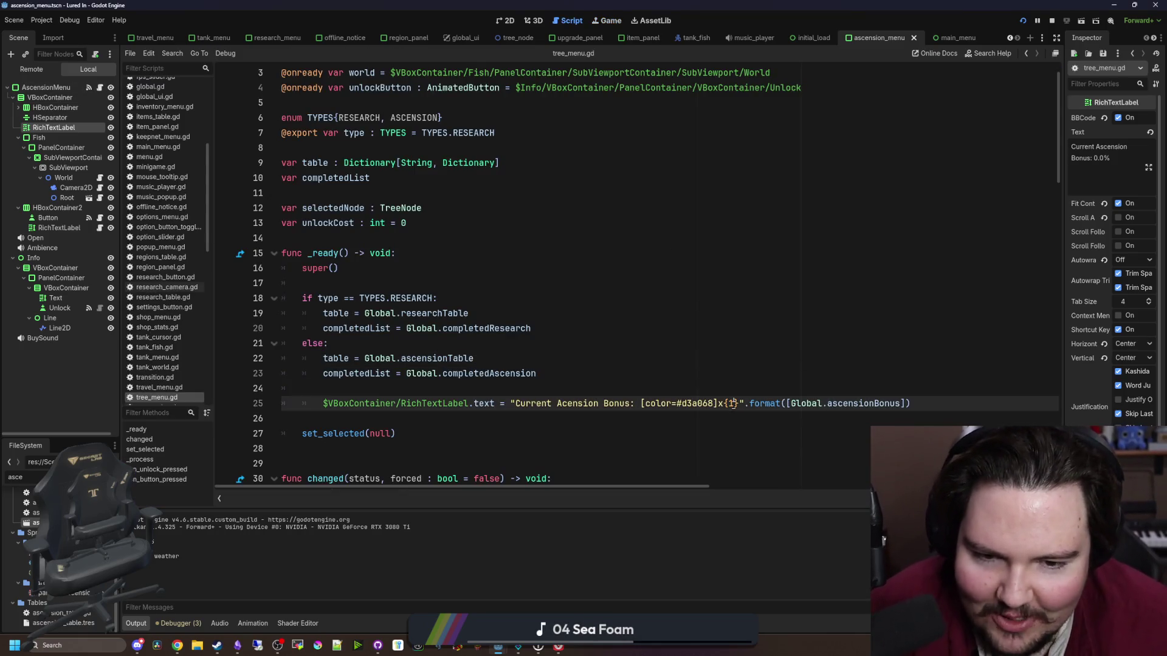
pyautogui.click(793, 299)
pyautogui.press('F5')
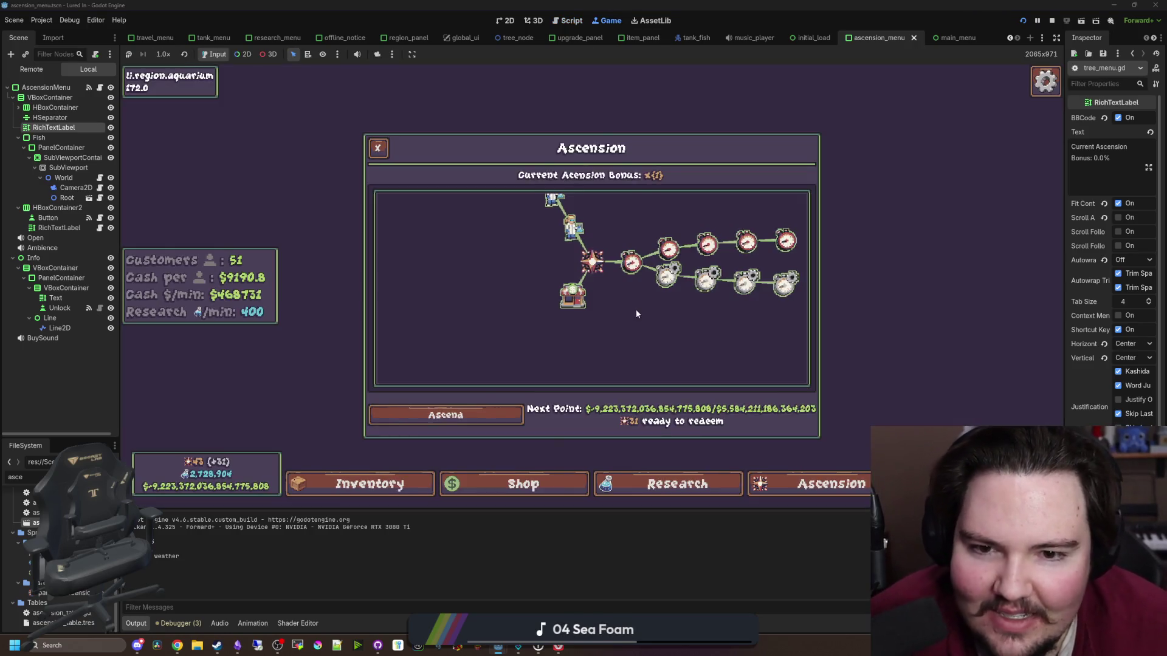
pyautogui.press('Escape')
pyautogui.press('Escape')
pyautogui.press('Escape')
pyautogui.press('Escape')
pyautogui.click(589, 317)
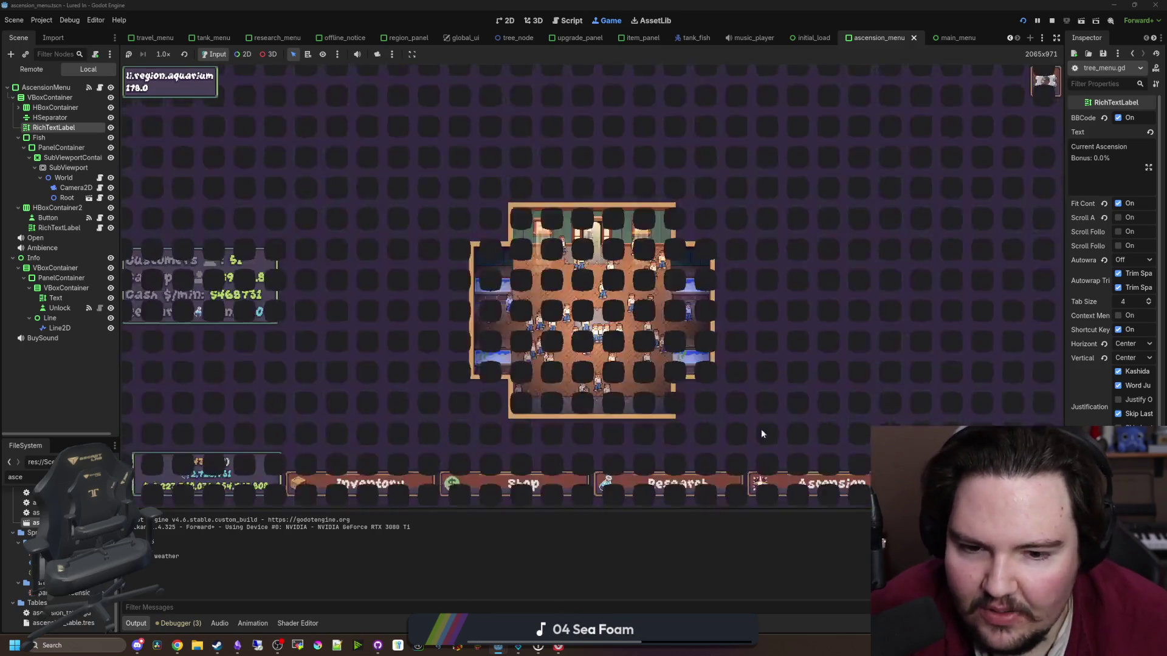
pyautogui.click(808, 487)
pyautogui.moveTo(723, 253)
pyautogui.mouseDown()
pyautogui.moveTo(656, 166)
pyautogui.moveTo(657, 177)
pyautogui.mouseUp()
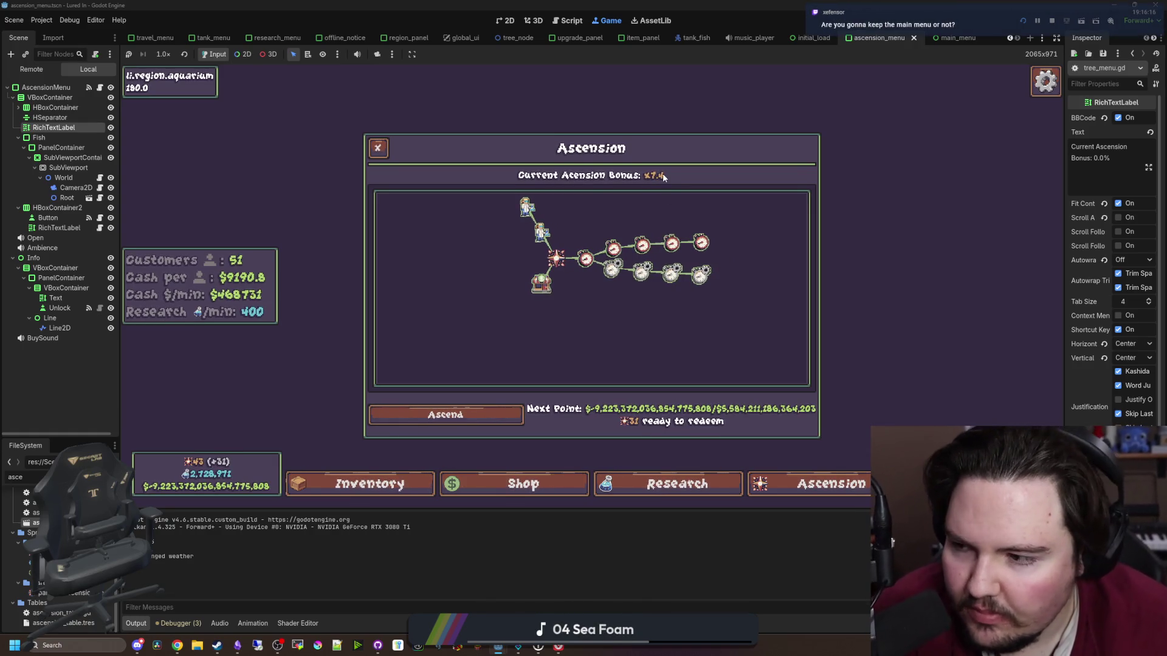
# Quit the game to desktop through the escape menu, glancing at Options.
pyautogui.press('Escape')
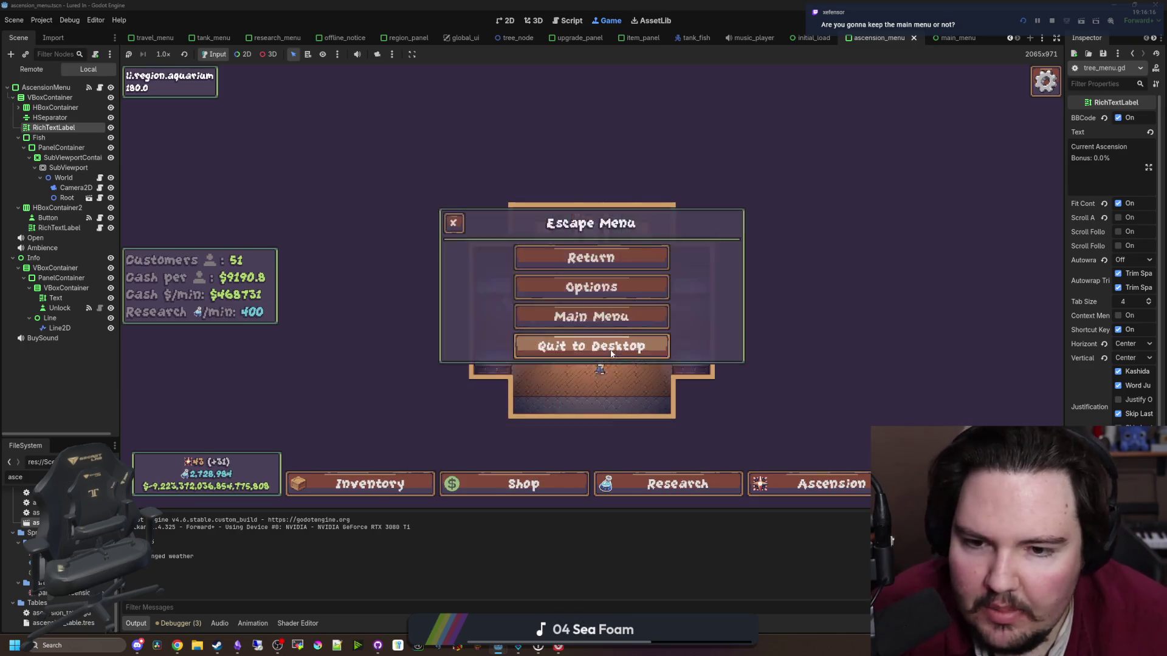
pyautogui.click(592, 287)
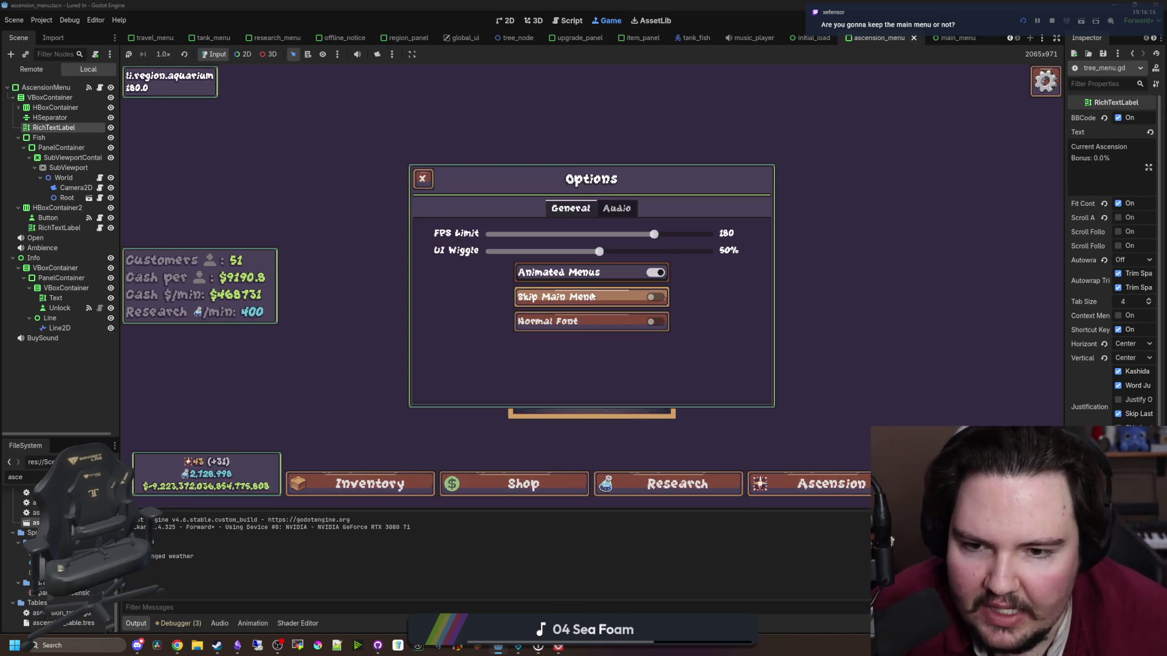
pyautogui.press('Escape')
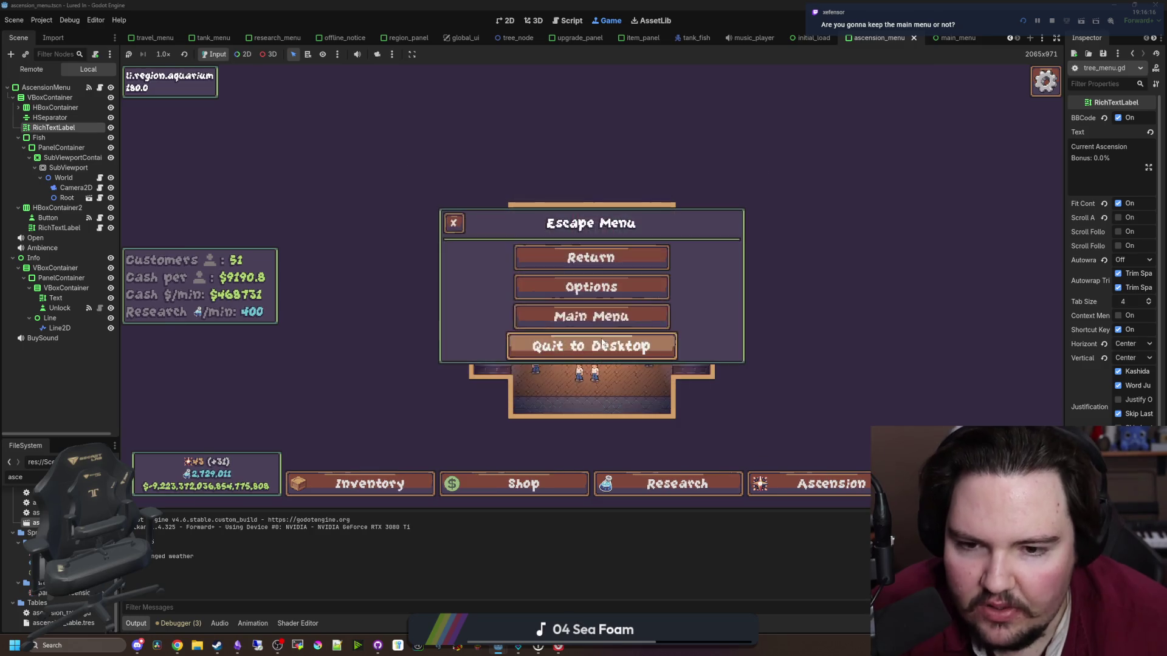
pyautogui.click(592, 346)
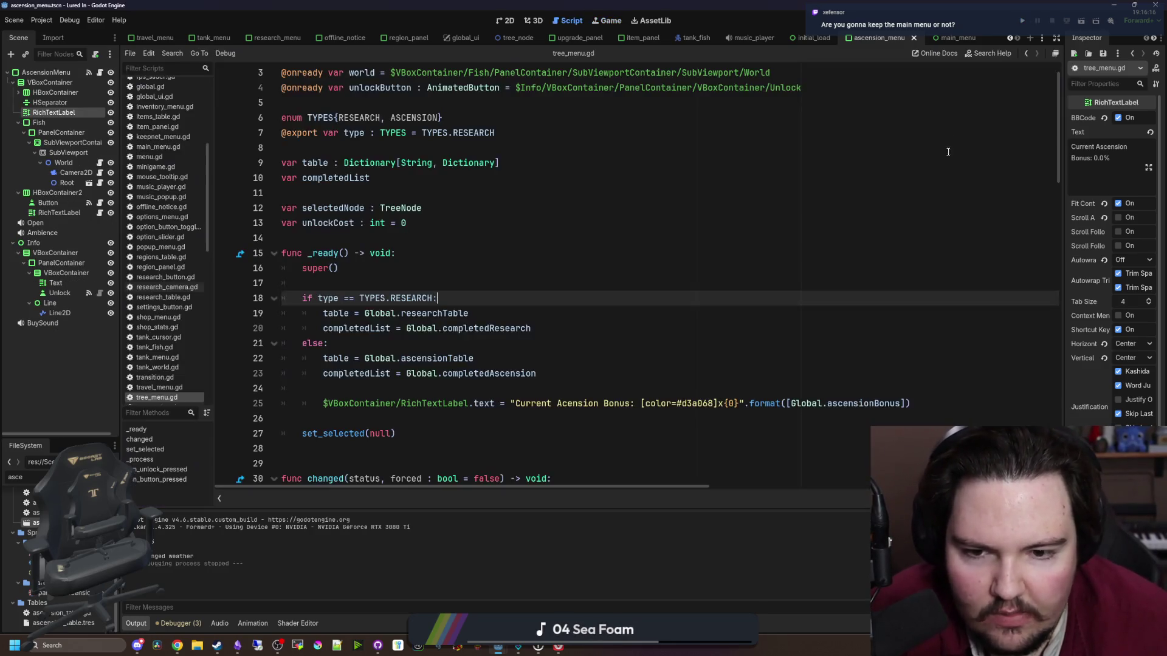
# Relaunch Lured In, dismiss Welcome Back, and zoom and pan over the crowded aquarium.
pyautogui.click(948, 163)
pyautogui.click(1022, 22)
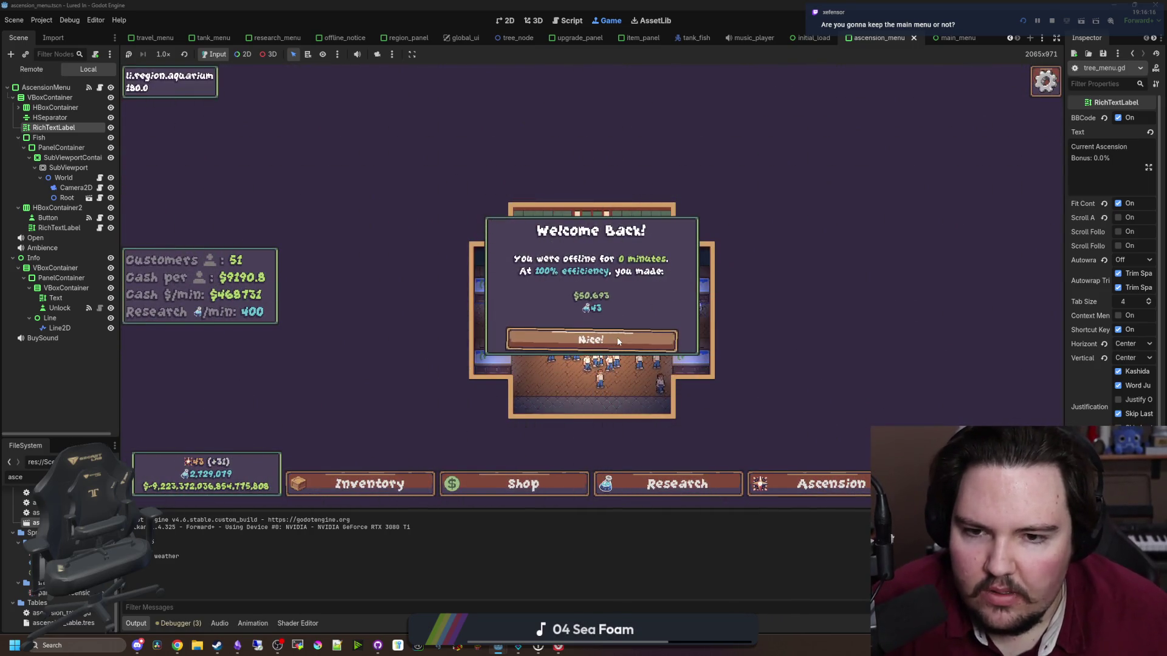
pyautogui.click(619, 341)
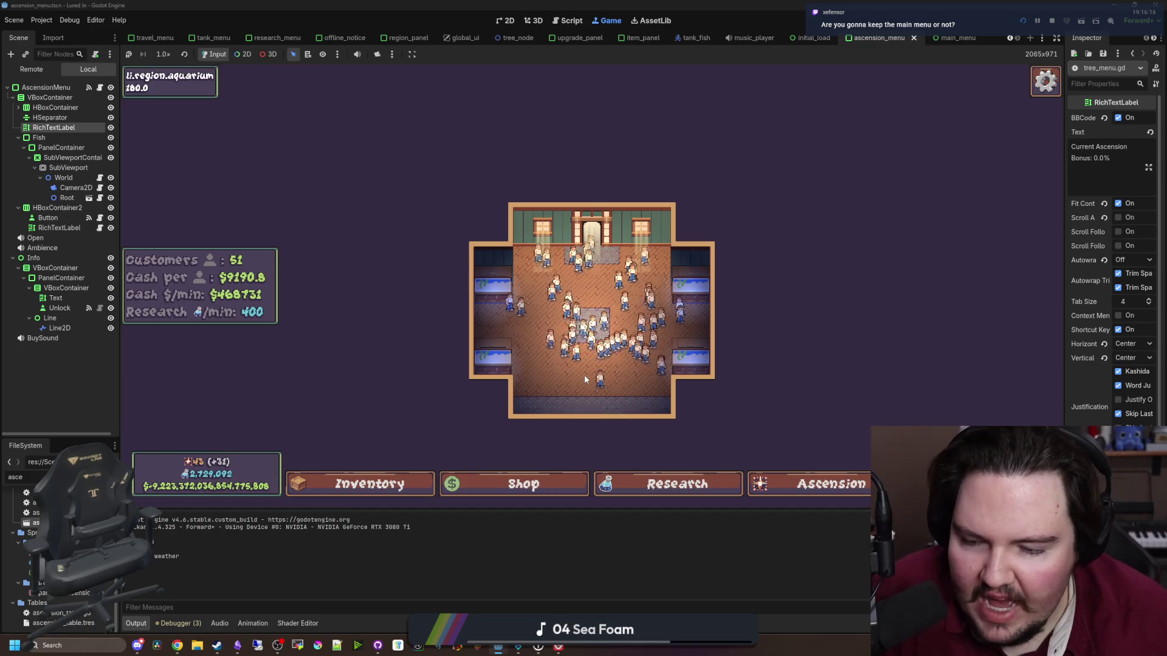
pyautogui.scroll(2, 608, 360)
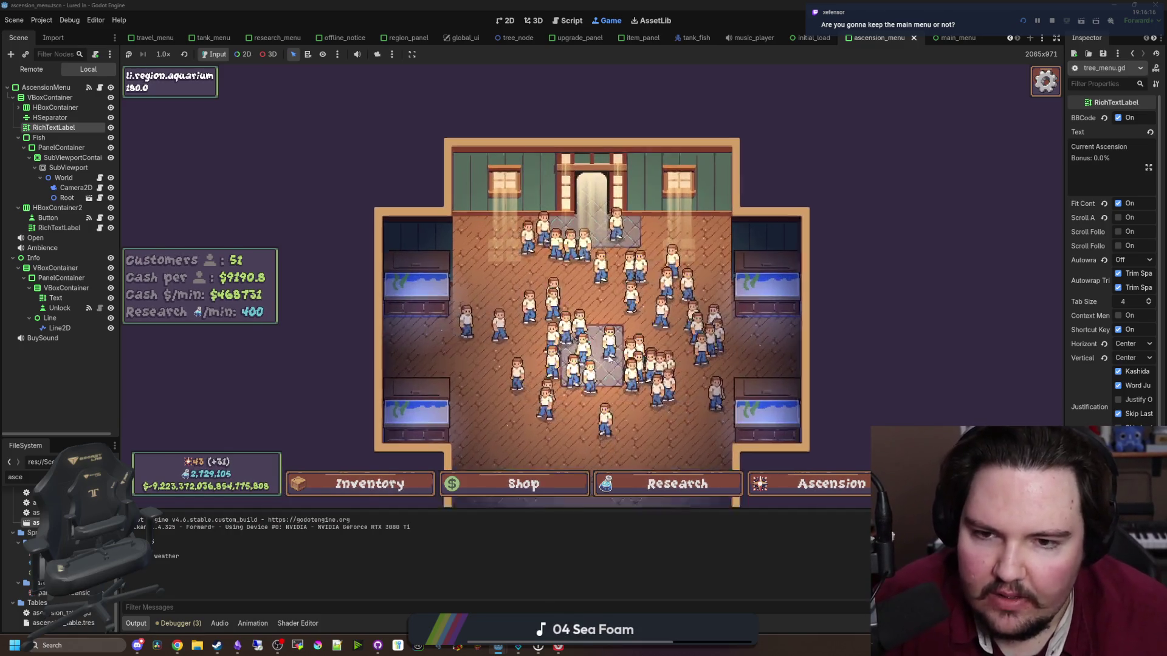
pyautogui.scroll(2, 608, 359)
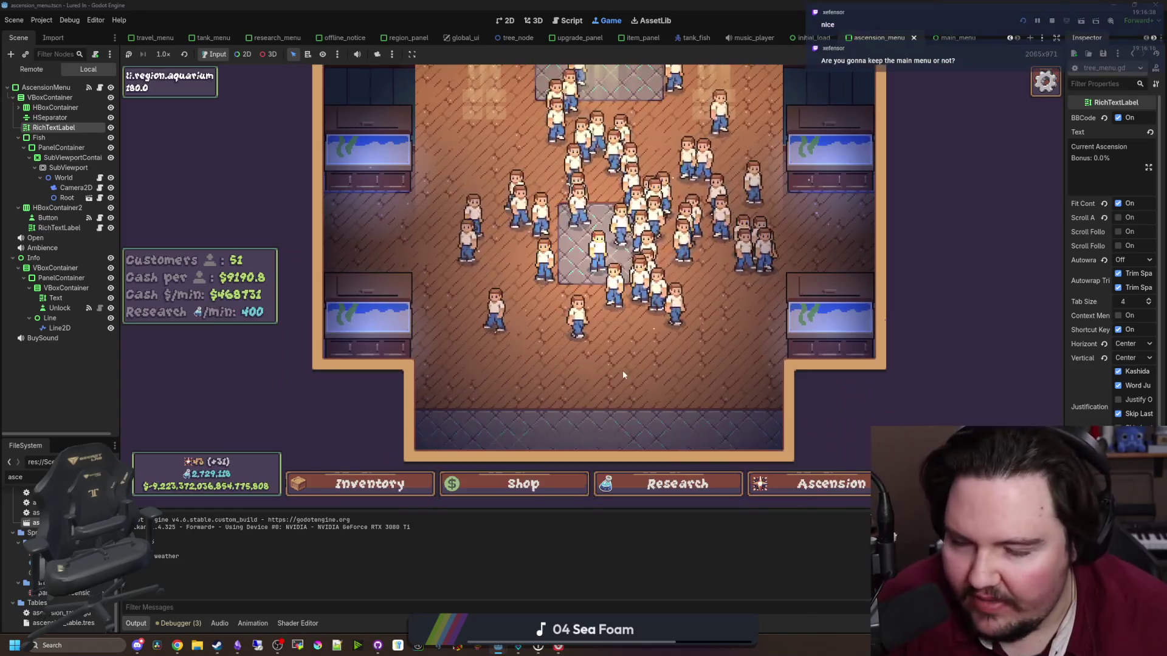
pyautogui.moveTo(622, 370); pyautogui.dragTo(630, 313)
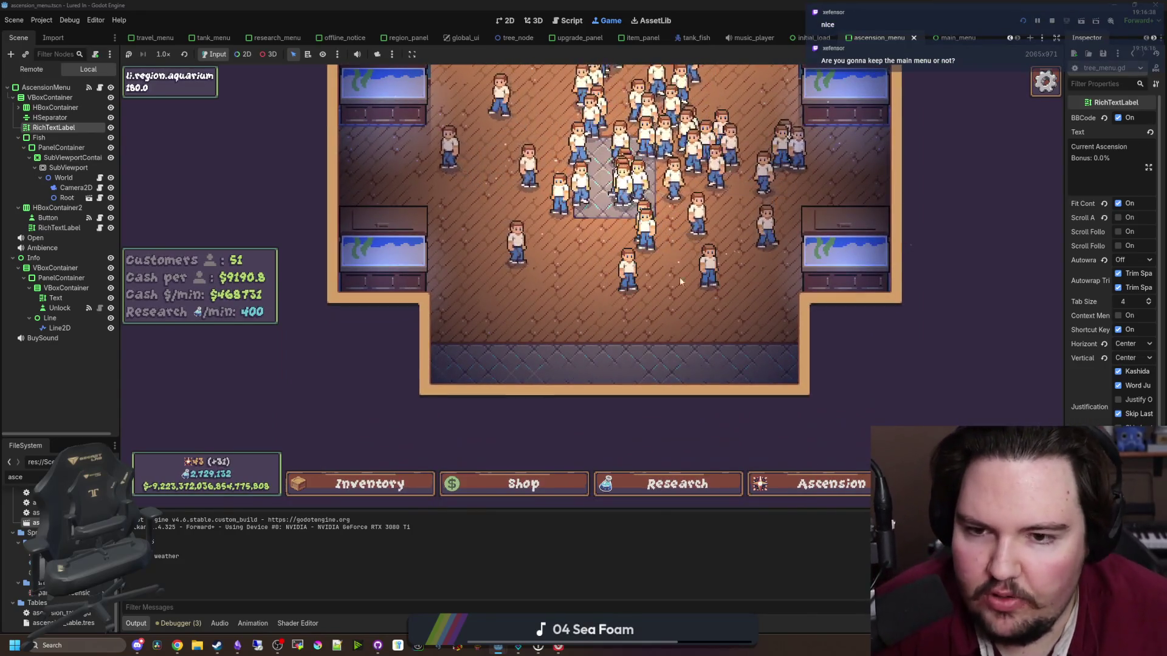
pyautogui.scroll(-2, 679, 281)
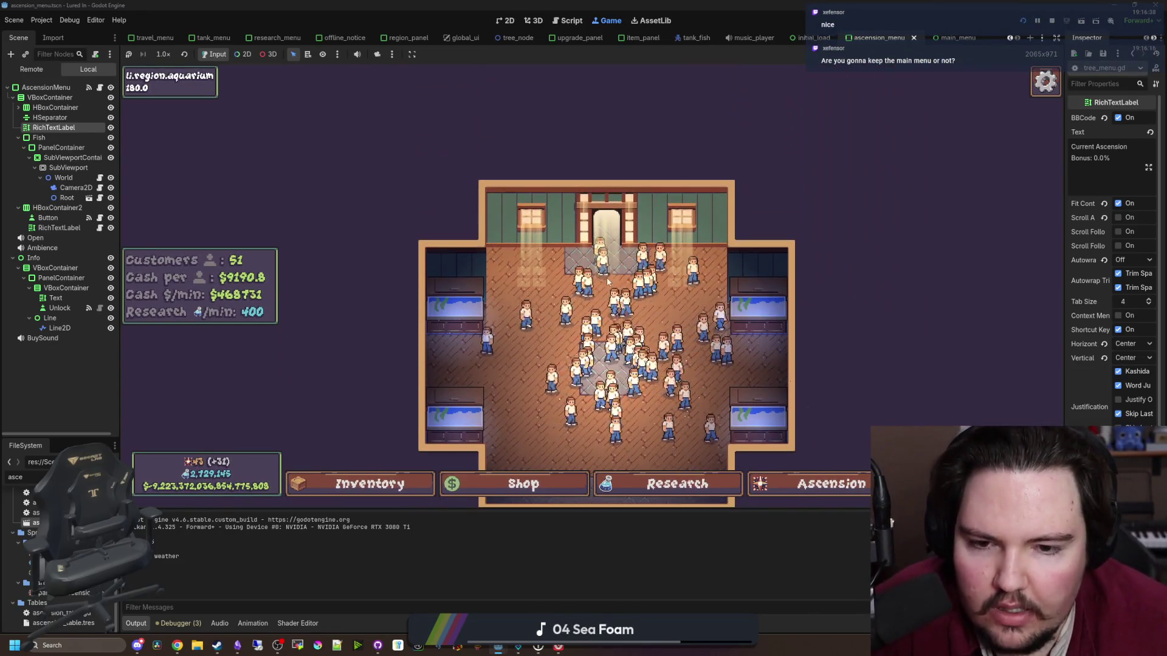